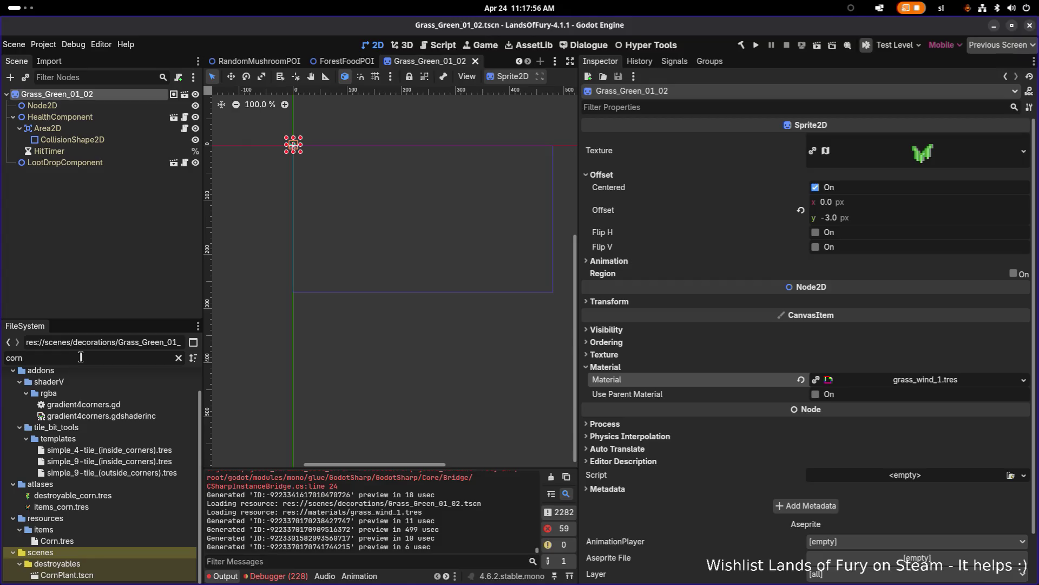
Open CornPlant.tscn and paste grass_wind_1.tres into its Sprite2D's Material slot
{"action": "double_click", "coordinate": [102, 577]}
{"action": "left_click", "coordinate": [103, 106]}
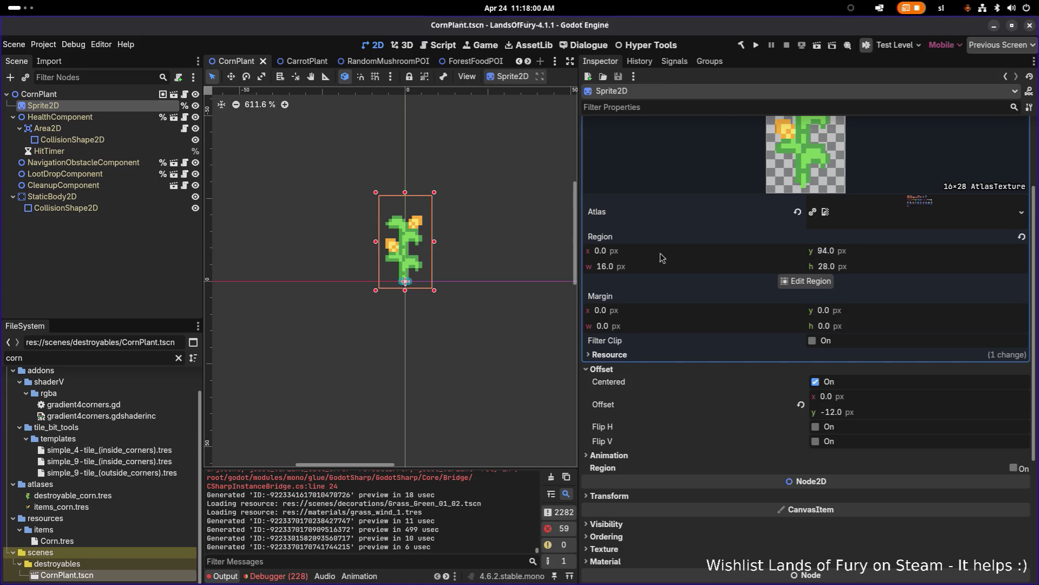
{"action": "scroll", "coordinate": [628, 525], "scroll_direction": "down", "scroll_amount": 2}
{"action": "left_click", "coordinate": [616, 504]}
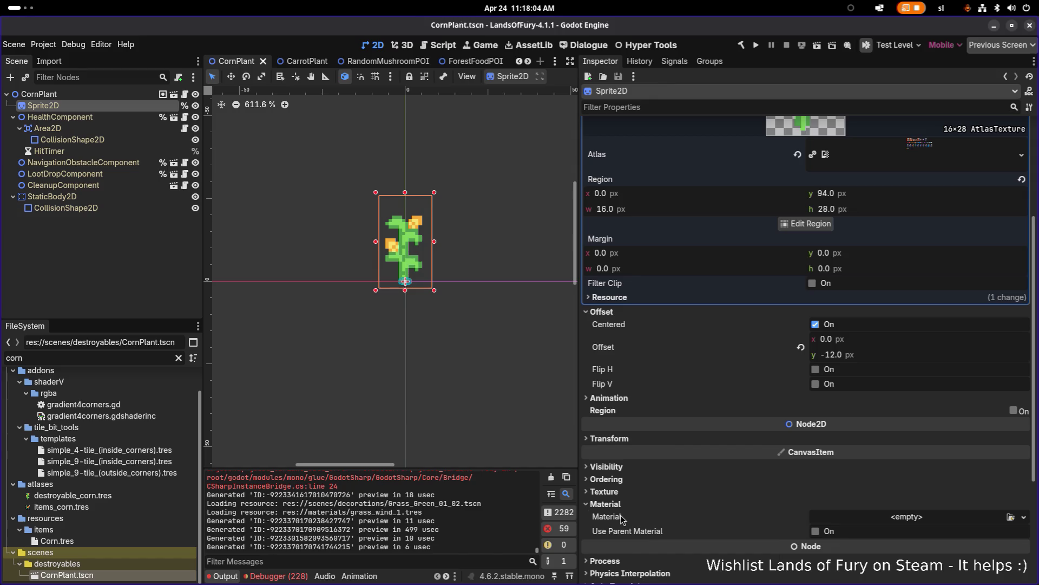
{"action": "right_click", "coordinate": [622, 518]}
{"action": "left_click", "coordinate": [641, 533]}
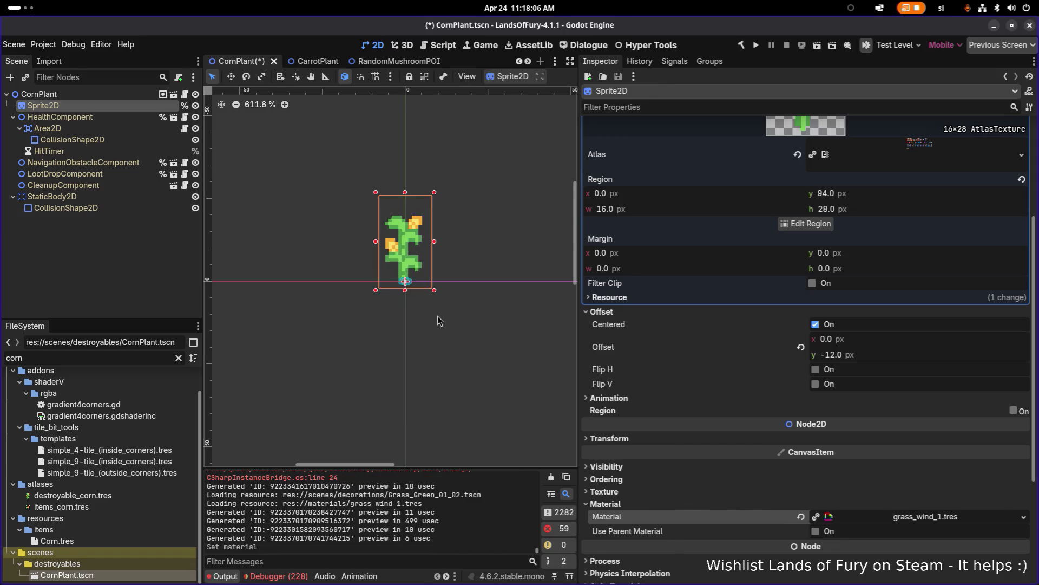
Make the corn sprite's material a unique ShaderMaterial copy while keeping the shared shader
{"action": "right_click", "coordinate": [911, 518]}
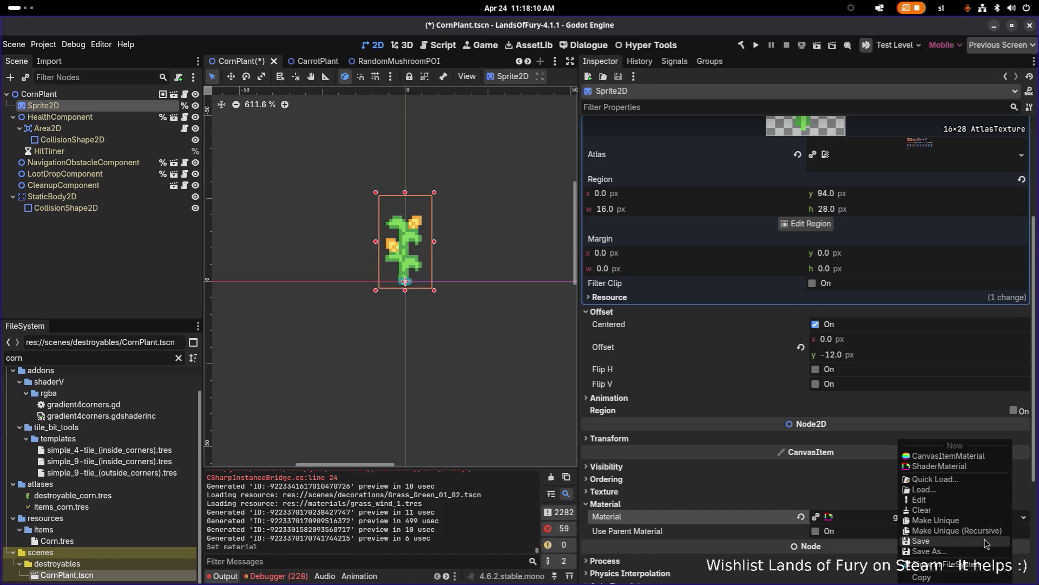
{"action": "left_click", "coordinate": [956, 531]}
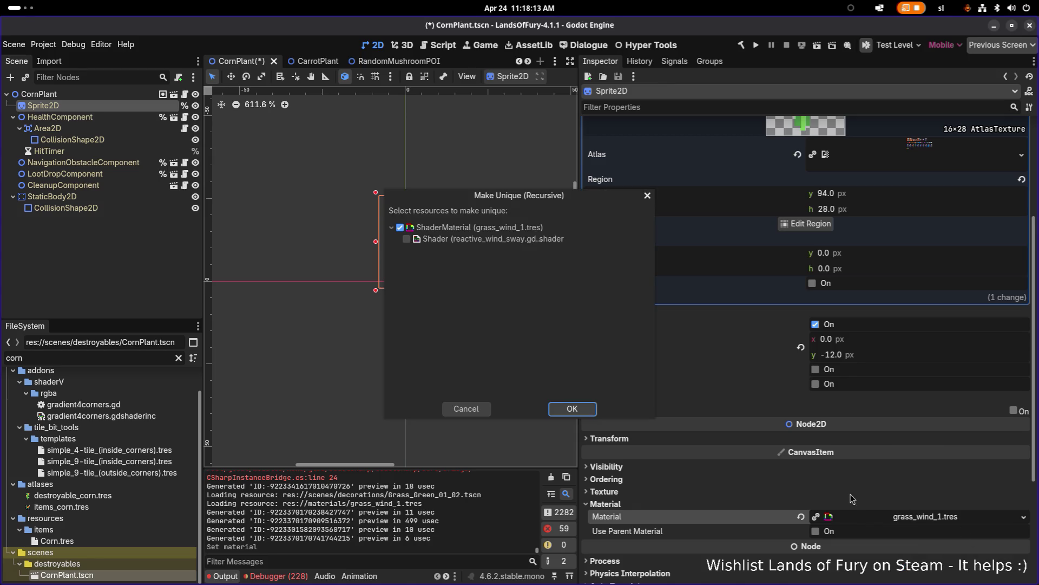
{"action": "left_click", "coordinate": [573, 409]}
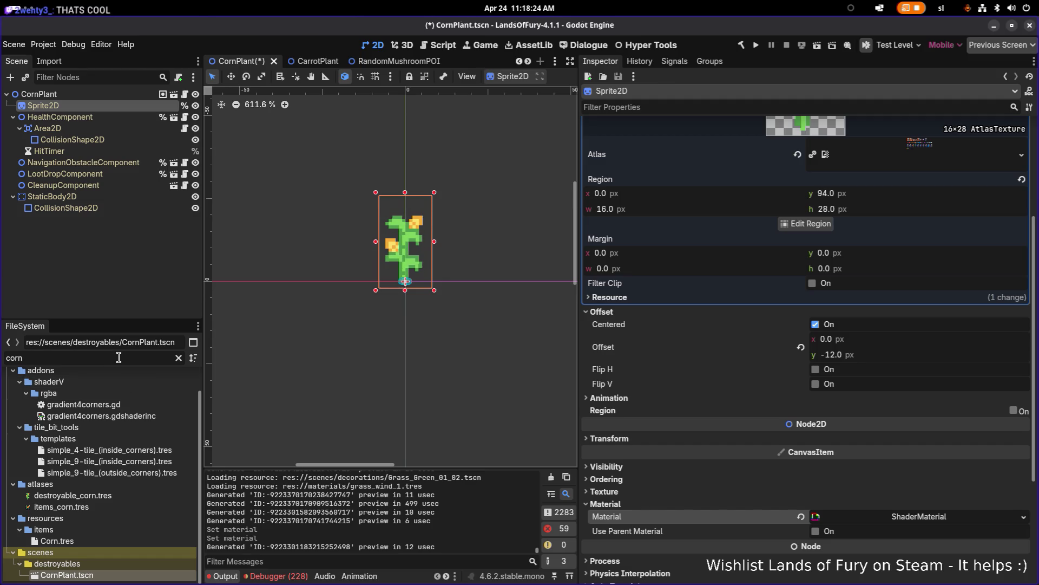
Expand the corn's ShaderMaterial to reveal the reactive_wind_sway Shader Parameters
{"action": "left_click", "coordinate": [920, 517]}
{"action": "scroll", "coordinate": [899, 433], "scroll_direction": "down", "scroll_amount": 5}
{"action": "left_click", "coordinate": [882, 385]}
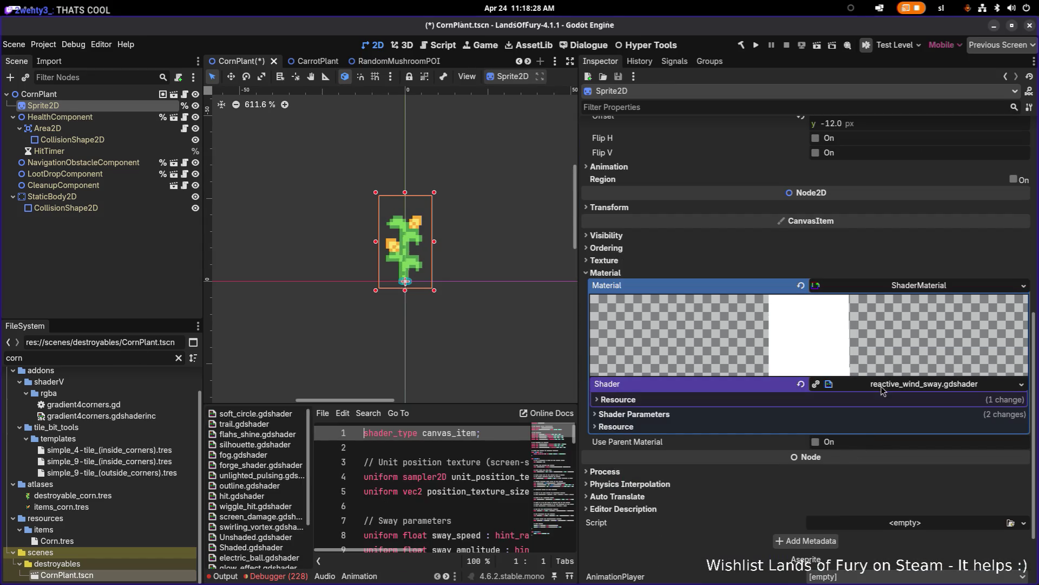
{"action": "left_click", "coordinate": [890, 413]}
{"action": "scroll", "coordinate": [896, 425], "scroll_direction": "down", "scroll_amount": 2}
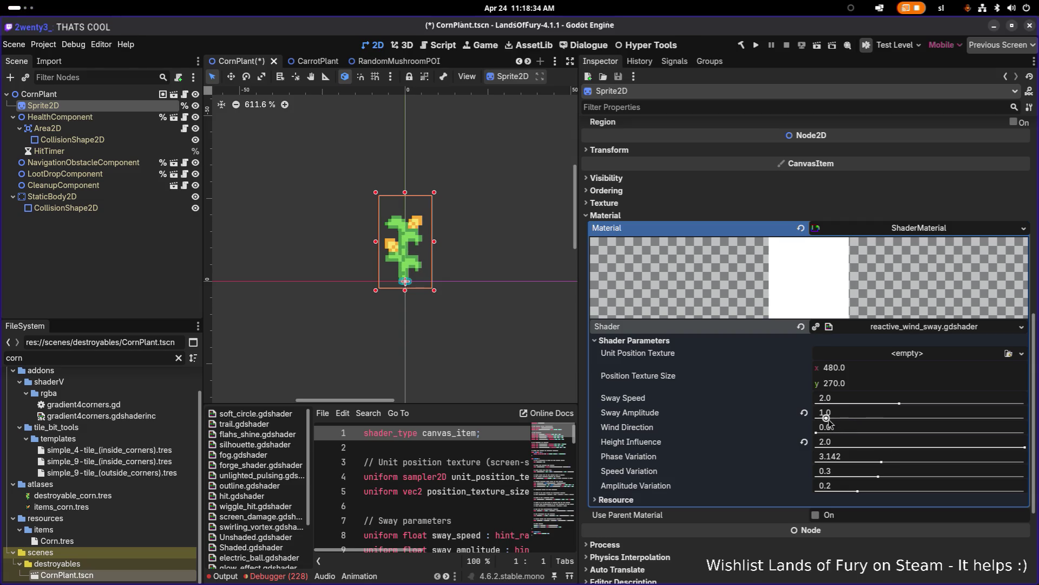
Set Sway Amplitude 1.648, Speed Variation 0.035, Amplitude Variation 0.178 and Sway Speed 1.158
{"action": "left_click_drag", "start_coordinate": [838, 422], "coordinate": [837, 424]}
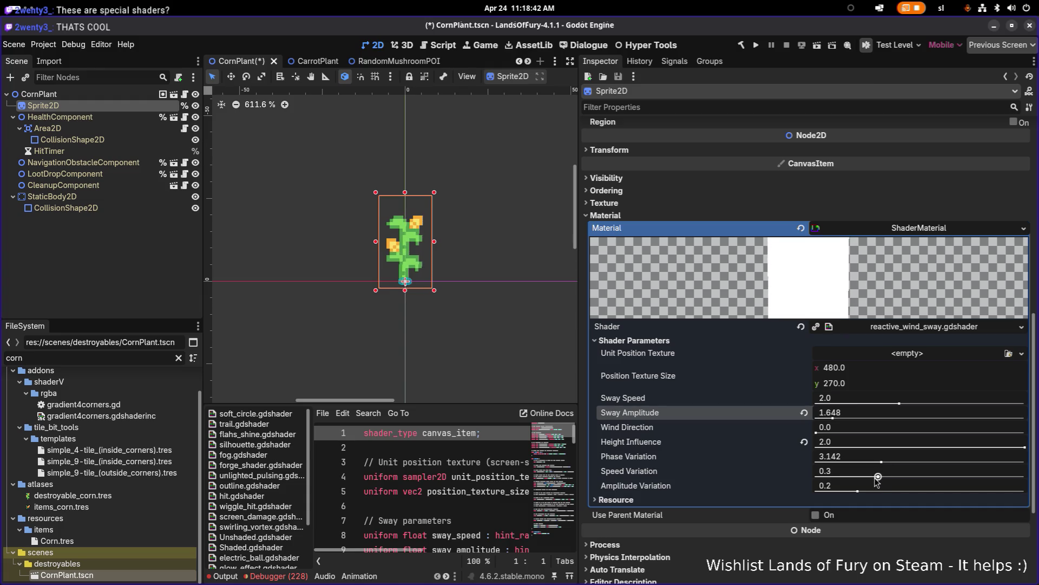
{"action": "left_click_drag", "start_coordinate": [878, 478], "coordinate": [899, 479]}
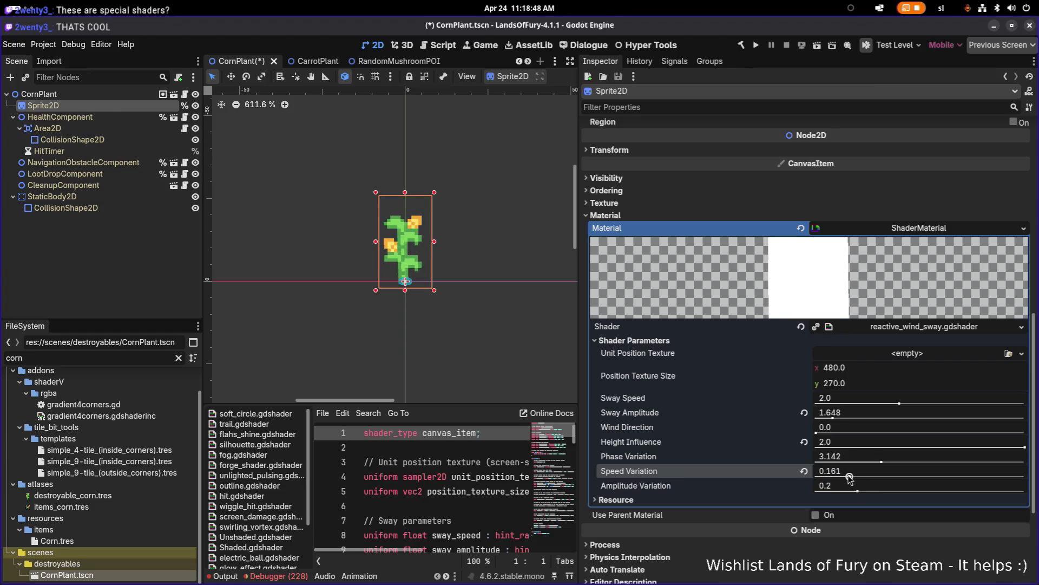
{"action": "left_click_drag", "start_coordinate": [858, 494], "coordinate": [839, 476]}
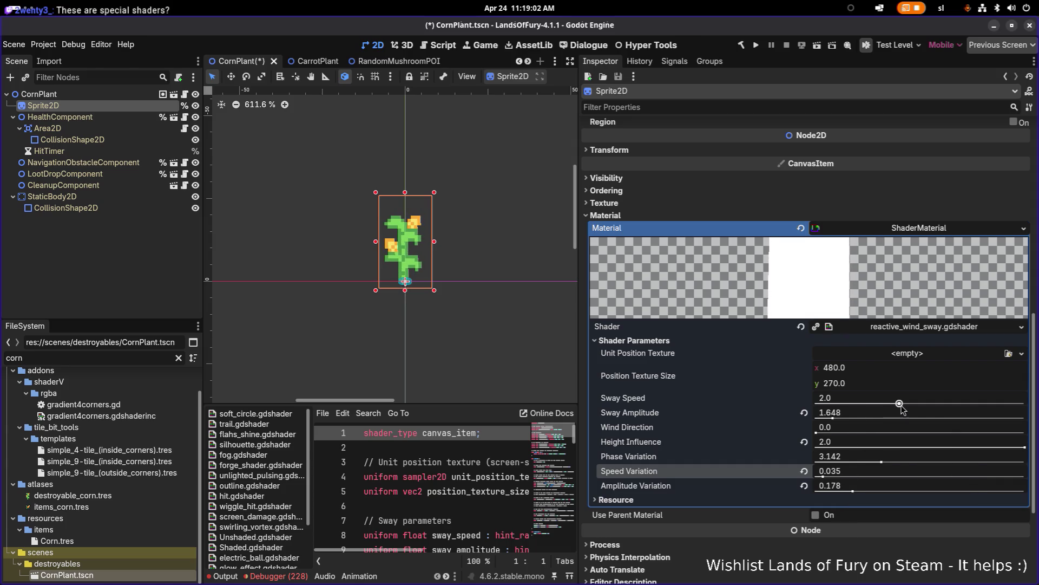
{"action": "left_click_drag", "start_coordinate": [900, 406], "coordinate": [891, 406]}
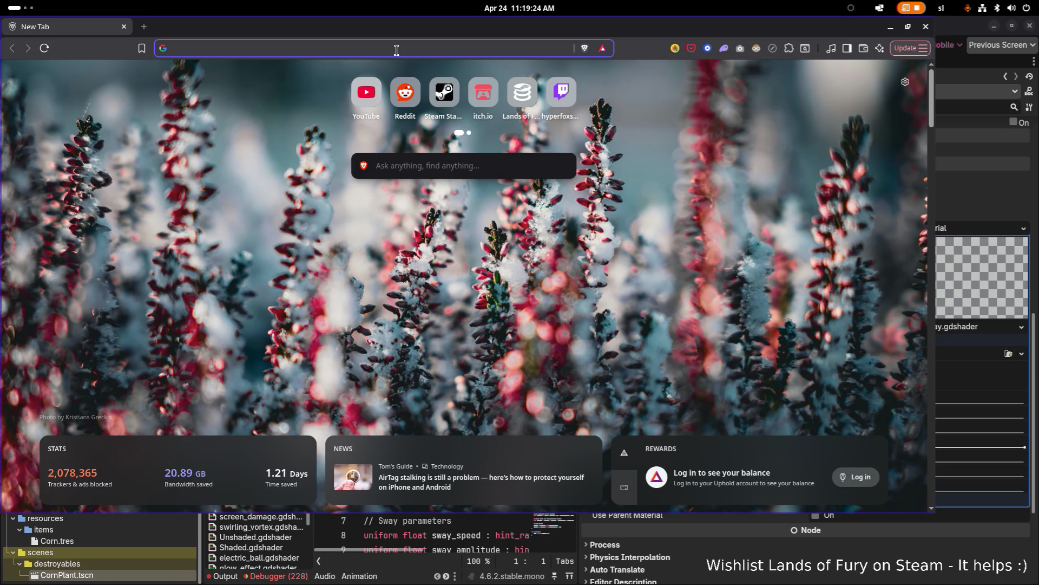
Go to godotshaders.com and open the Pixelated, radial 2D-Clouds shader in a background tab
{"action": "type", "text": "godotshaders.com"}
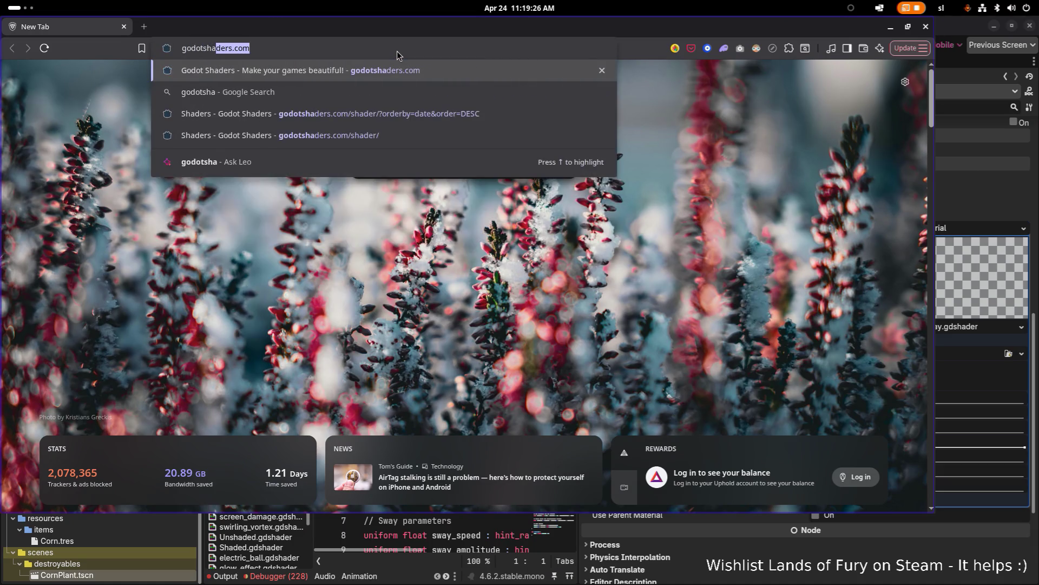
{"action": "key", "text": "Return"}
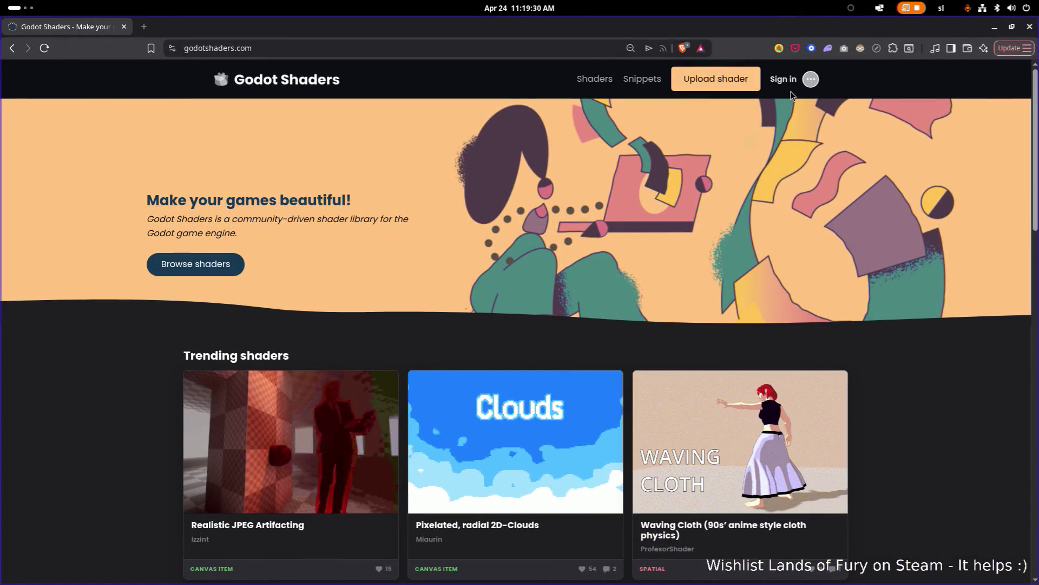
{"action": "scroll", "coordinate": [547, 415], "scroll_direction": "down", "scroll_amount": 1}
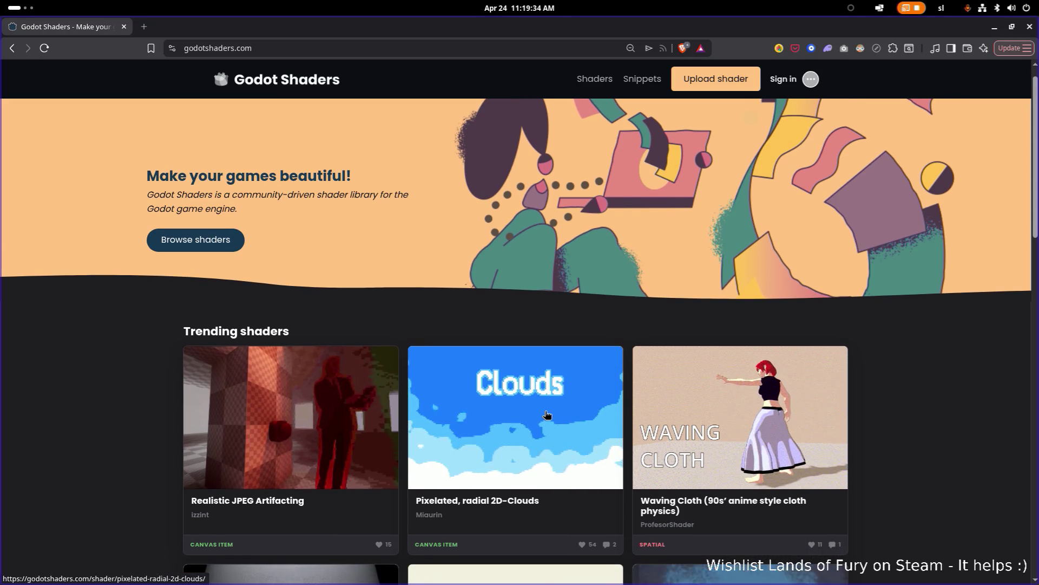
{"action": "middle_click", "coordinate": [547, 414]}
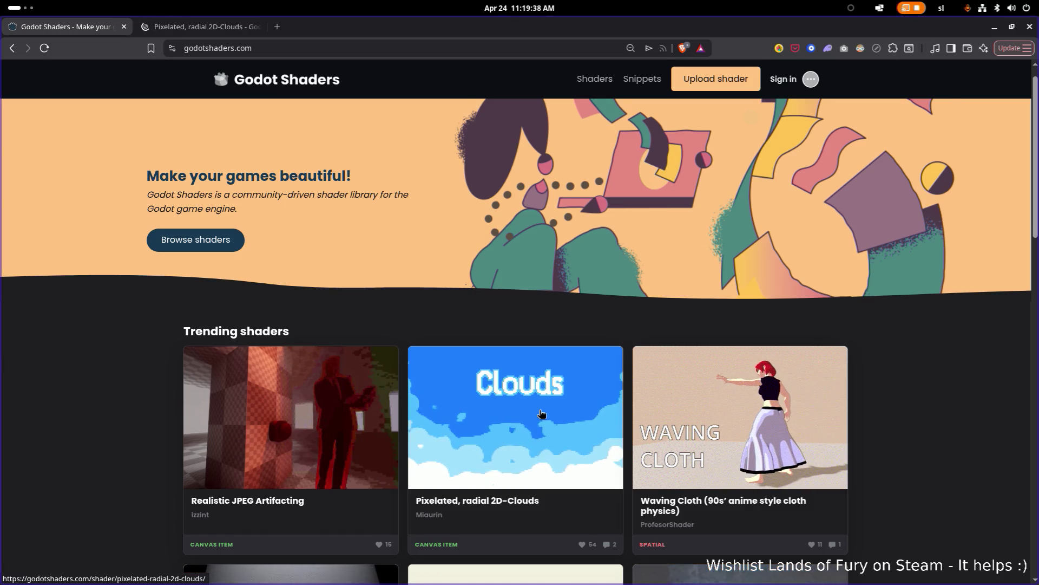
Browse the Godot Shaders home page, then go to the Shaders listing
{"action": "scroll", "coordinate": [541, 413], "scroll_direction": "up", "scroll_amount": 1}
{"action": "scroll", "coordinate": [540, 413], "scroll_direction": "down", "scroll_amount": 3}
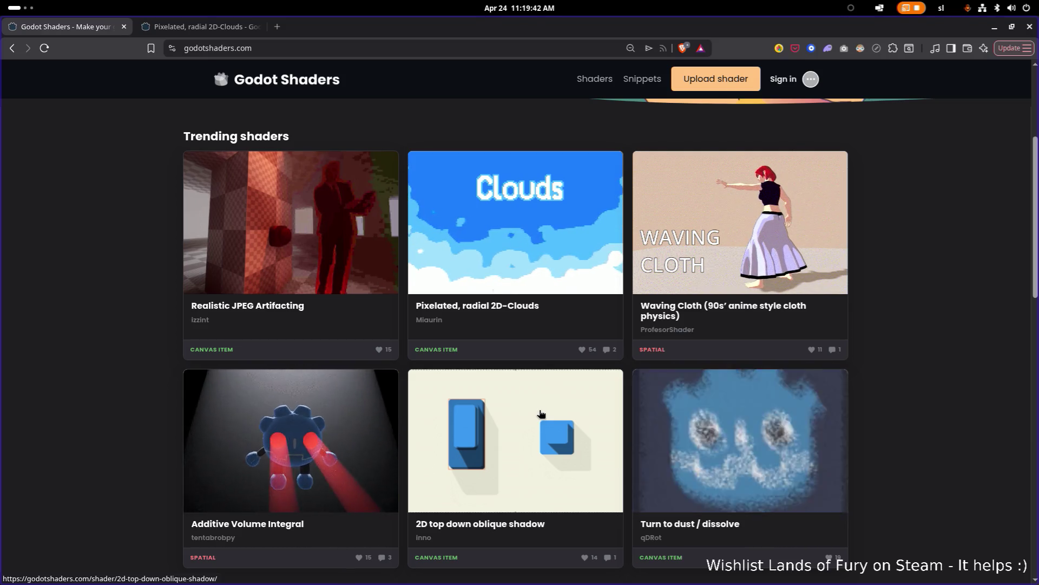
{"action": "scroll", "coordinate": [540, 414], "scroll_direction": "down", "scroll_amount": 3}
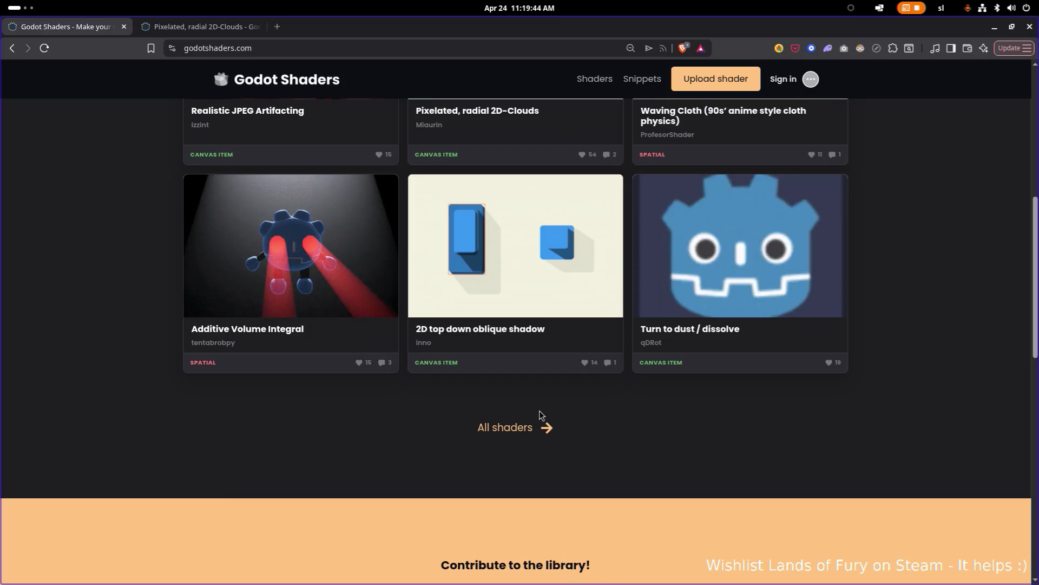
{"action": "scroll", "coordinate": [480, 406], "scroll_direction": "down", "scroll_amount": 5}
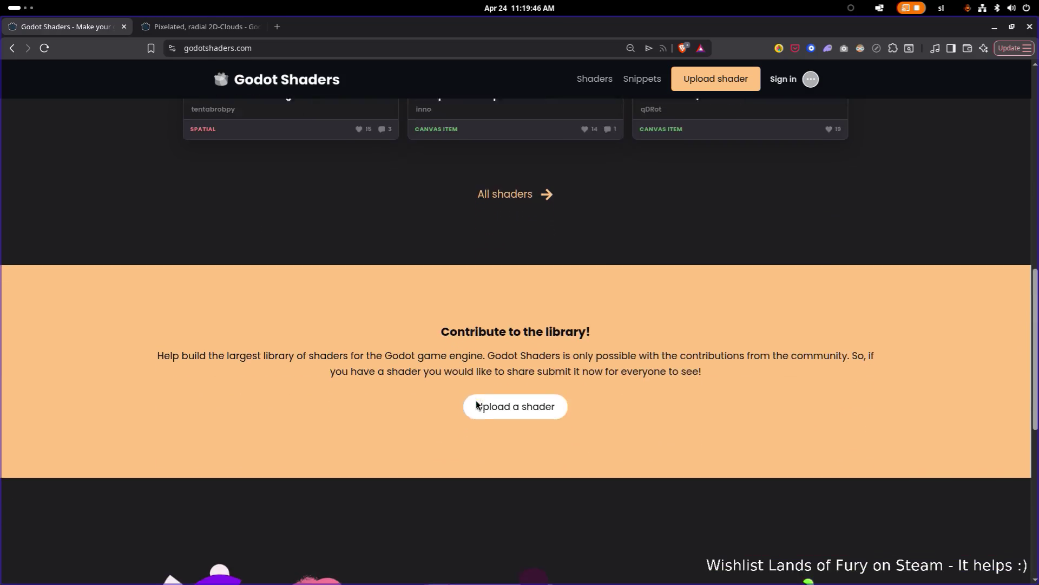
{"action": "scroll", "coordinate": [444, 291], "scroll_direction": "up", "scroll_amount": 8}
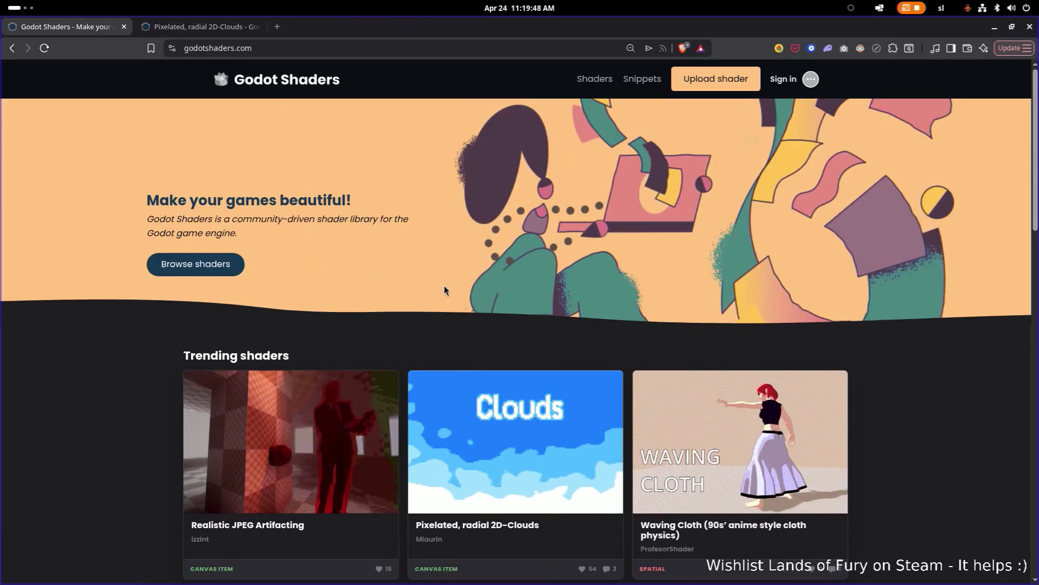
{"action": "scroll", "coordinate": [484, 336], "scroll_direction": "down", "scroll_amount": 2}
{"action": "scroll", "coordinate": [320, 262], "scroll_direction": "up", "scroll_amount": 3}
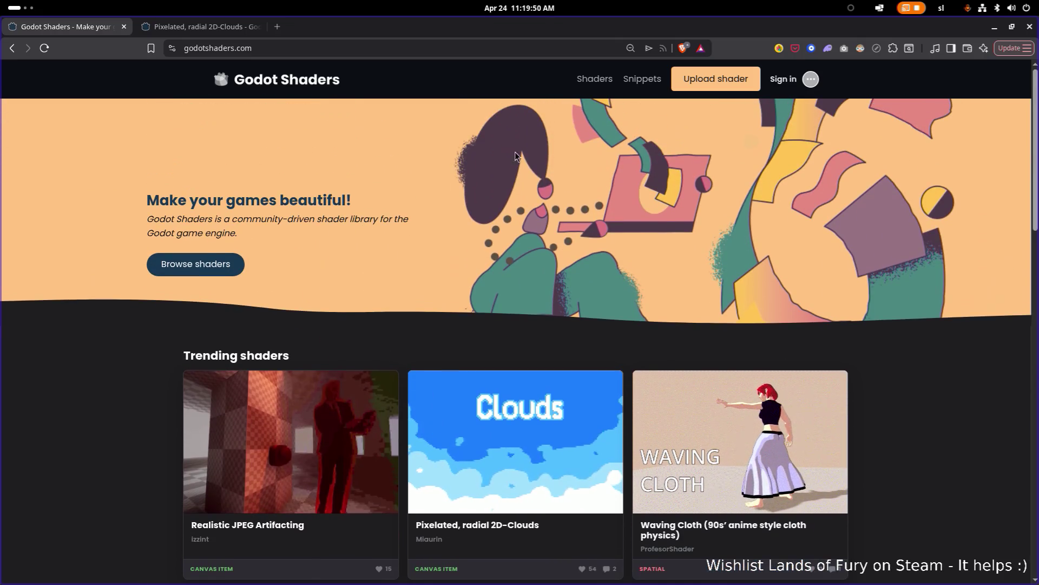
{"action": "left_click", "coordinate": [594, 80]}
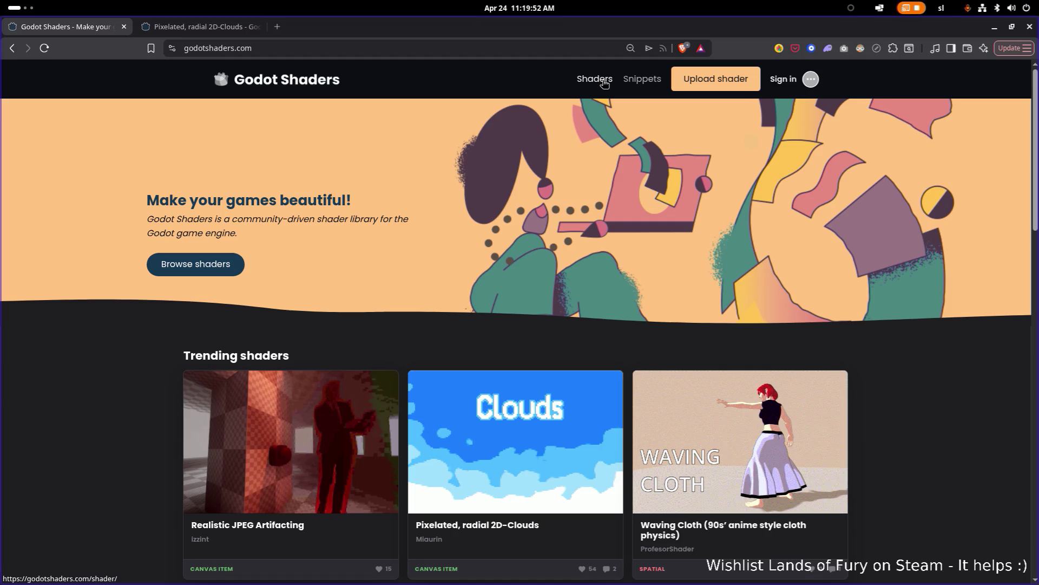
Scroll the shader listing and filter it to Canvas Item shaders (1334 results)
{"action": "scroll", "coordinate": [508, 158], "scroll_direction": "down", "scroll_amount": 4}
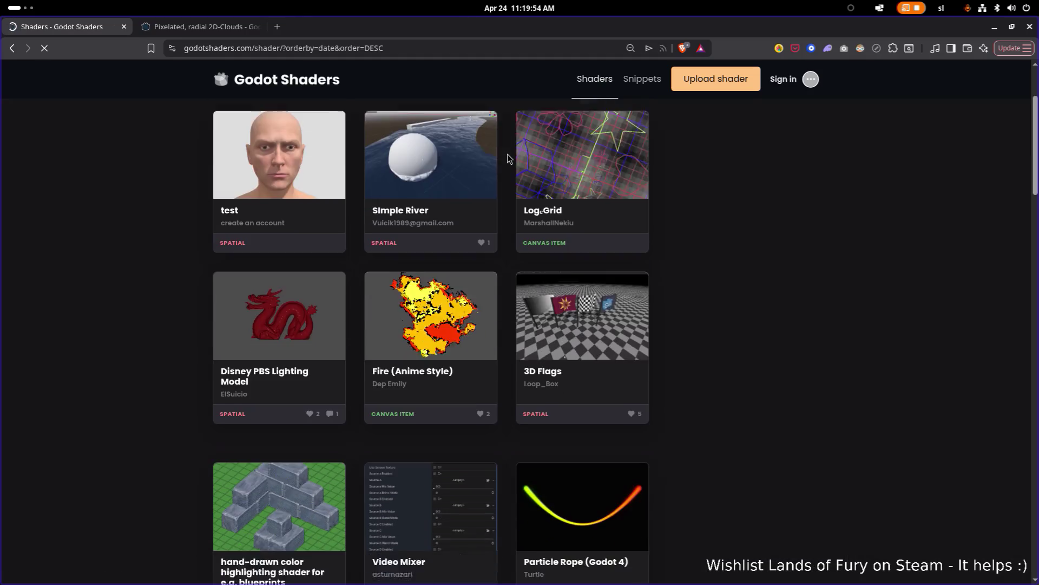
{"action": "scroll", "coordinate": [615, 164], "scroll_direction": "down", "scroll_amount": 4}
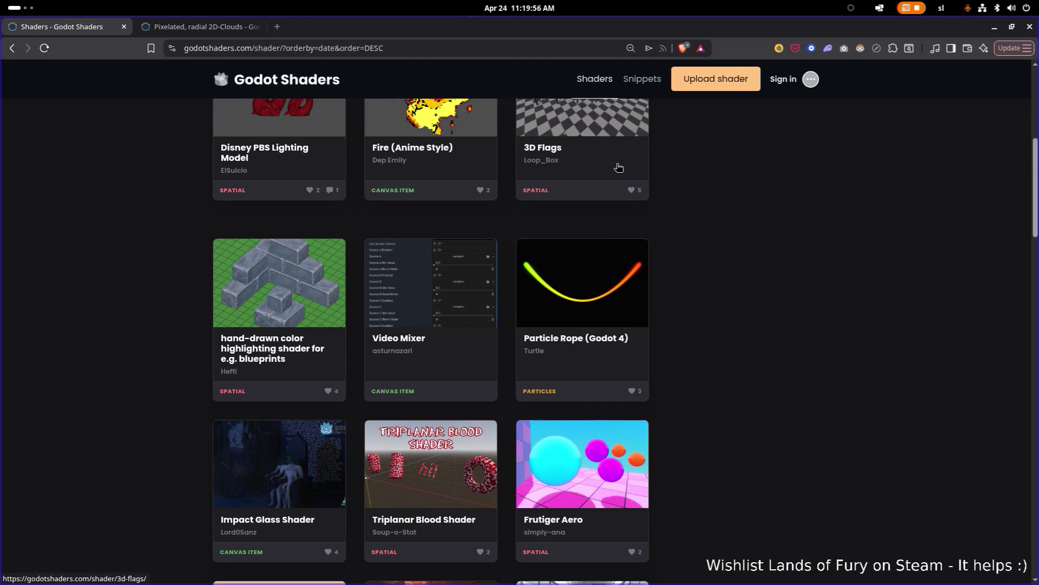
{"action": "scroll", "coordinate": [616, 164], "scroll_direction": "down", "scroll_amount": 4}
{"action": "scroll", "coordinate": [610, 167], "scroll_direction": "down", "scroll_amount": 4}
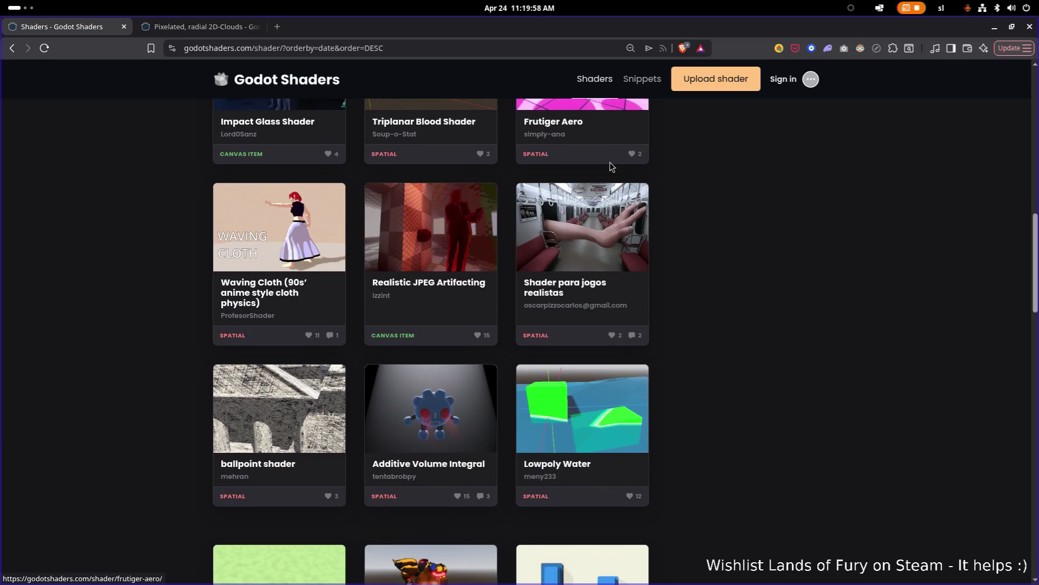
{"action": "scroll", "coordinate": [609, 161], "scroll_direction": "down", "scroll_amount": 6}
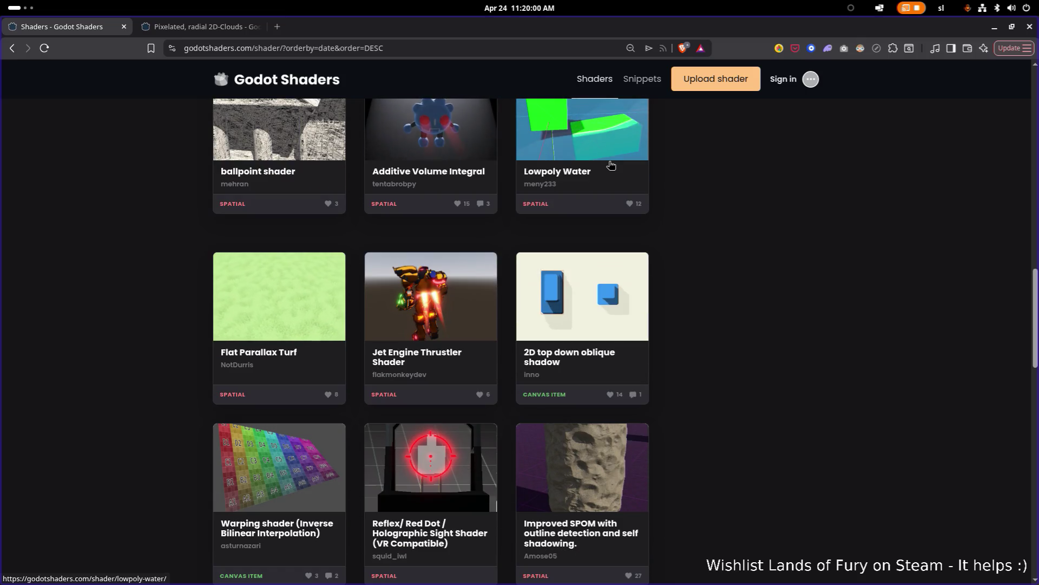
{"action": "scroll", "coordinate": [610, 165], "scroll_direction": "down", "scroll_amount": 6}
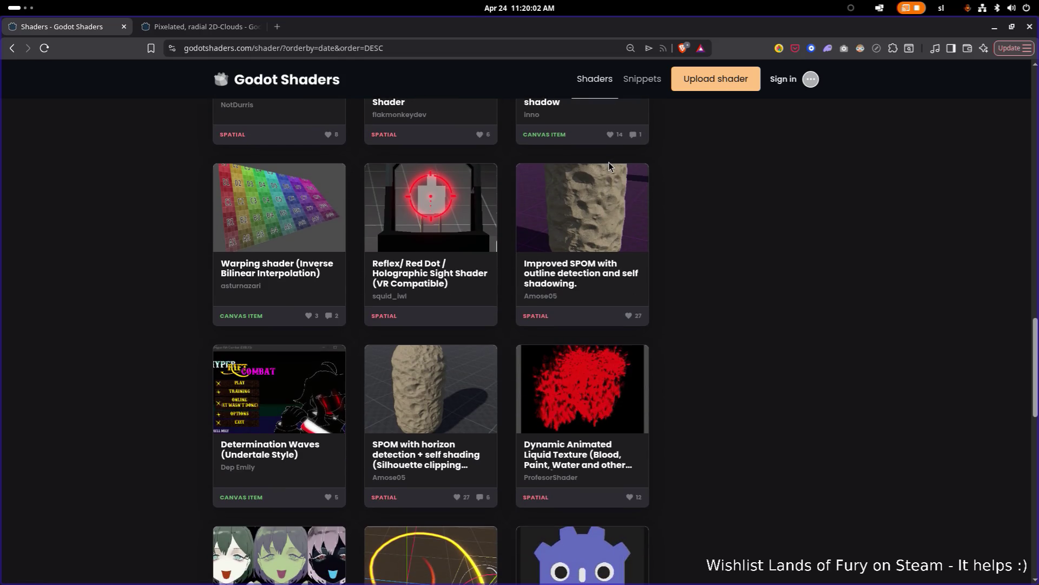
{"action": "scroll", "coordinate": [610, 166], "scroll_direction": "down", "scroll_amount": 3}
{"action": "scroll", "coordinate": [611, 165], "scroll_direction": "down", "scroll_amount": 1}
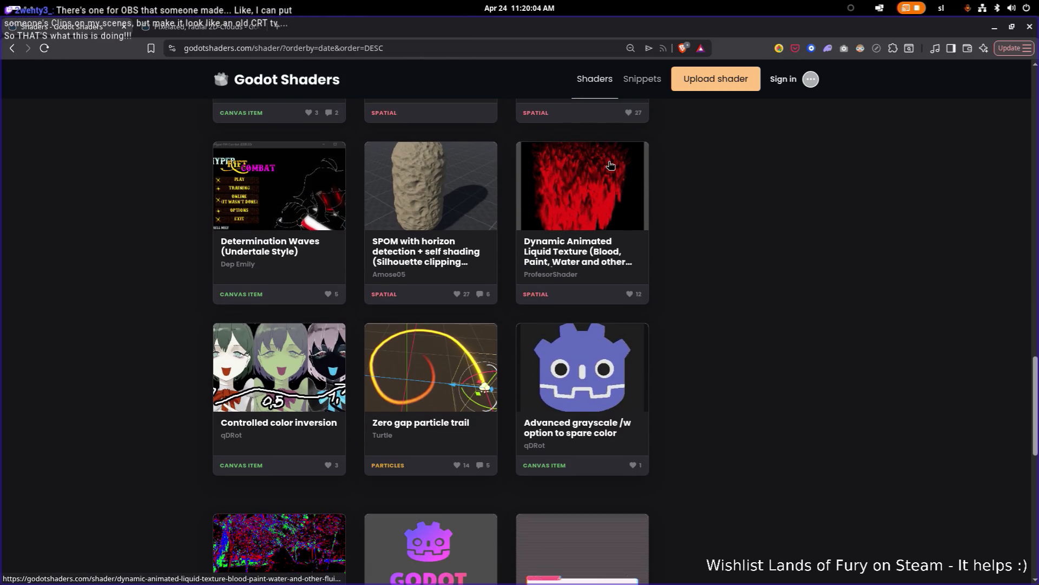
{"action": "scroll", "coordinate": [611, 166], "scroll_direction": "down", "scroll_amount": 1}
{"action": "scroll", "coordinate": [610, 165], "scroll_direction": "down", "scroll_amount": 4}
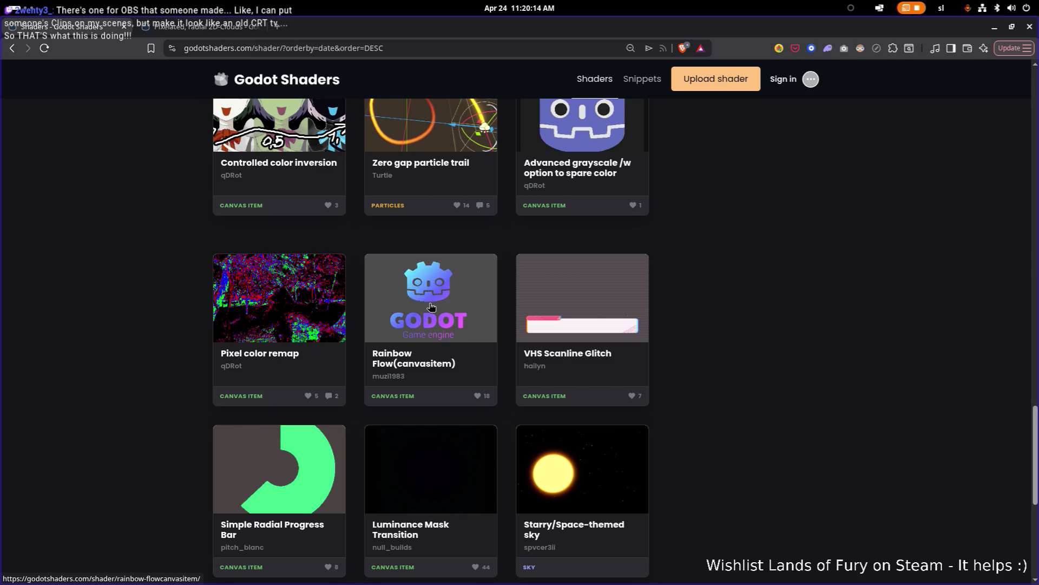
{"action": "scroll", "coordinate": [431, 307], "scroll_direction": "down", "scroll_amount": 5}
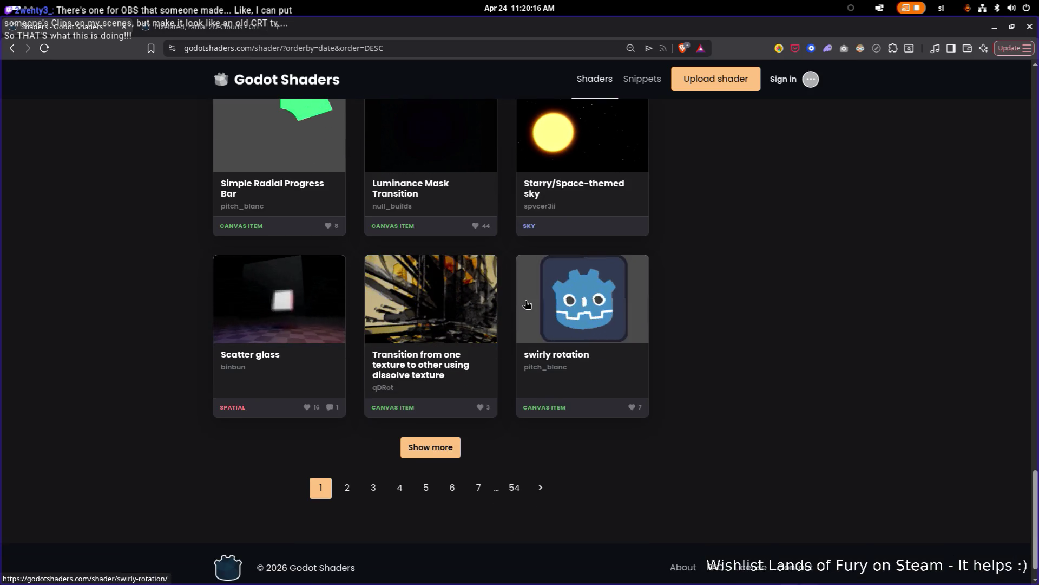
{"action": "left_click", "coordinate": [407, 407]}
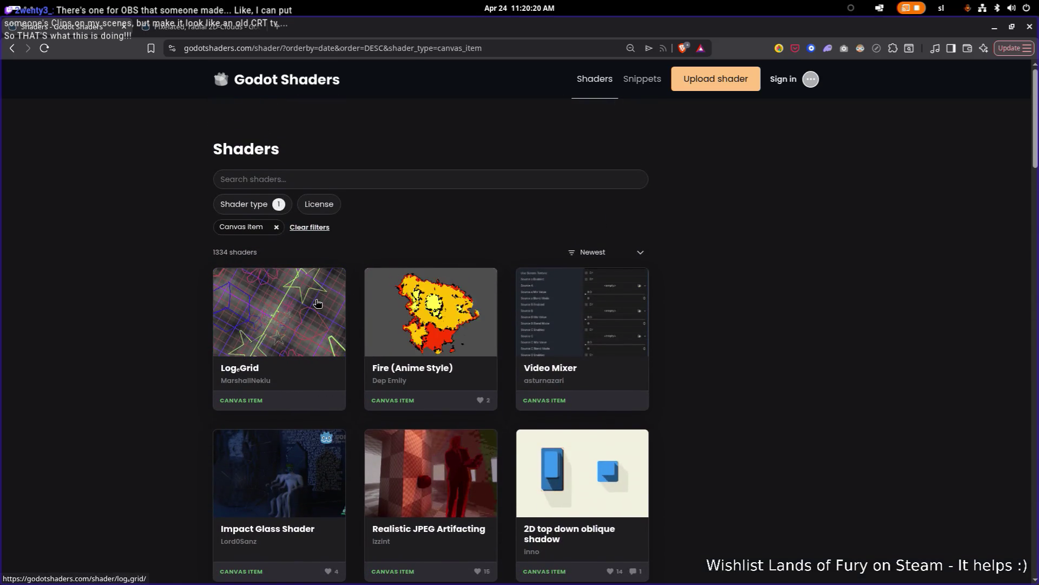
Scroll through the canvas item shaders and move to page 2 of the listing
{"action": "scroll", "coordinate": [434, 244], "scroll_direction": "down", "scroll_amount": 3}
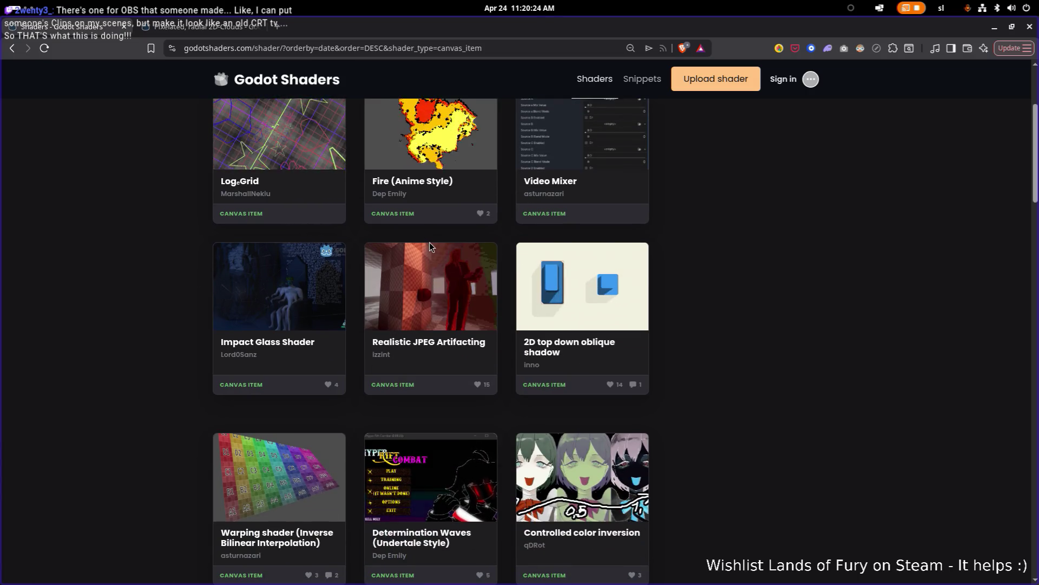
{"action": "scroll", "coordinate": [430, 242], "scroll_direction": "down", "scroll_amount": 3}
{"action": "scroll", "coordinate": [429, 245], "scroll_direction": "down", "scroll_amount": 2}
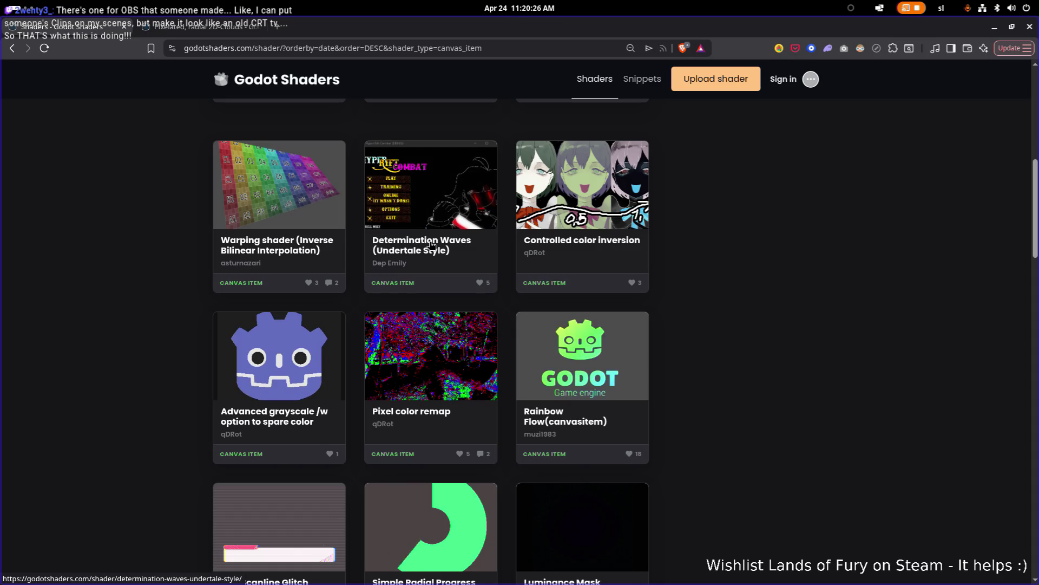
{"action": "scroll", "coordinate": [430, 244], "scroll_direction": "down", "scroll_amount": 5}
{"action": "scroll", "coordinate": [429, 244], "scroll_direction": "down", "scroll_amount": 5}
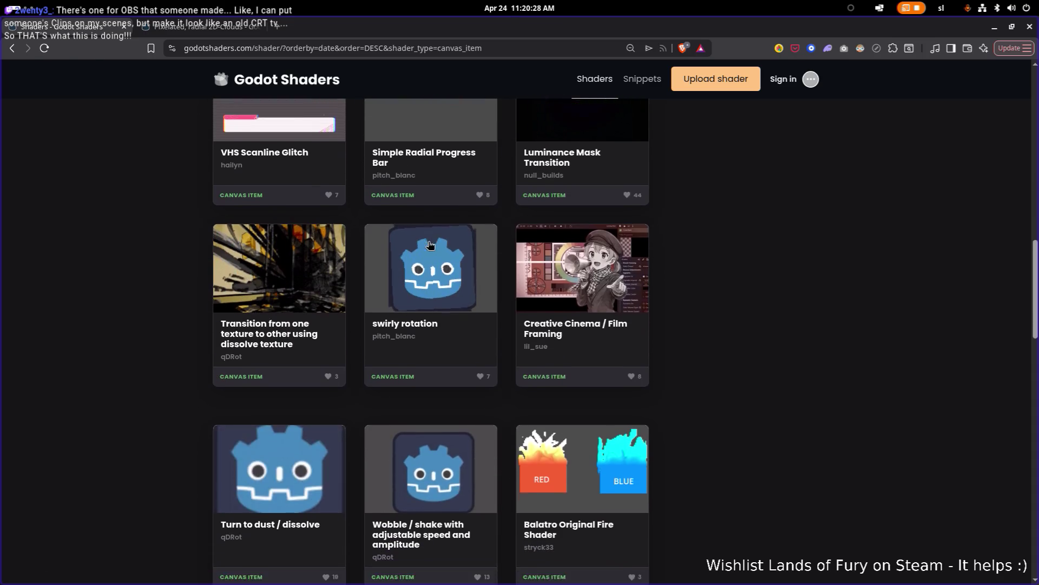
{"action": "scroll", "coordinate": [568, 263], "scroll_direction": "down", "scroll_amount": 1}
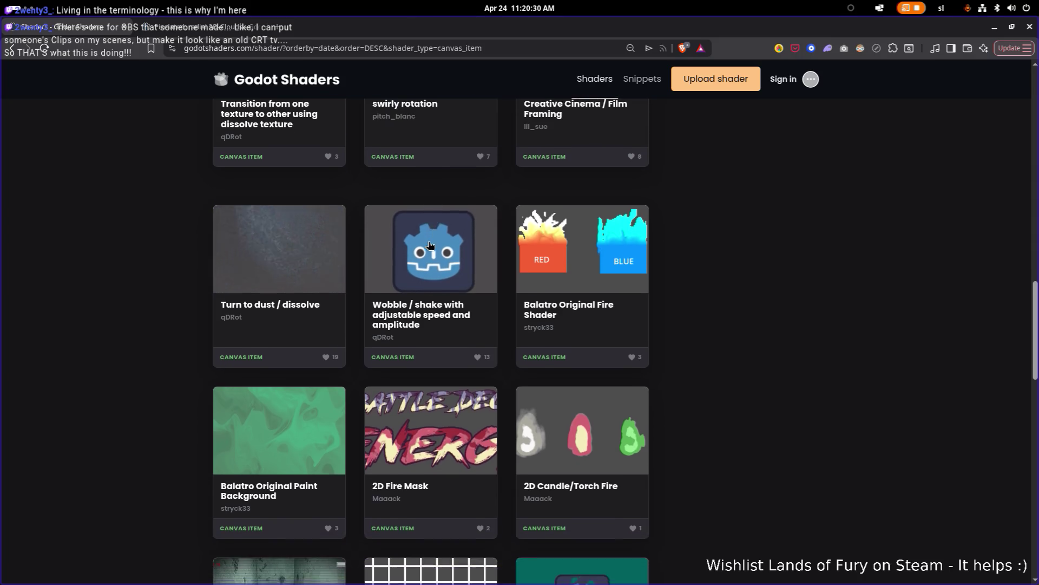
{"action": "scroll", "coordinate": [571, 260], "scroll_direction": "down", "scroll_amount": 3}
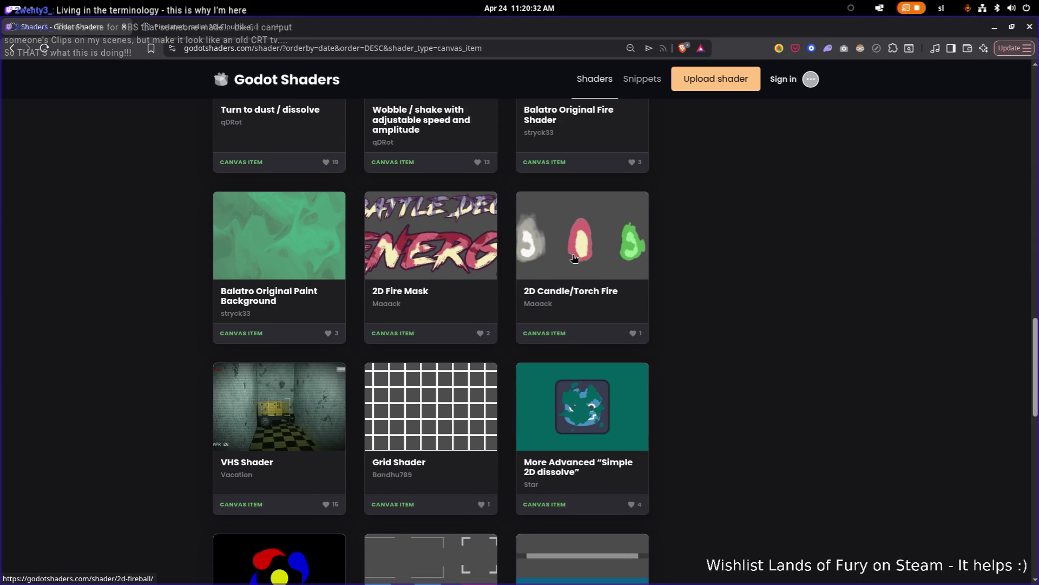
{"action": "scroll", "coordinate": [574, 258], "scroll_direction": "up", "scroll_amount": 1}
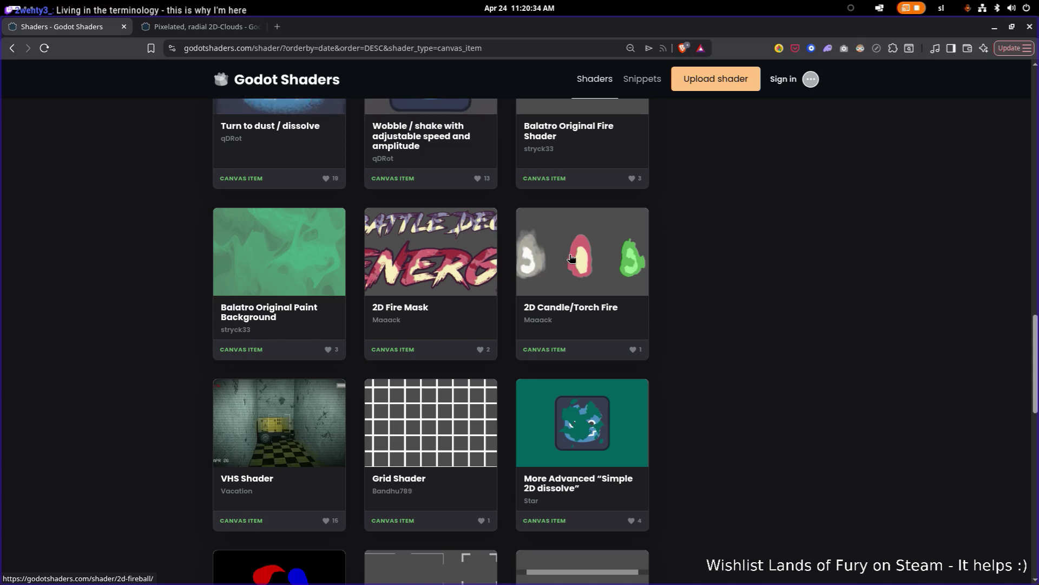
{"action": "scroll", "coordinate": [569, 258], "scroll_direction": "down", "scroll_amount": 15}
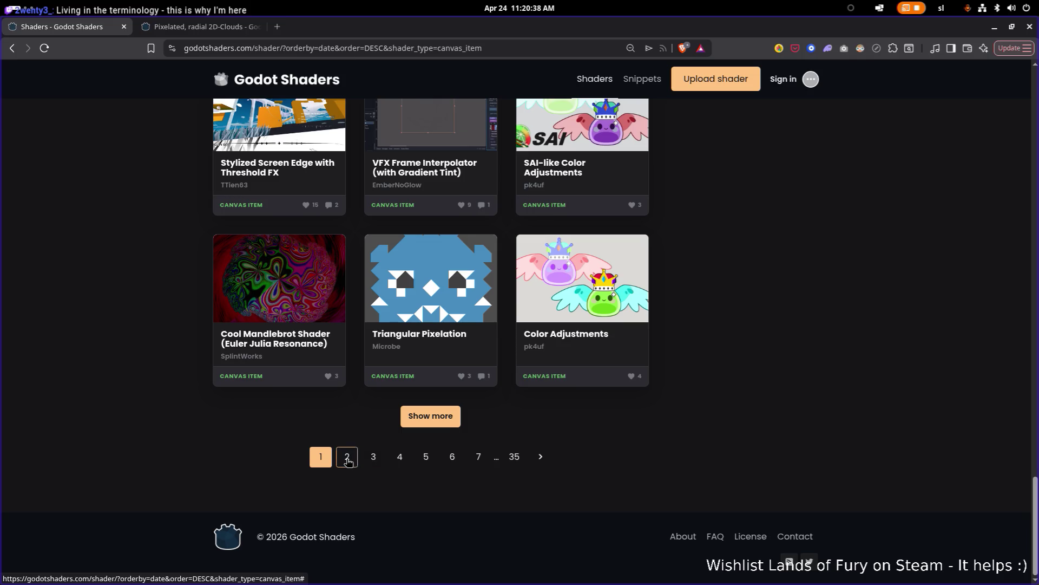
{"action": "left_click", "coordinate": [347, 457]}
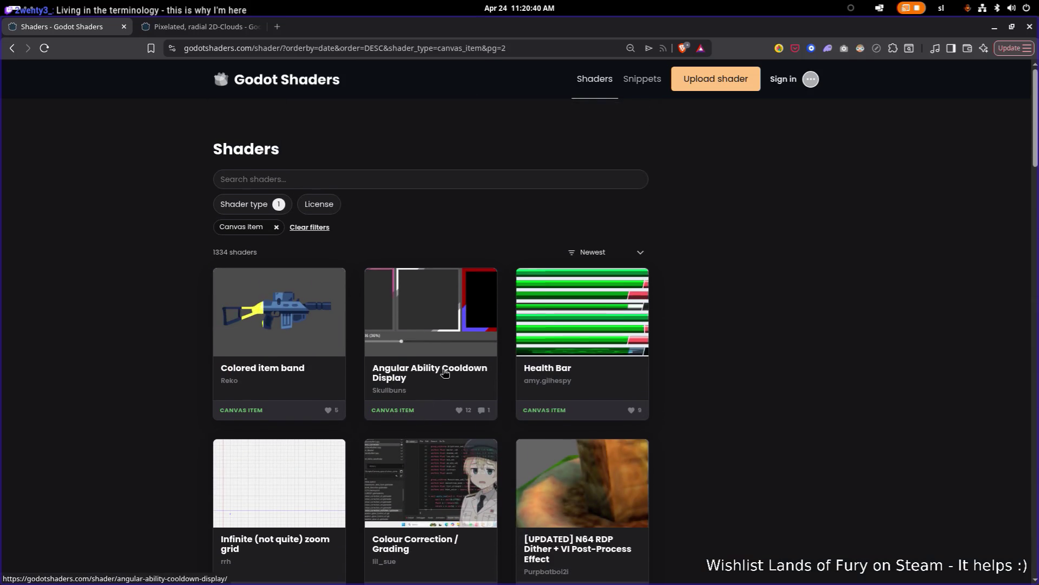
Open Wall Destruction / Block Break and Advanced Side Vignette in background tabs
{"action": "scroll", "coordinate": [444, 372], "scroll_direction": "down", "scroll_amount": 8}
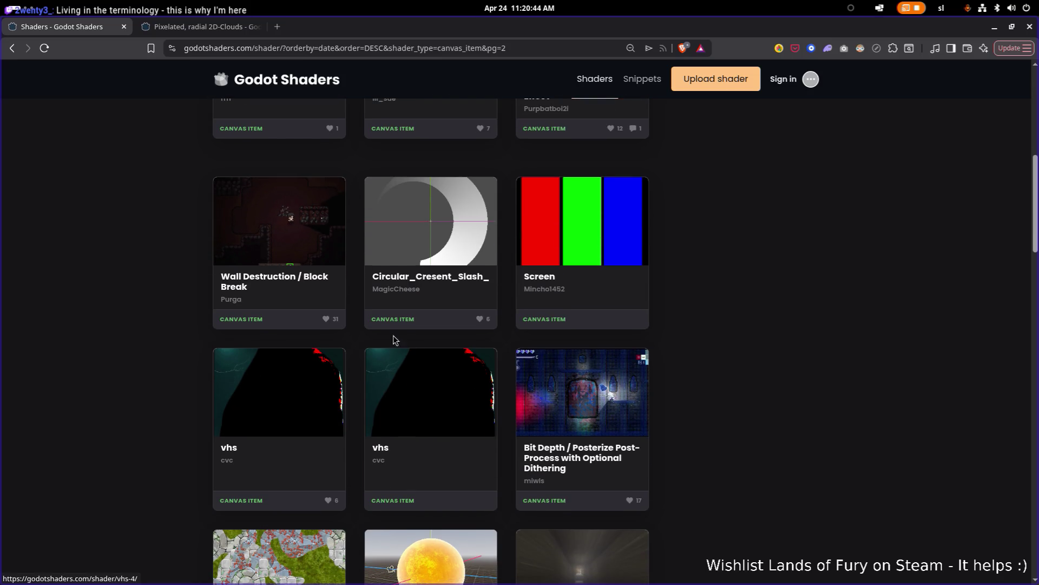
{"action": "middle_click", "coordinate": [317, 247]}
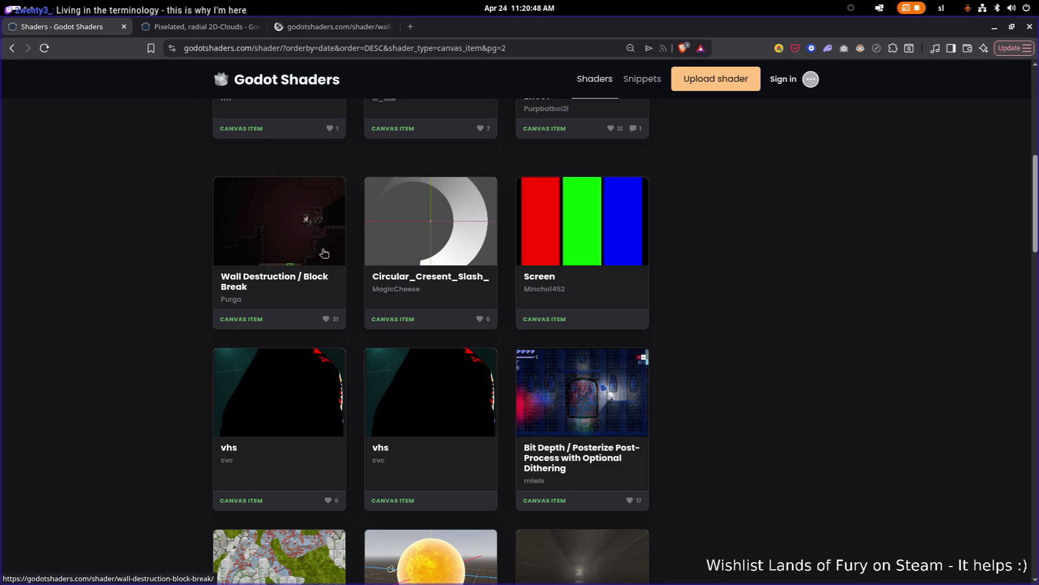
{"action": "scroll", "coordinate": [327, 254], "scroll_direction": "up", "scroll_amount": 1}
{"action": "scroll", "coordinate": [329, 313], "scroll_direction": "down", "scroll_amount": 5}
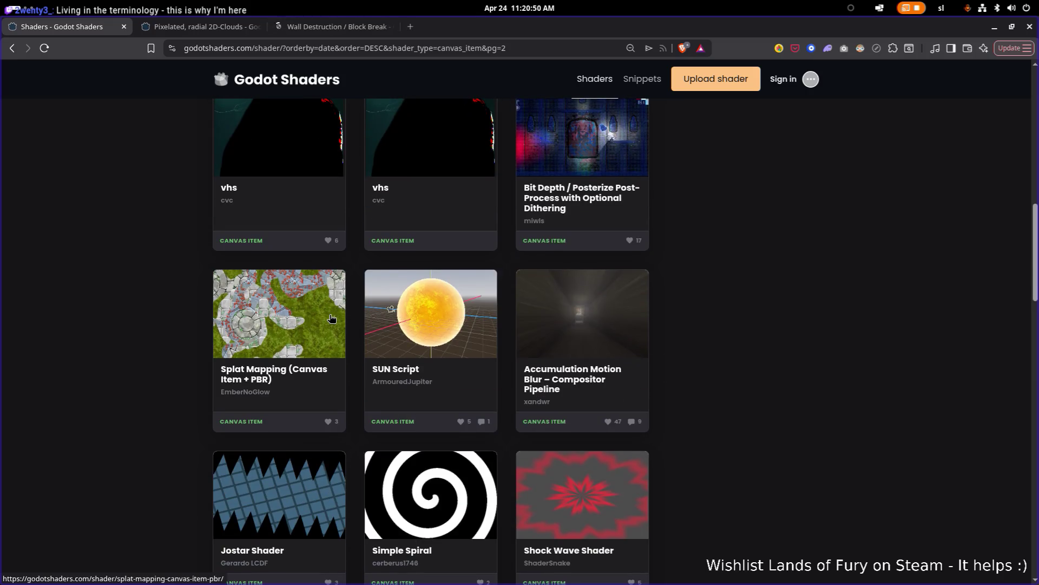
{"action": "scroll", "coordinate": [266, 232], "scroll_direction": "down", "scroll_amount": 4}
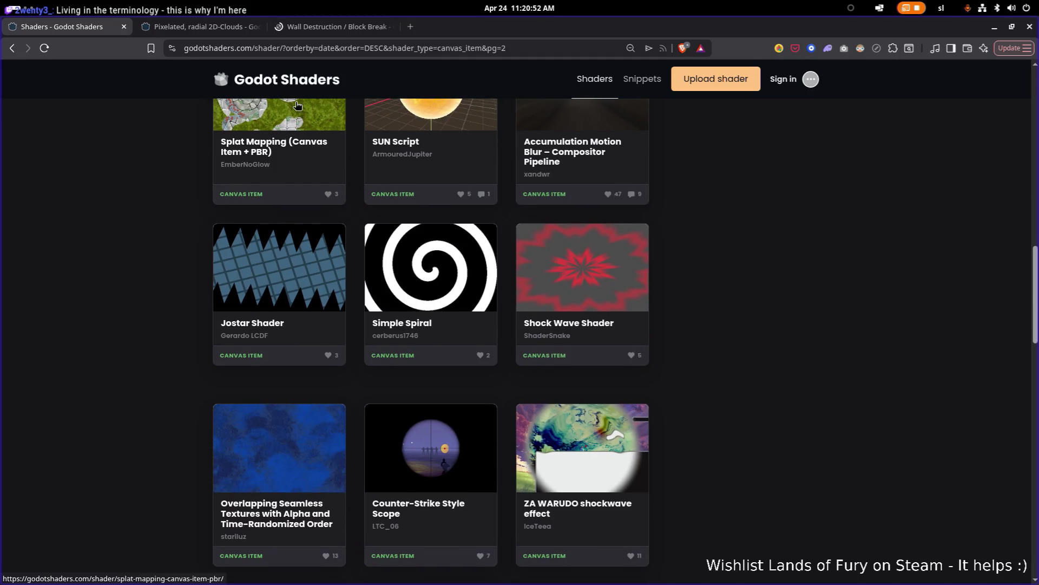
{"action": "scroll", "coordinate": [297, 133], "scroll_direction": "down", "scroll_amount": 5}
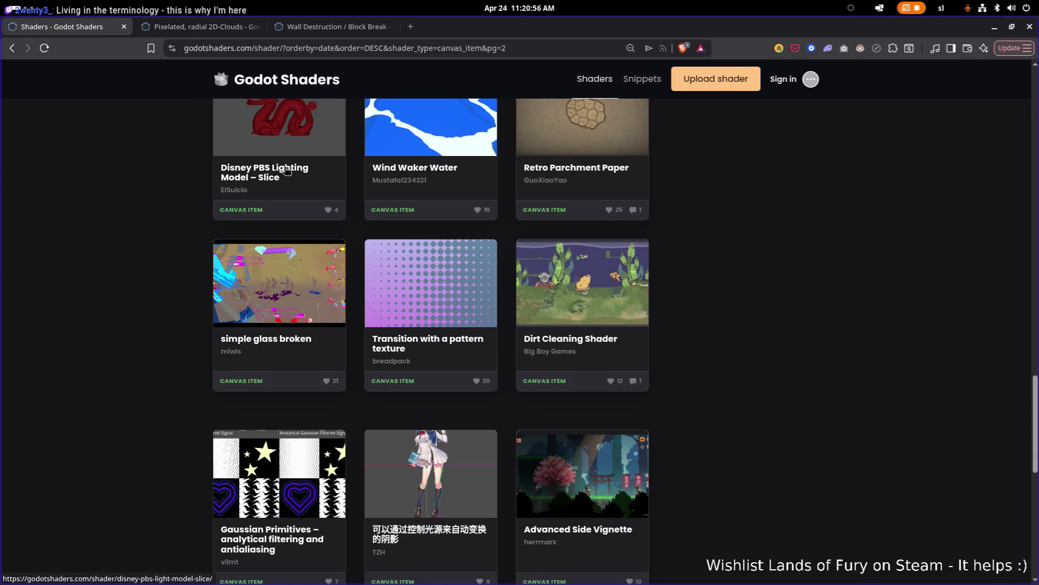
{"action": "scroll", "coordinate": [544, 303], "scroll_direction": "down", "scroll_amount": 3}
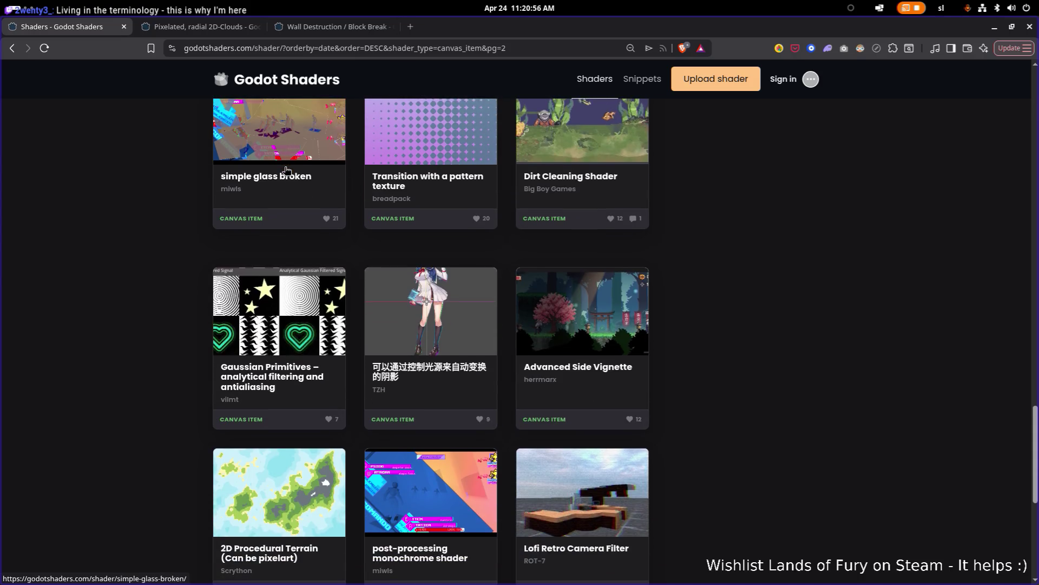
{"action": "middle_click", "coordinate": [600, 339]}
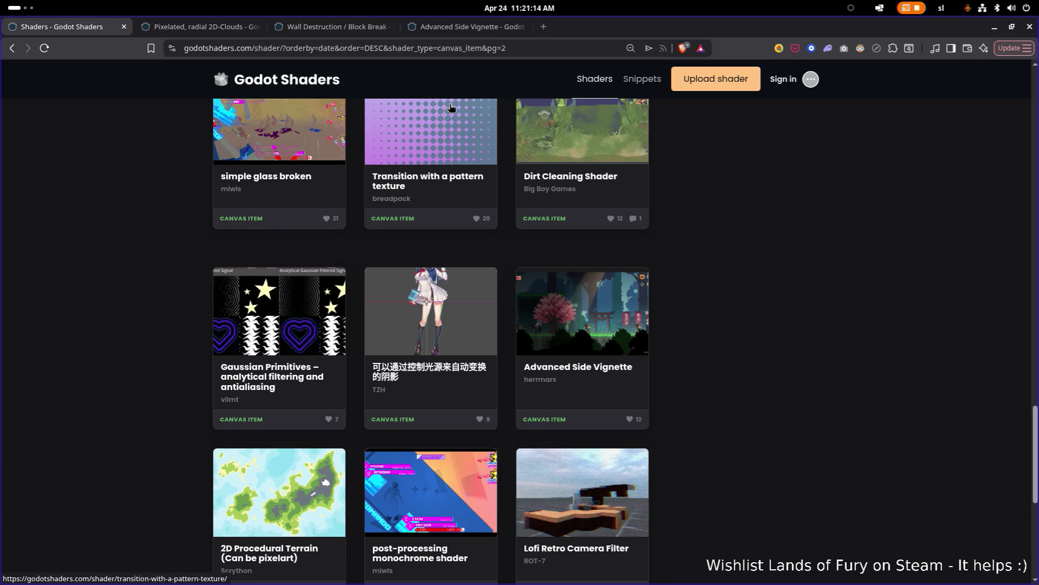
{"action": "scroll", "coordinate": [448, 209], "scroll_direction": "down", "scroll_amount": 4}
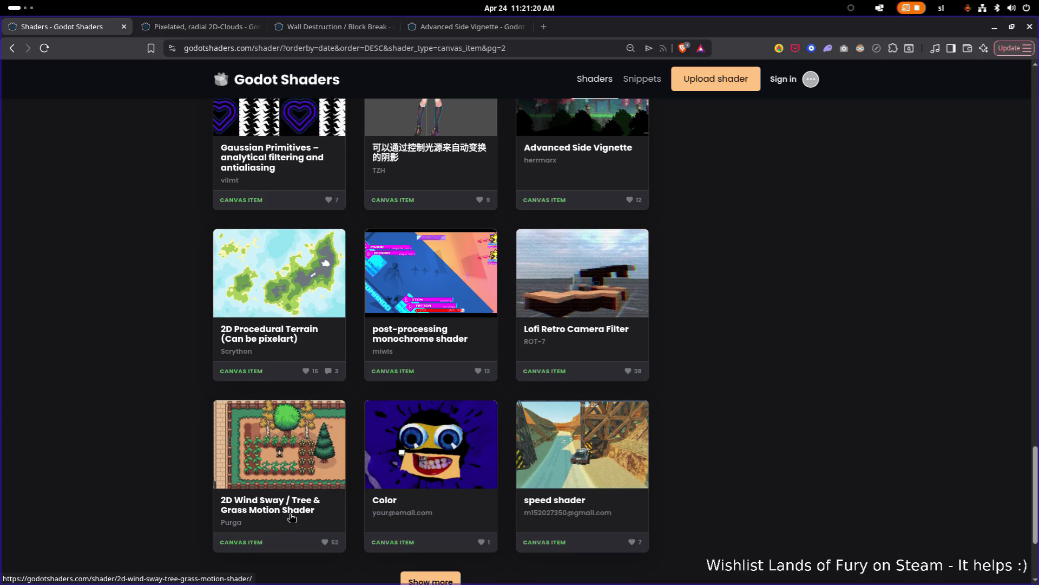
Open 2D Wind Sway in a background tab and review Advanced Side Vignette's example screenshots
{"action": "middle_click", "coordinate": [302, 466]}
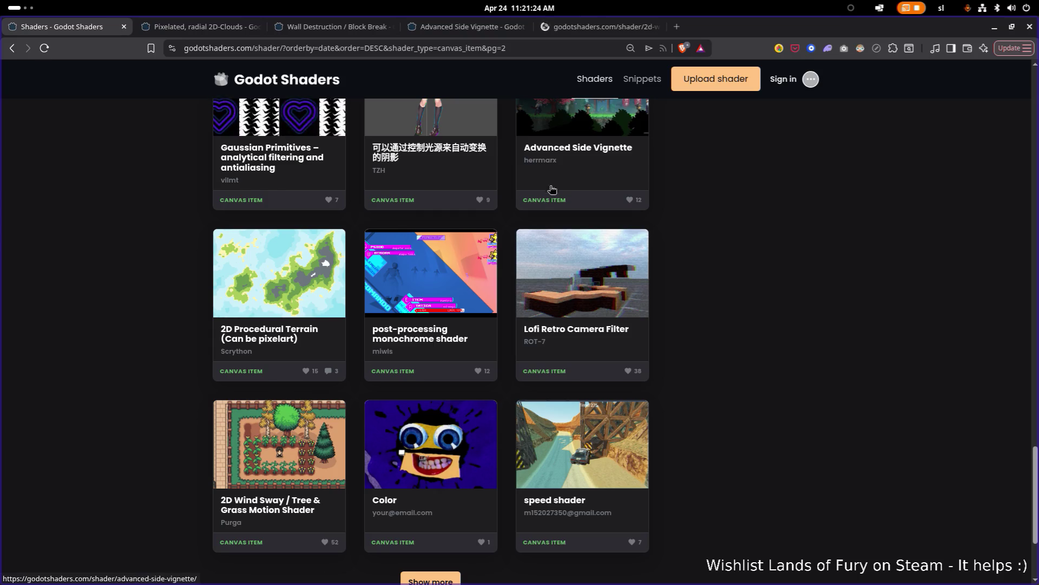
{"action": "left_click", "coordinate": [473, 27]}
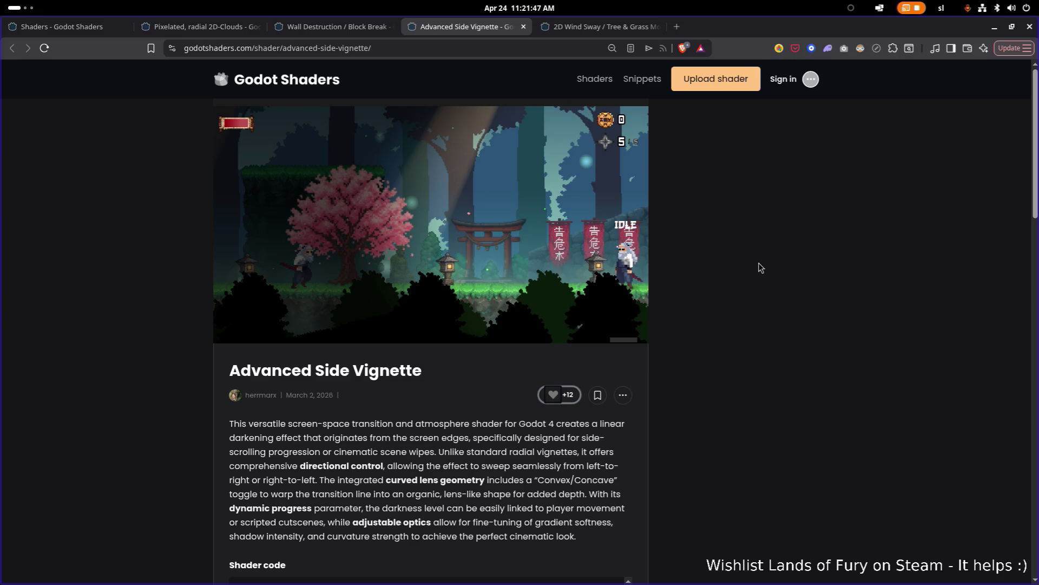
{"action": "scroll", "coordinate": [719, 245], "scroll_direction": "down", "scroll_amount": 13}
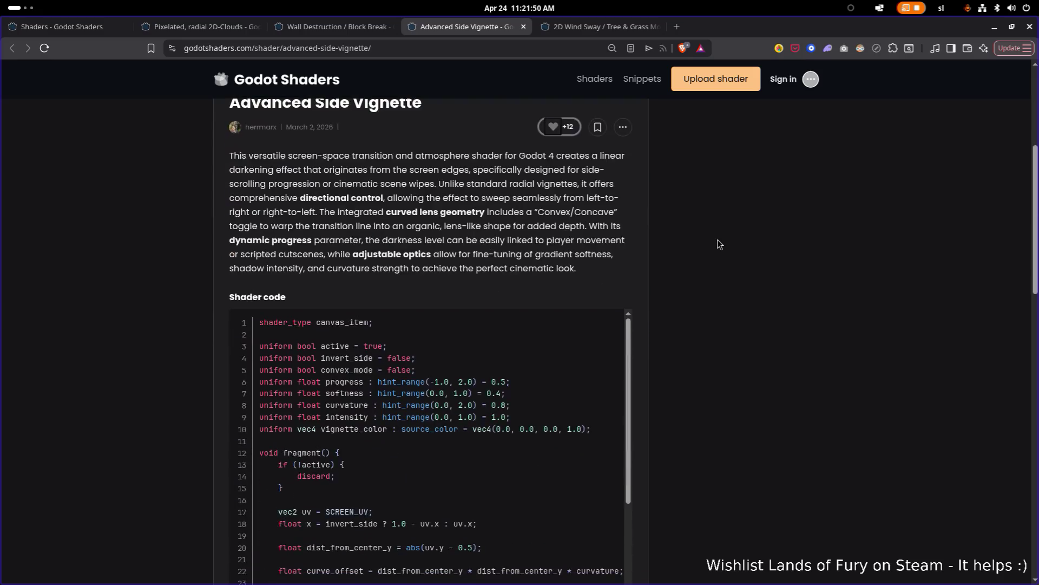
{"action": "scroll", "coordinate": [580, 265], "scroll_direction": "down", "scroll_amount": 3}
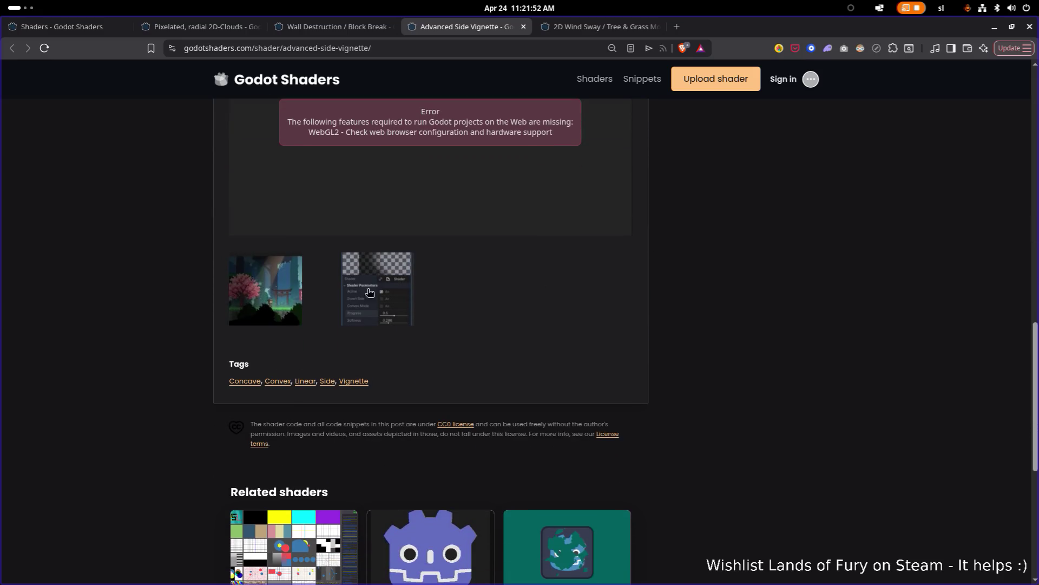
{"action": "left_click", "coordinate": [292, 286]}
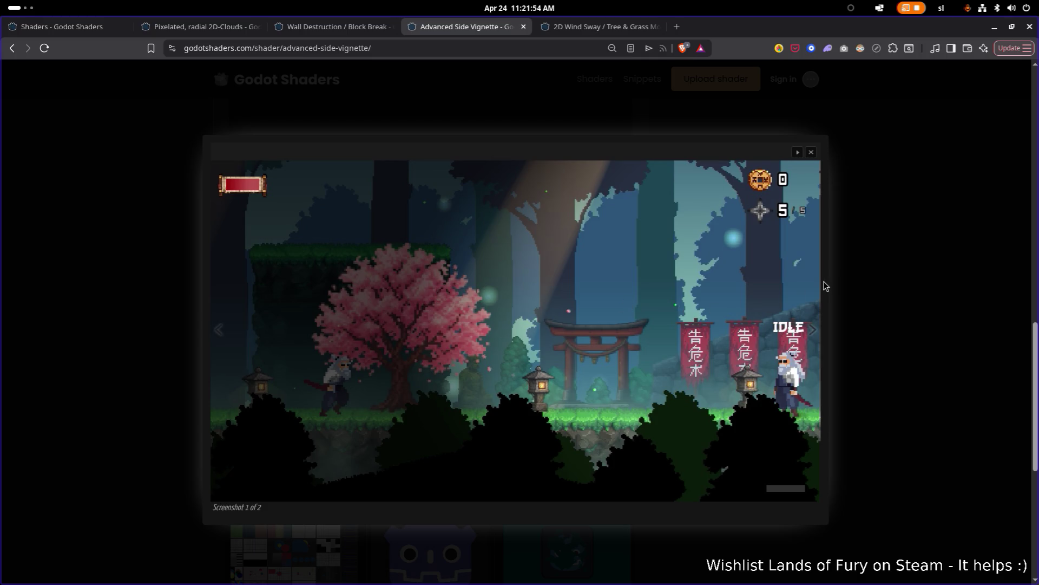
{"action": "left_click", "coordinate": [806, 281]}
{"action": "left_click", "coordinate": [574, 289]}
{"action": "left_click", "coordinate": [892, 200]}
Close the Advanced Side Vignette tab and minimize the browser to return to Godot
{"action": "scroll", "coordinate": [617, 219], "scroll_direction": "up", "scroll_amount": 15}
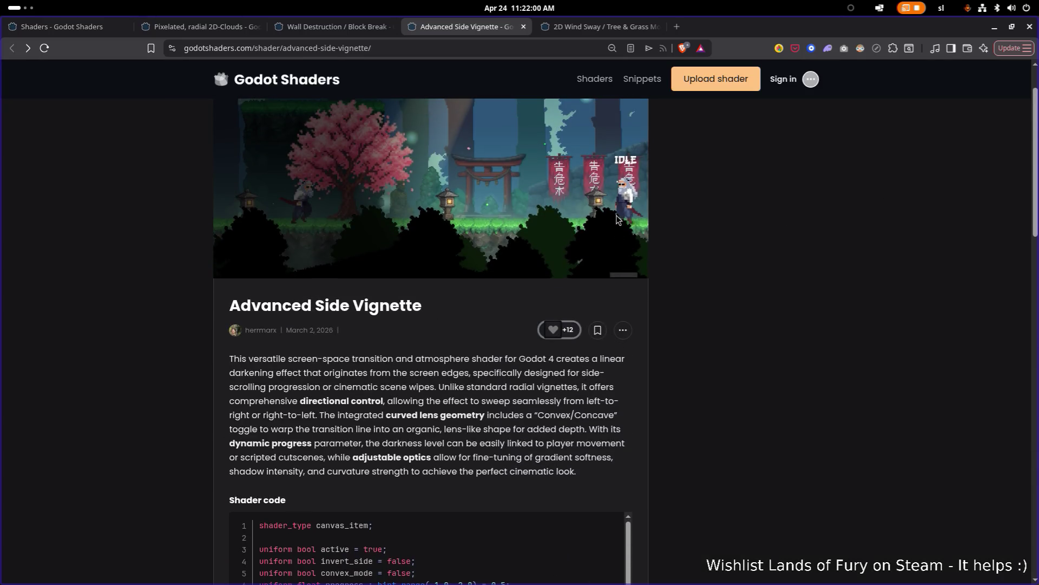
{"action": "middle_click", "coordinate": [486, 30]}
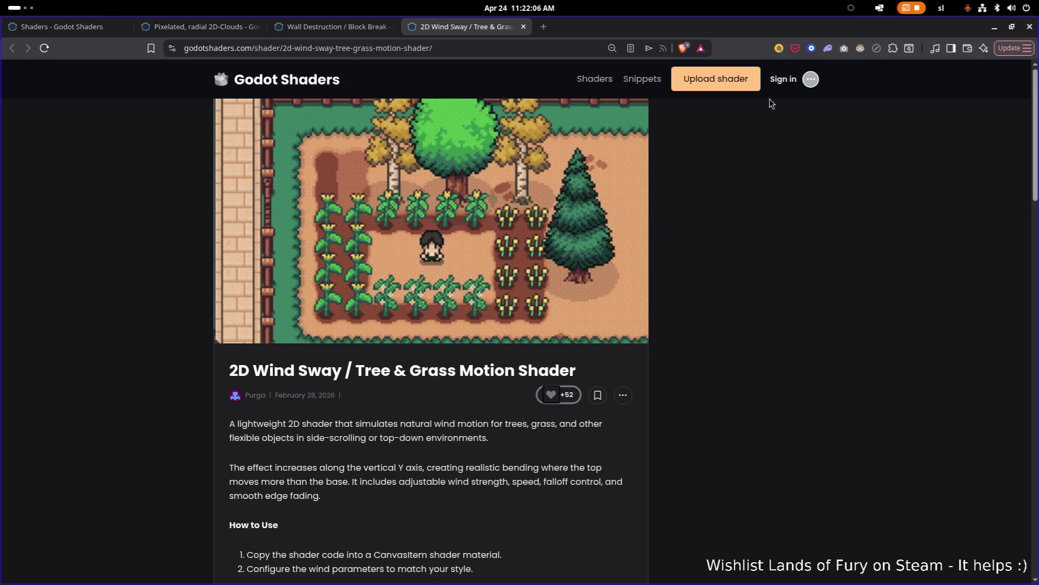
{"action": "scroll", "coordinate": [898, 161], "scroll_direction": "down", "scroll_amount": 3}
{"action": "left_click", "coordinate": [999, 30]}
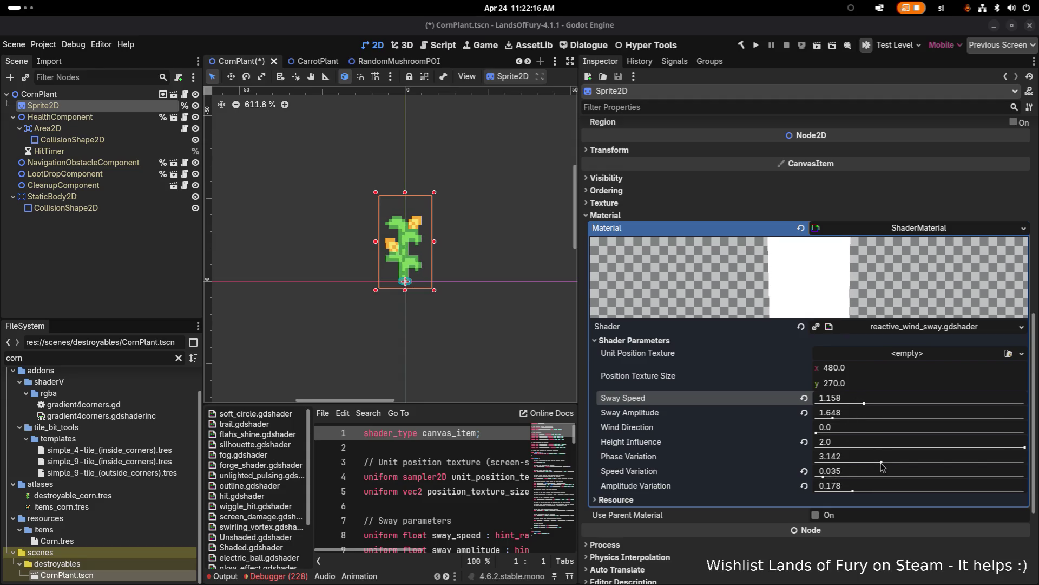
Set the corn sway's Phase Variation to 10.0 and save the CornPlant scene
{"action": "left_click_drag", "start_coordinate": [882, 462], "coordinate": [1037, 461]}
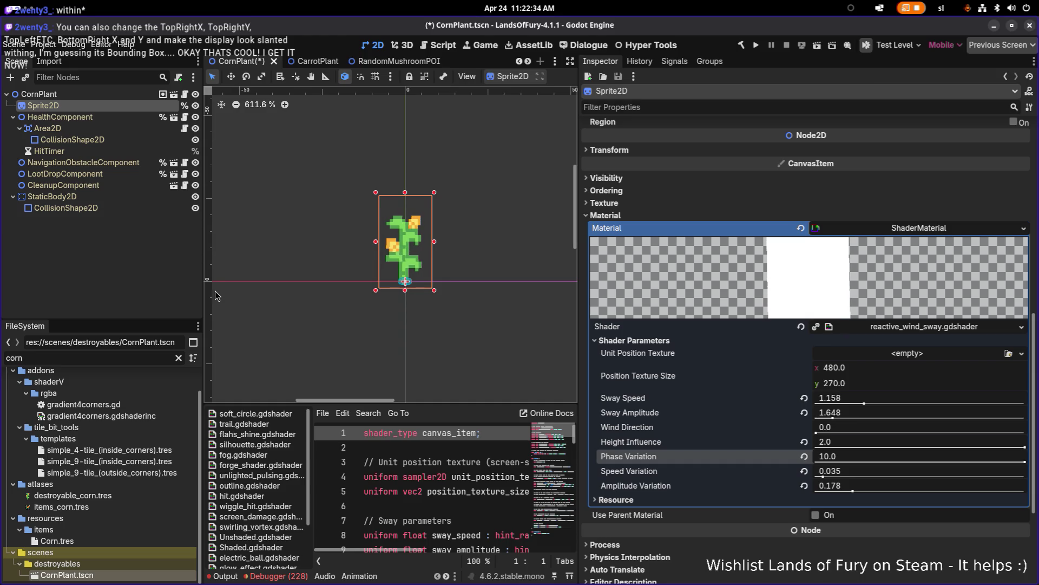
{"action": "key", "text": "ctrl+s"}
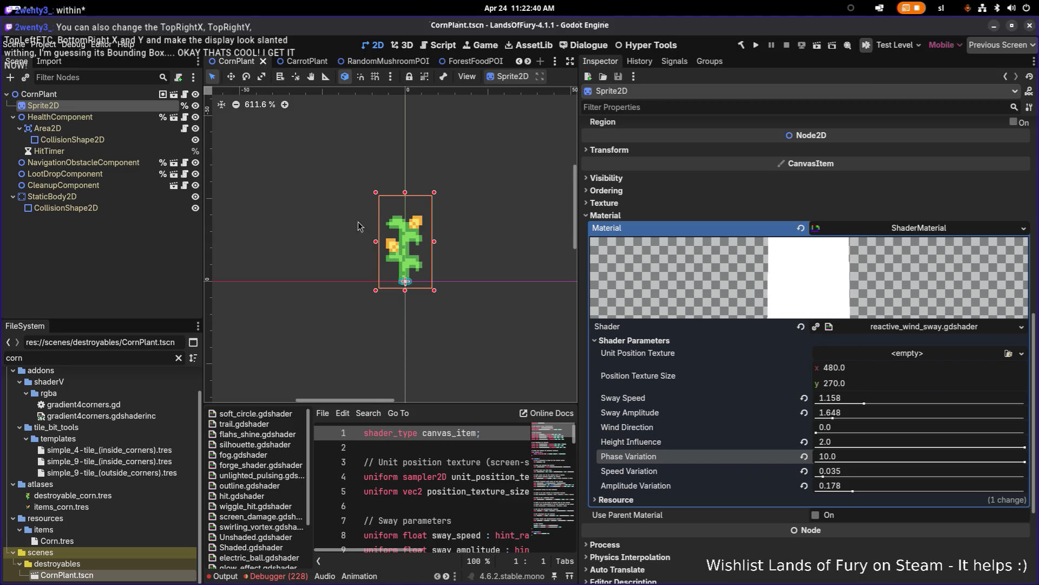
{"action": "left_click", "coordinate": [108, 264]}
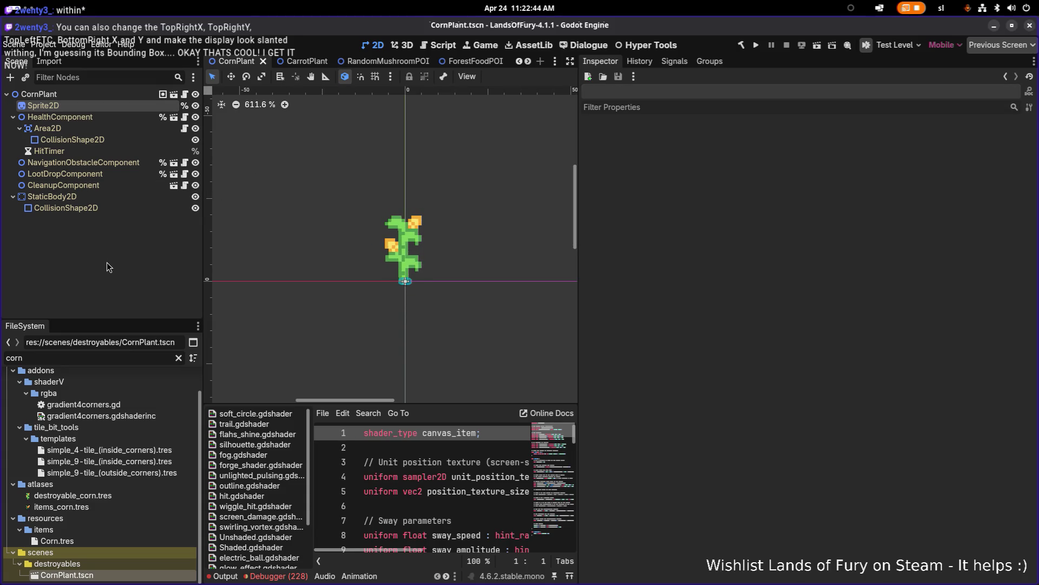
Quick-open the RedBigMushroom scene and pick its SpecialInteractableParticle node
{"action": "key", "text": "ctrl+shift+o"}
{"action": "type", "text": "mushroom"}
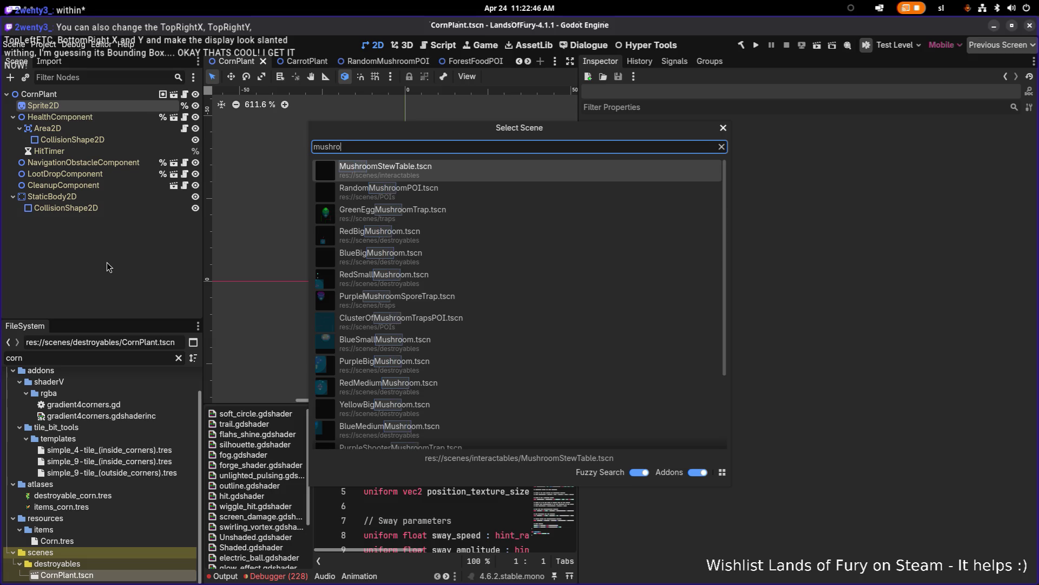
{"action": "key", "text": "Return"}
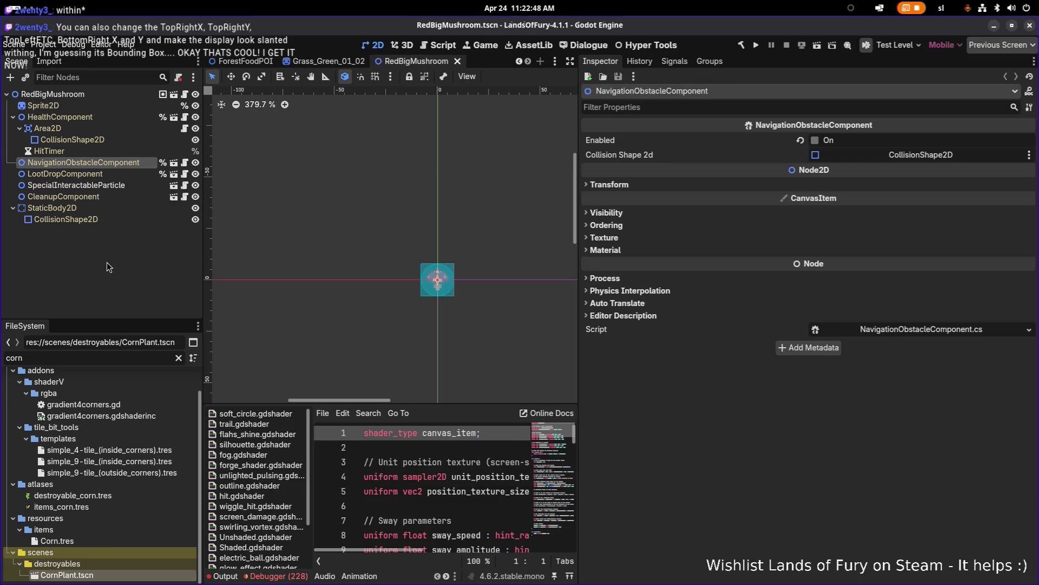
{"action": "left_click", "coordinate": [111, 185]}
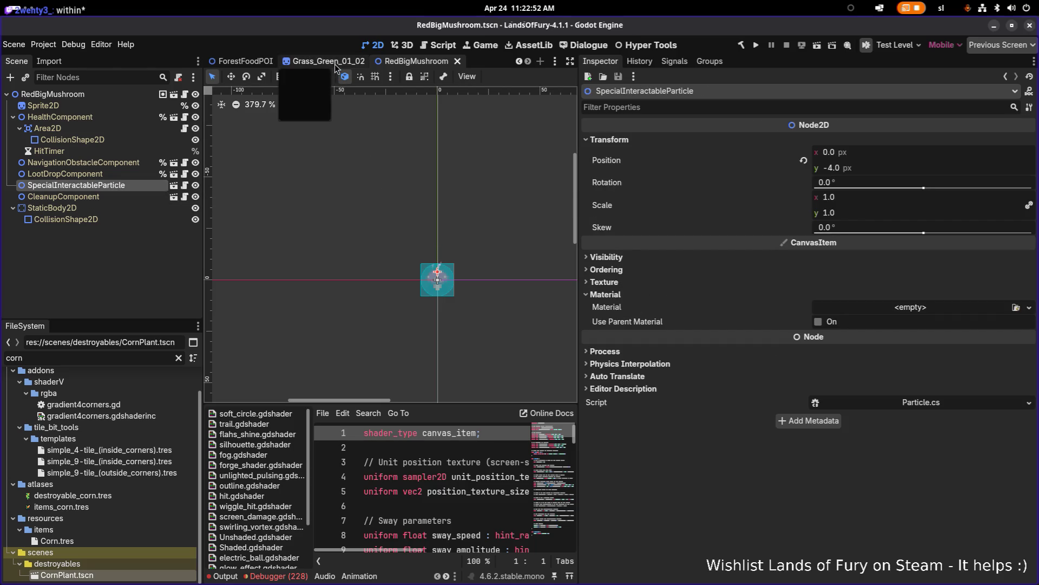
{"action": "left_click", "coordinate": [152, 267]}
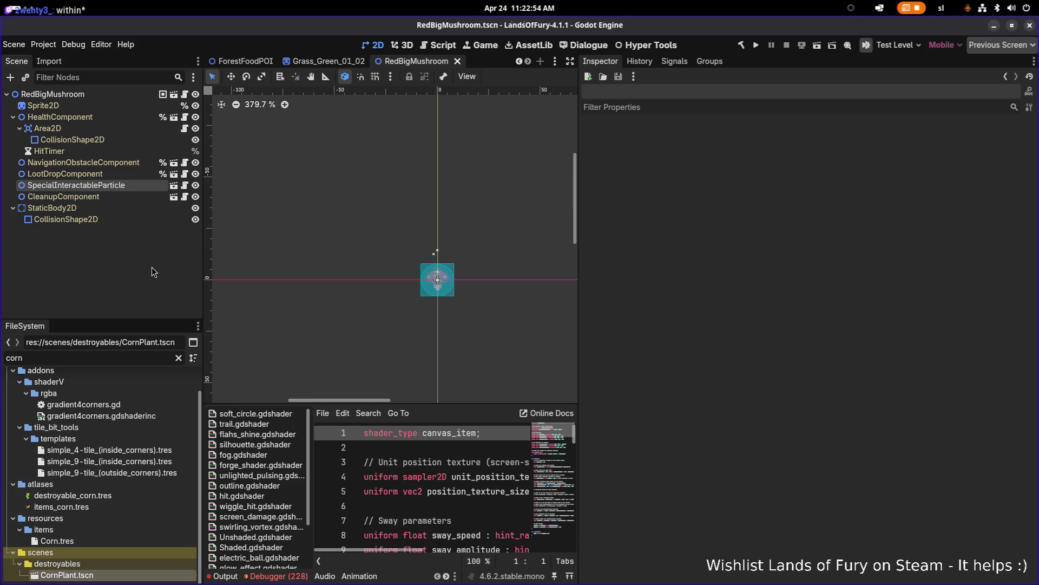
Quick-open the CornPlant scene and paste the SpecialInteractableParticle into it
{"action": "key", "text": "ctrl+shift+o"}
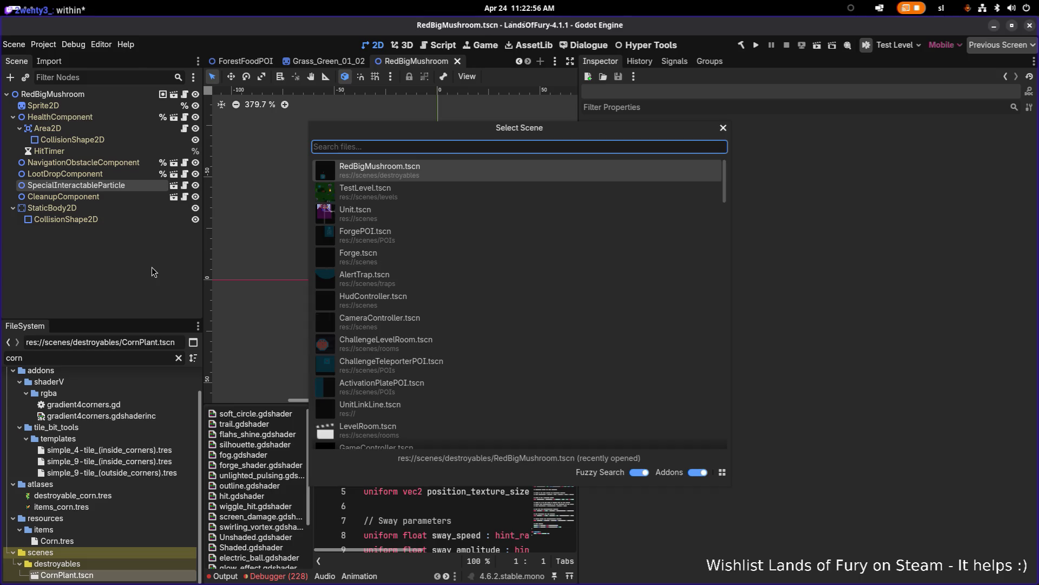
{"action": "type", "text": "co"}
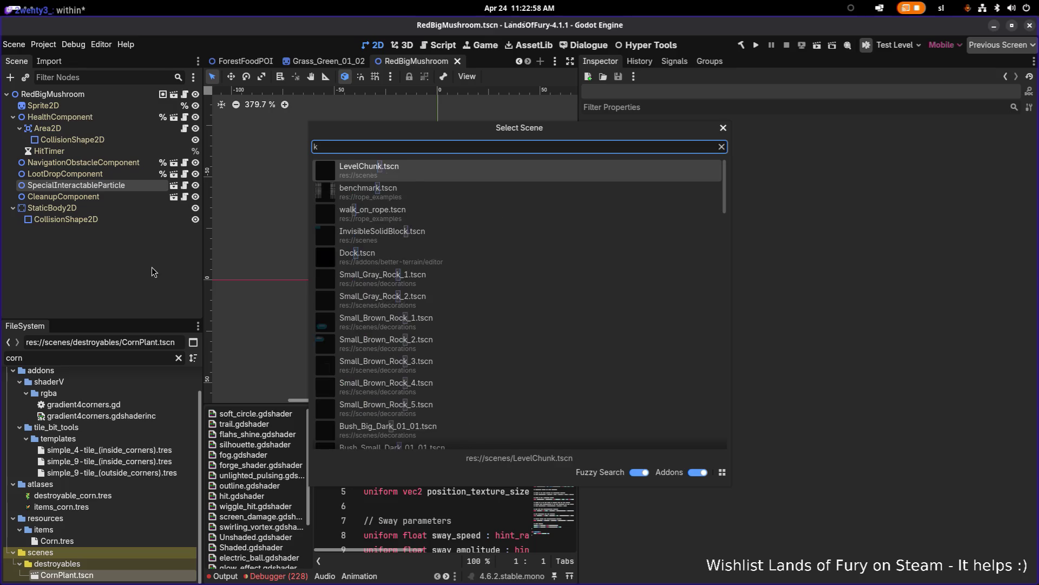
{"action": "type", "text": "nr"}
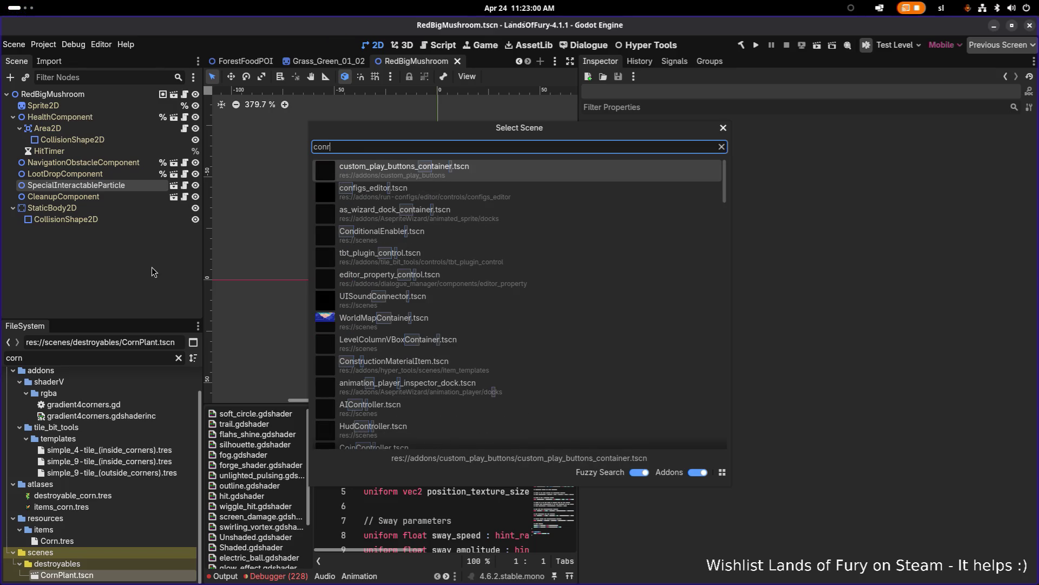
{"action": "key", "text": "BackSpace"}
{"action": "key", "text": "BackSpace"}
{"action": "type", "text": "rnplant"}
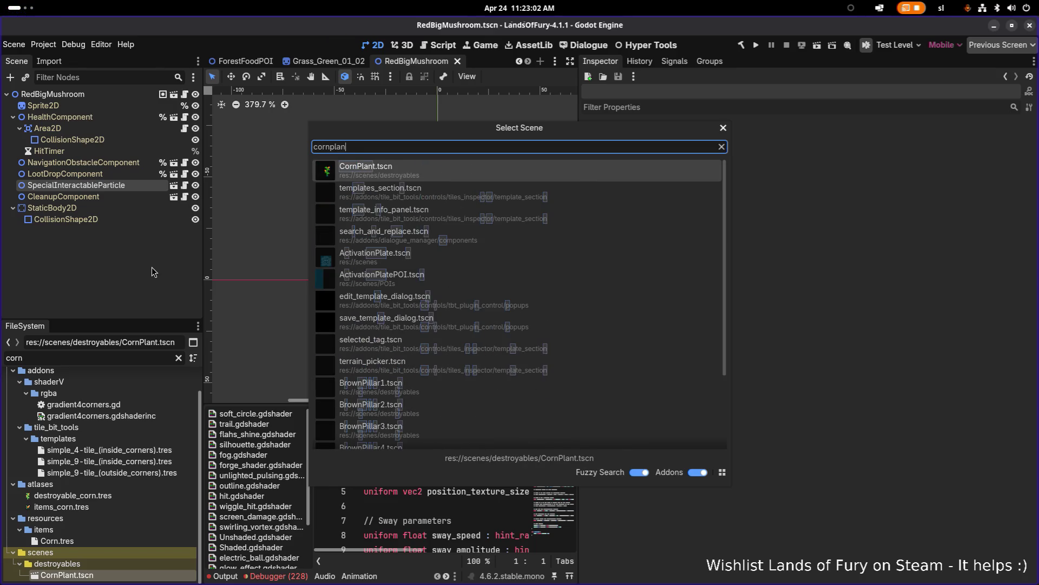
{"action": "key", "text": "Return"}
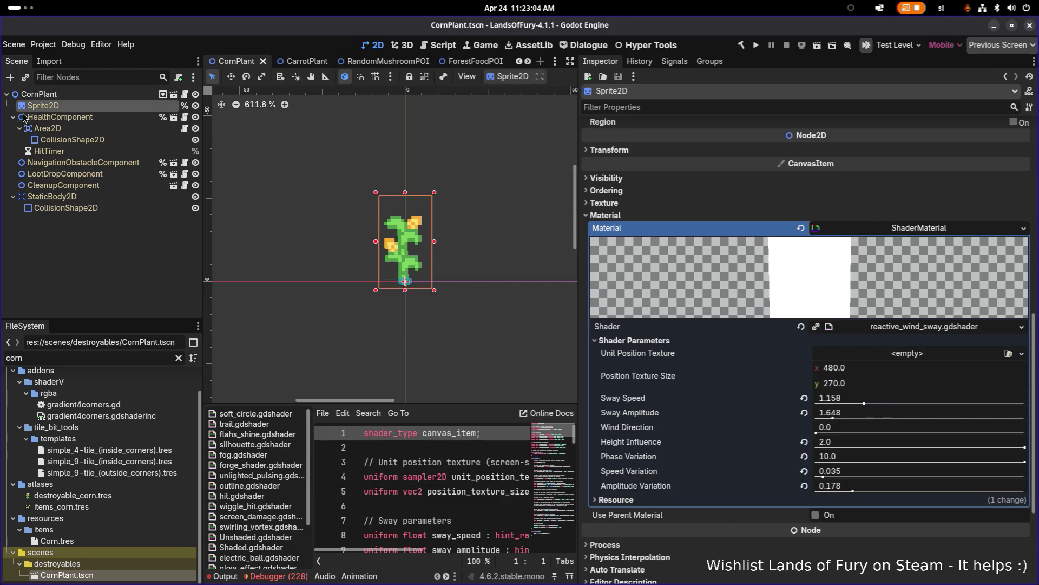
{"action": "left_click", "coordinate": [13, 117]}
{"action": "key", "text": "ctrl+v"}
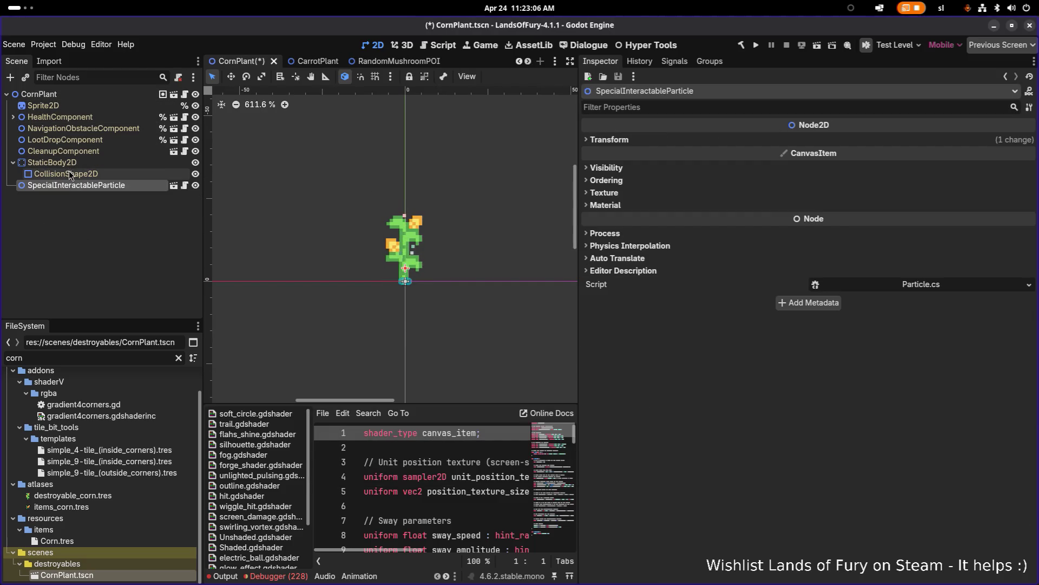
{"action": "left_click", "coordinate": [13, 163]}
Move the pasted particle 4 px up on the corn plant and save the scene
{"action": "scroll", "coordinate": [373, 239], "scroll_direction": "down", "scroll_amount": 3}
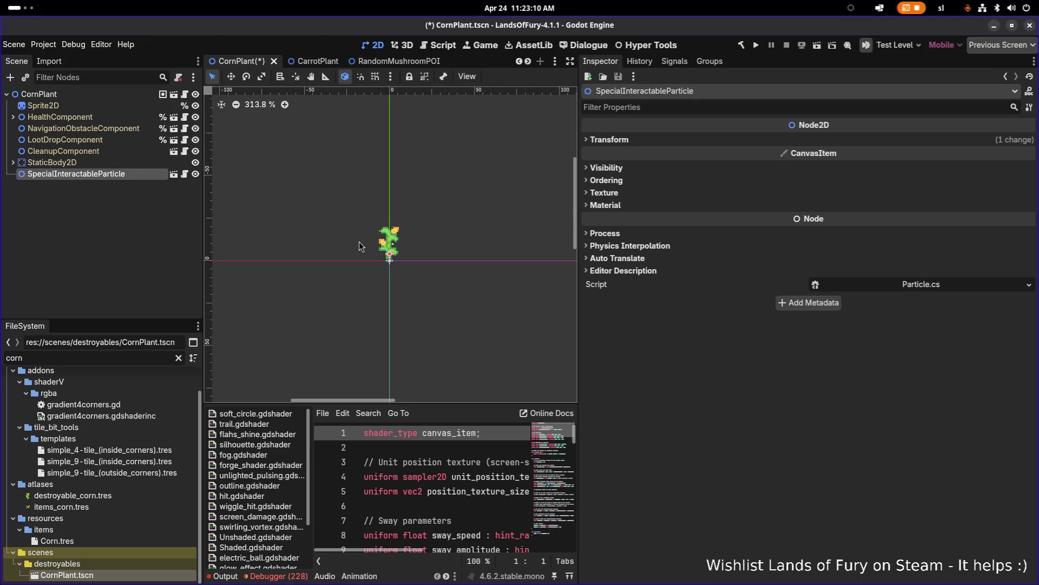
{"action": "scroll", "coordinate": [395, 251], "scroll_direction": "up", "scroll_amount": 6}
{"action": "scroll", "coordinate": [402, 241], "scroll_direction": "down", "scroll_amount": 2}
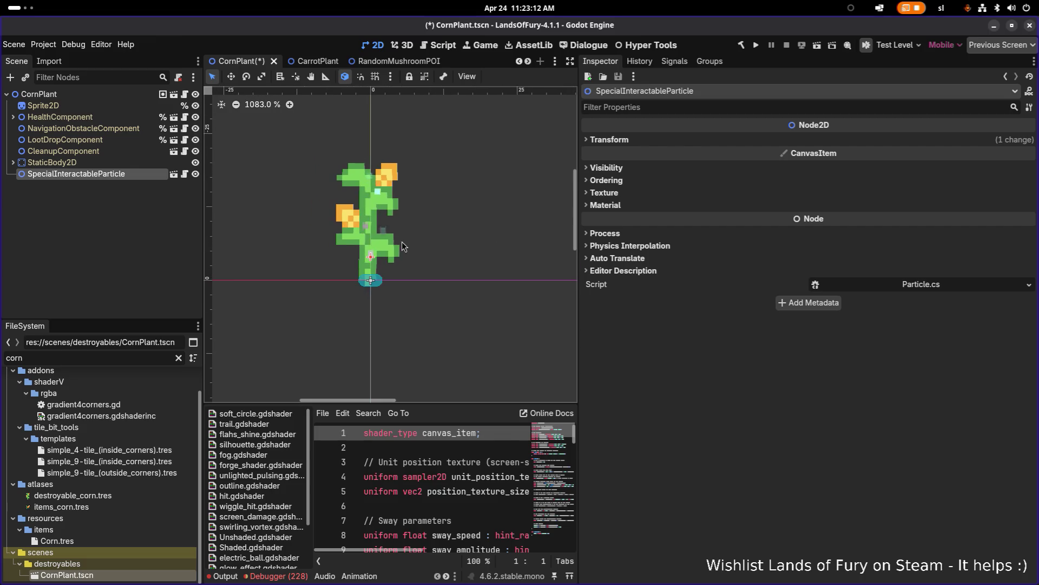
{"action": "left_click", "coordinate": [98, 162]}
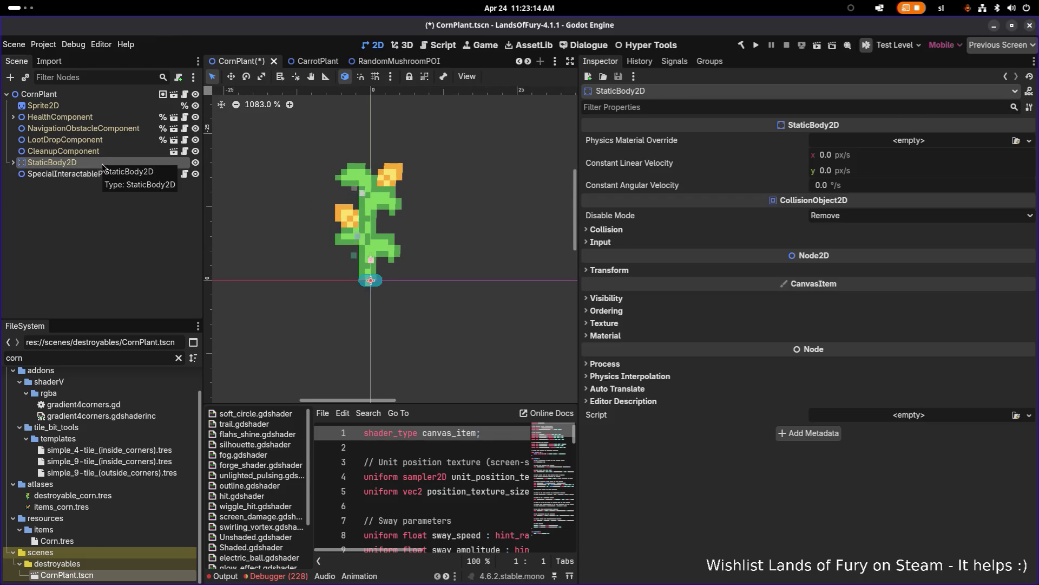
{"action": "scroll", "coordinate": [362, 196], "scroll_direction": "down", "scroll_amount": 5}
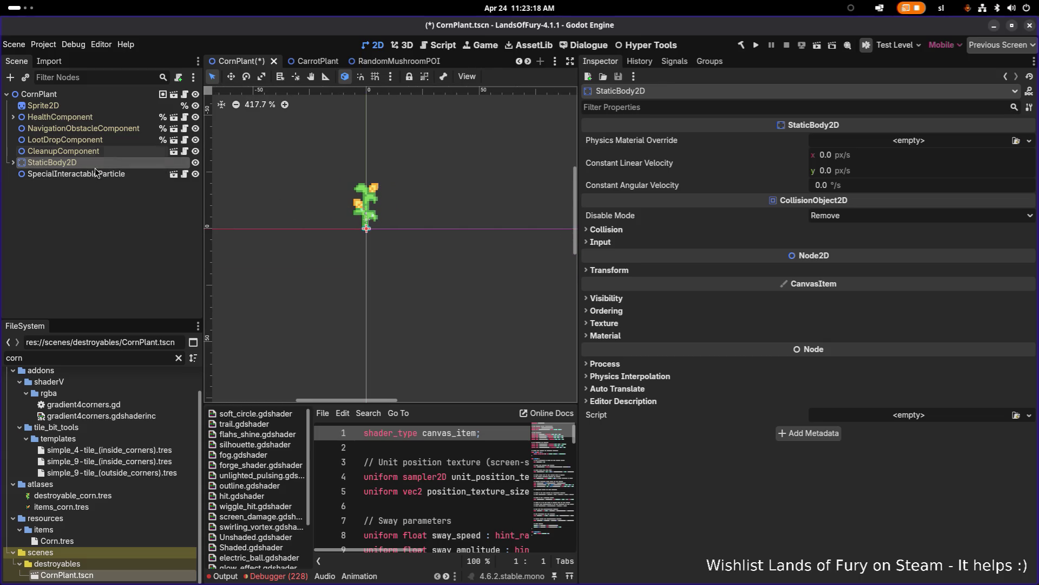
{"action": "left_click", "coordinate": [123, 176]}
{"action": "key", "text": "w"}
{"action": "scroll", "coordinate": [367, 230], "scroll_direction": "up", "scroll_amount": 5}
{"action": "mouse_move", "coordinate": [366, 229]}
{"action": "left_mouse_down"}
{"action": "mouse_move", "coordinate": [362, 200]}
{"action": "mouse_move", "coordinate": [363, 210]}
{"action": "left_mouse_up"}
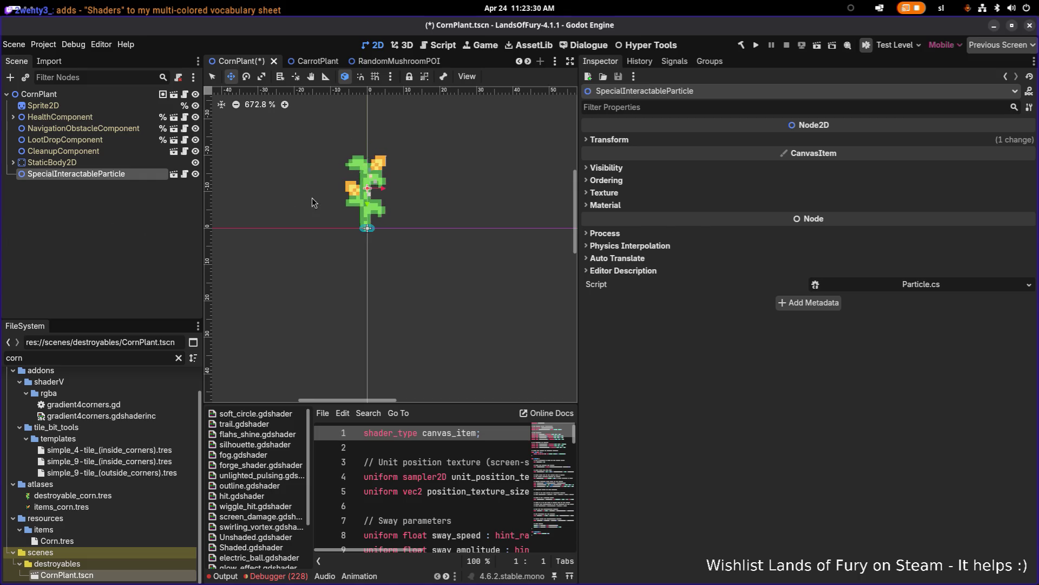
{"action": "key", "text": "ctrl+s"}
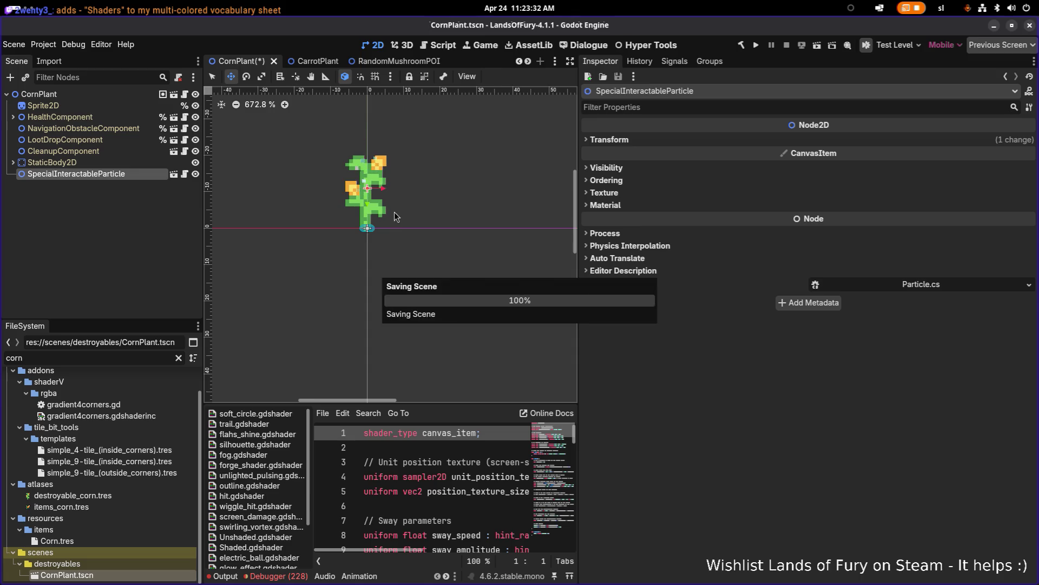
Clear the node selection and bring up the quick scene search again
{"action": "left_click_drag", "start_coordinate": [362, 229], "coordinate": [432, 262]}
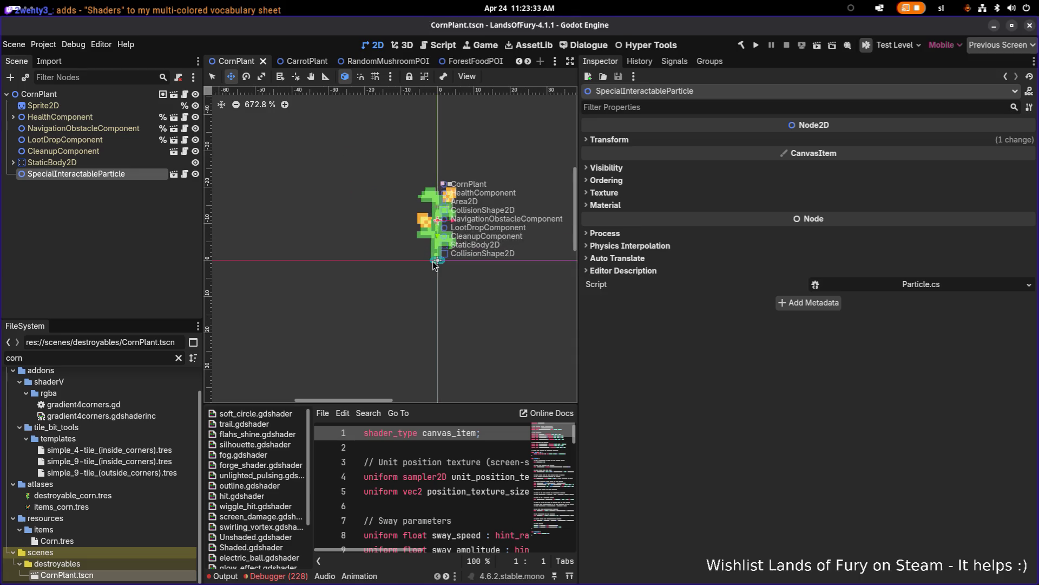
{"action": "left_click", "coordinate": [134, 216]}
{"action": "key", "text": "ctrl+shift+o"}
{"action": "key", "text": "Escape"}
{"action": "key", "text": "ctrl+shift+o"}
Open CarrotPlant and bring in the SpecialInteractableParticle copied from CornPlant
{"action": "type", "text": "car"}
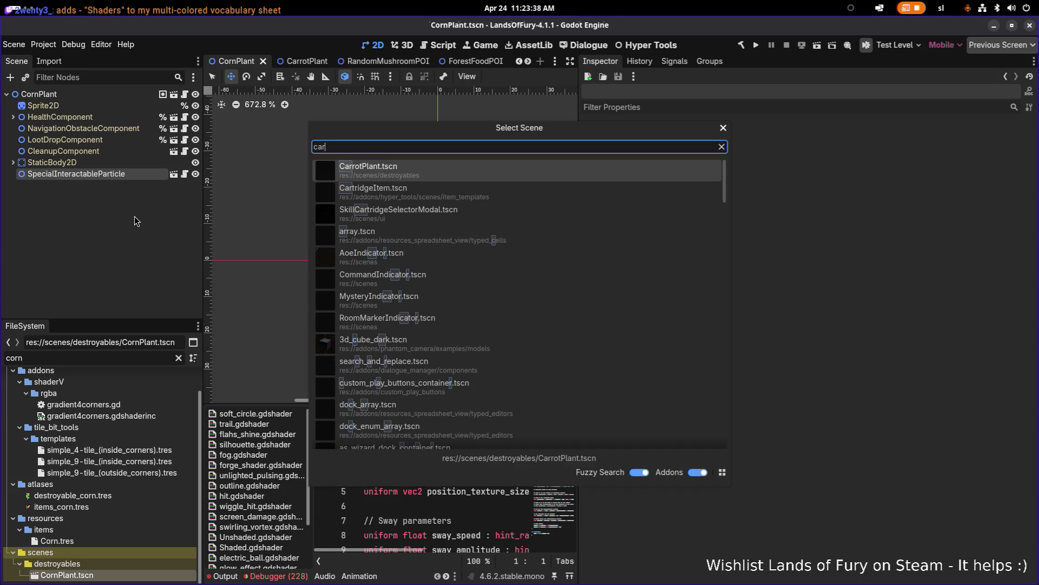
{"action": "type", "text": "rot"}
{"action": "key", "text": "Return"}
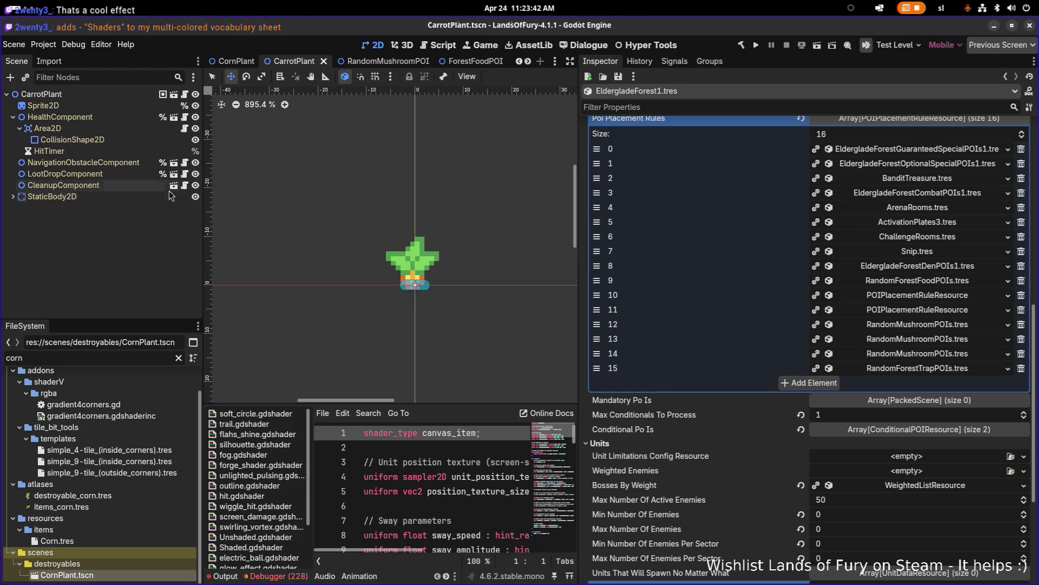
{"action": "left_click", "coordinate": [250, 62]}
{"action": "left_click", "coordinate": [81, 163]}
{"action": "left_click", "coordinate": [99, 172]}
{"action": "key", "text": "ctrl+Tab"}
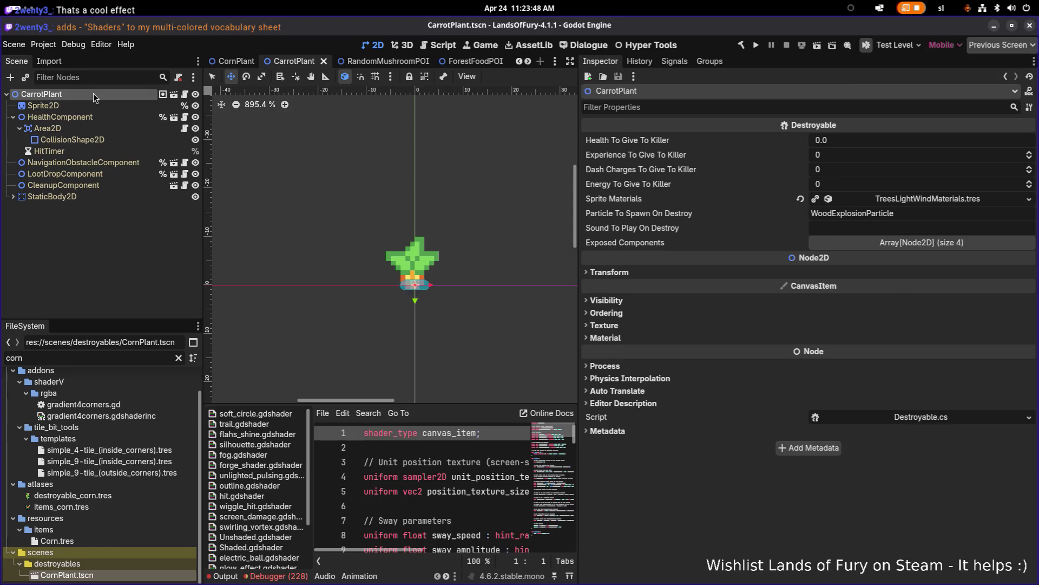
Lower the particle 10 px to the carrot's base, save, and return to CornPlant
{"action": "left_click_drag", "start_coordinate": [420, 236], "coordinate": [415, 297]}
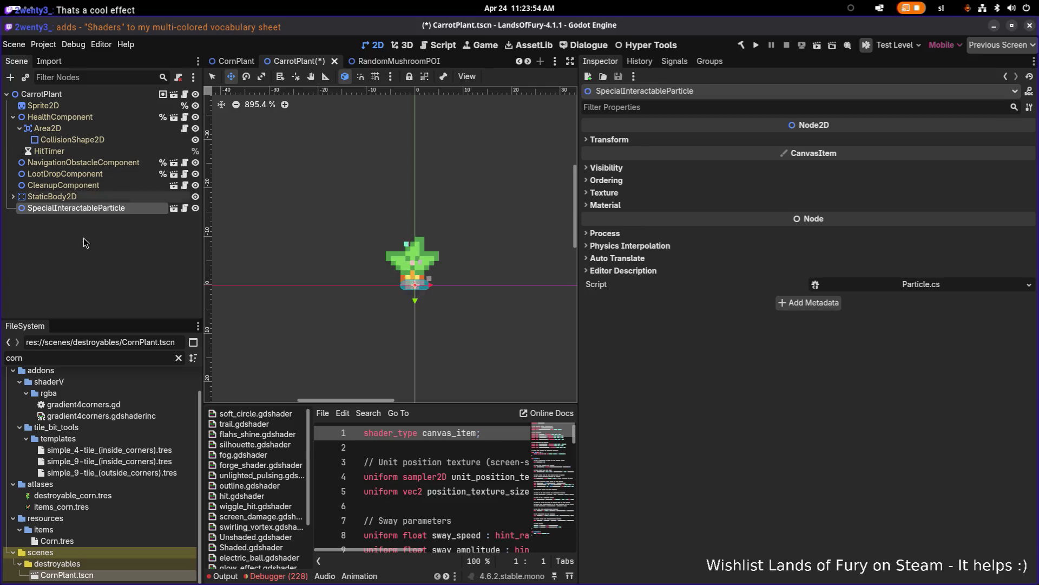
{"action": "left_click", "coordinate": [100, 252]}
{"action": "left_click", "coordinate": [100, 174]}
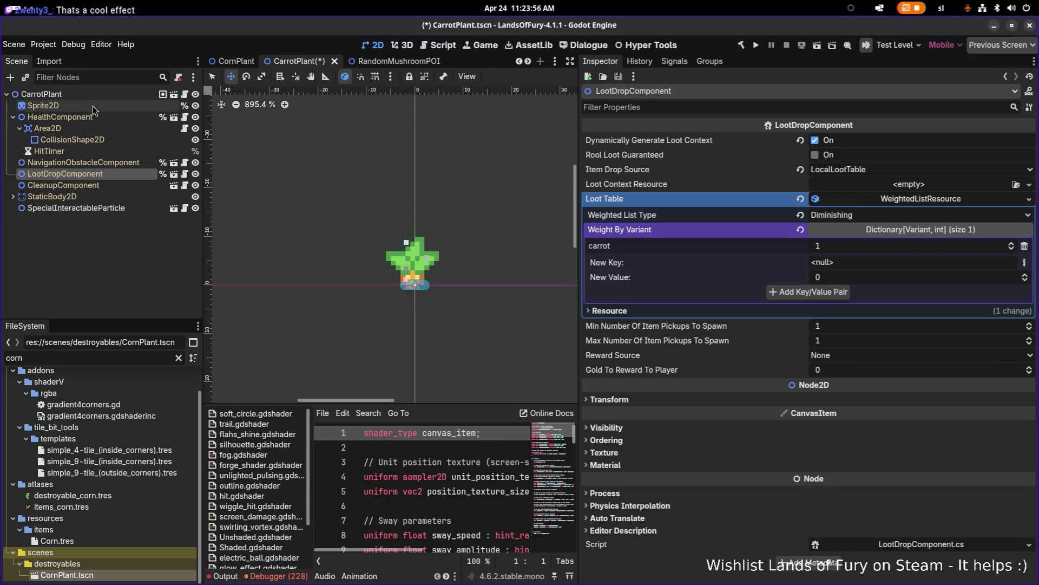
{"action": "left_click", "coordinate": [93, 105]}
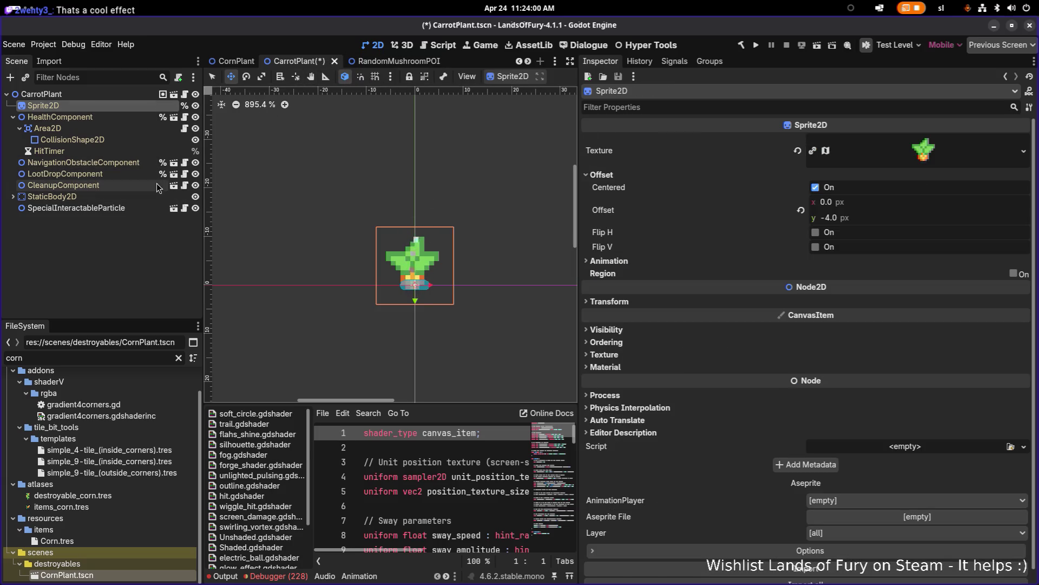
{"action": "key", "text": "ctrl+s"}
{"action": "key", "text": "ctrl+shift+Tab"}
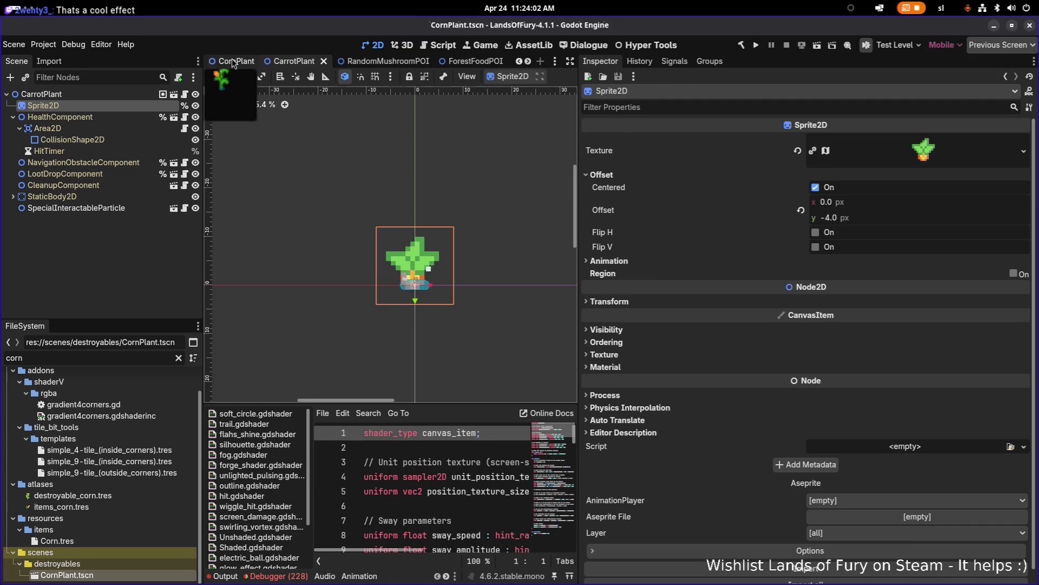
Copy the corn sprite's ShaderMaterial and paste it onto the carrot's Sprite2D material
{"action": "left_click", "coordinate": [97, 105]}
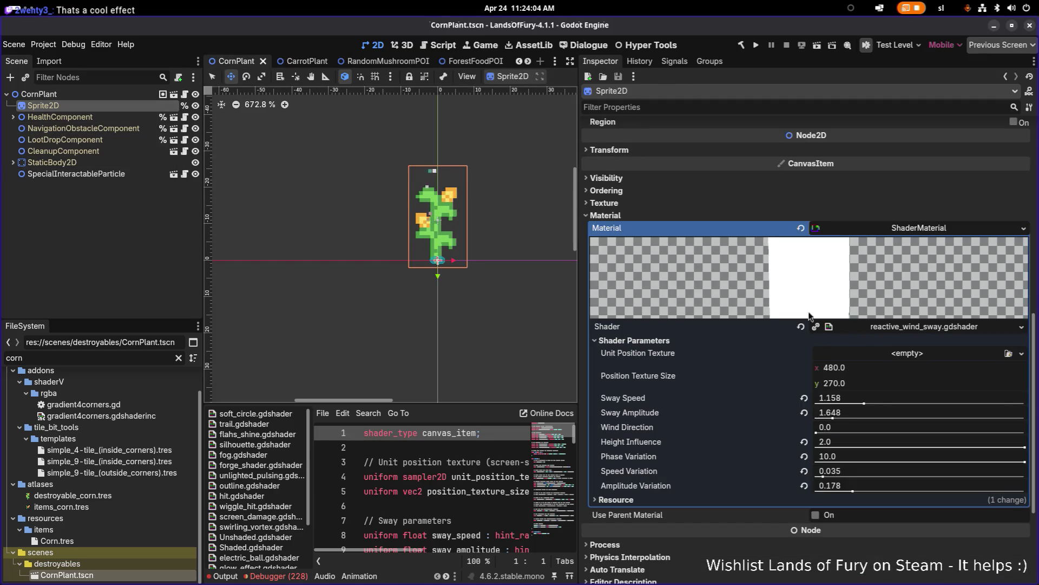
{"action": "right_click", "coordinate": [655, 228]}
{"action": "left_click", "coordinate": [688, 237]}
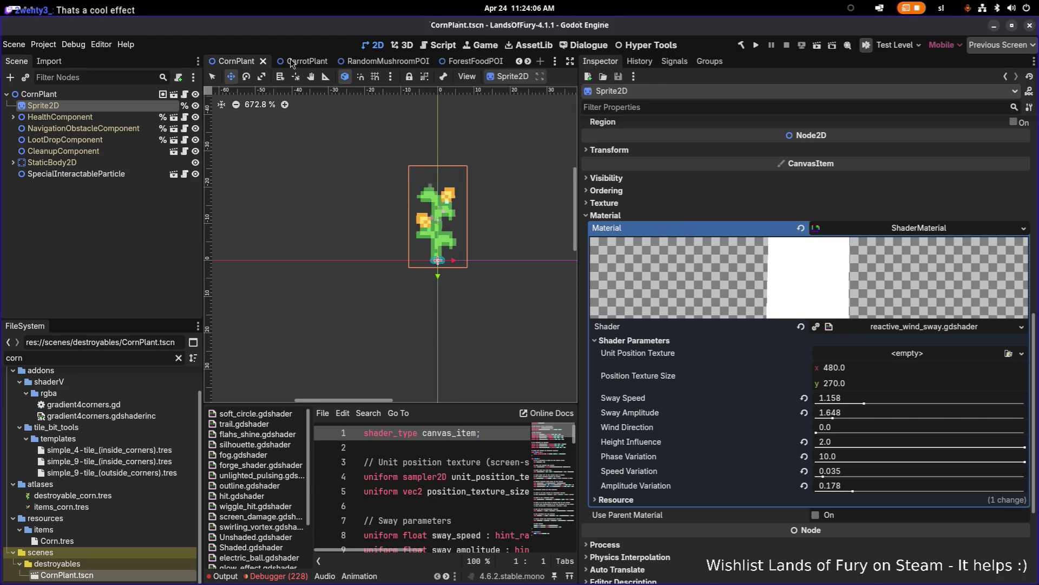
{"action": "key", "text": "ctrl+Tab"}
{"action": "left_click", "coordinate": [60, 117]}
{"action": "left_click", "coordinate": [44, 105]}
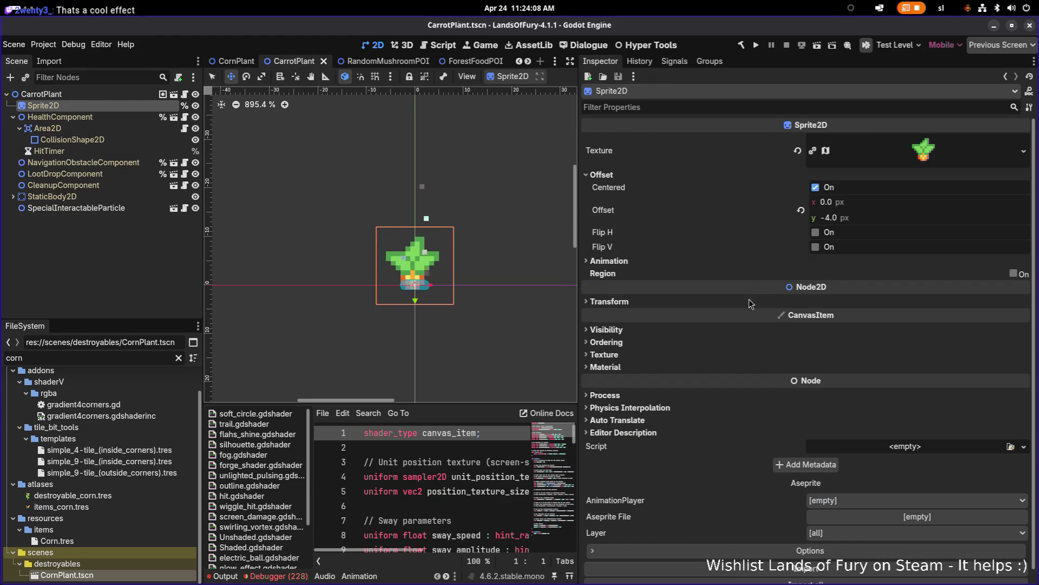
{"action": "left_click", "coordinate": [640, 367]}
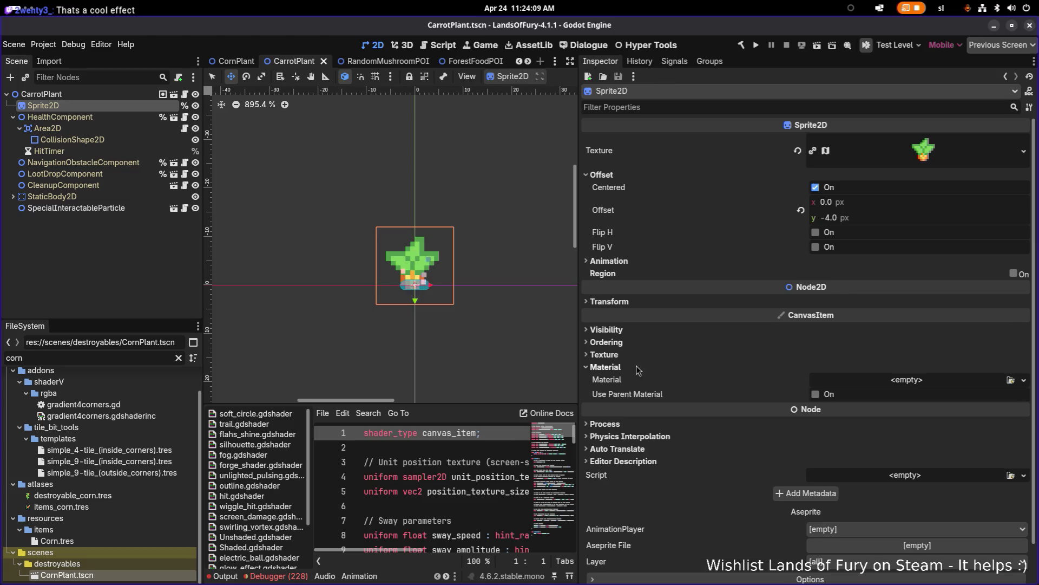
{"action": "right_click", "coordinate": [766, 380]}
{"action": "left_click", "coordinate": [809, 404]}
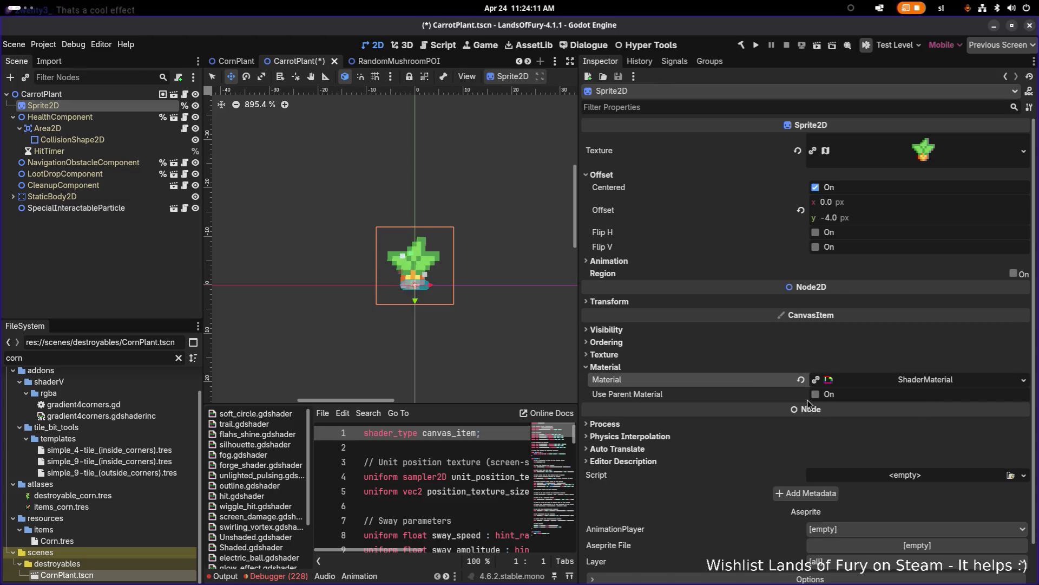
Make the carrot's pasted material unique and reveal its shader parameters
{"action": "right_click", "coordinate": [901, 380]}
{"action": "left_click", "coordinate": [953, 469]}
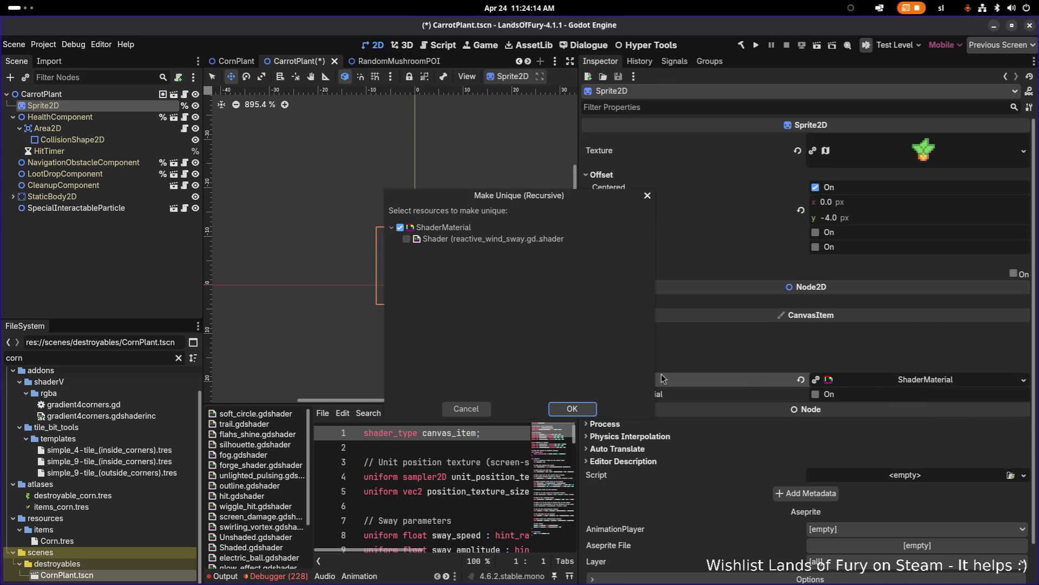
{"action": "left_click", "coordinate": [569, 411]}
{"action": "left_click", "coordinate": [905, 380]}
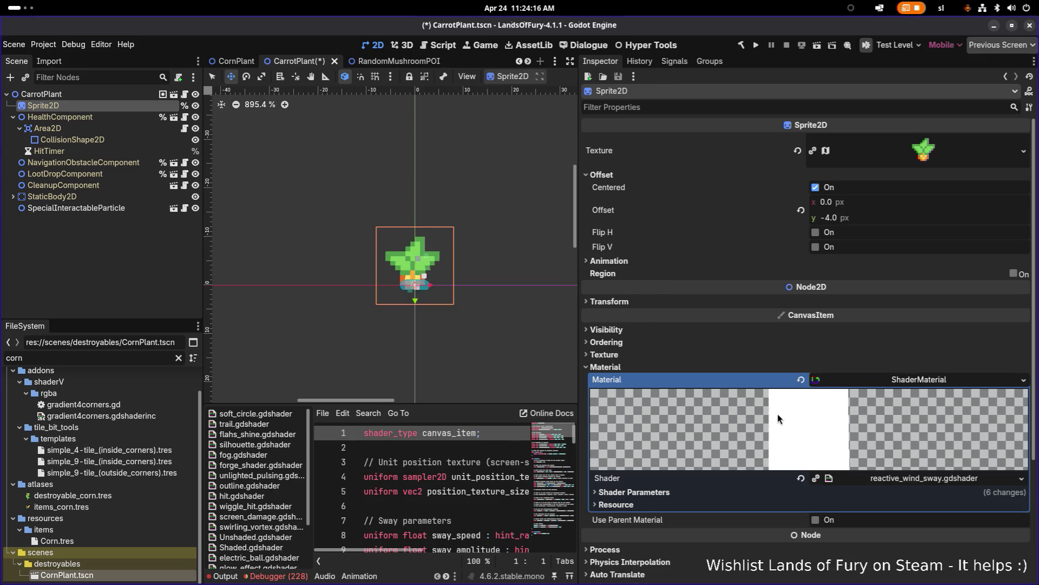
{"action": "scroll", "coordinate": [778, 417], "scroll_direction": "down", "scroll_amount": 3}
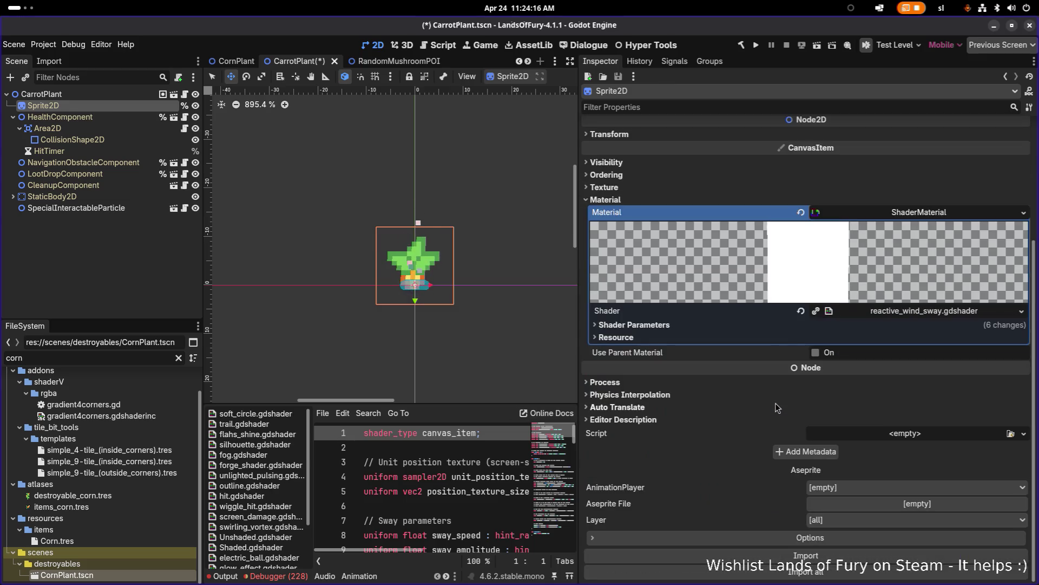
{"action": "left_click", "coordinate": [846, 312]}
{"action": "left_click", "coordinate": [681, 345]}
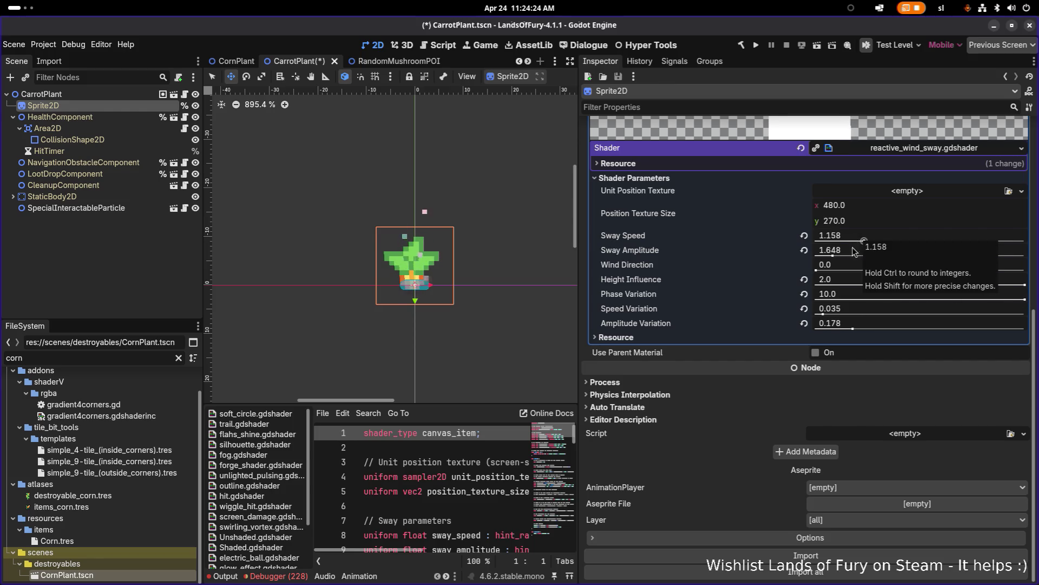
Test Sway Amplitude, Sway Speed 0.654, Wind Direction and Height Influence, ending at 0.0 and 2.0
{"action": "mouse_move", "coordinate": [833, 255]}
{"action": "left_mouse_down"}
{"action": "mouse_move", "coordinate": [818, 257]}
{"action": "mouse_move", "coordinate": [861, 240]}
{"action": "left_mouse_up"}
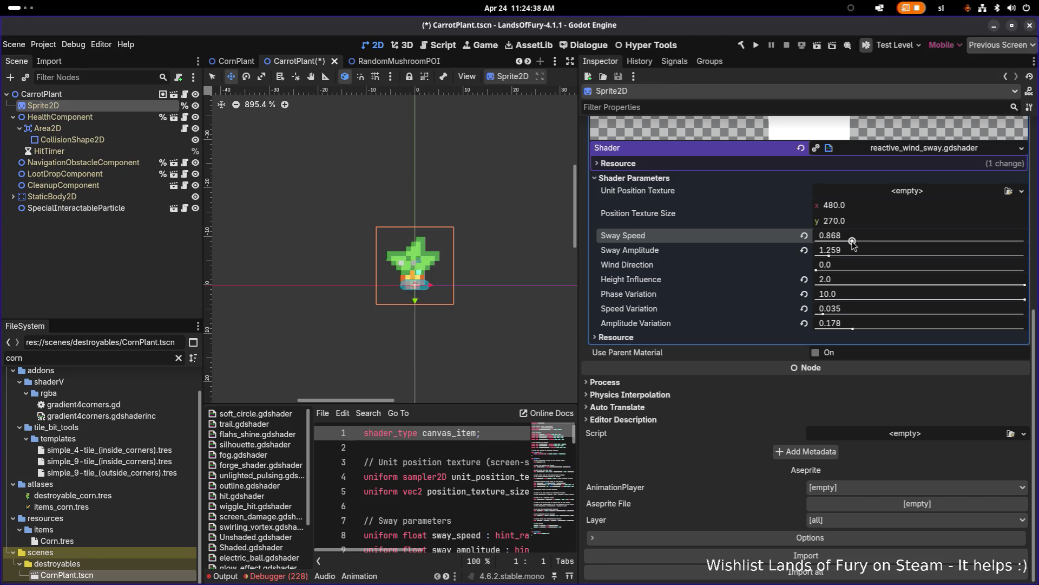
{"action": "left_click_drag", "start_coordinate": [852, 241], "coordinate": [843, 241]}
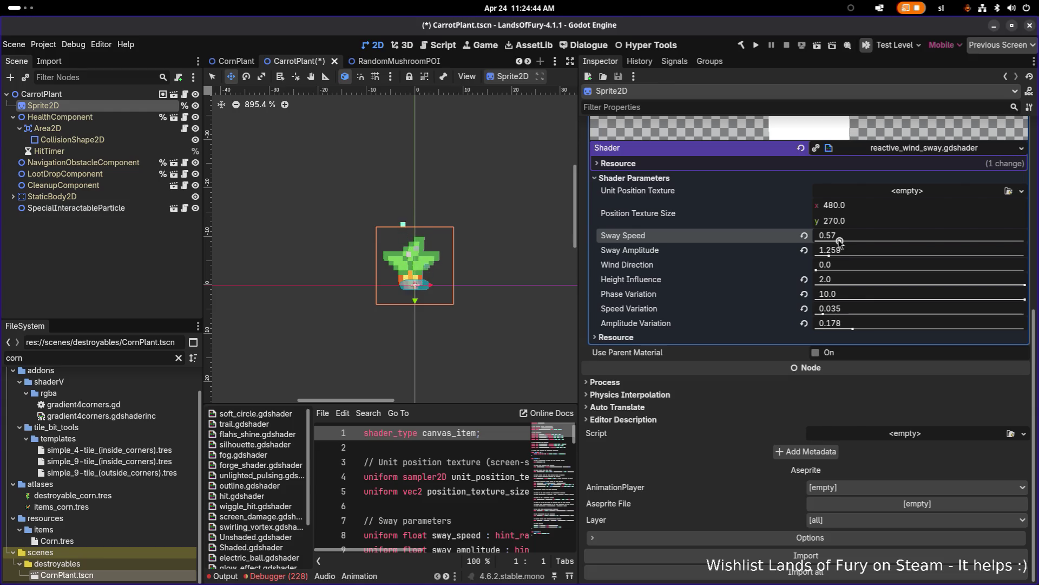
{"action": "mouse_move", "coordinate": [816, 270]}
{"action": "left_mouse_down"}
{"action": "mouse_move", "coordinate": [1003, 277]}
{"action": "mouse_move", "coordinate": [781, 277]}
{"action": "left_mouse_up"}
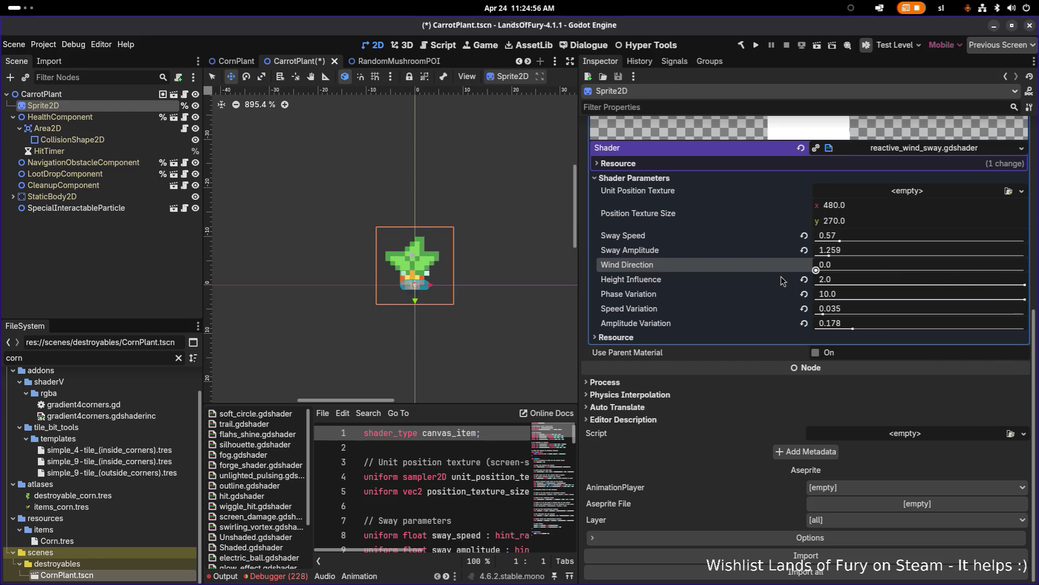
{"action": "left_click_drag", "start_coordinate": [1025, 285], "coordinate": [831, 286]}
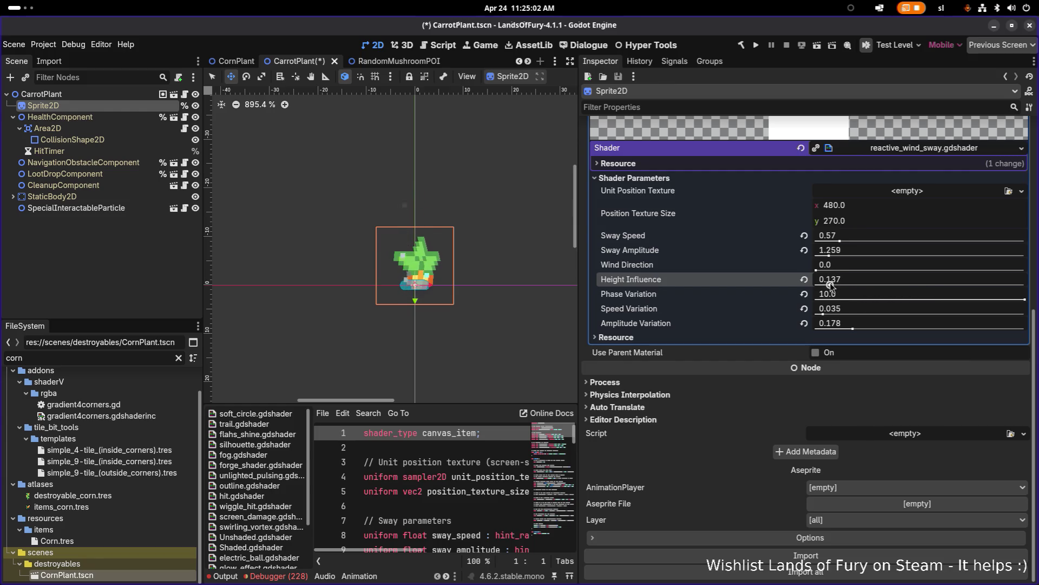
{"action": "left_click_drag", "start_coordinate": [831, 285], "coordinate": [1025, 285]}
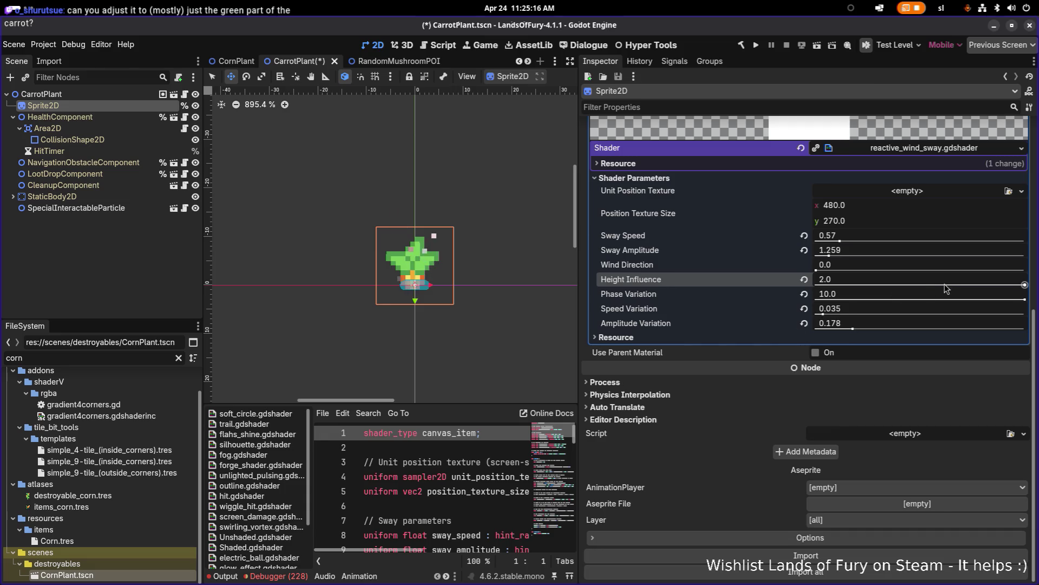
{"action": "scroll", "coordinate": [424, 271], "scroll_direction": "up", "scroll_amount": 6}
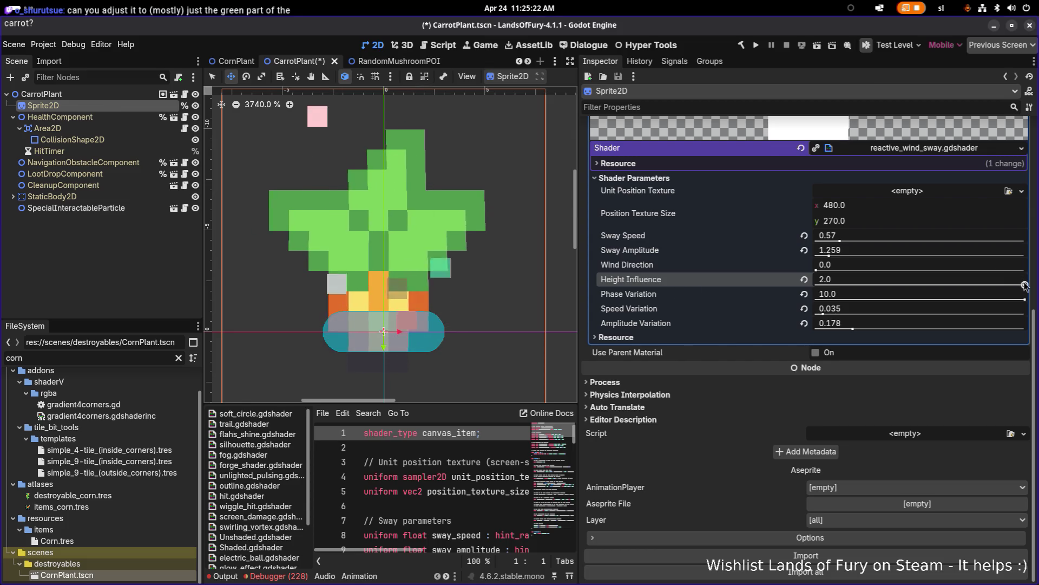
Compare Height Influence 0.0 vs 2.0, lower Amplitude Variation to 0.146, and preview then restore Sway Amplitude
{"action": "left_click_drag", "start_coordinate": [1024, 285], "coordinate": [758, 277]}
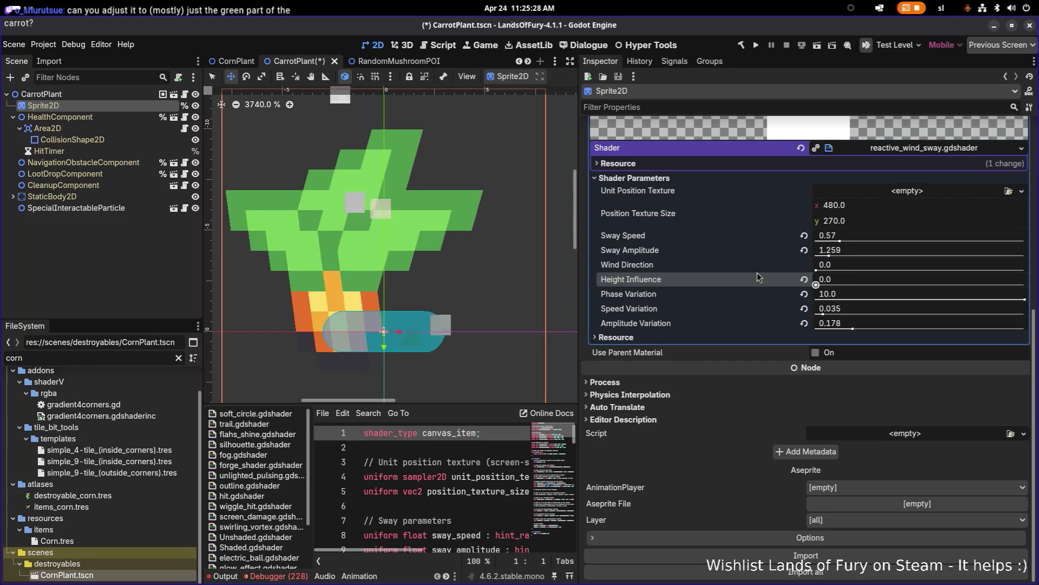
{"action": "left_click_drag", "start_coordinate": [816, 285], "coordinate": [1024, 291]}
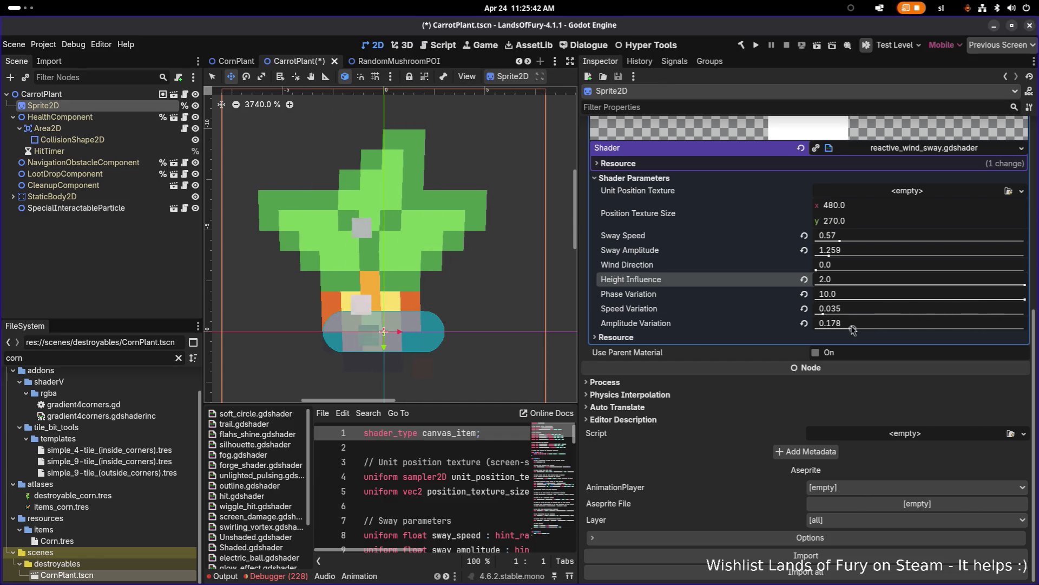
{"action": "mouse_move", "coordinate": [852, 330]}
{"action": "left_mouse_down"}
{"action": "mouse_move", "coordinate": [687, 324]}
{"action": "mouse_move", "coordinate": [1015, 332]}
{"action": "mouse_move", "coordinate": [837, 321]}
{"action": "mouse_move", "coordinate": [846, 322]}
{"action": "left_mouse_up"}
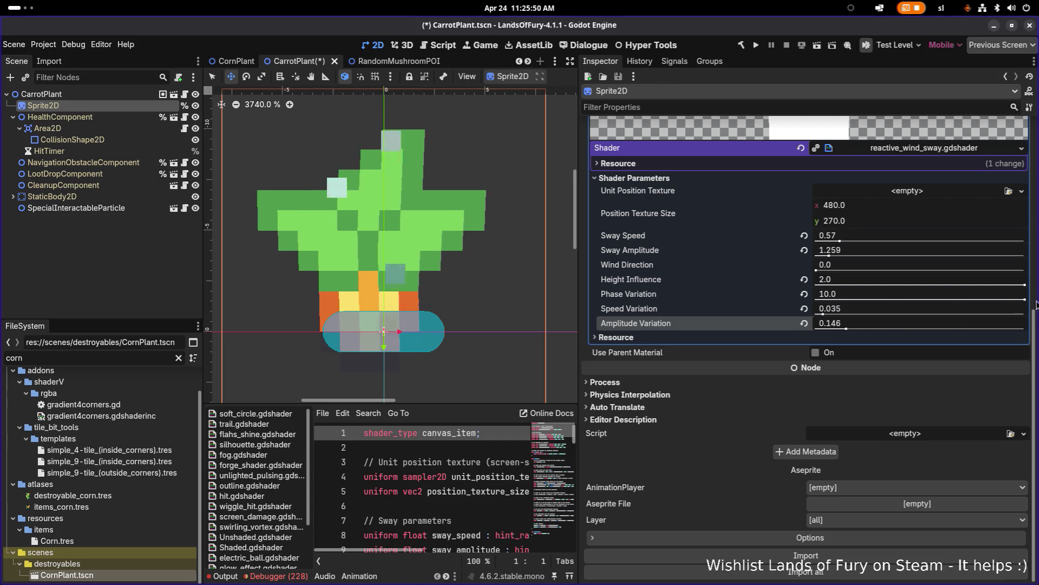
{"action": "left_click_drag", "start_coordinate": [1024, 284], "coordinate": [780, 276]}
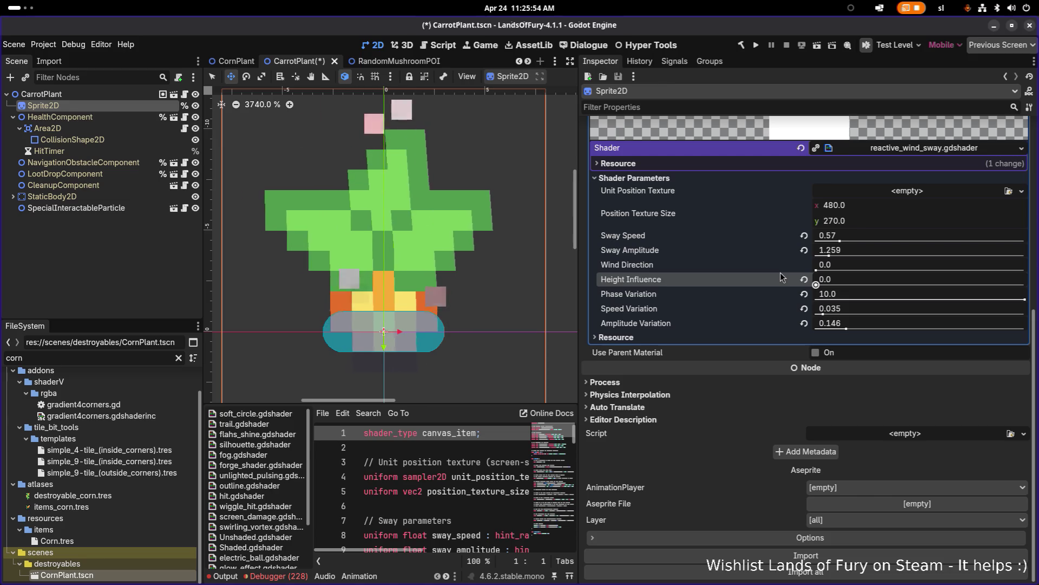
{"action": "left_click_drag", "start_coordinate": [781, 271], "coordinate": [1016, 284]}
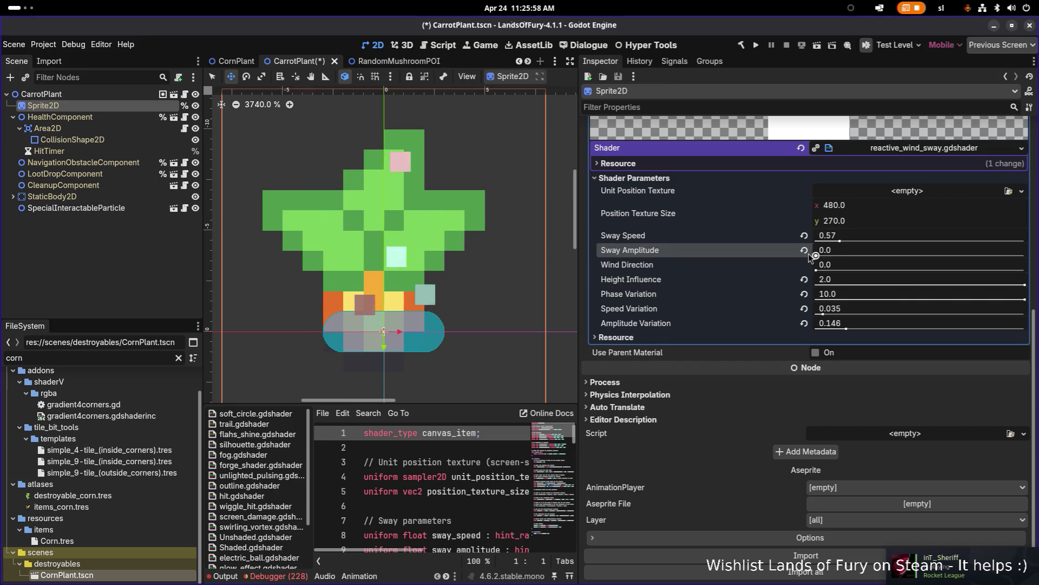
{"action": "mouse_move", "coordinate": [808, 254]}
{"action": "left_mouse_down"}
{"action": "mouse_move", "coordinate": [914, 262]}
{"action": "mouse_move", "coordinate": [903, 263]}
{"action": "left_mouse_up"}
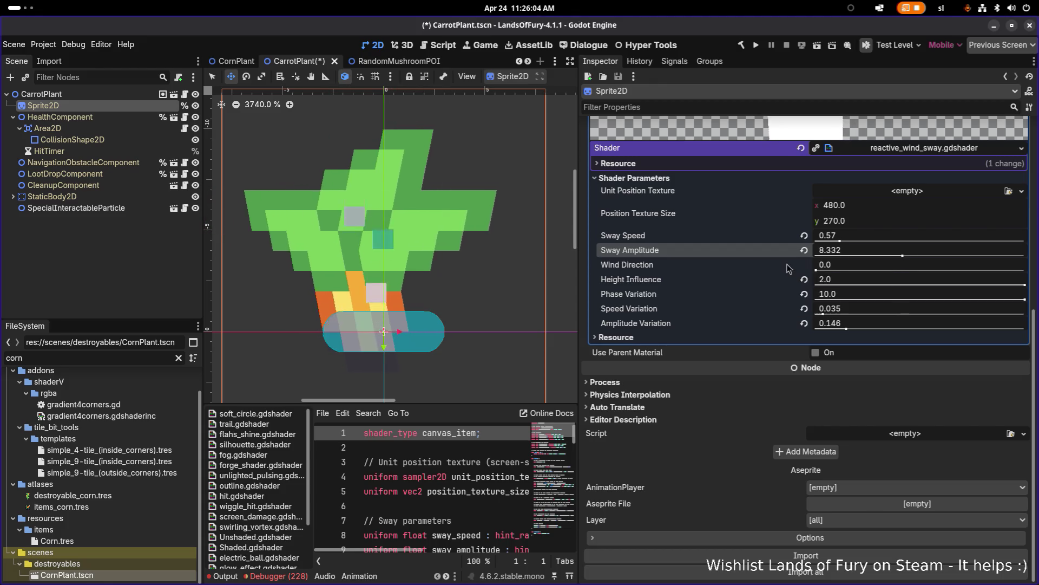
{"action": "left_click_drag", "start_coordinate": [902, 255], "coordinate": [829, 255]}
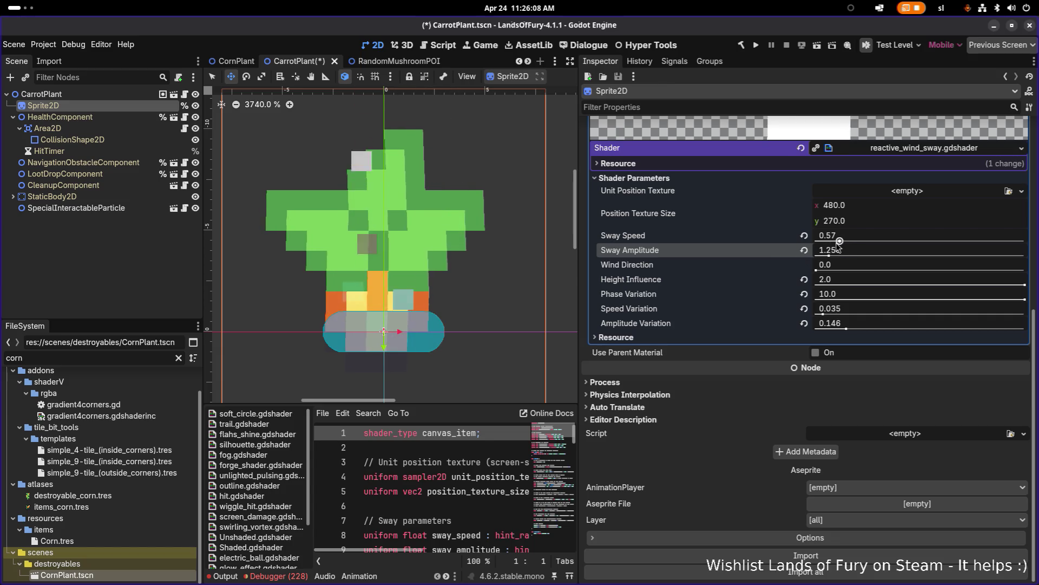
{"action": "scroll", "coordinate": [433, 218], "scroll_direction": "down", "scroll_amount": 7}
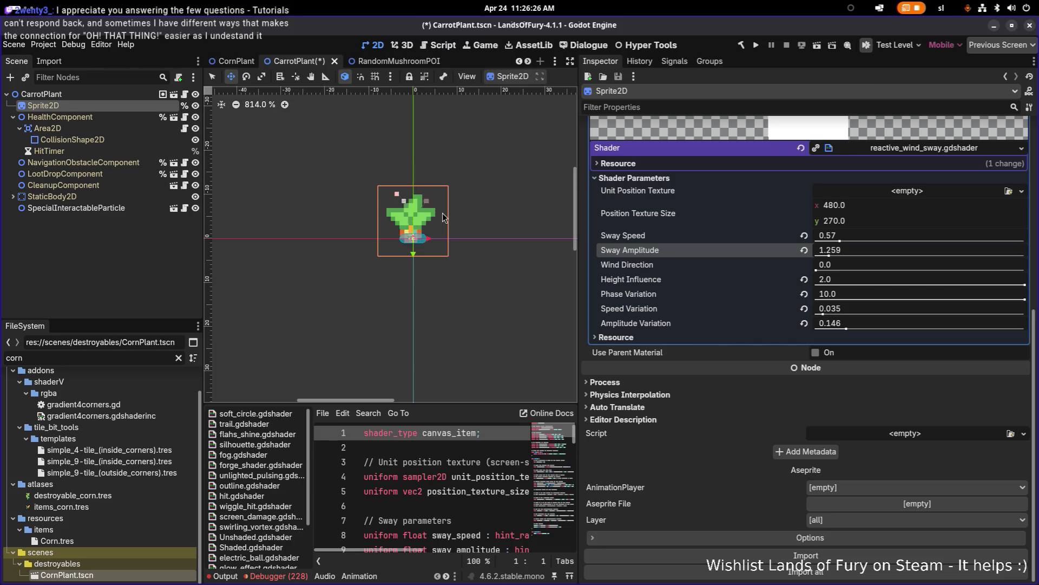
Save the CarrotPlant scene with its tuned wind-sway material
{"action": "scroll", "coordinate": [413, 232], "scroll_direction": "up", "scroll_amount": 10}
{"action": "scroll", "coordinate": [424, 226], "scroll_direction": "down", "scroll_amount": 8}
{"action": "scroll", "coordinate": [432, 253], "scroll_direction": "down", "scroll_amount": 1}
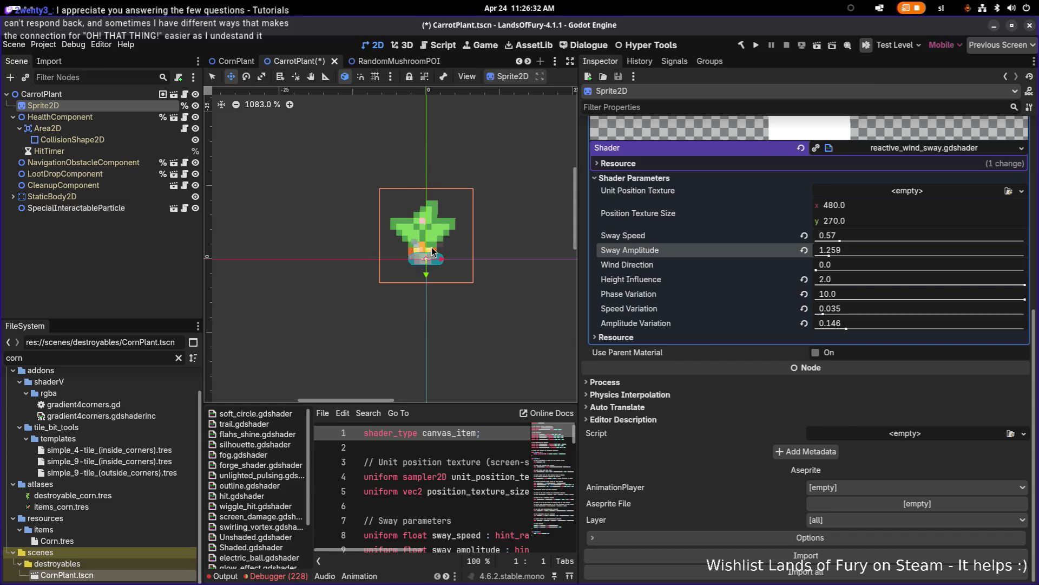
{"action": "left_click", "coordinate": [98, 186]}
{"action": "key", "text": "ctrl+s"}
Review the CarrotPlant root's Destroyable properties and Sprite Materials, save again, and select LootDropComponent
{"action": "left_click", "coordinate": [89, 94]}
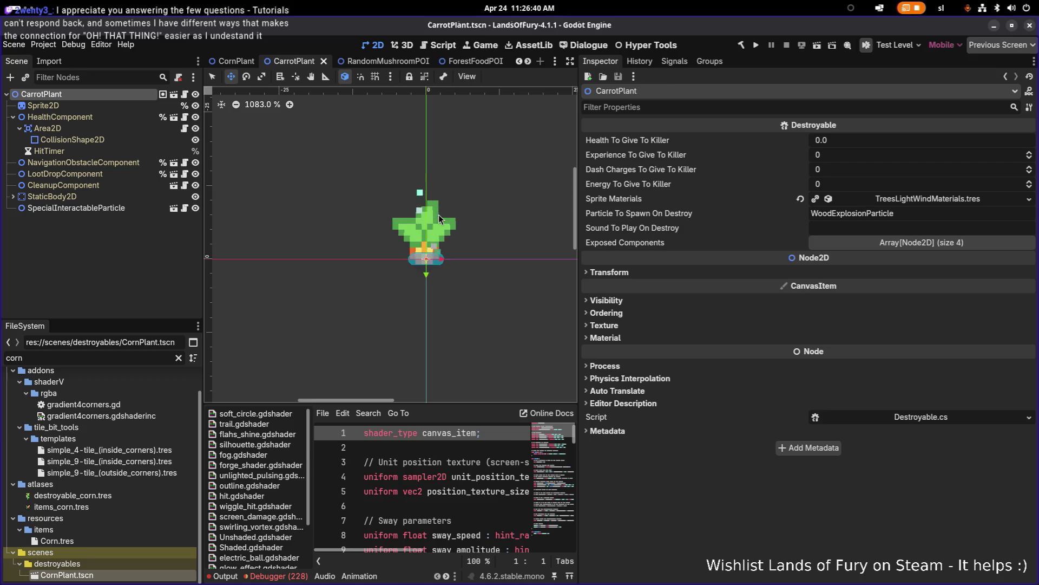
{"action": "scroll", "coordinate": [439, 228], "scroll_direction": "up", "scroll_amount": 5}
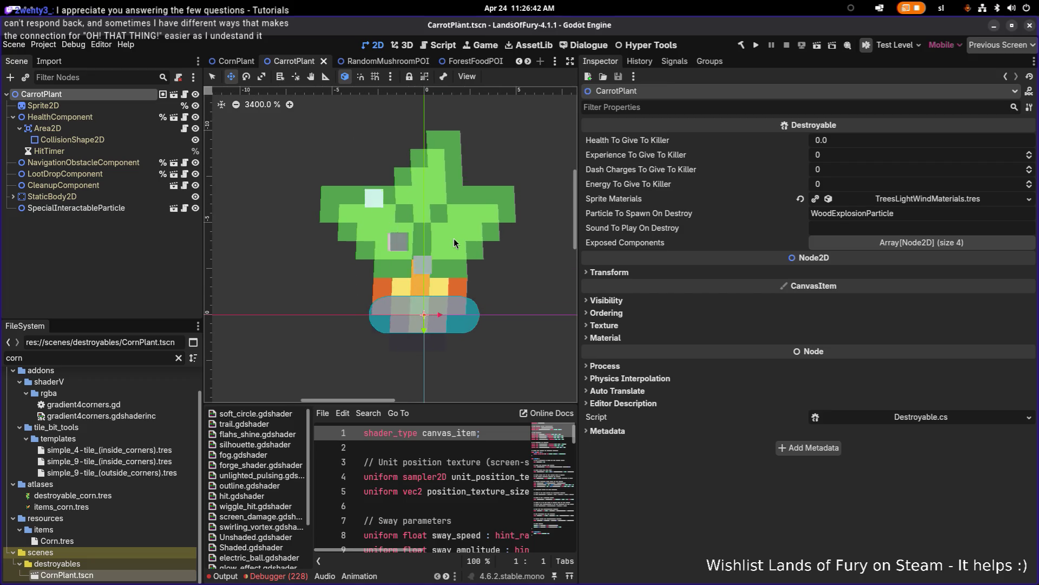
{"action": "scroll", "coordinate": [451, 239], "scroll_direction": "down", "scroll_amount": 3}
{"action": "scroll", "coordinate": [452, 238], "scroll_direction": "down", "scroll_amount": 3}
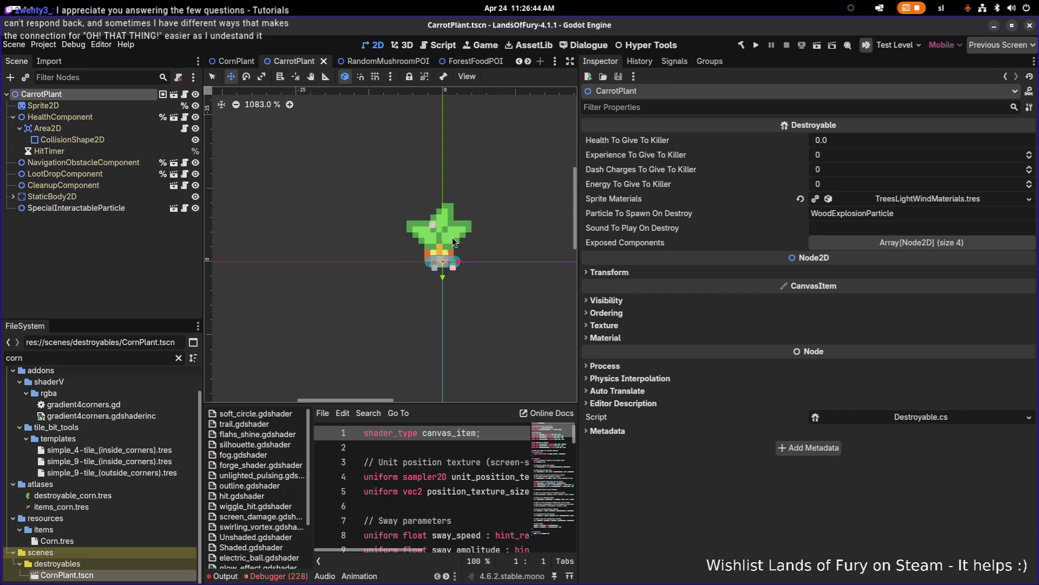
{"action": "key", "text": "ctrl+s"}
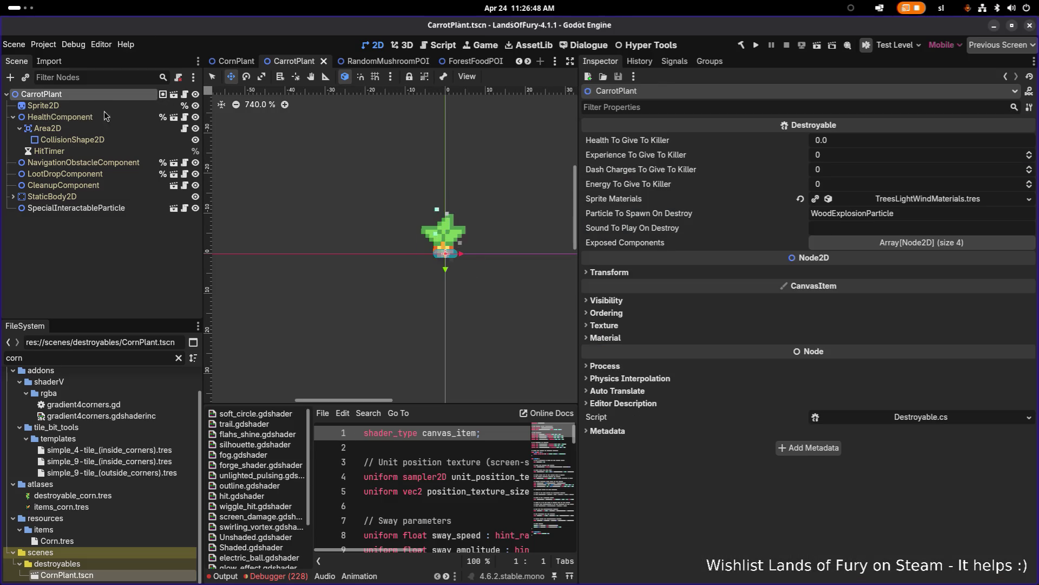
{"action": "left_click", "coordinate": [103, 174]}
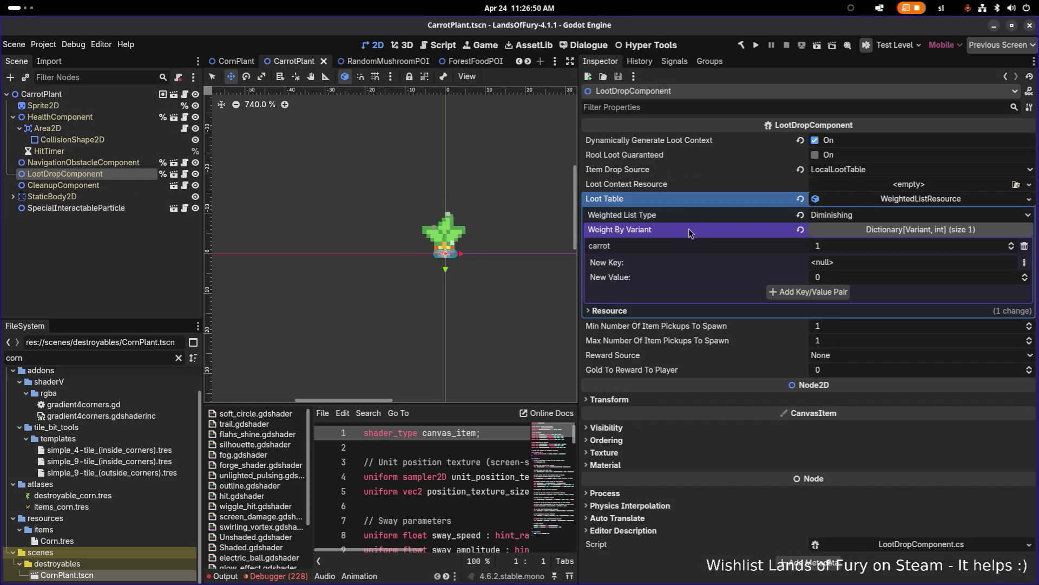
Check the loot table's carrot variant weighted at 1, then filter the files for 'carrot'
{"action": "double_click", "coordinate": [622, 245]}
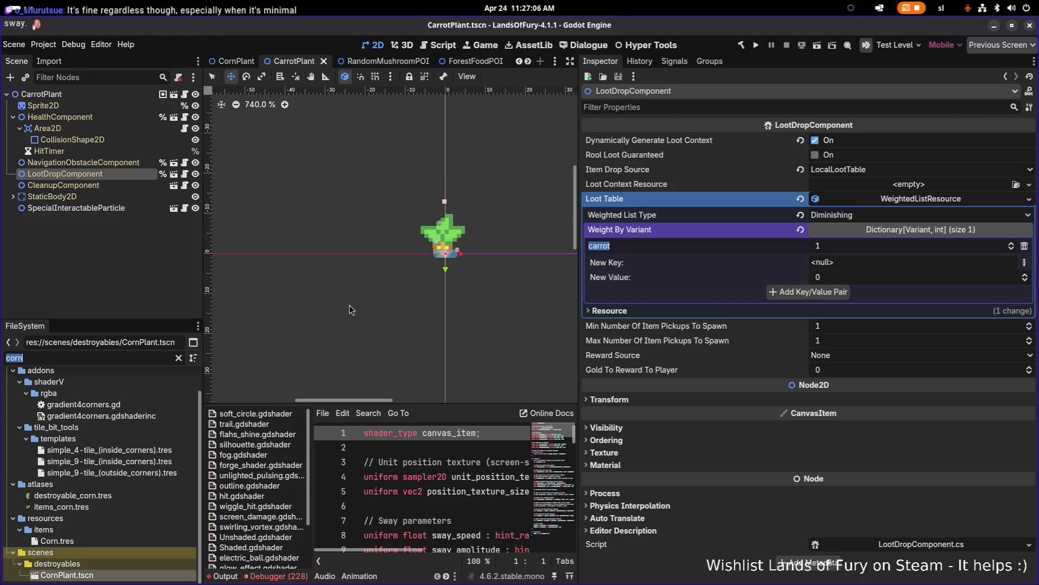
{"action": "type", "text": "carrot"}
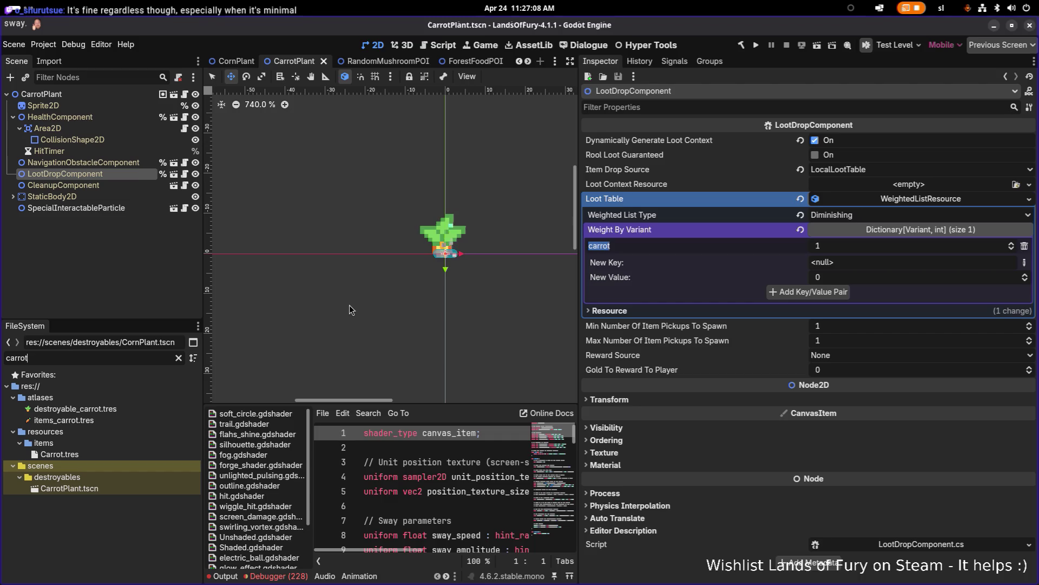
Open Carrot.tres and review its five tags, items_carrot icon and three item effects
{"action": "left_click", "coordinate": [117, 453]}
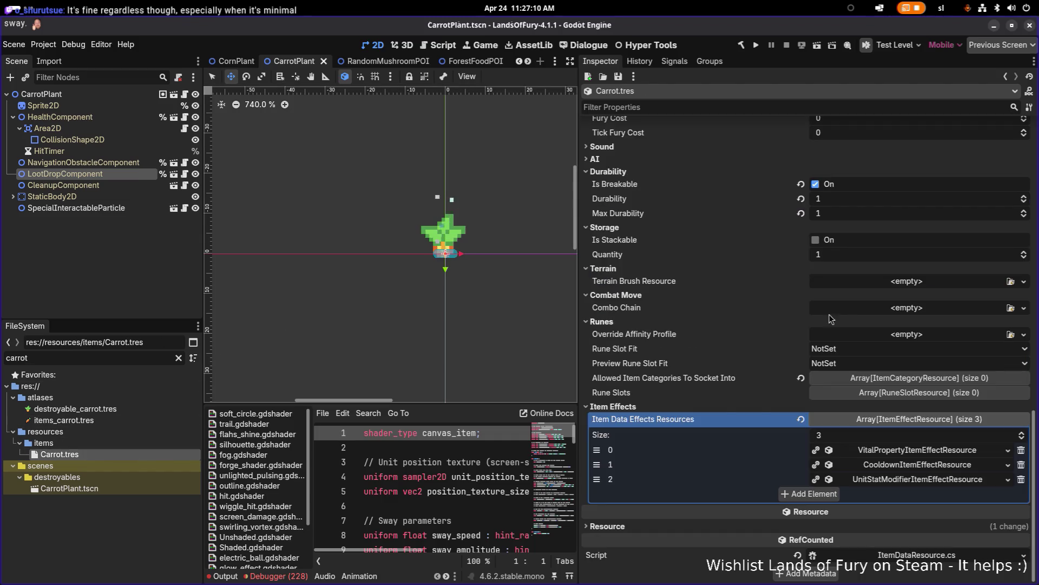
{"action": "scroll", "coordinate": [838, 313], "scroll_direction": "up", "scroll_amount": 5}
{"action": "scroll", "coordinate": [838, 313], "scroll_direction": "up", "scroll_amount": 4}
{"action": "scroll", "coordinate": [842, 317], "scroll_direction": "down", "scroll_amount": 8}
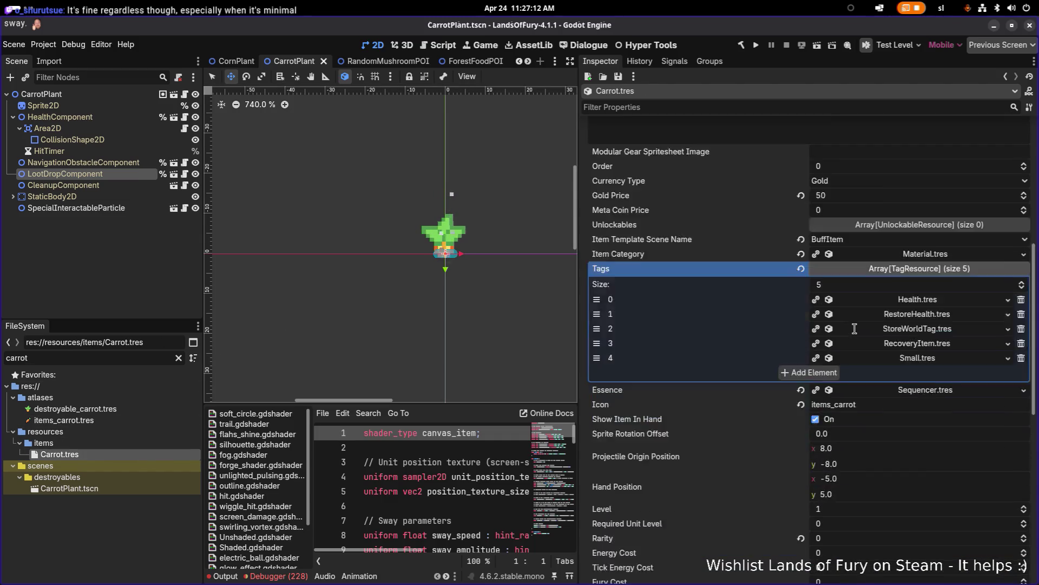
{"action": "double_click", "coordinate": [860, 346]}
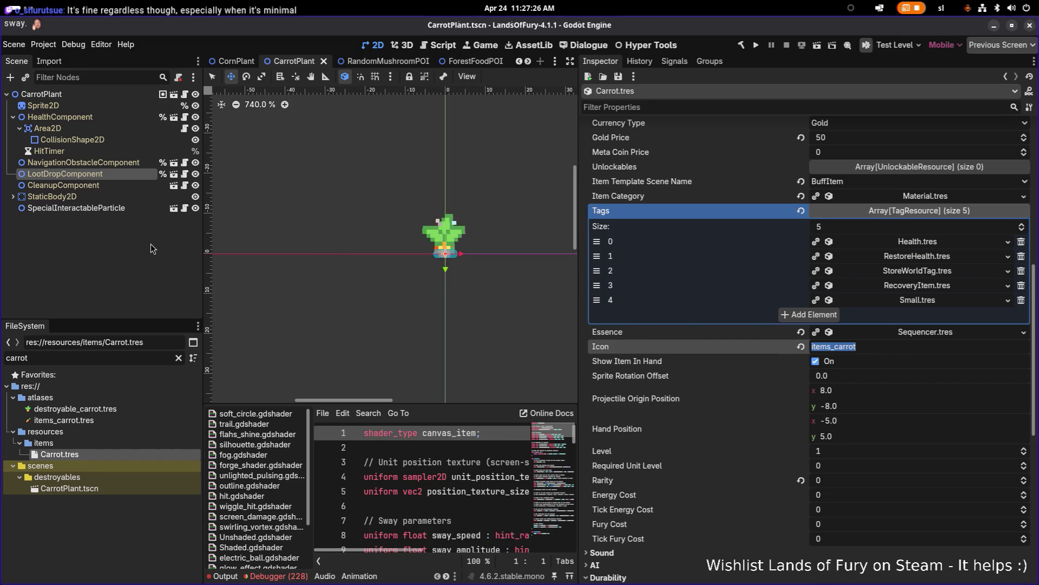
{"action": "scroll", "coordinate": [820, 293], "scroll_direction": "down", "scroll_amount": 5}
{"action": "scroll", "coordinate": [807, 287], "scroll_direction": "down", "scroll_amount": 3}
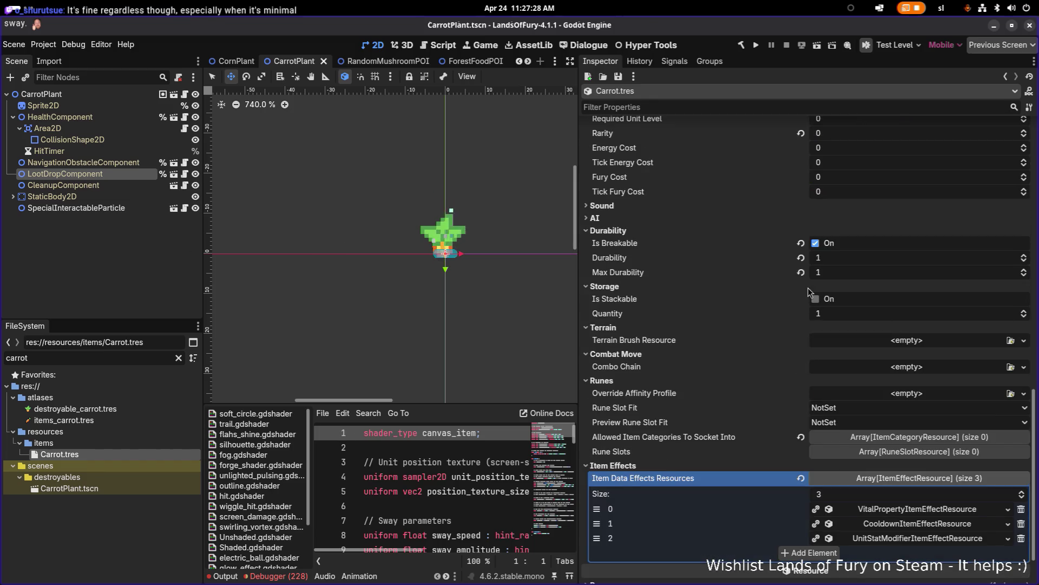
{"action": "scroll", "coordinate": [824, 294], "scroll_direction": "down", "scroll_amount": 1}
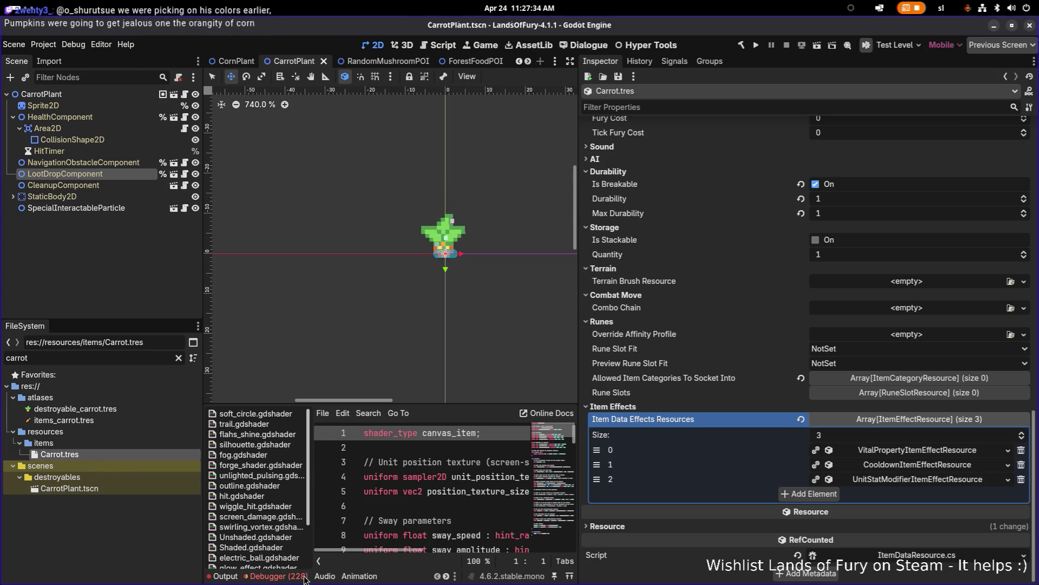
{"action": "left_click", "coordinate": [275, 576]}
{"action": "scroll", "coordinate": [364, 509], "scroll_direction": "down", "scroll_amount": 5}
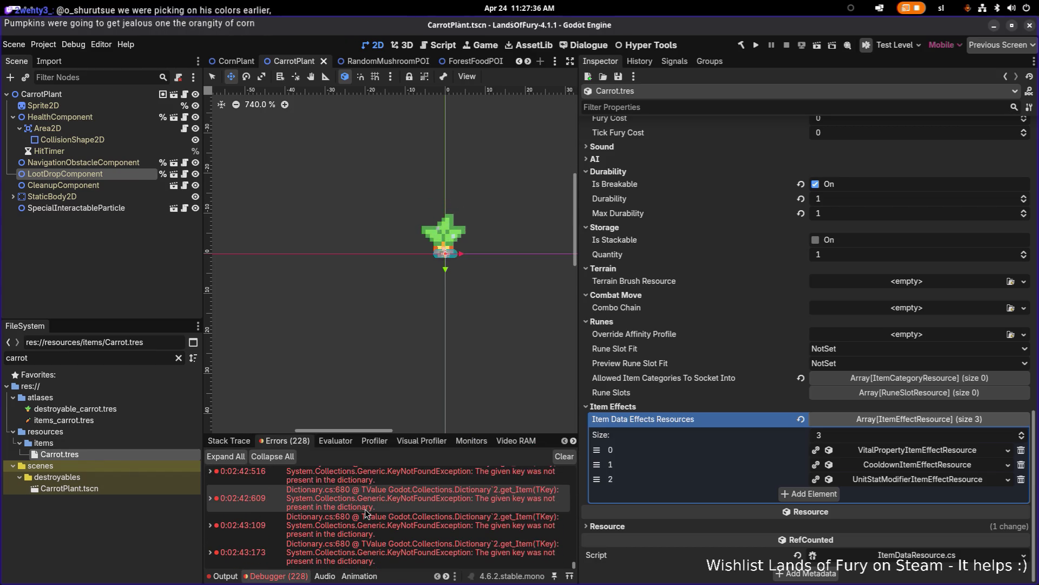
{"action": "mouse_move", "coordinate": [359, 510]}
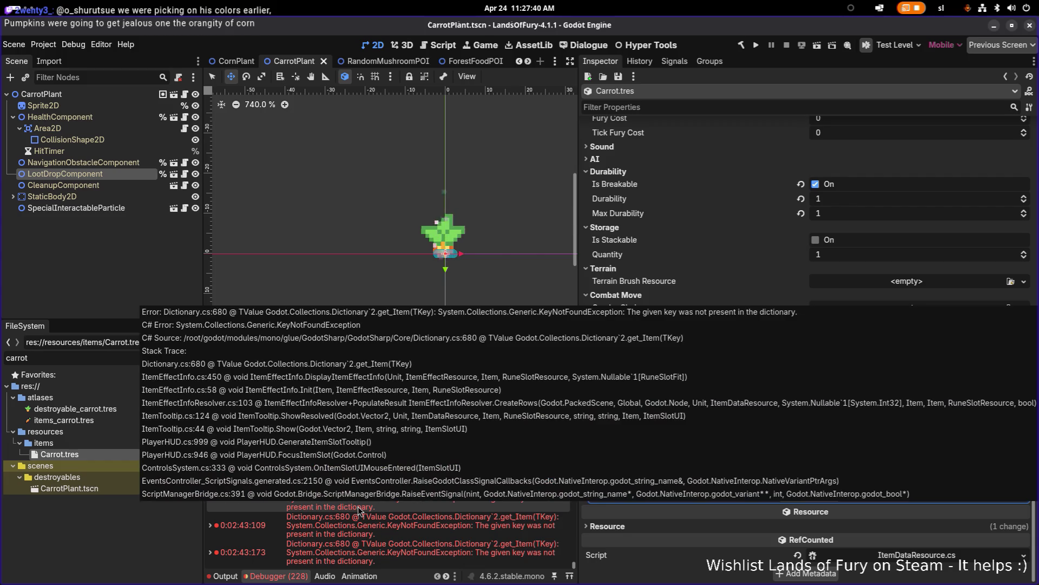
{"action": "scroll", "coordinate": [359, 510], "scroll_direction": "up", "scroll_amount": 3}
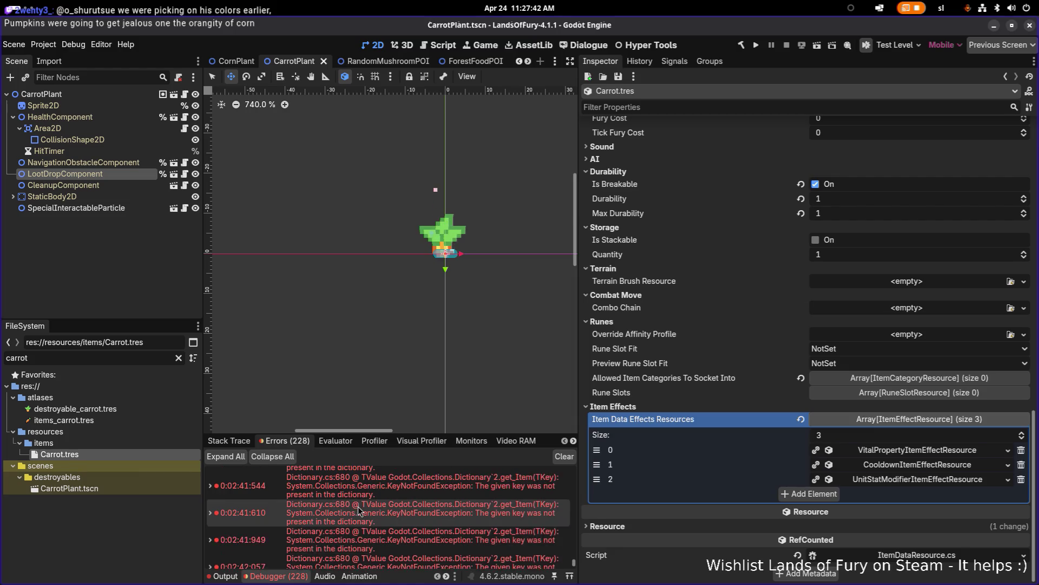
{"action": "scroll", "coordinate": [358, 509], "scroll_direction": "up", "scroll_amount": 5}
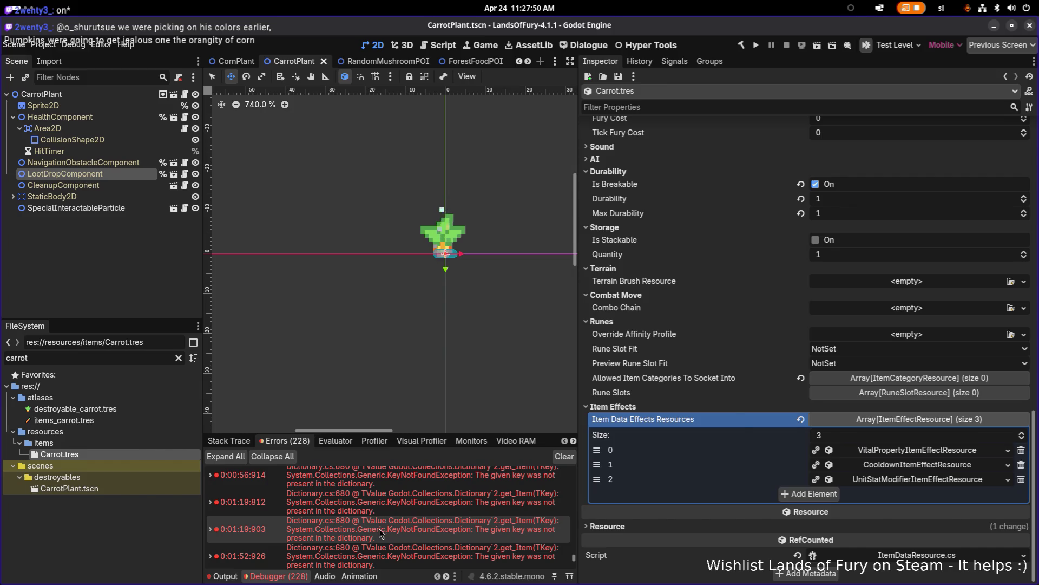
{"action": "mouse_move", "coordinate": [378, 528]}
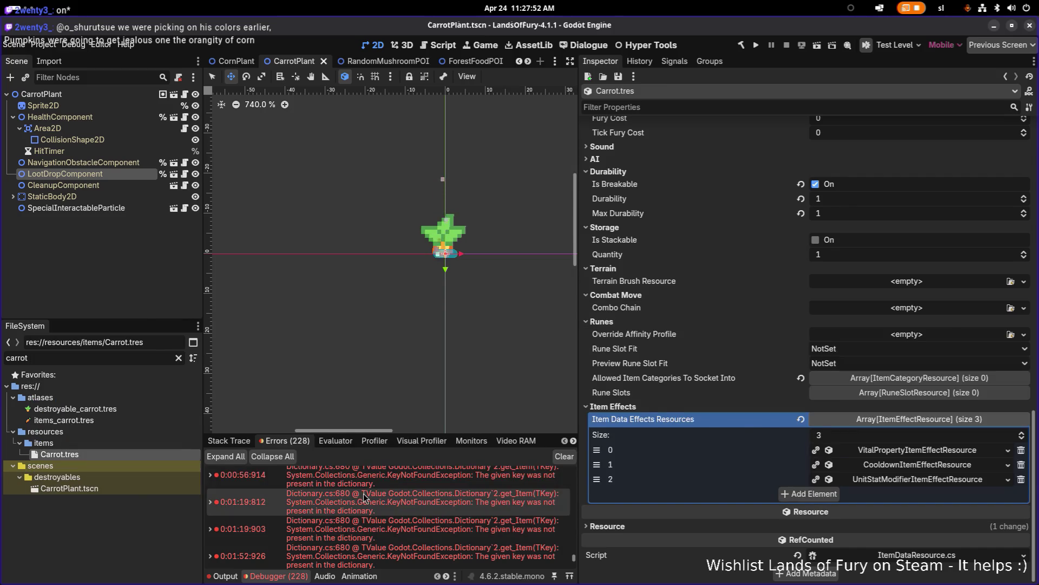
{"action": "mouse_move", "coordinate": [377, 495]}
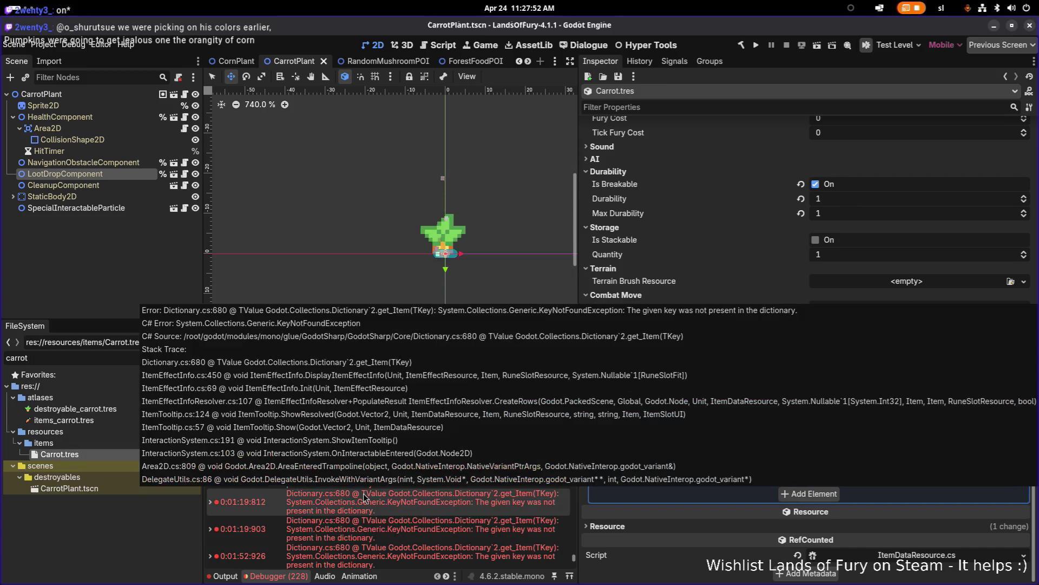
{"action": "scroll", "coordinate": [390, 496], "scroll_direction": "up", "scroll_amount": 5}
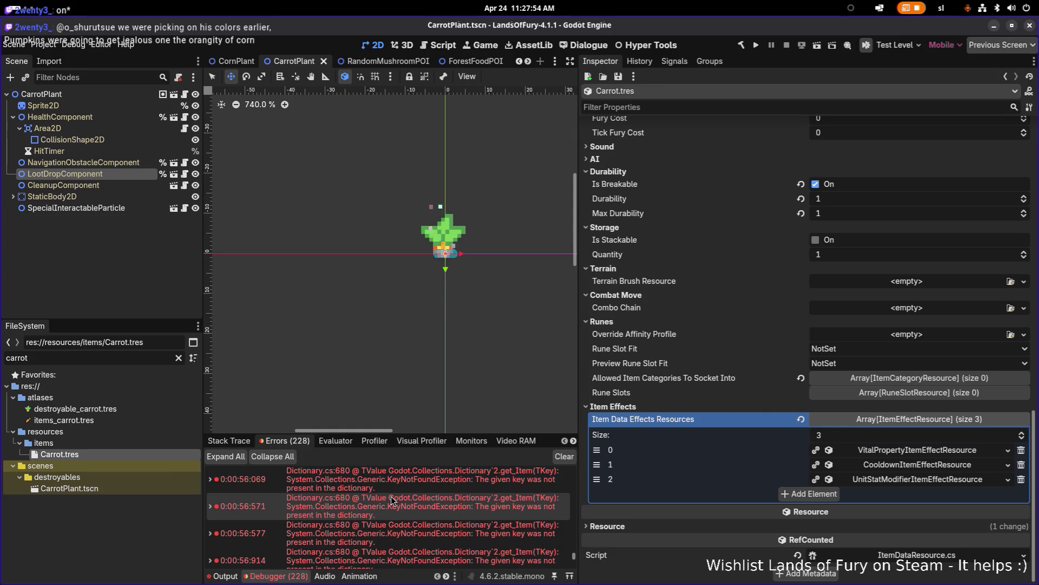
{"action": "scroll", "coordinate": [391, 495], "scroll_direction": "up", "scroll_amount": 2}
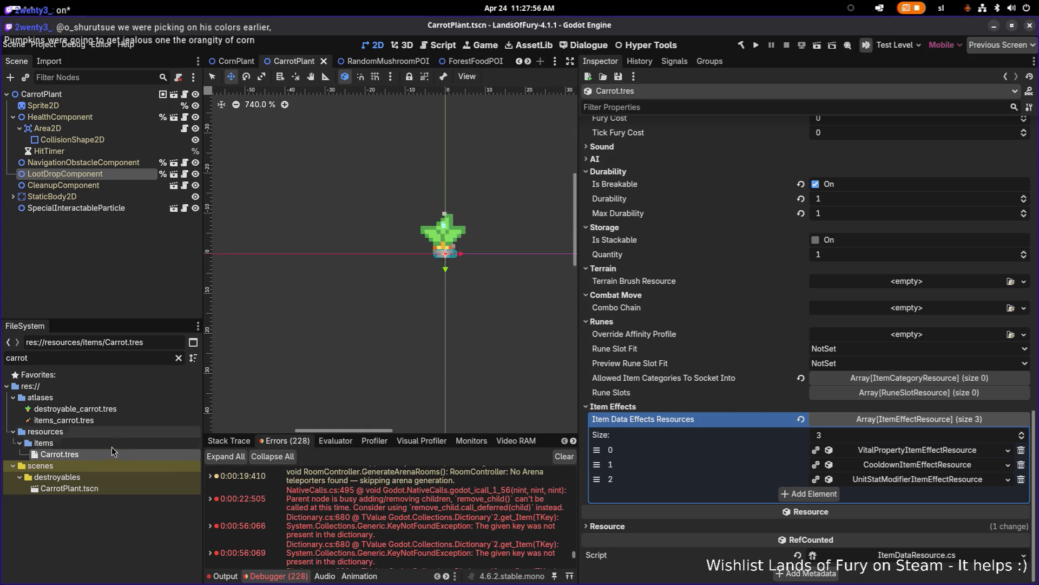
{"action": "mouse_move", "coordinate": [306, 502]}
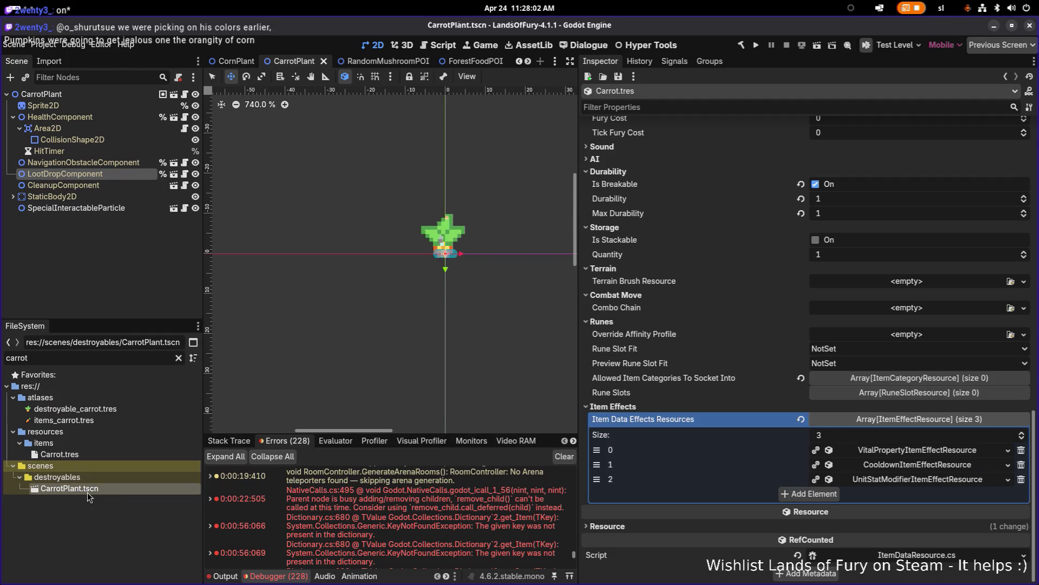
{"action": "left_click", "coordinate": [86, 452]}
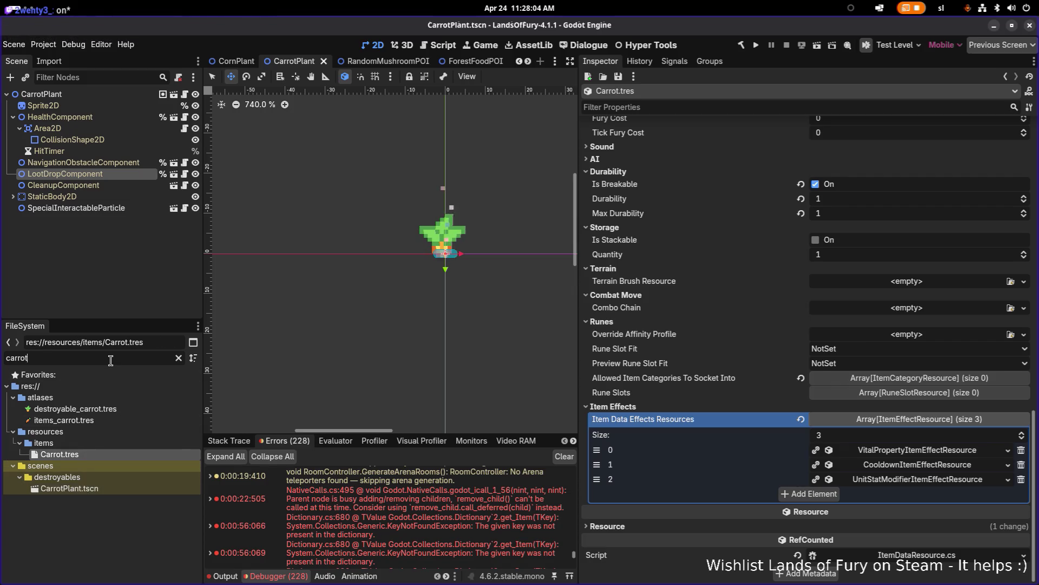
Open CornPlant.tscn from the 'corn' filter, inspect its LootDropComponent, and save the scene
{"action": "type", "text": "corn"}
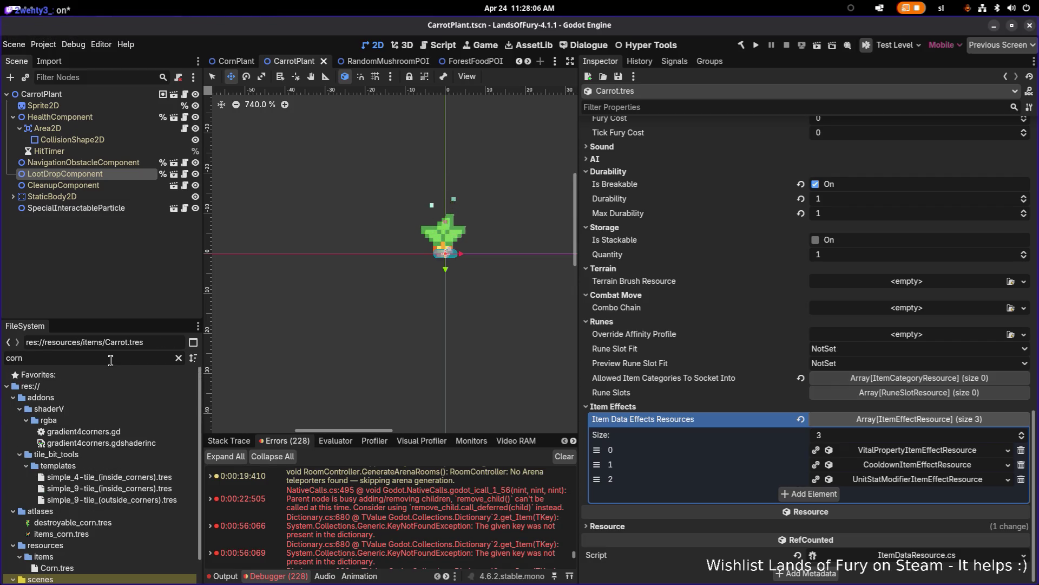
{"action": "double_click", "coordinate": [97, 577]}
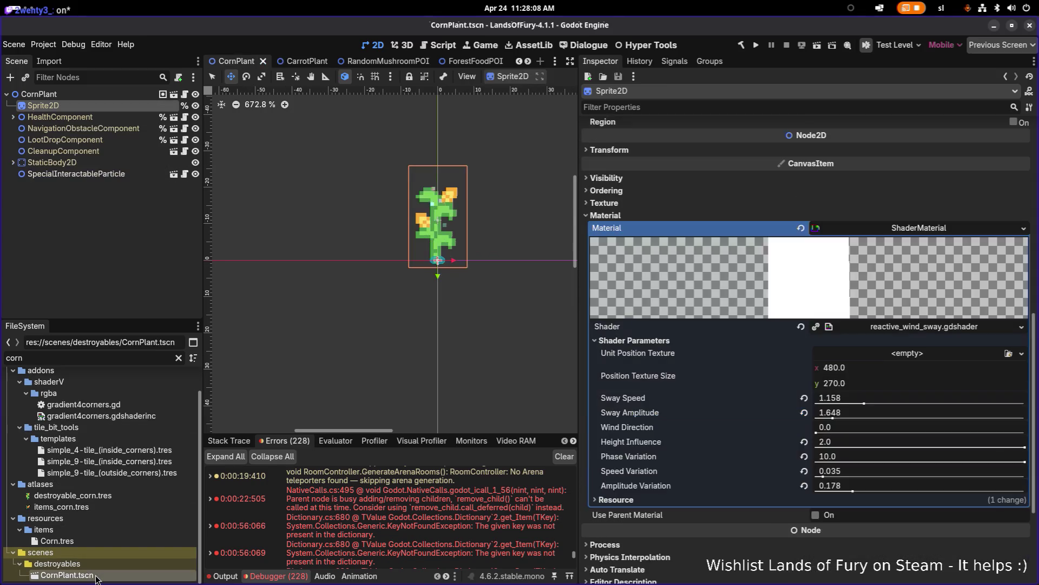
{"action": "left_click", "coordinate": [131, 141]}
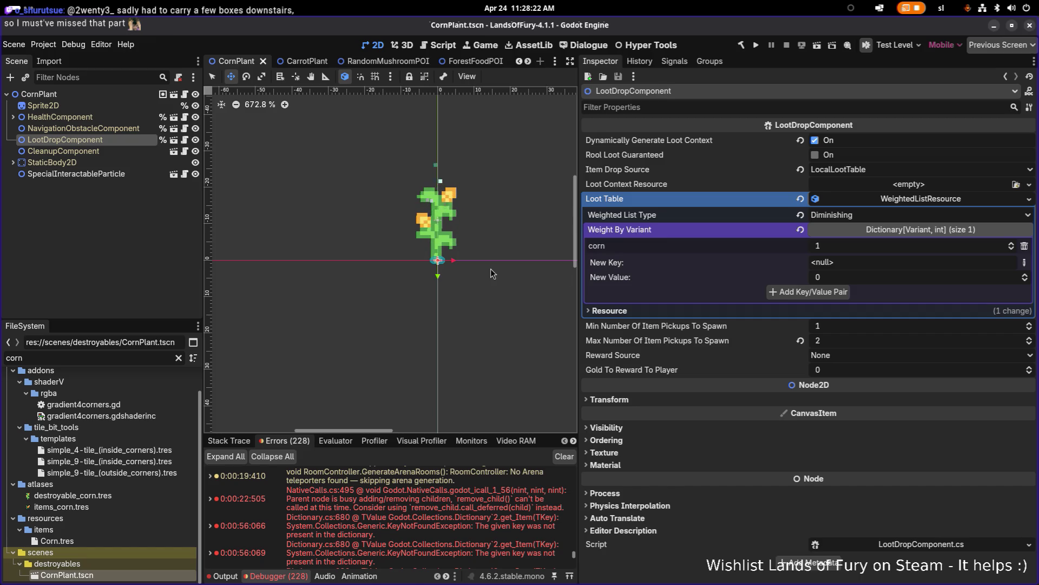
{"action": "left_click", "coordinate": [107, 261]}
{"action": "key", "text": "ctrl+s"}
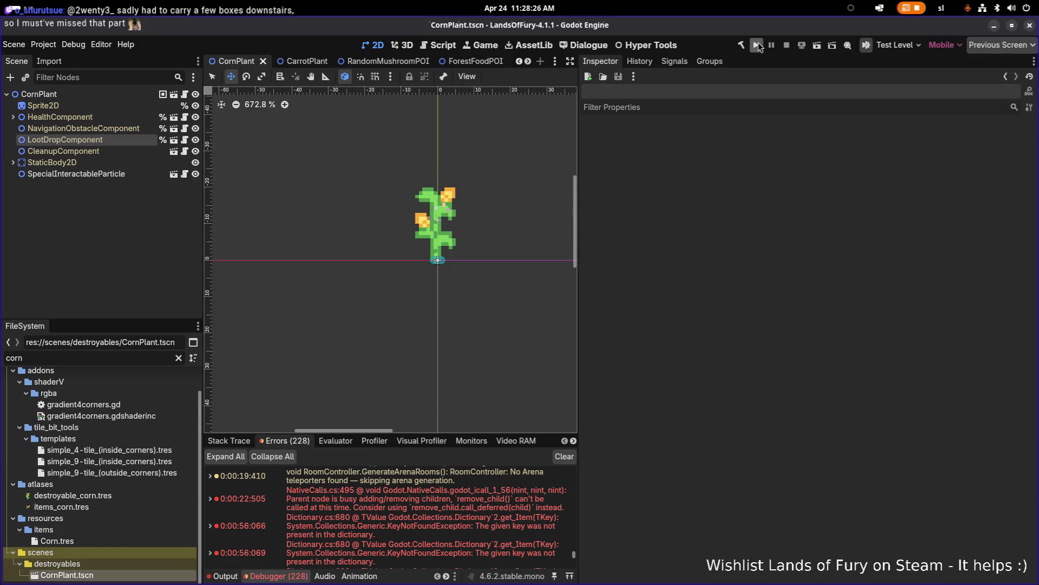
Run the project, press Start on the main menu, and load the first saved profile
{"action": "left_click", "coordinate": [757, 45]}
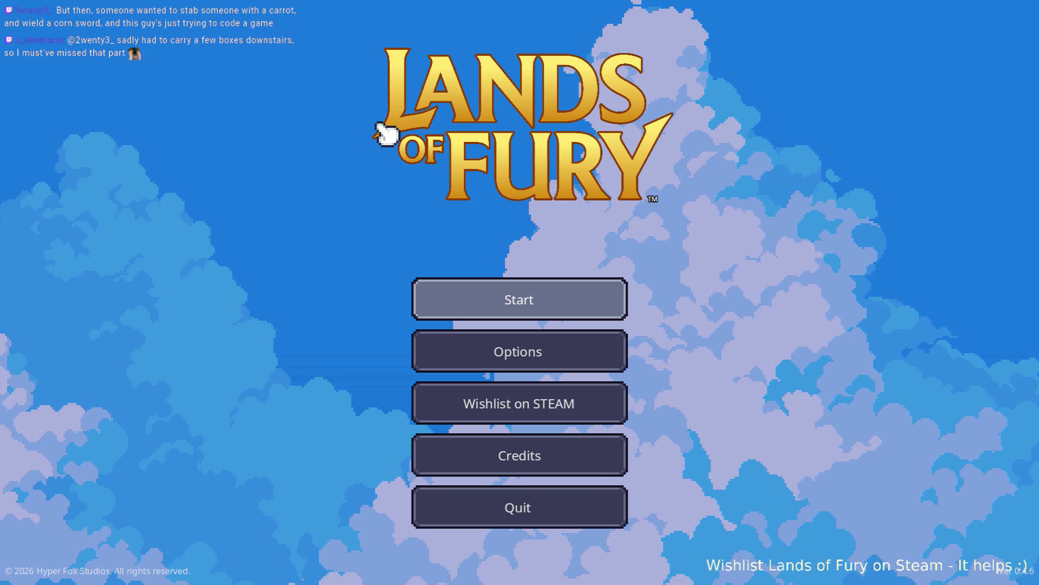
{"action": "left_click", "coordinate": [586, 301]}
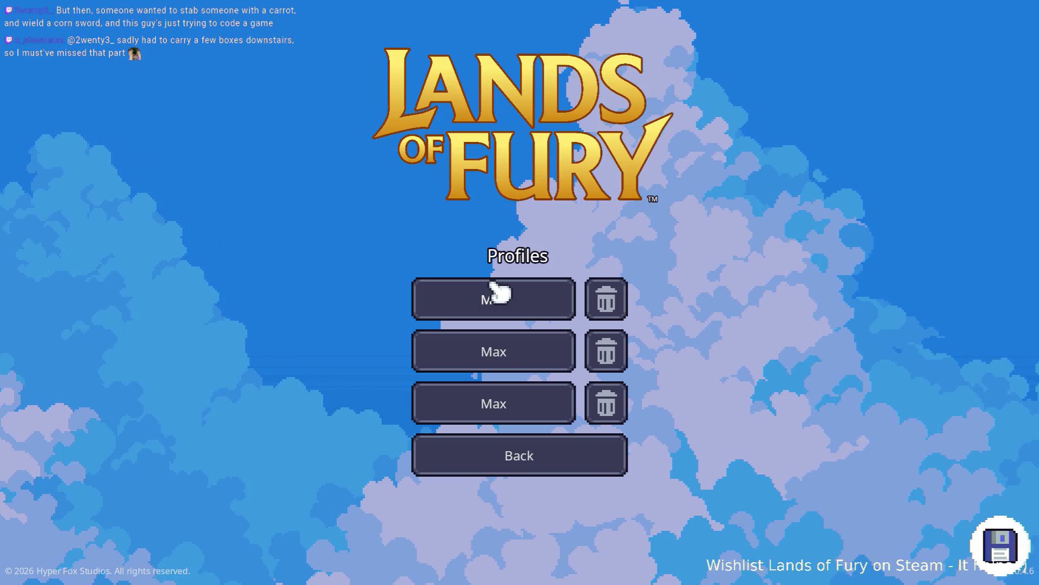
{"action": "left_click", "coordinate": [497, 291]}
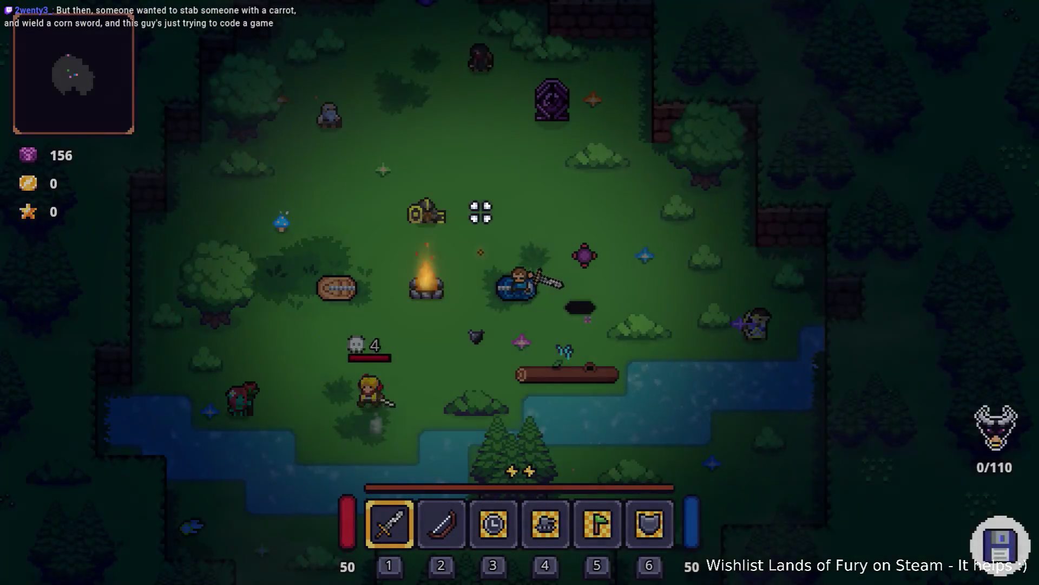
Walk to the purple hole, enter the level, and head right across the grass
{"action": "key", "text": "w"}
{"action": "key", "text": "a"}
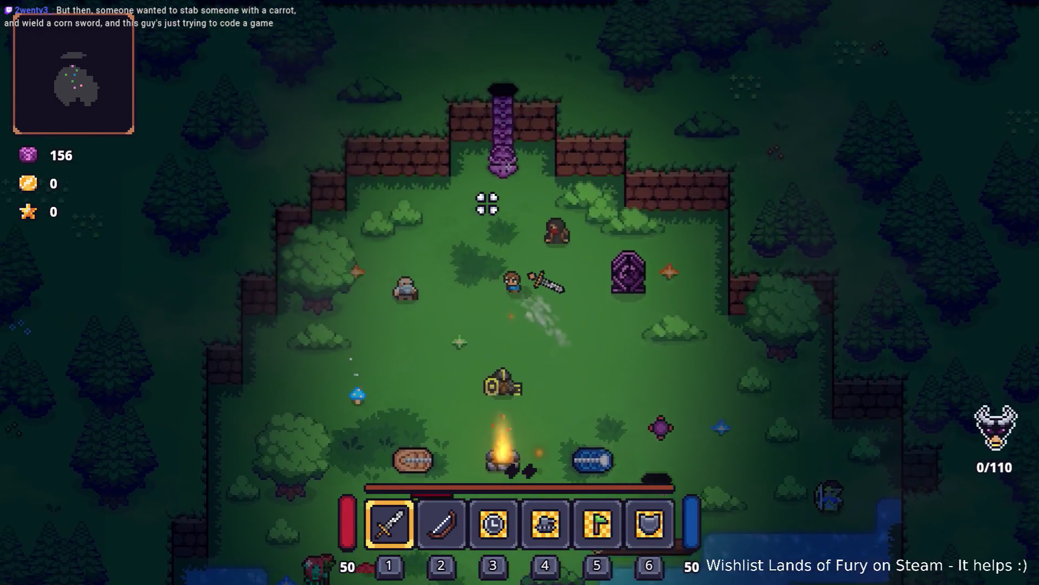
{"action": "key", "text": "e"}
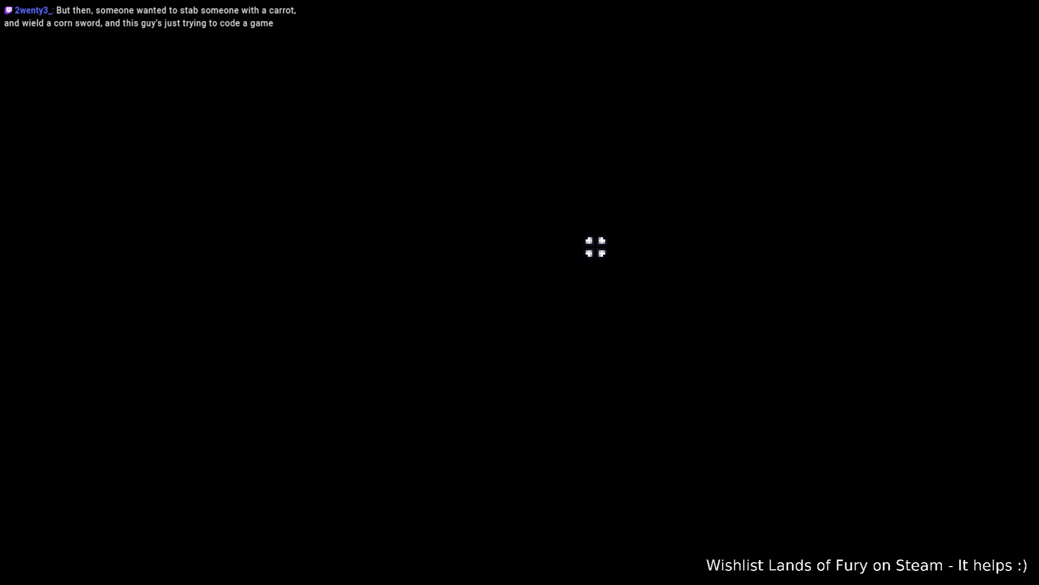
{"action": "key", "text": "w"}
{"action": "key", "text": "d"}
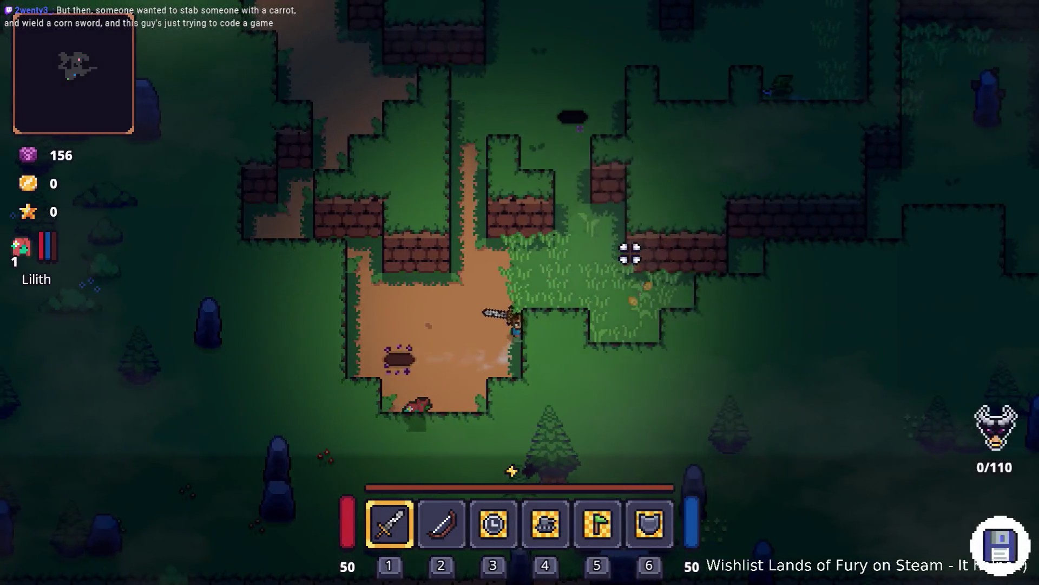
{"action": "key", "text": "d"}
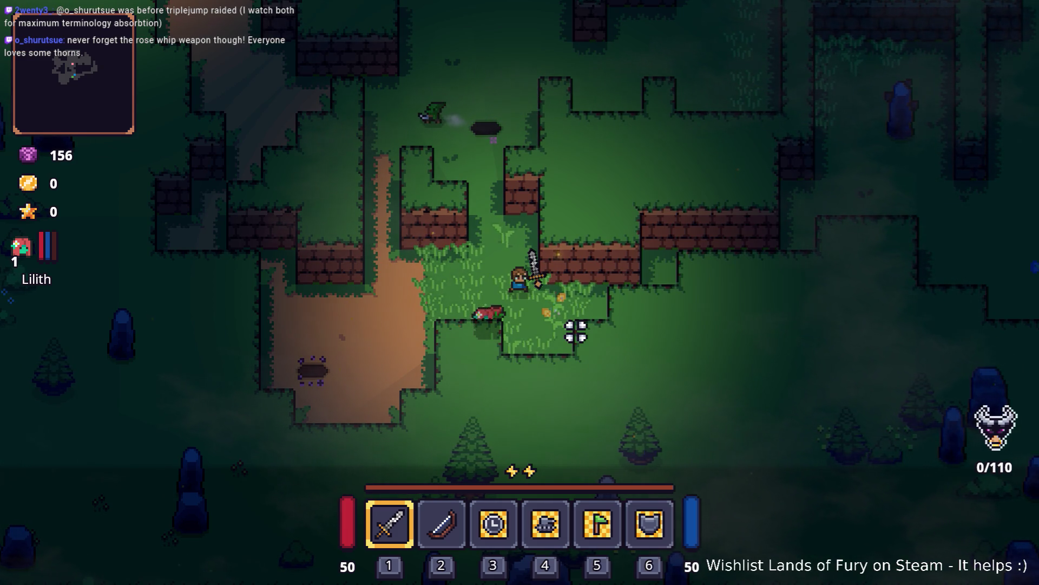
{"action": "key", "text": "d"}
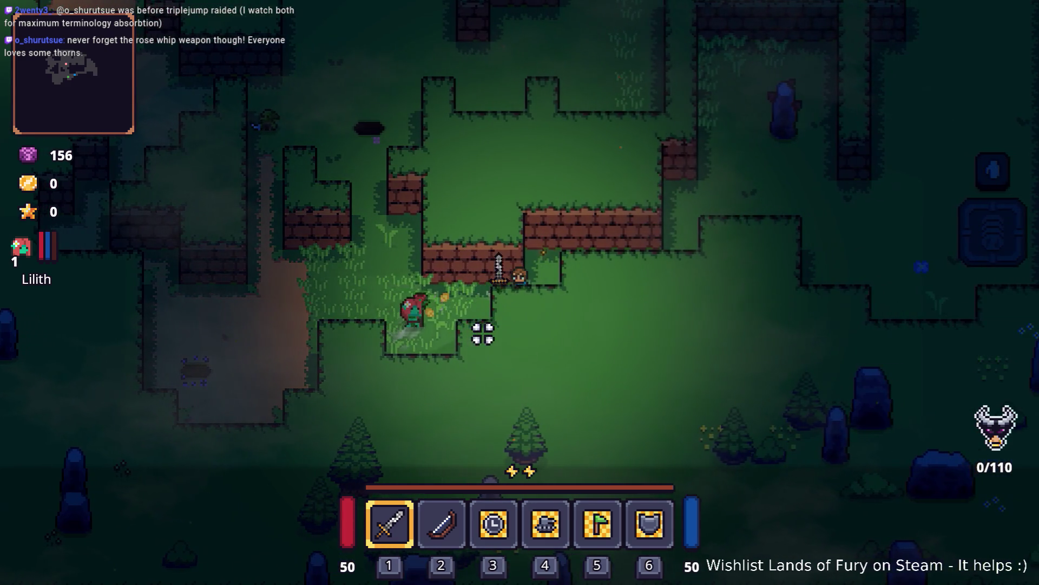
Walk down around the walls, then up-left to swing the sword at a nearby enemy
{"action": "key", "text": "a"}
{"action": "key", "text": "s"}
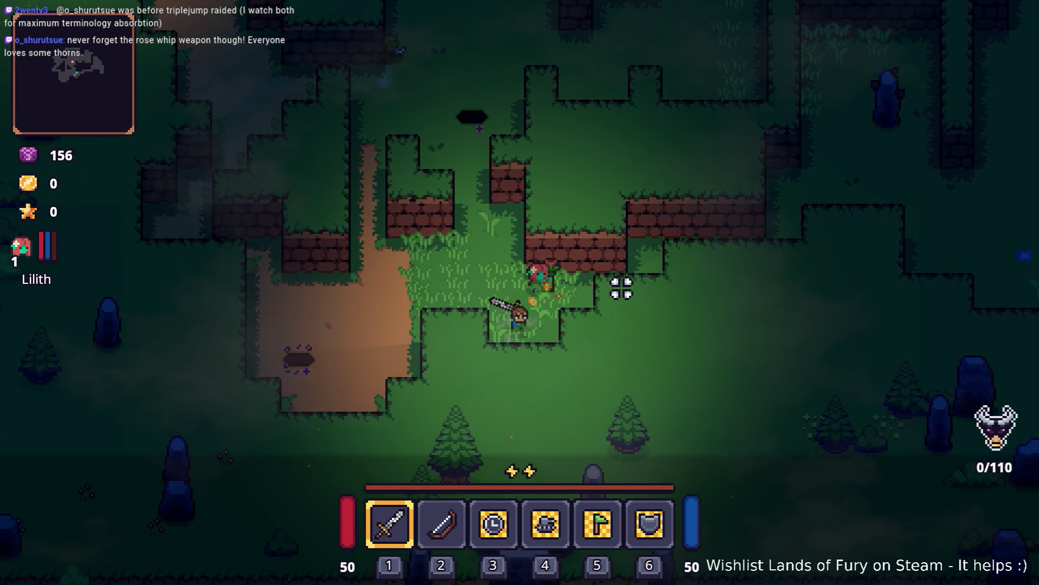
{"action": "key", "text": "d"}
{"action": "key", "text": "s"}
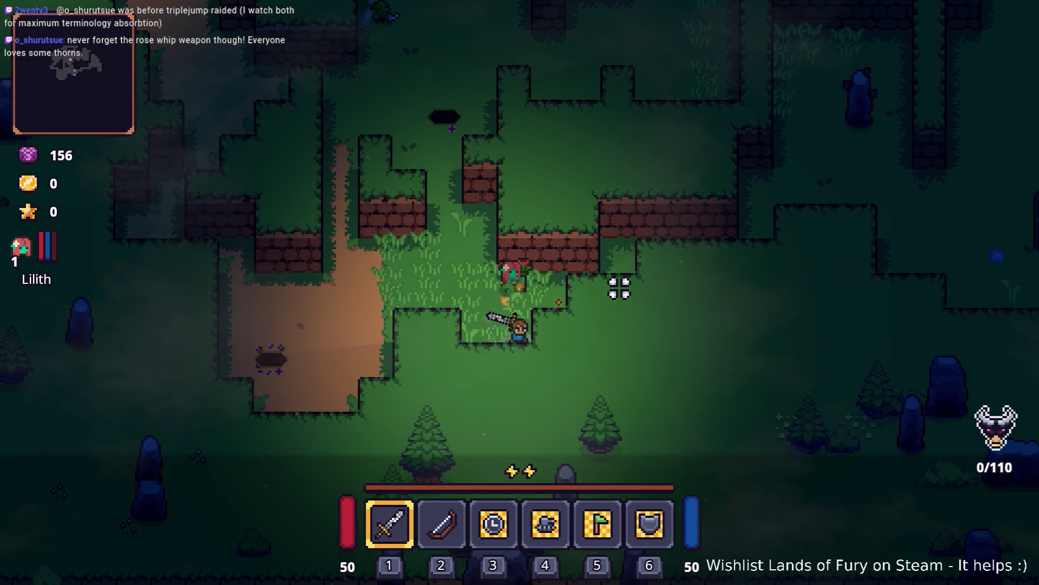
{"action": "key", "text": "a"}
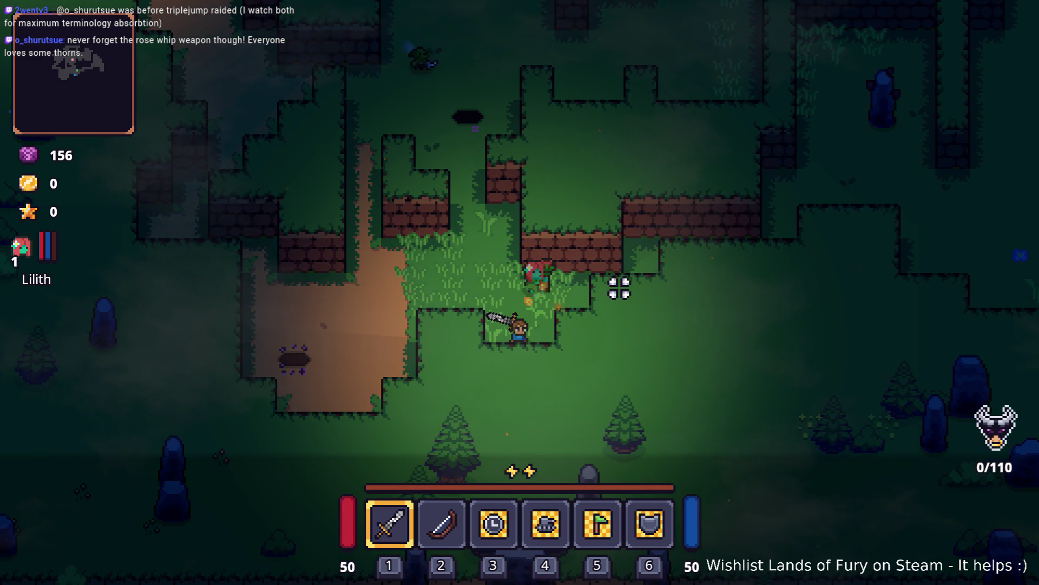
{"action": "key", "text": "w"}
{"action": "key", "text": "a"}
{"action": "left_click", "coordinate": [615, 225]}
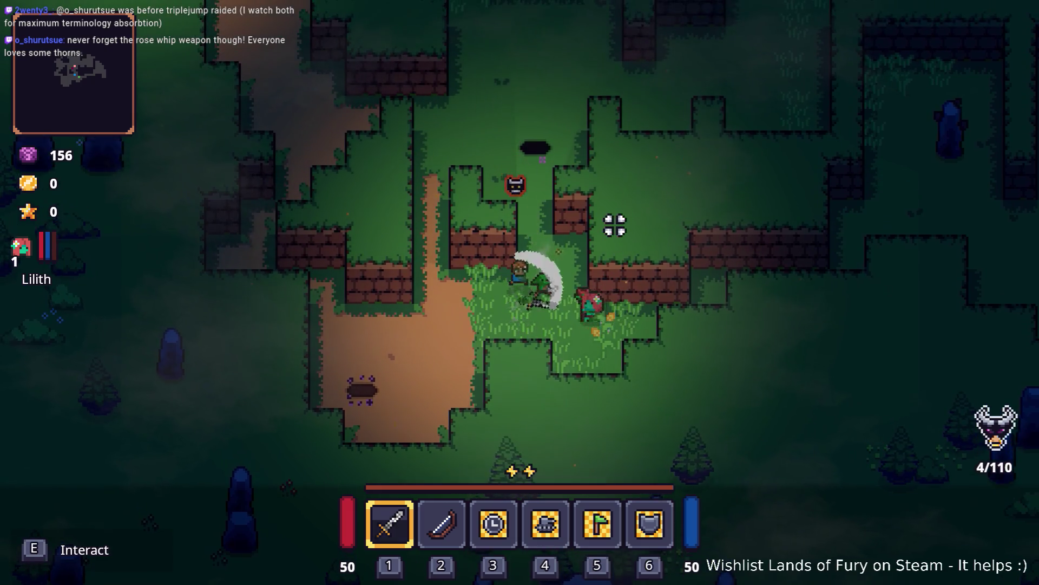
Fight the bandits and goblin along the dirt path with sword swings
{"action": "key", "text": "d"}
{"action": "key", "text": "s"}
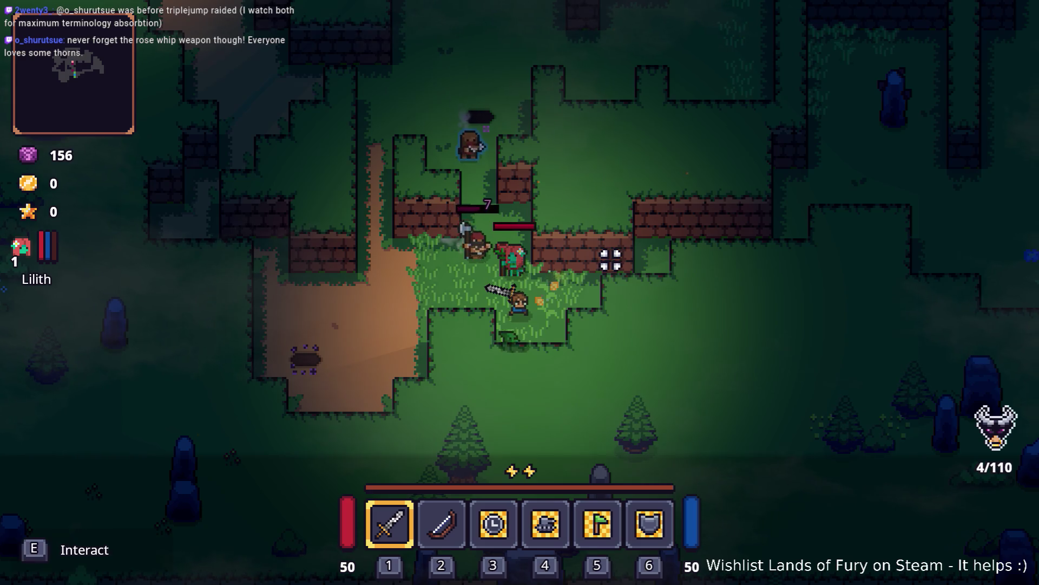
{"action": "left_click", "coordinate": [606, 310]}
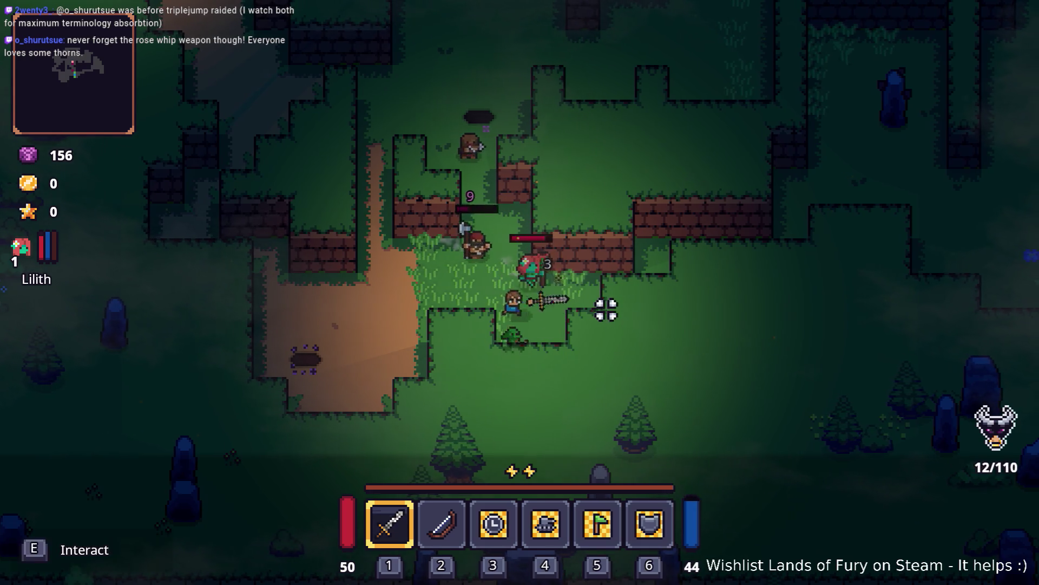
{"action": "key", "text": "d"}
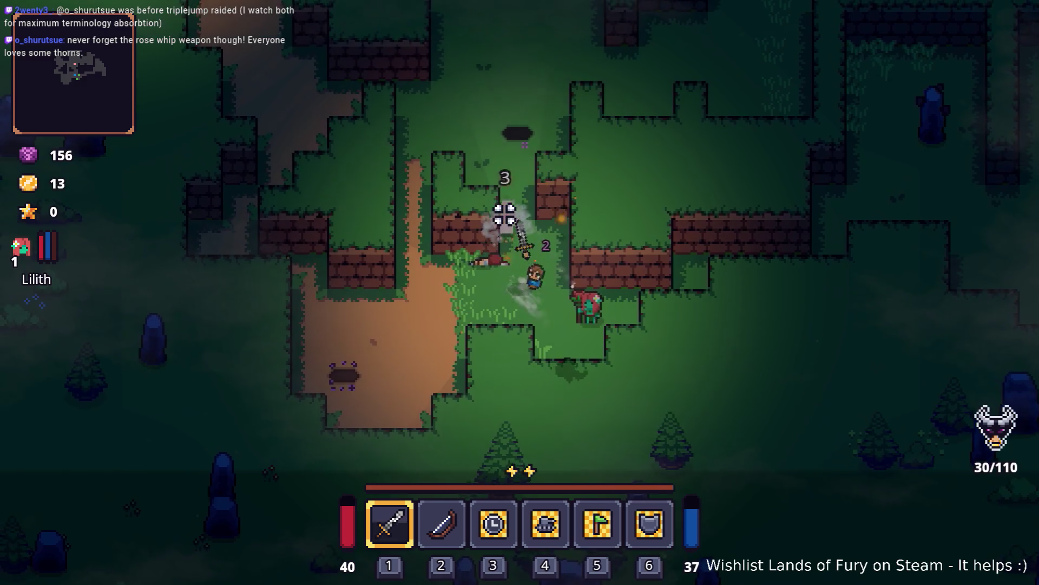
{"action": "left_click", "coordinate": [545, 246]}
{"action": "key", "text": "a"}
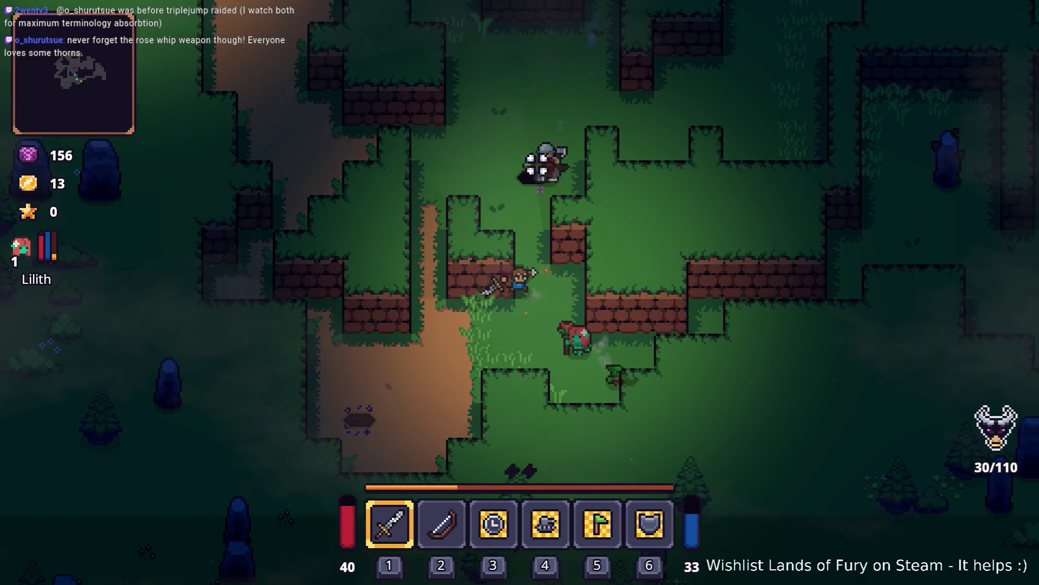
{"action": "key", "text": "w"}
{"action": "key", "text": "d"}
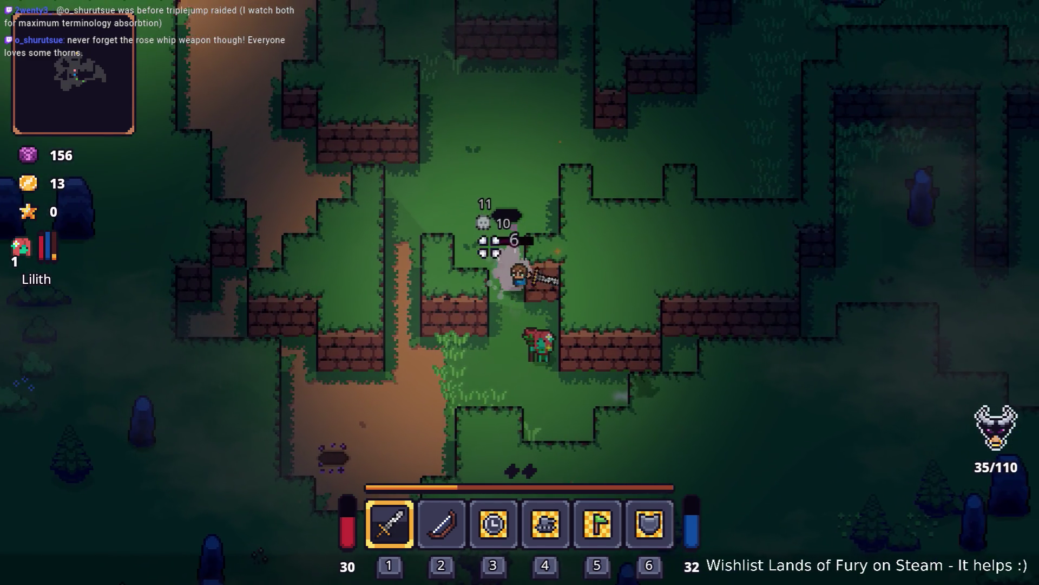
{"action": "key", "text": "s"}
{"action": "left_click", "coordinate": [523, 204]}
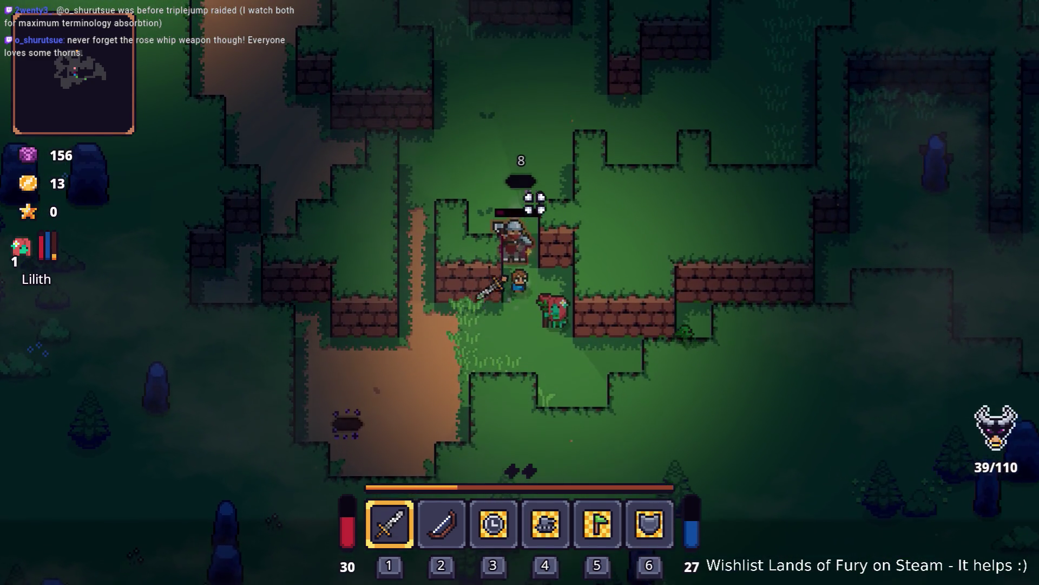
Walk down-right along the brick wall, then up and right past the walls
{"action": "key", "text": "s"}
{"action": "key", "text": "d"}
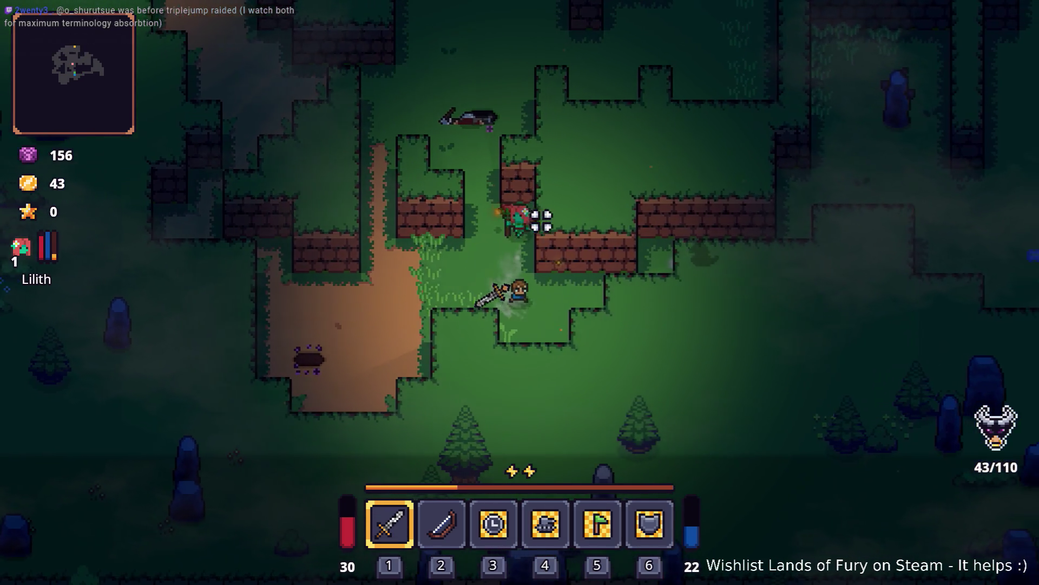
{"action": "key", "text": "d"}
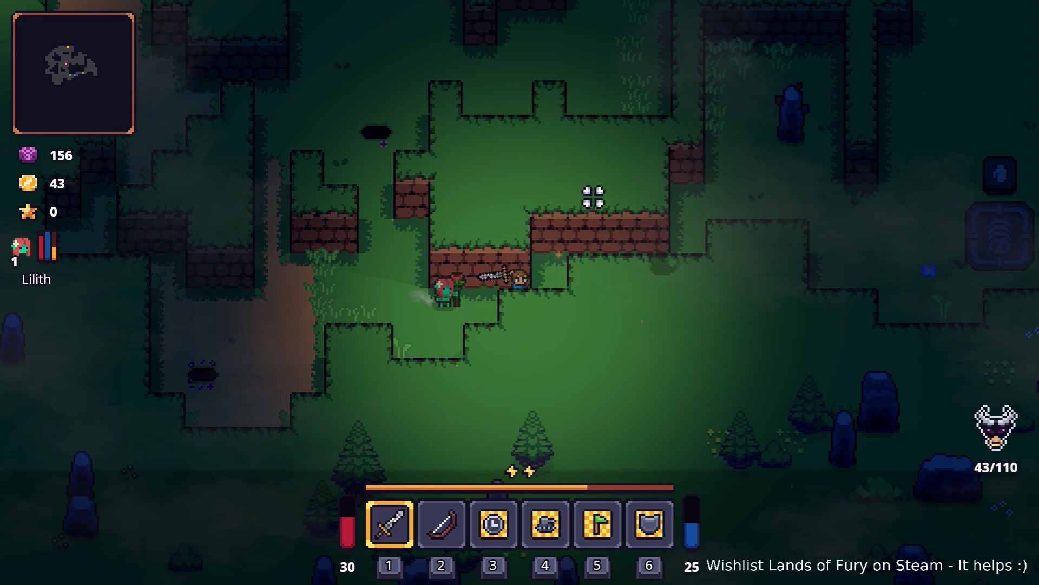
{"action": "key", "text": "d"}
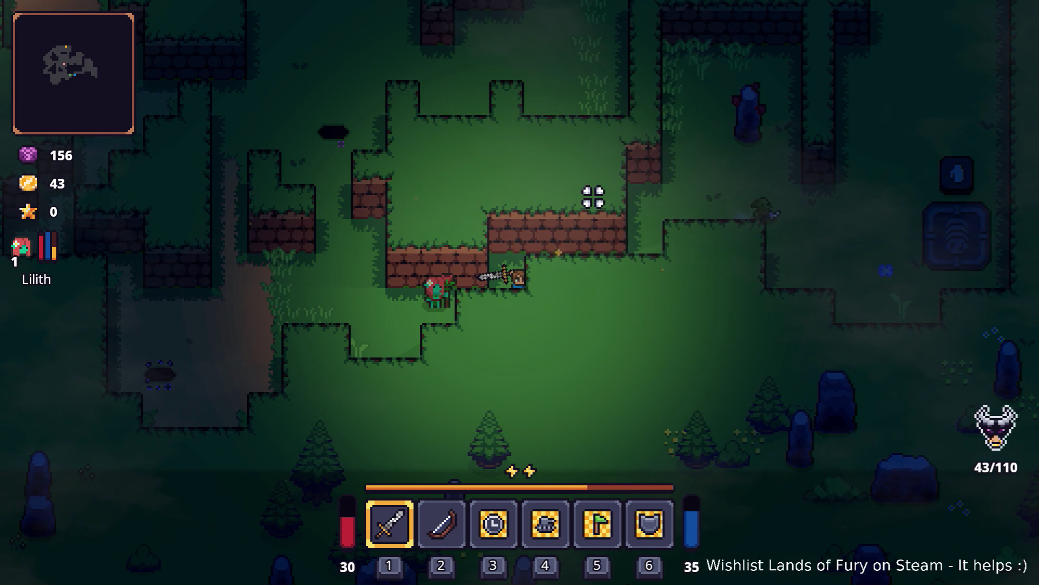
{"action": "key", "text": "w"}
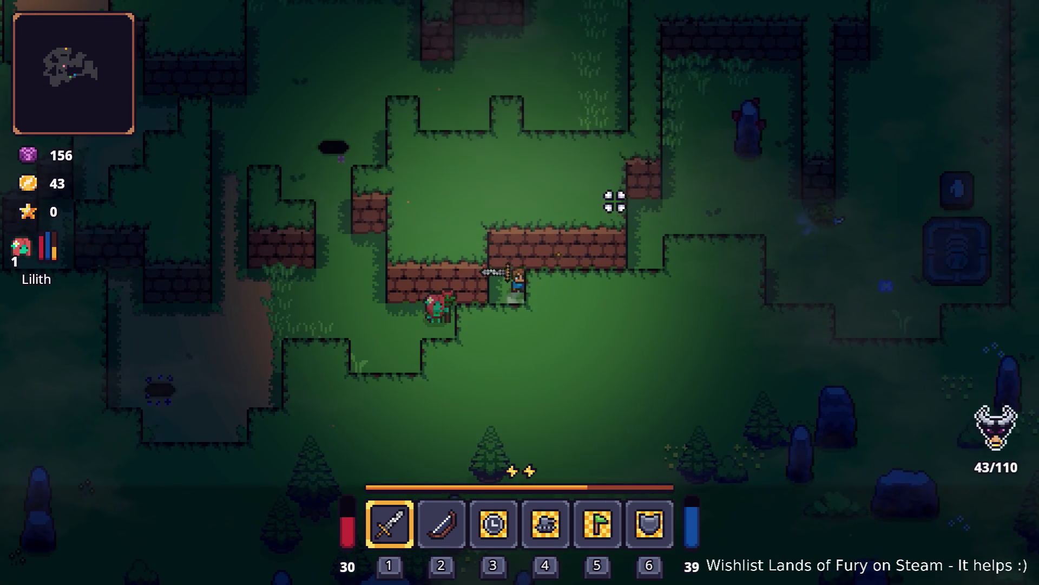
{"action": "key", "text": "d"}
{"action": "key", "text": "d"}
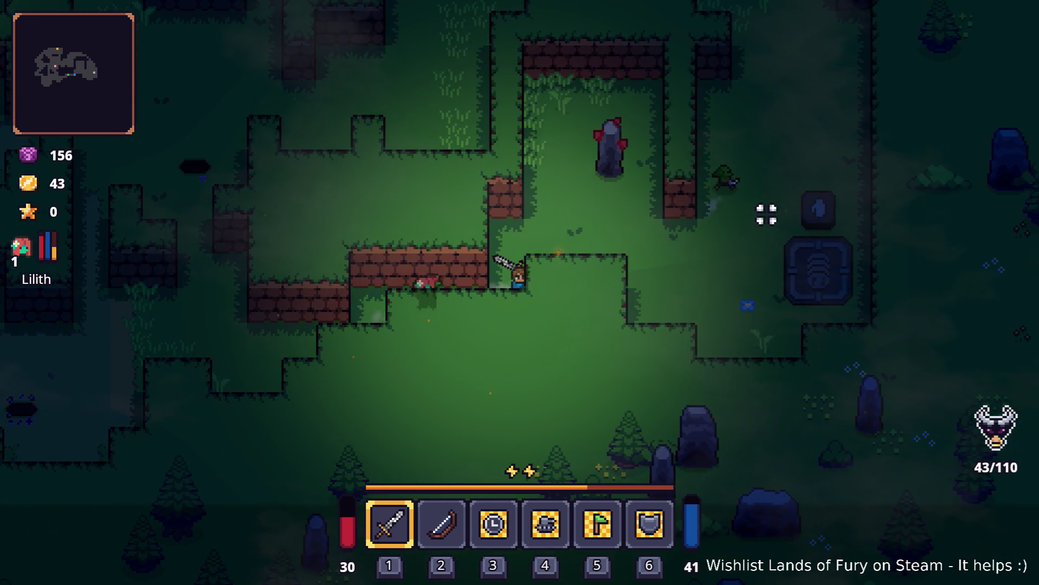
{"action": "key", "text": "w"}
{"action": "key", "text": "d"}
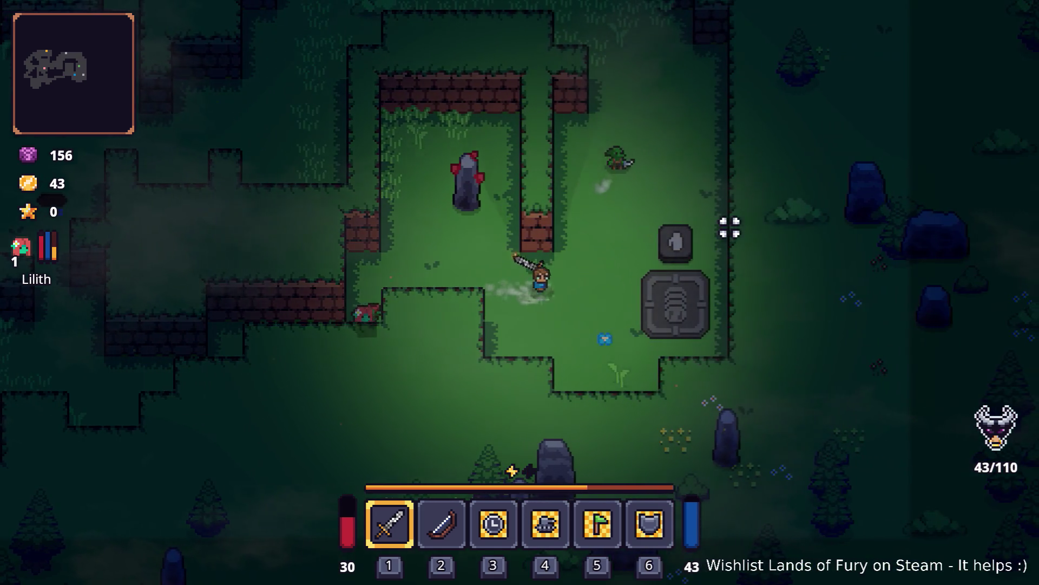
Walk up into the grass clearing, then down-left past the mossy stone into the lower clearing
{"action": "key", "text": "w"}
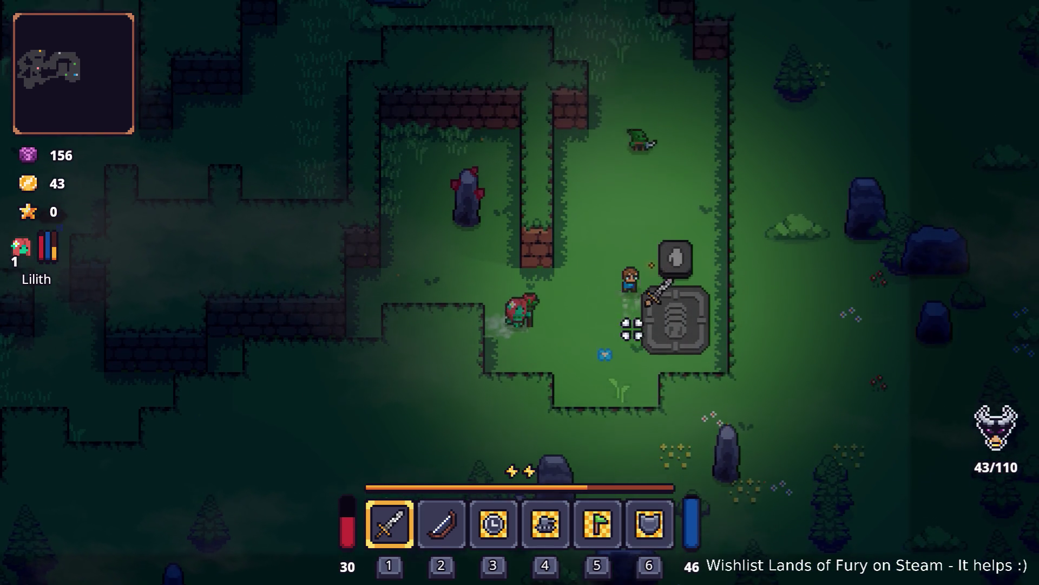
{"action": "key", "text": "w"}
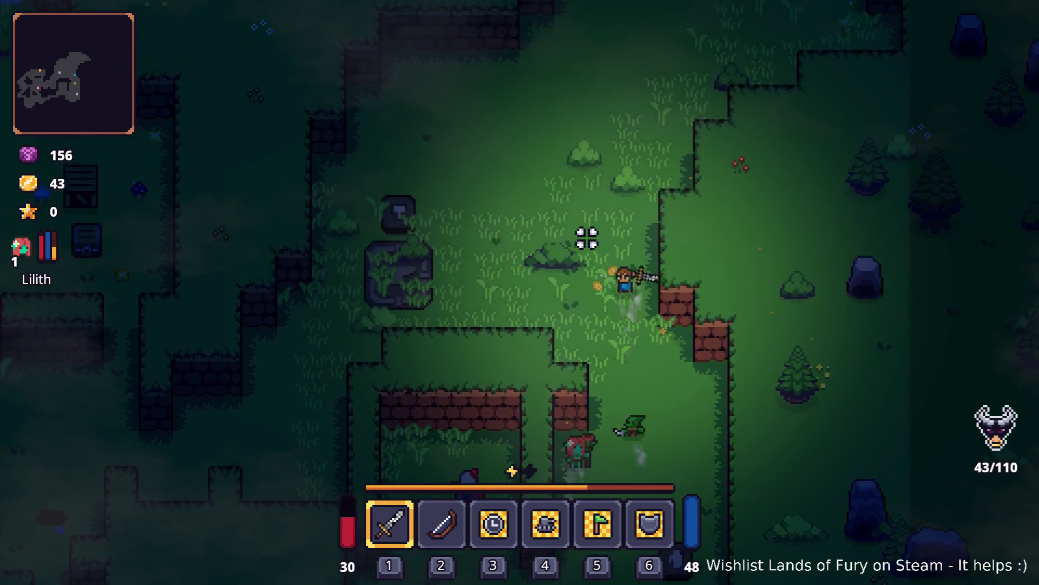
{"action": "key", "text": "a"}
{"action": "key", "text": "s"}
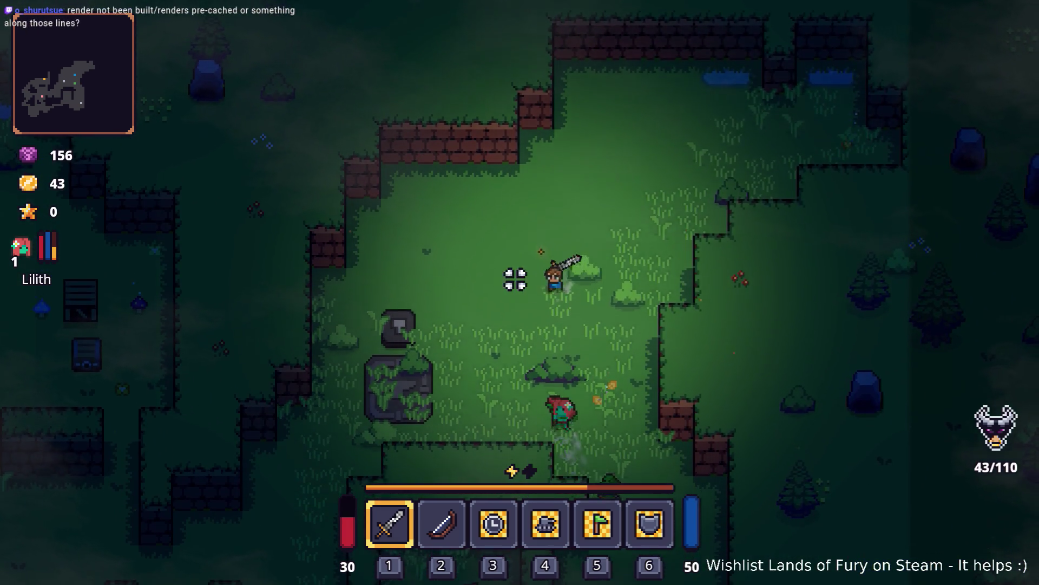
{"action": "key", "text": "a"}
{"action": "key", "text": "s"}
{"action": "key", "text": "a"}
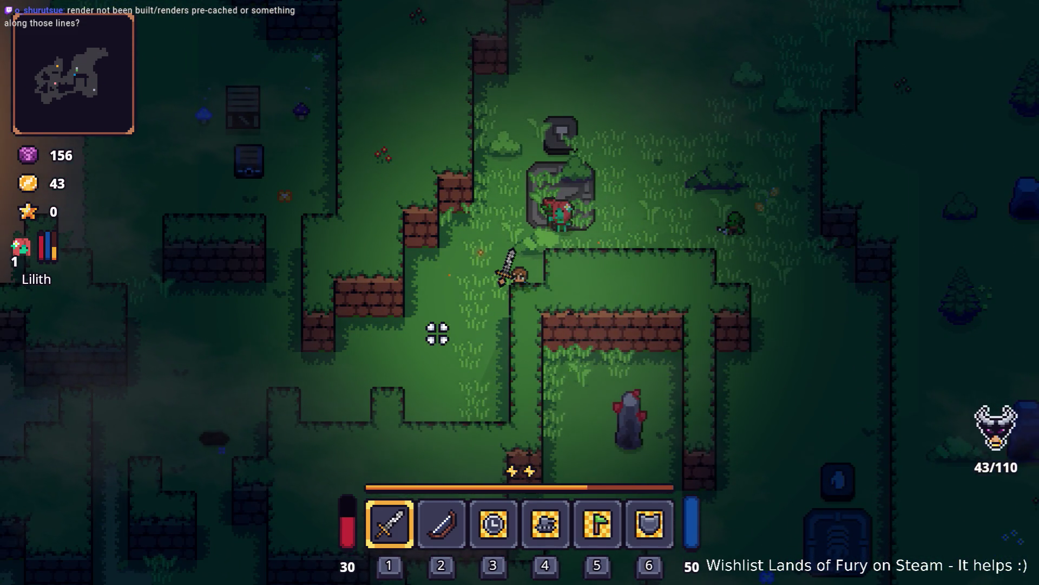
Walk down-left to the campfire and strike the nearby enemy twice with the sword
{"action": "key", "text": "s"}
{"action": "key", "text": "a"}
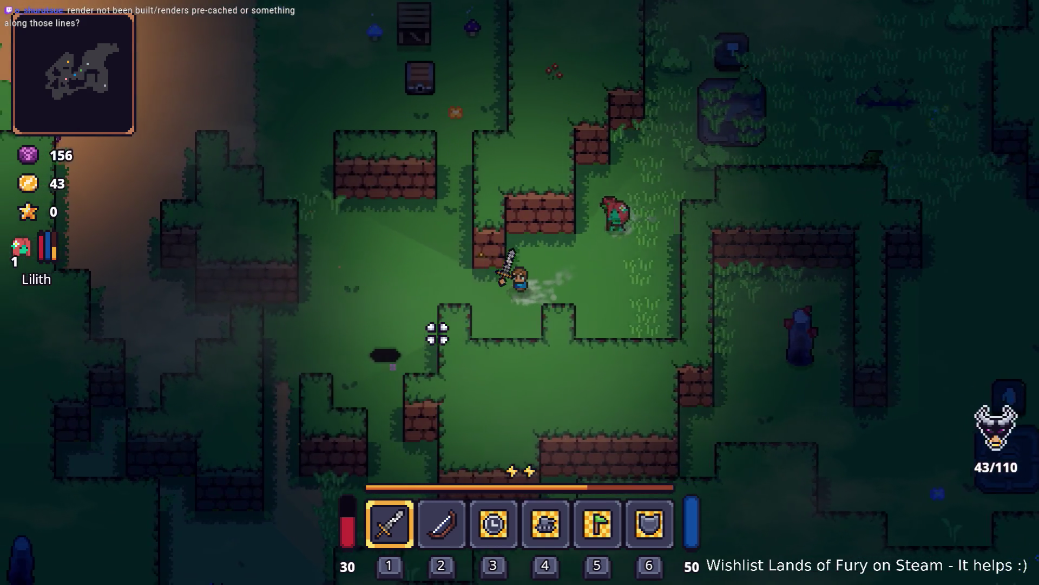
{"action": "key", "text": "a"}
{"action": "key", "text": "w"}
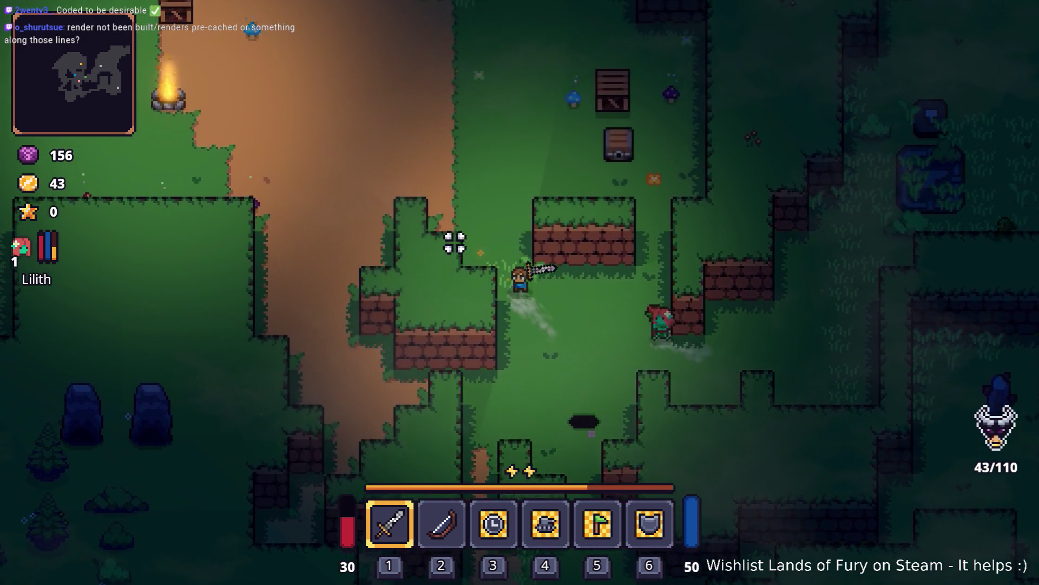
{"action": "key", "text": "w"}
{"action": "key", "text": "d"}
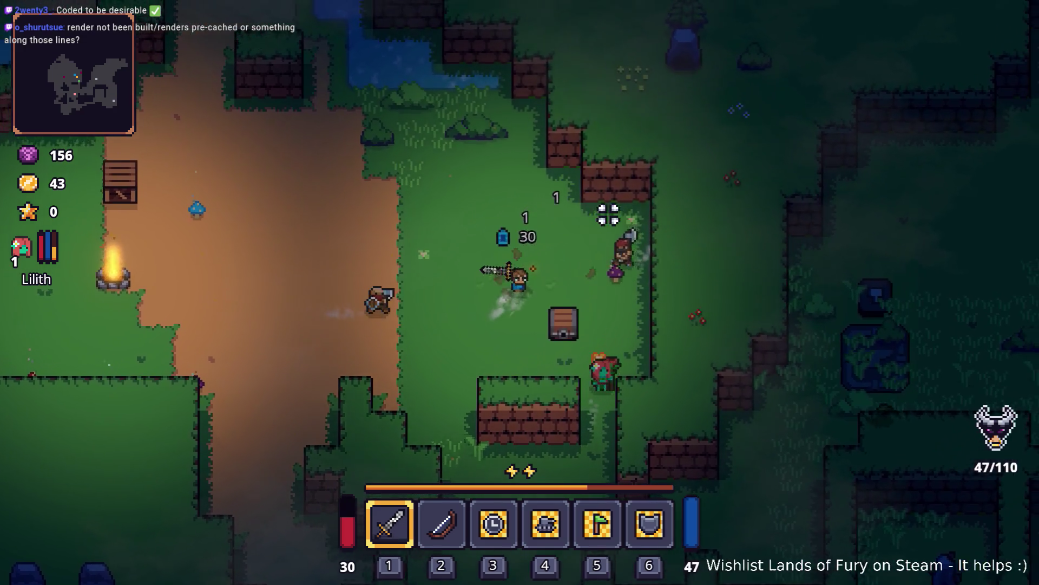
{"action": "key", "text": "d"}
{"action": "left_click", "coordinate": [626, 225]}
{"action": "key", "text": "w"}
{"action": "left_click", "coordinate": [492, 242]}
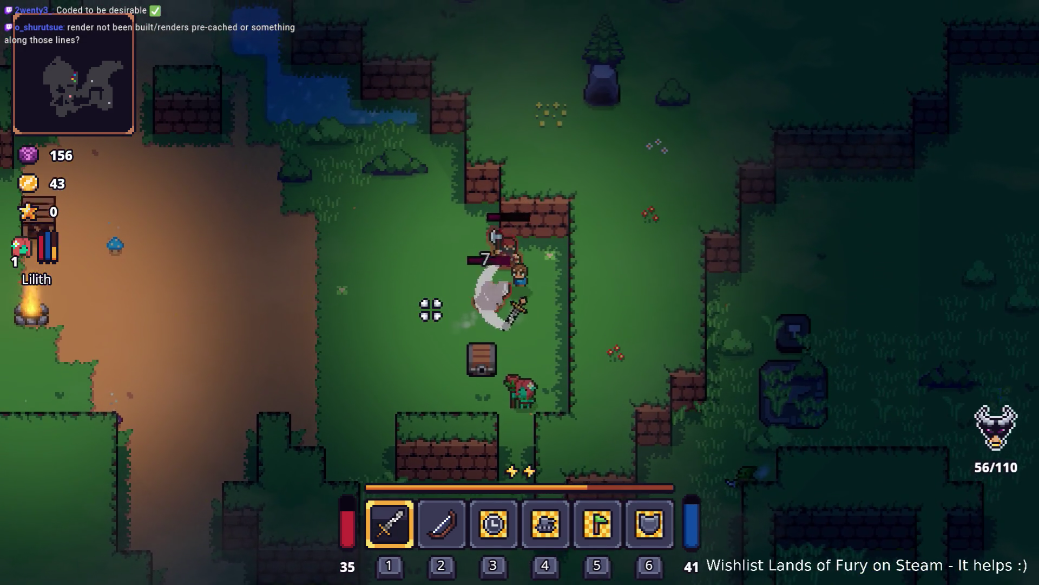
Head down past the campfire and slash the goblin
{"action": "key", "text": "a"}
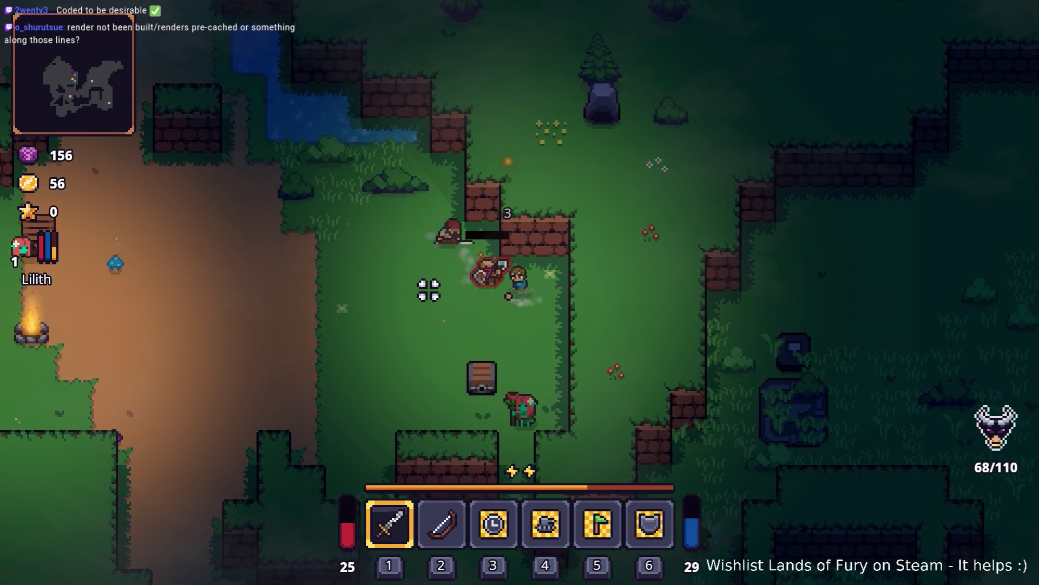
{"action": "key", "text": "a"}
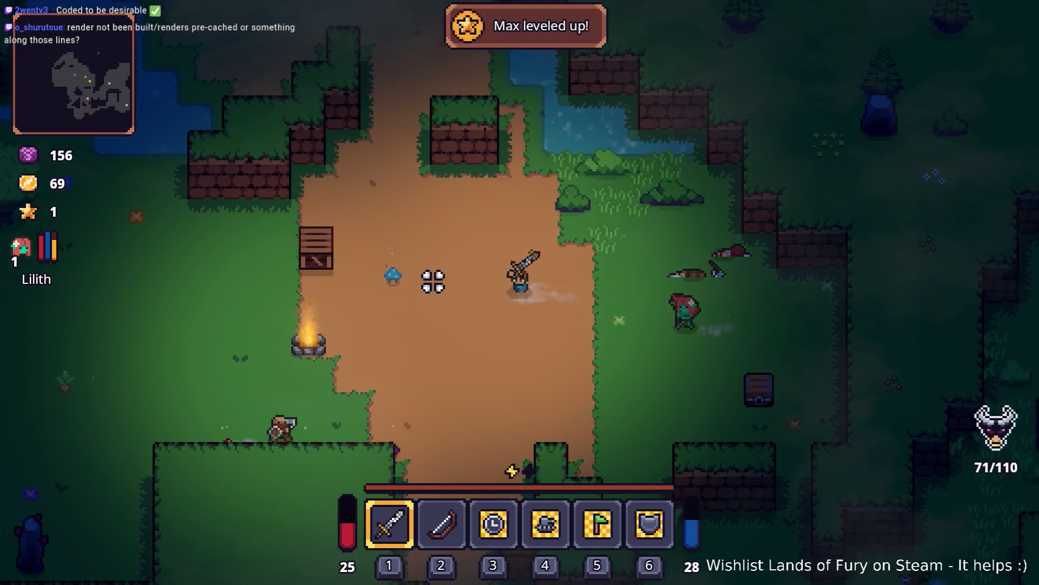
{"action": "key", "text": "s"}
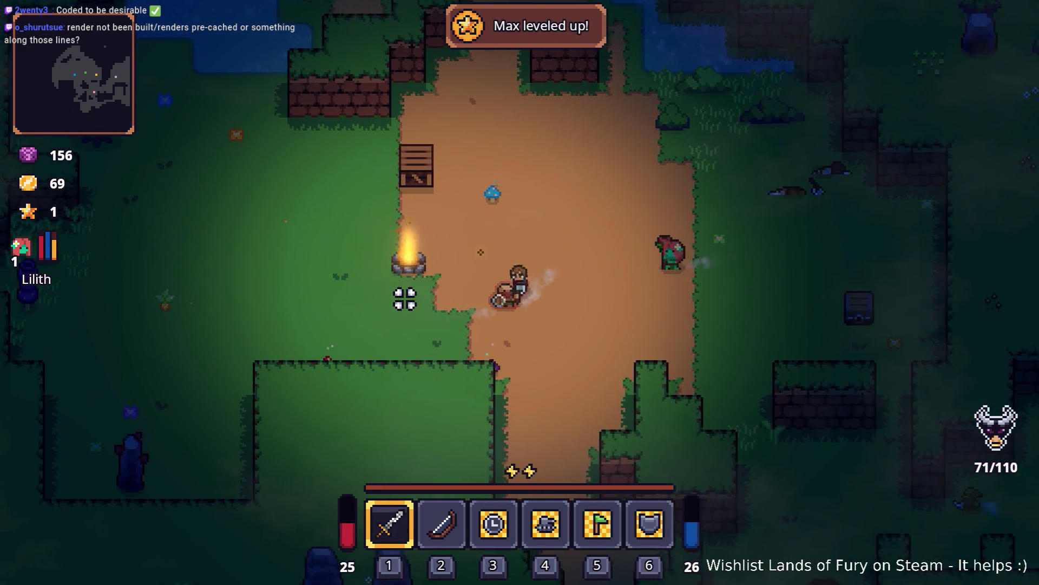
{"action": "key", "text": "a"}
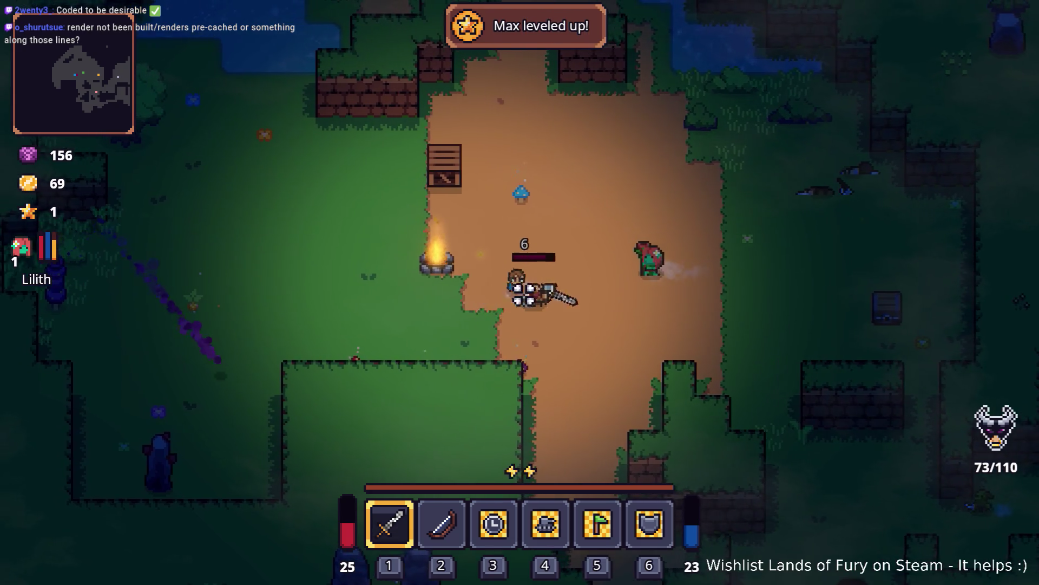
{"action": "key", "text": "s"}
{"action": "left_click", "coordinate": [564, 238]}
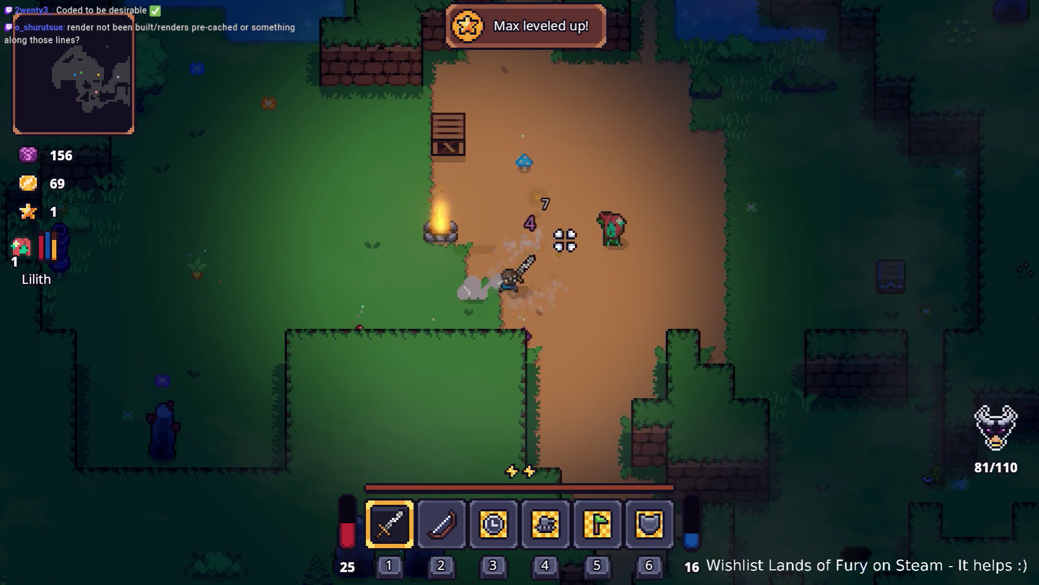
Pick up a potion on the grass and dash left away from the goblin
{"action": "key", "text": "d"}
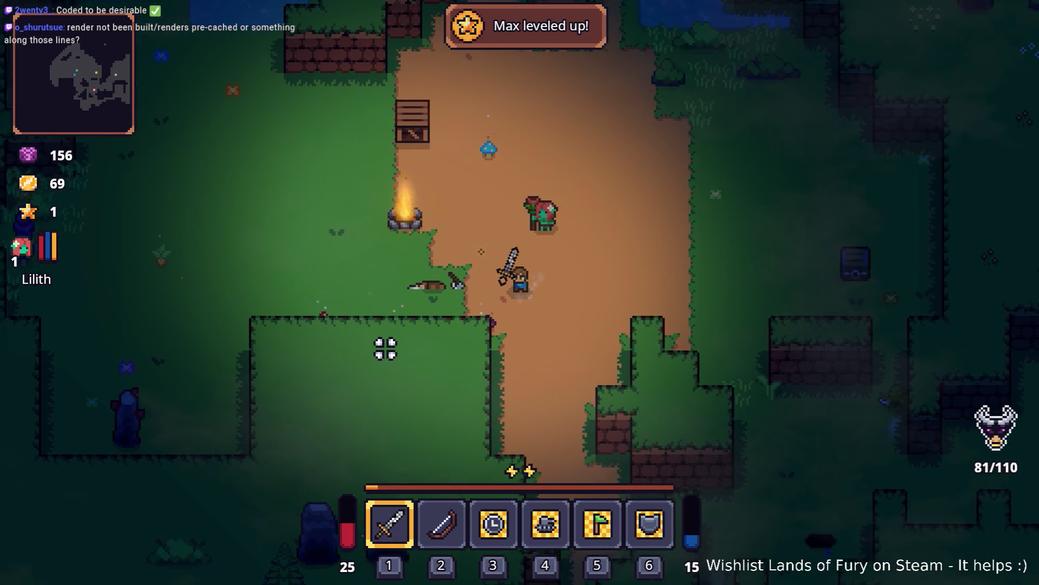
{"action": "key", "text": "a"}
{"action": "key", "text": "s"}
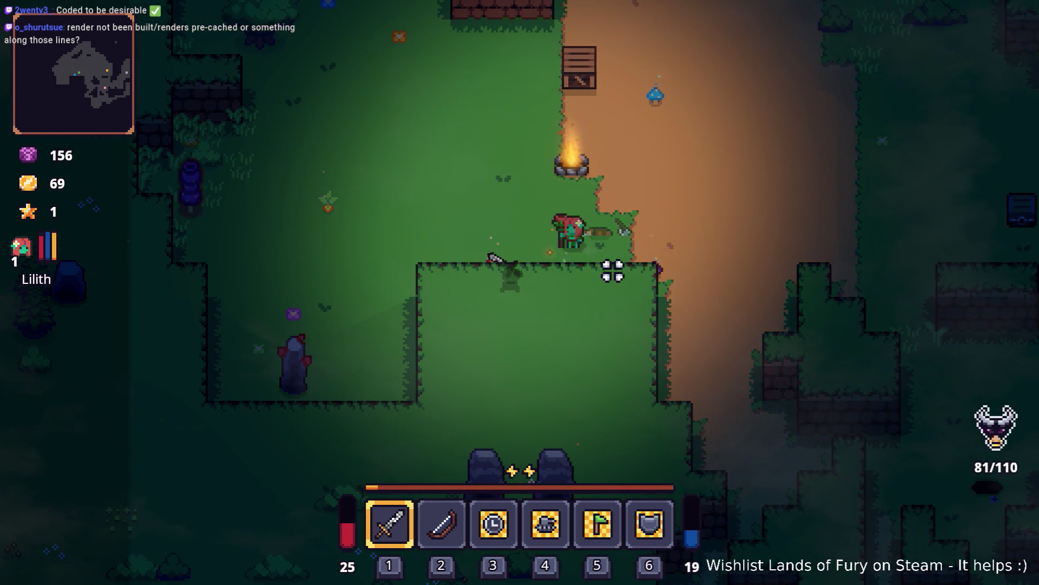
{"action": "key", "text": "d"}
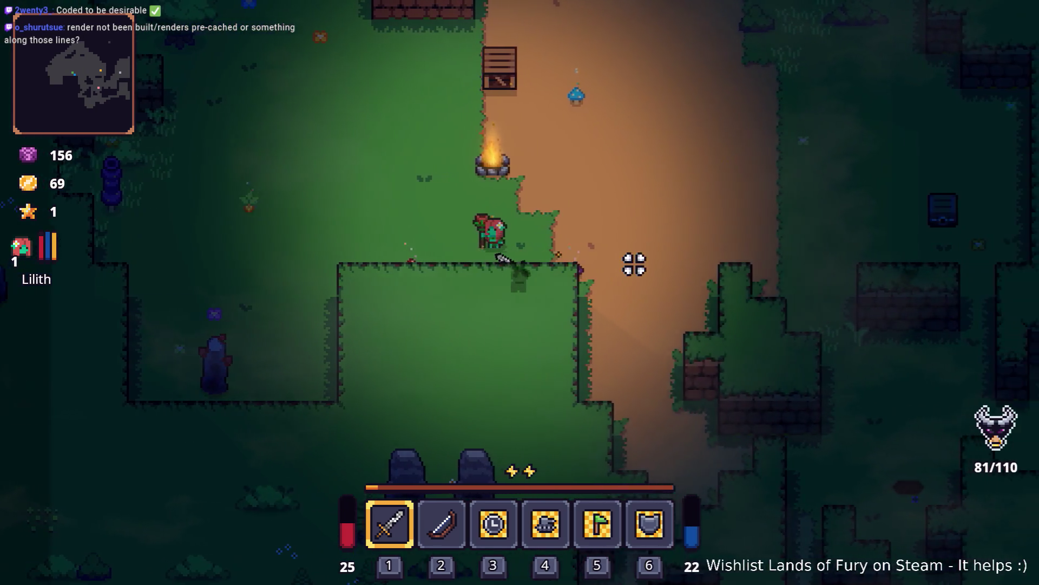
{"action": "key", "text": "a"}
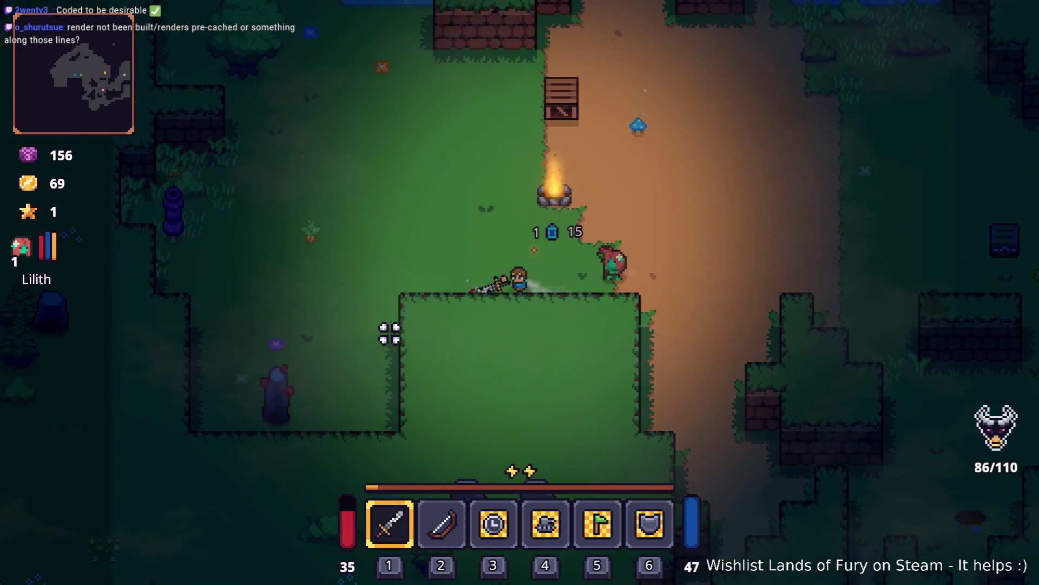
{"action": "key", "text": "a"}
{"action": "key", "text": "space"}
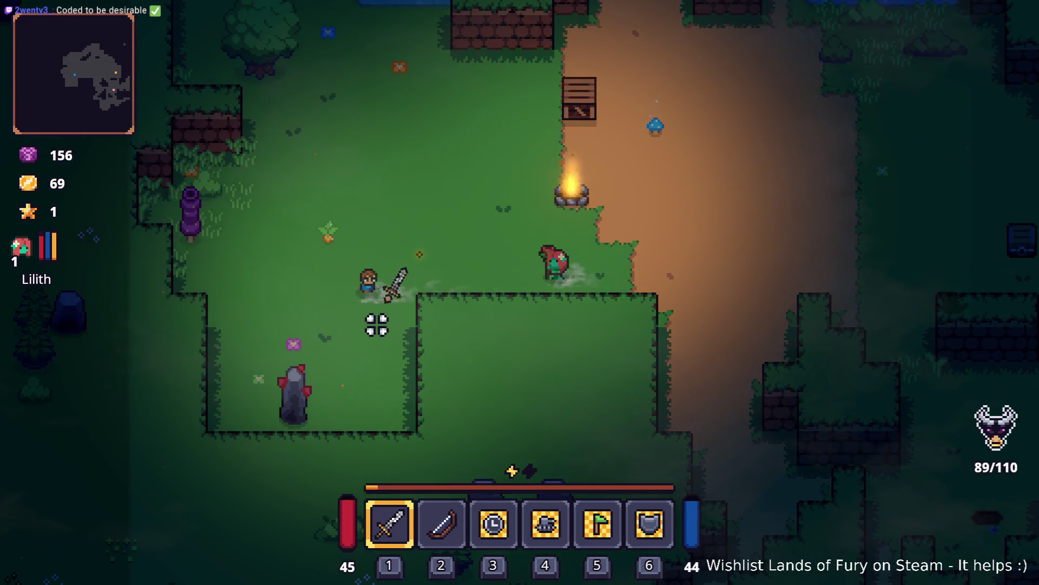
Fight the goblin and the purple enemy, check the inventory, and break the wooden crate
{"action": "key", "text": "a"}
{"action": "left_click", "coordinate": [394, 243]}
{"action": "key", "text": "i"}
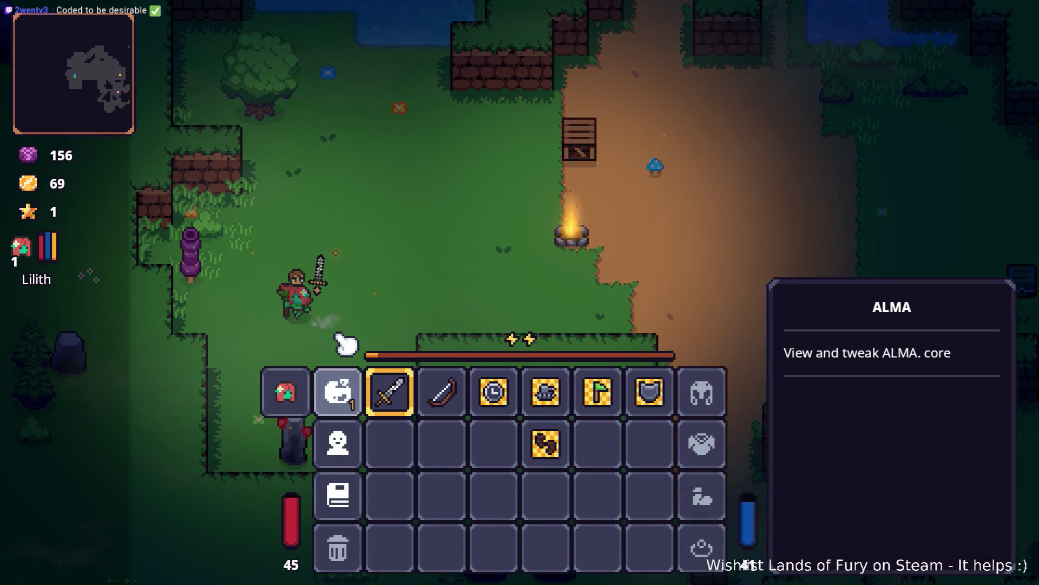
{"action": "key", "text": "i"}
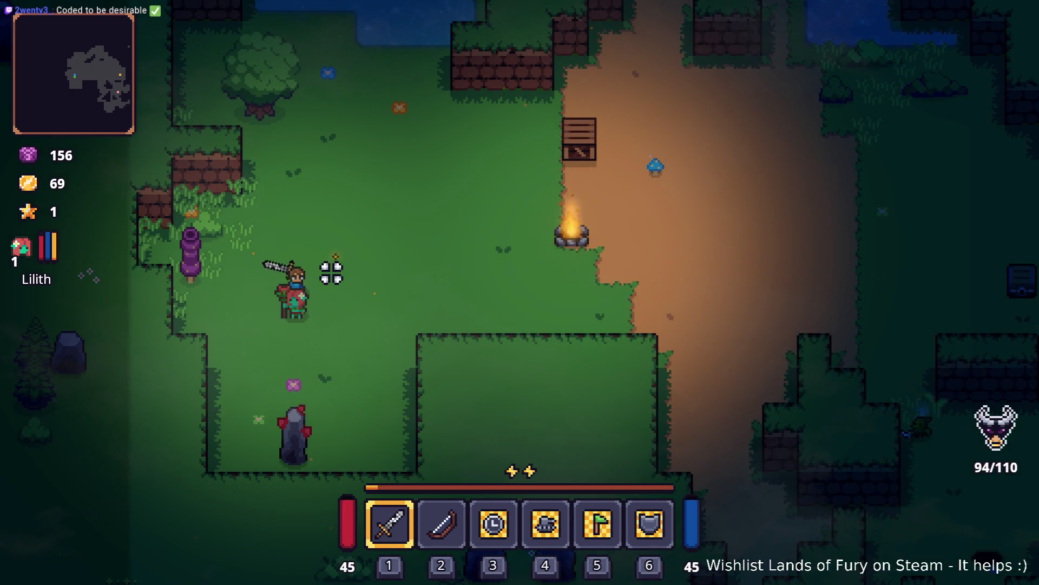
{"action": "key", "text": "w"}
{"action": "key", "text": "a"}
{"action": "left_click", "coordinate": [147, 301]}
{"action": "key", "text": "w"}
{"action": "key", "text": "d"}
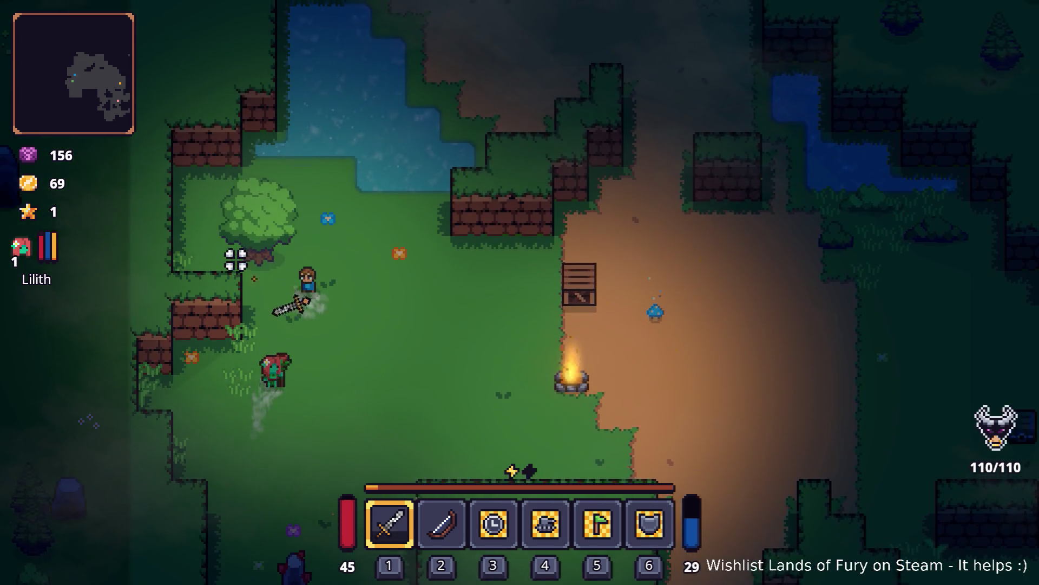
{"action": "key", "text": "w"}
{"action": "left_click", "coordinate": [235, 259]}
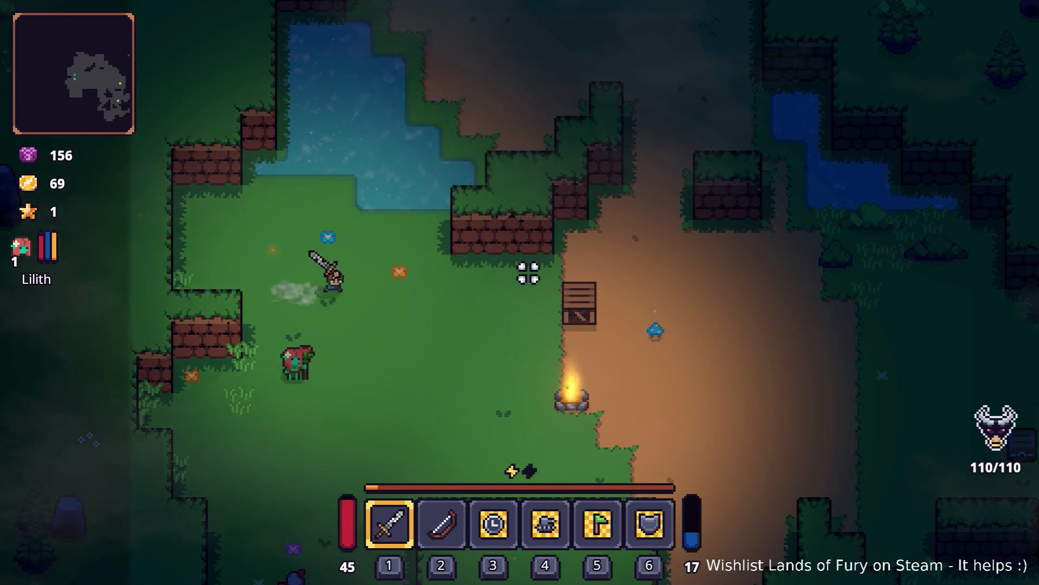
{"action": "key", "text": "d"}
{"action": "left_click", "coordinate": [665, 302]}
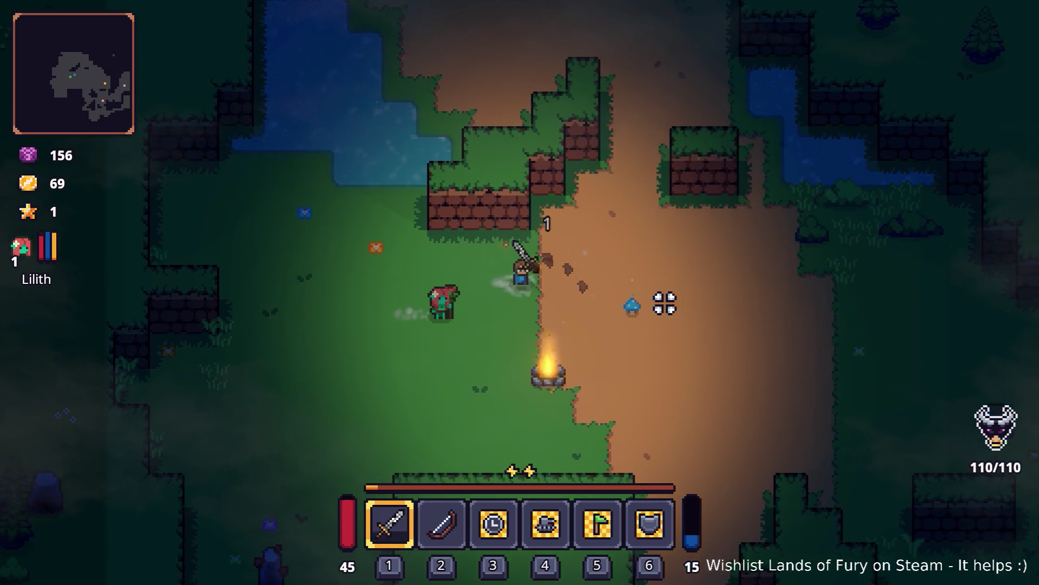
Run up the dirt path and along the stream into the campfire clearing, attacking the enemies
{"action": "key", "text": "d"}
{"action": "key", "text": "w"}
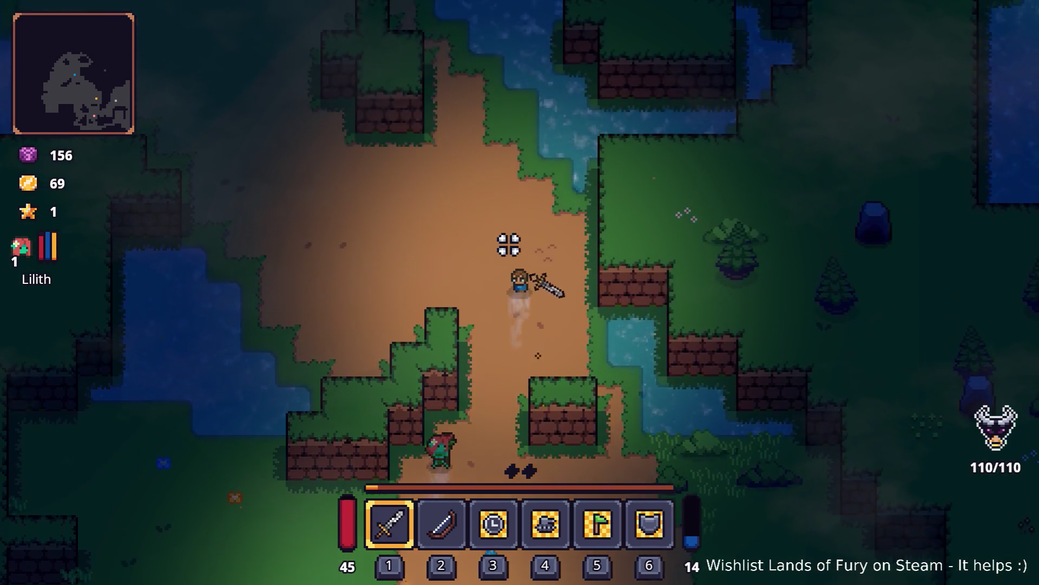
{"action": "key", "text": "w"}
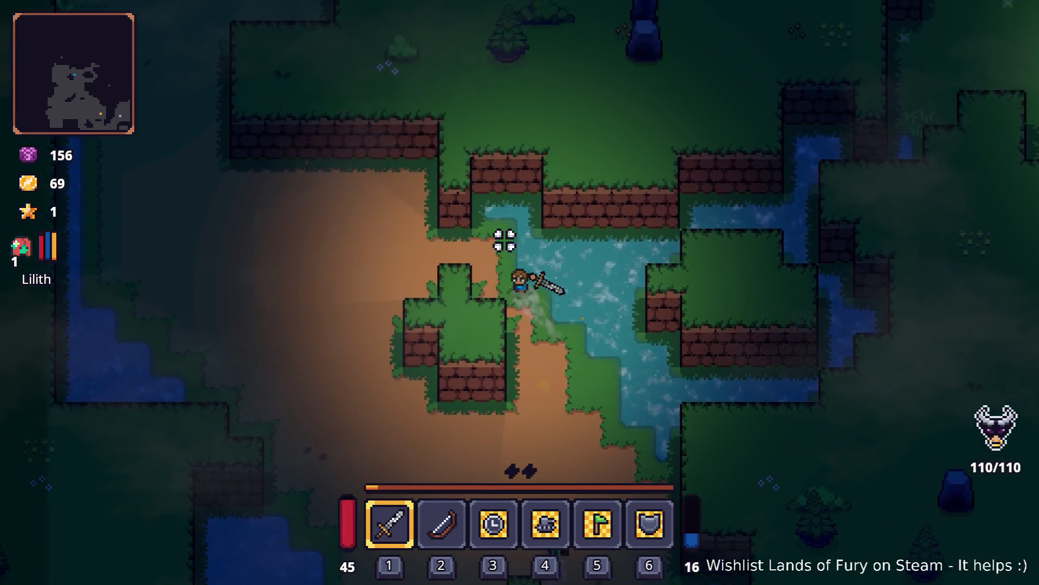
{"action": "key", "text": "d"}
{"action": "key", "text": "w"}
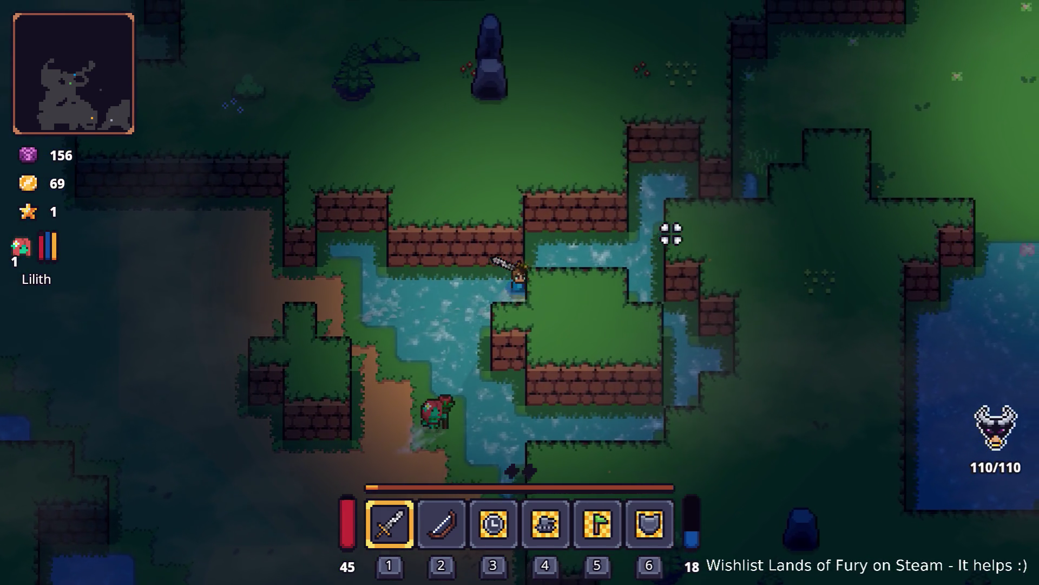
{"action": "key", "text": "d"}
{"action": "key", "text": "w"}
{"action": "key", "text": "d"}
{"action": "key", "text": "w"}
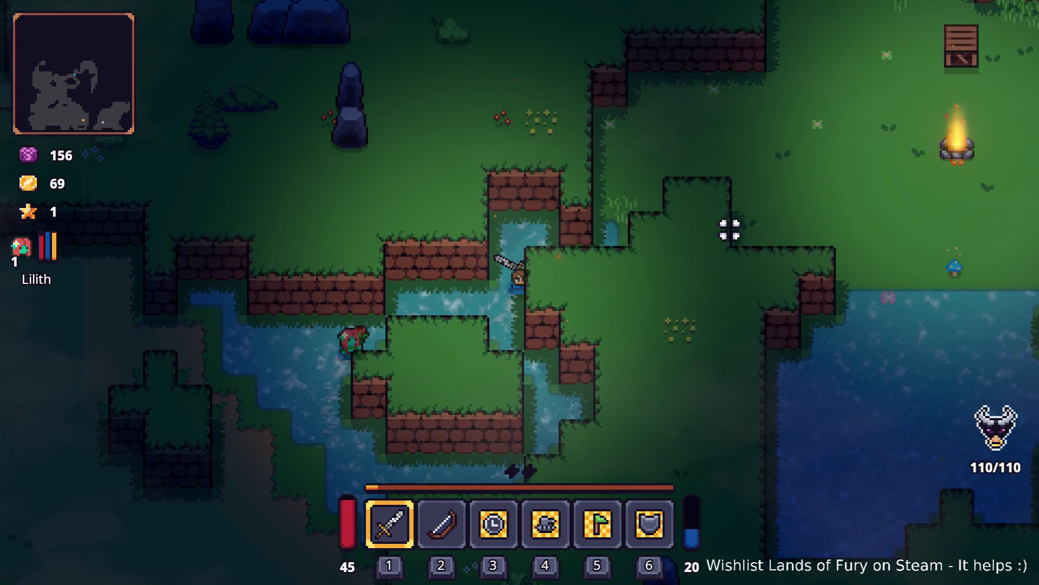
{"action": "key", "text": "d"}
{"action": "key", "text": "w"}
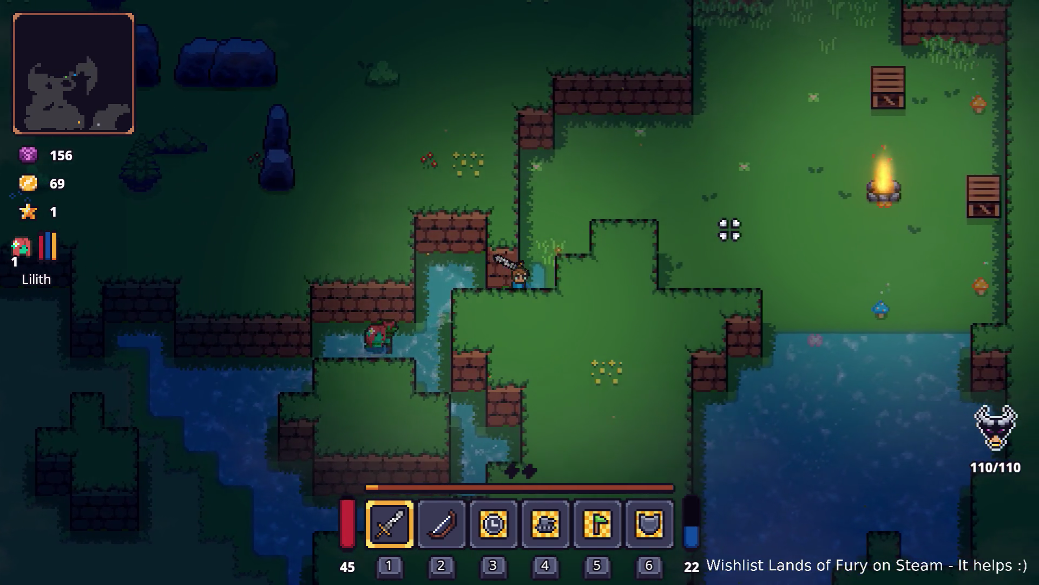
{"action": "key", "text": "d"}
{"action": "key", "text": "w"}
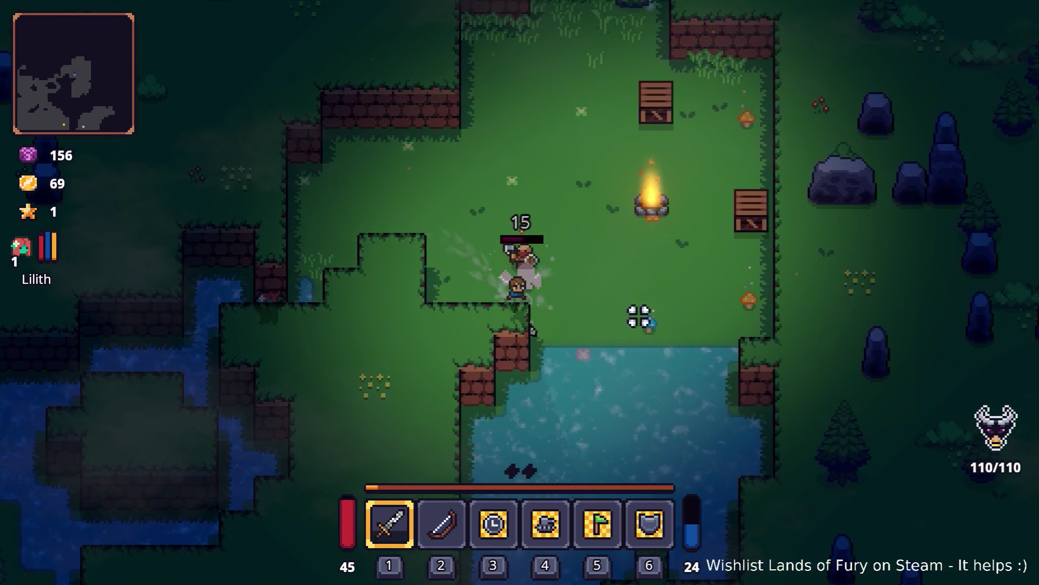
{"action": "left_click", "coordinate": [639, 316]}
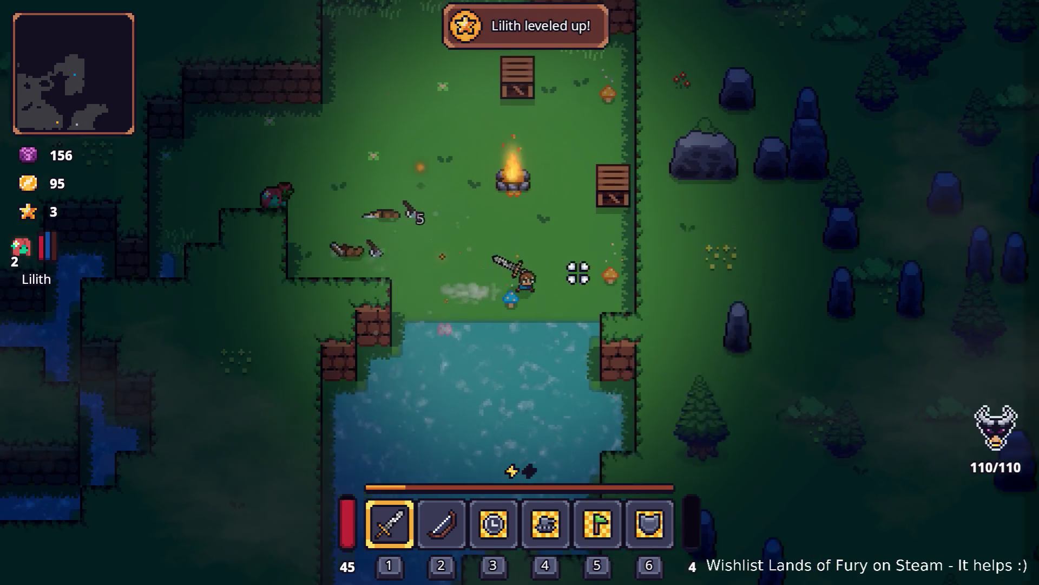
Cross the clearing, head down-left toward the water, dash left, then walk up the dirt path
{"action": "key", "text": "d"}
{"action": "key", "text": "w"}
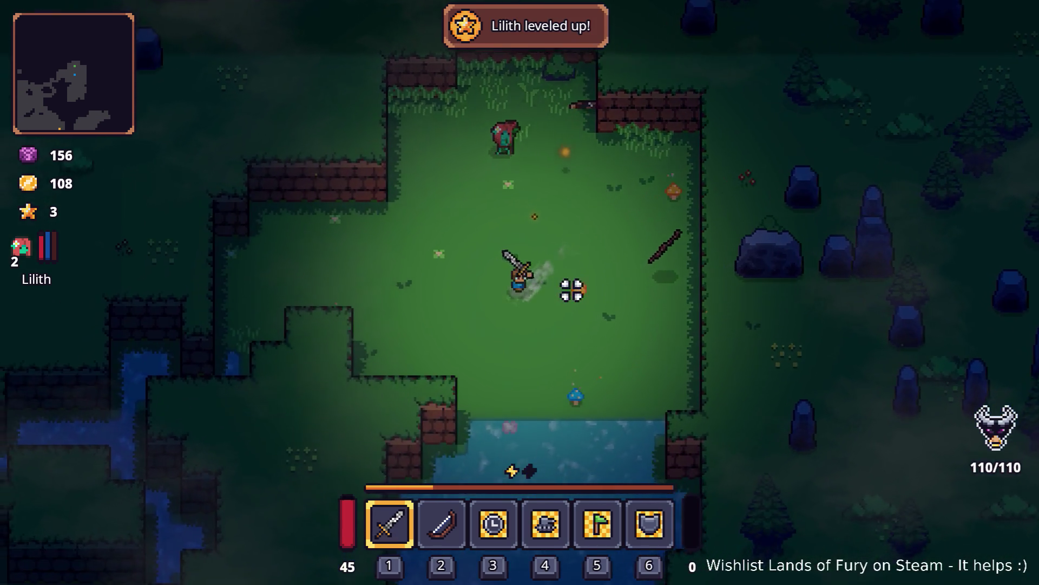
{"action": "key", "text": "a"}
{"action": "key", "text": "s"}
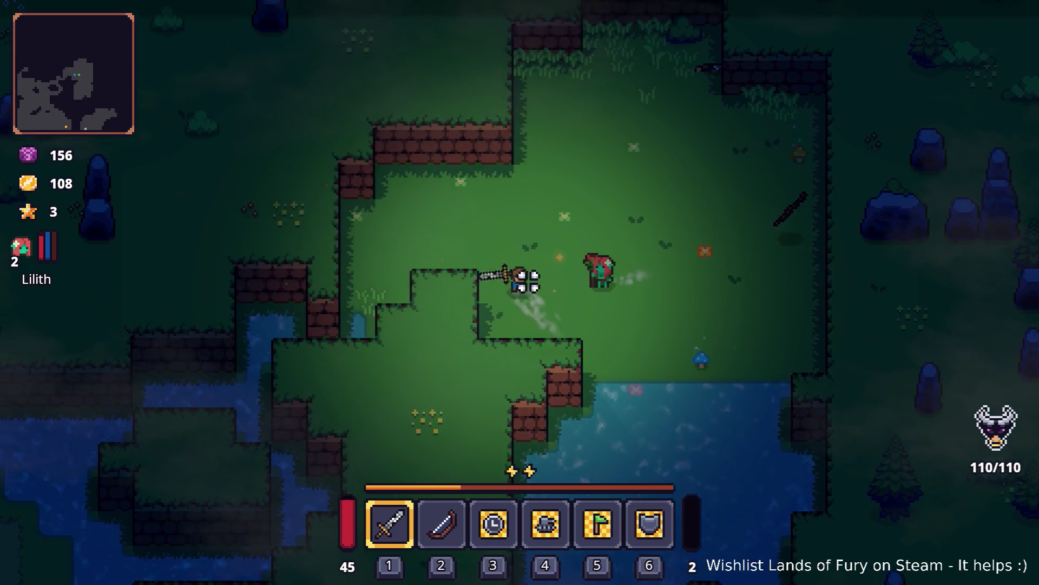
{"action": "key", "text": "a"}
{"action": "key", "text": "s"}
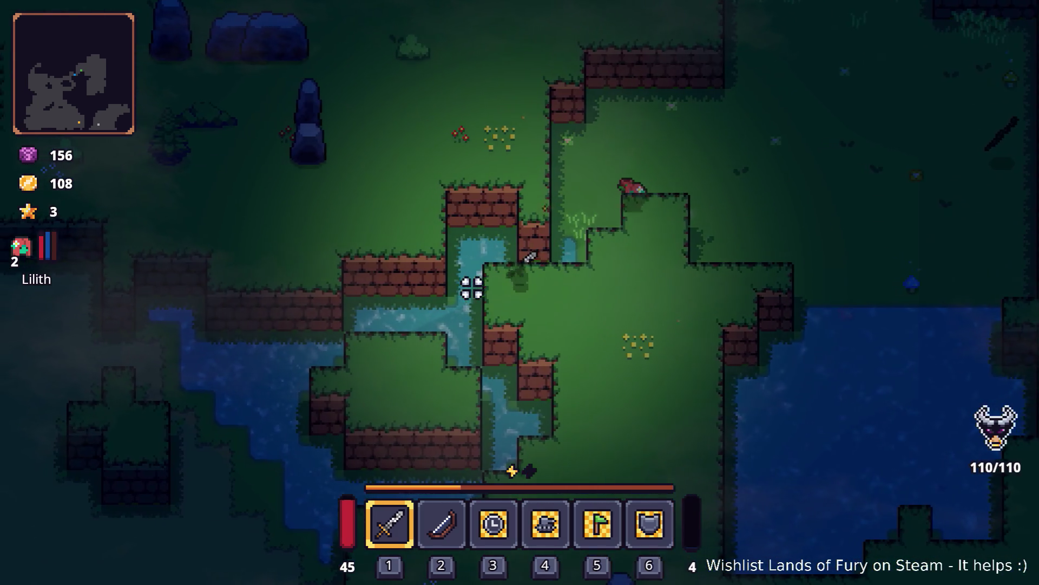
{"action": "key", "text": "a"}
{"action": "key", "text": "s"}
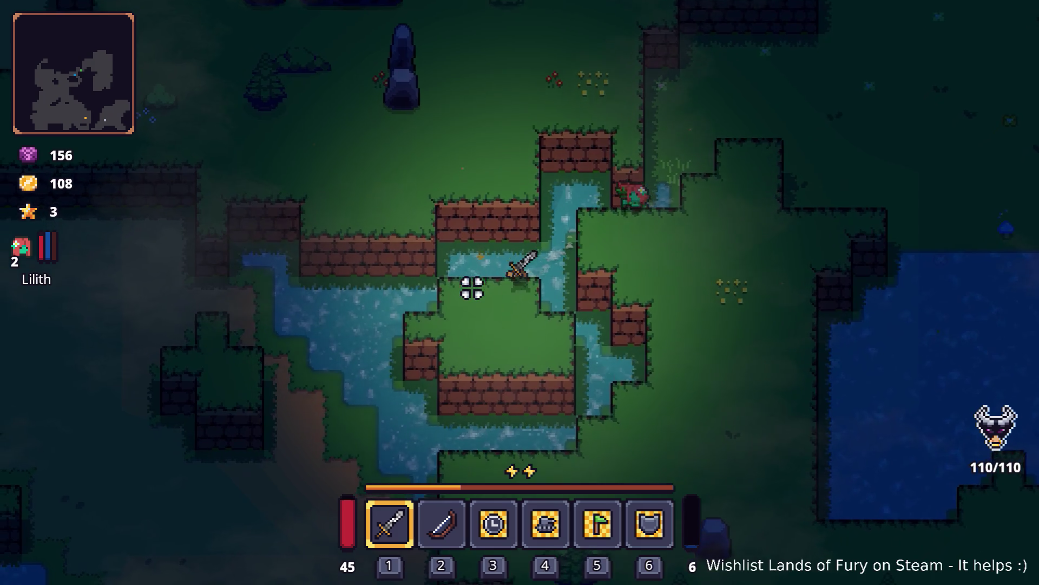
{"action": "key", "text": "a"}
{"action": "key", "text": "space"}
{"action": "key", "text": "a"}
{"action": "key", "text": "space"}
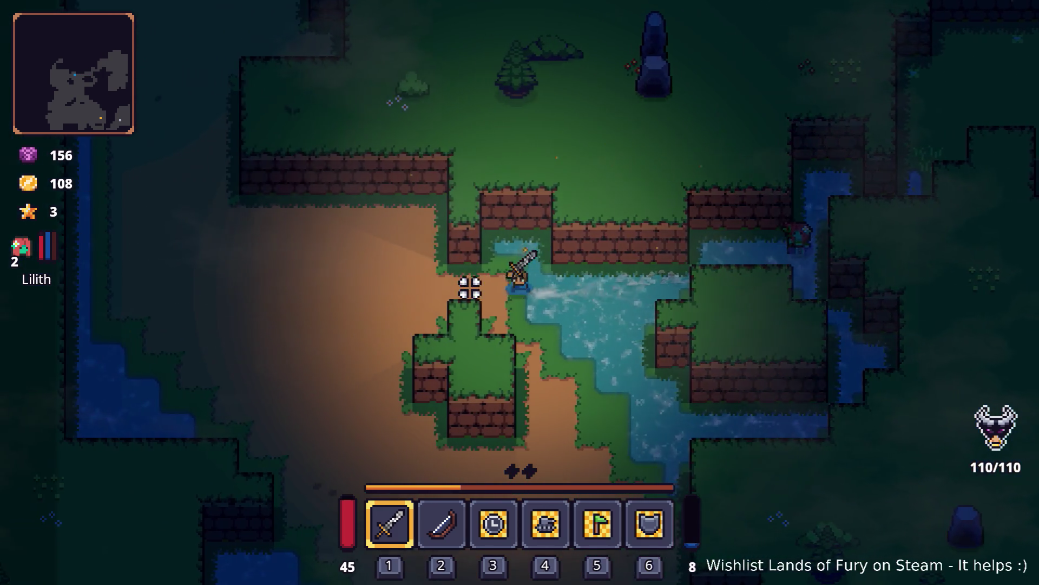
{"action": "key", "text": "a"}
{"action": "key", "text": "w"}
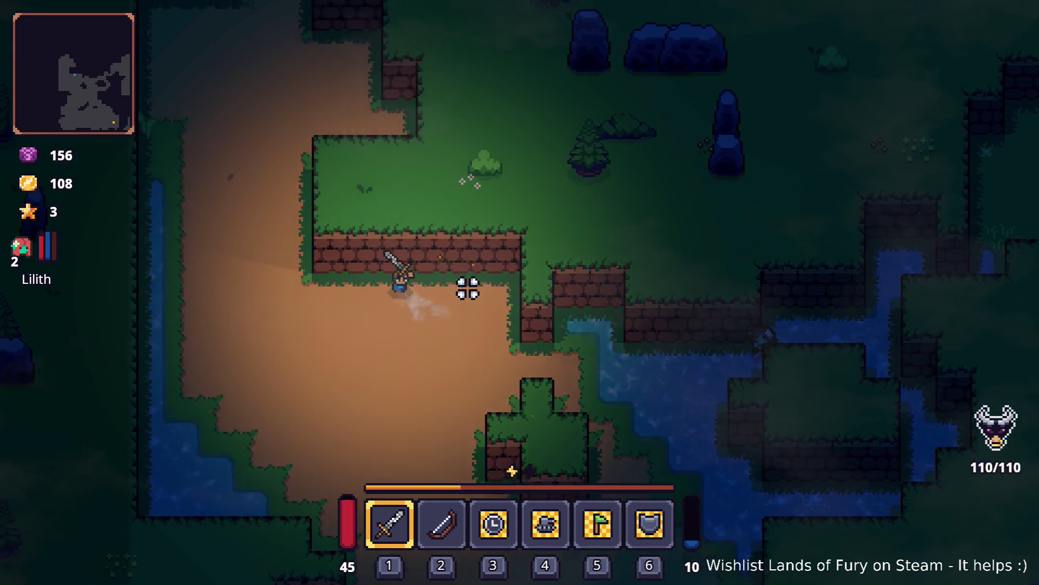
{"action": "key", "text": "w"}
{"action": "key", "text": "a"}
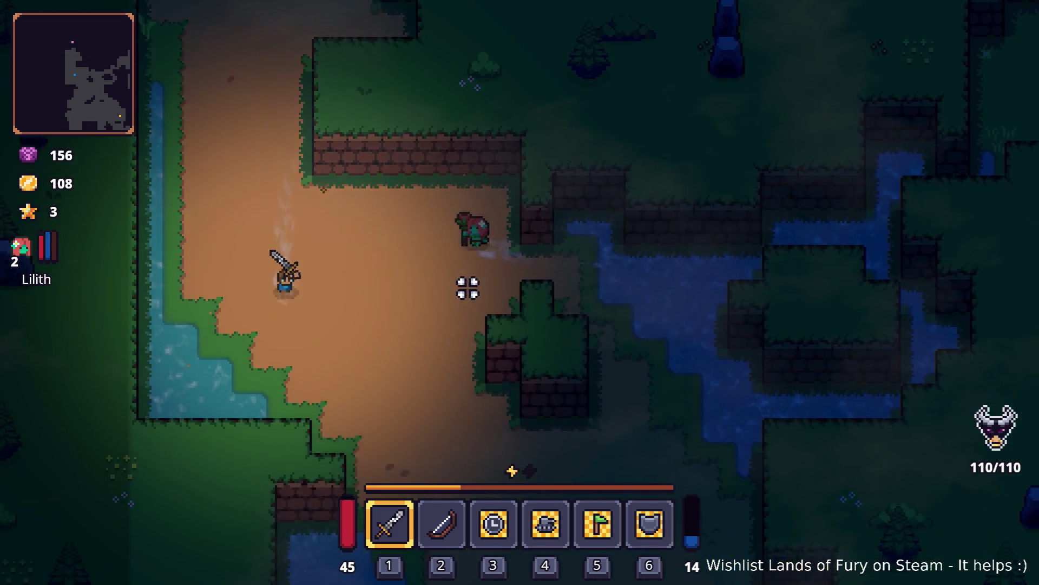
Dash down-right and down, walk past the brick wall, then pause the game with Escape
{"action": "key", "text": "s"}
{"action": "key", "text": "d"}
{"action": "key", "text": "space"}
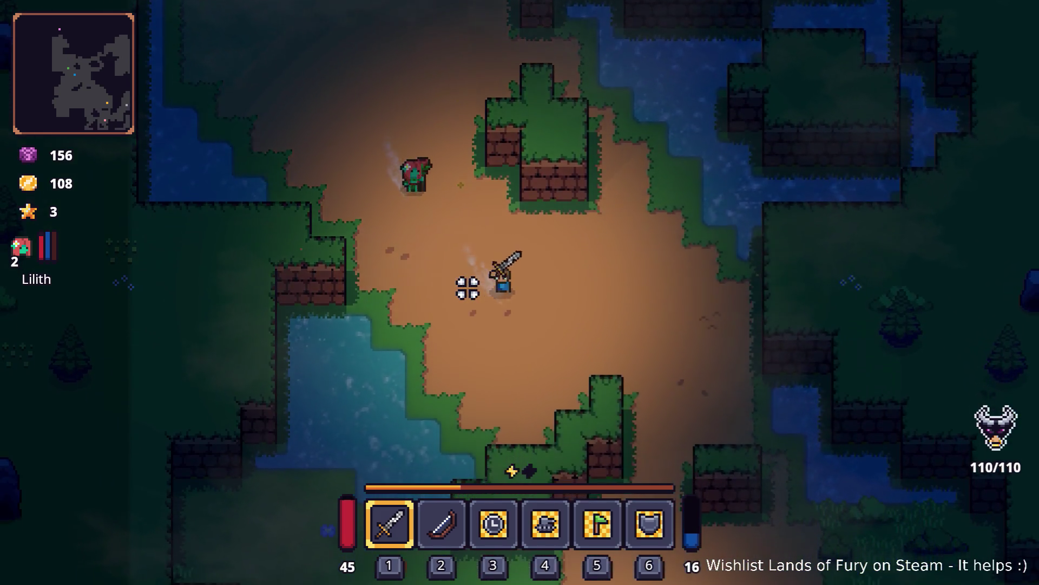
{"action": "key", "text": "s"}
{"action": "key", "text": "d"}
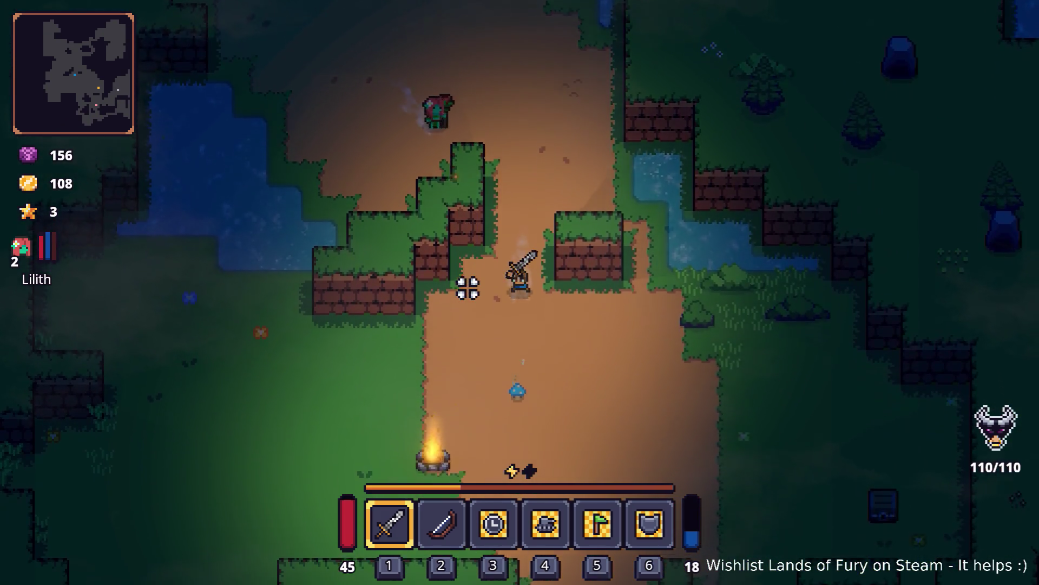
{"action": "key", "text": "s"}
{"action": "key", "text": "space"}
{"action": "key", "text": "s"}
{"action": "key", "text": "d"}
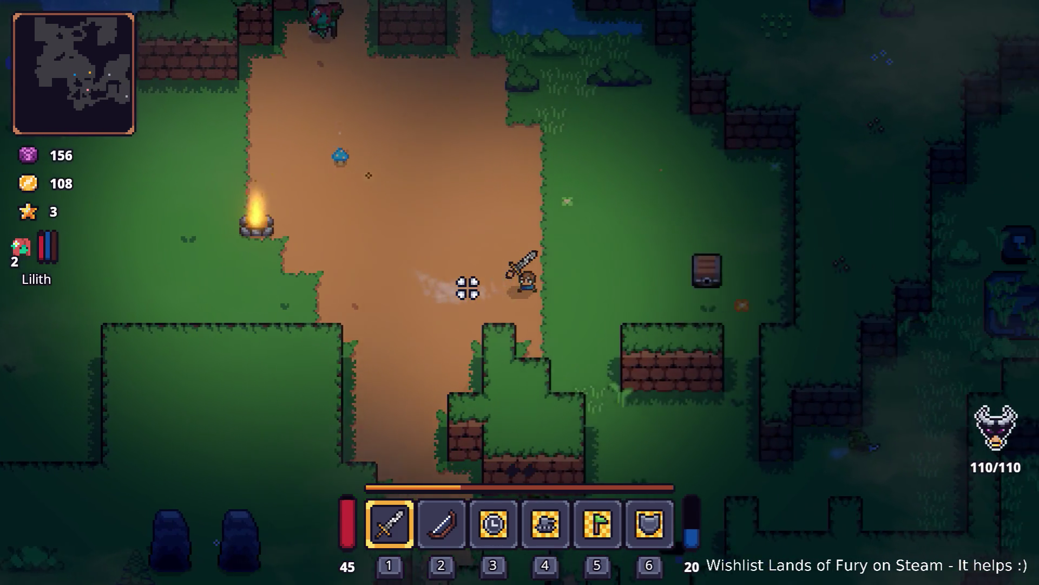
{"action": "key", "text": "s"}
{"action": "key", "text": "d"}
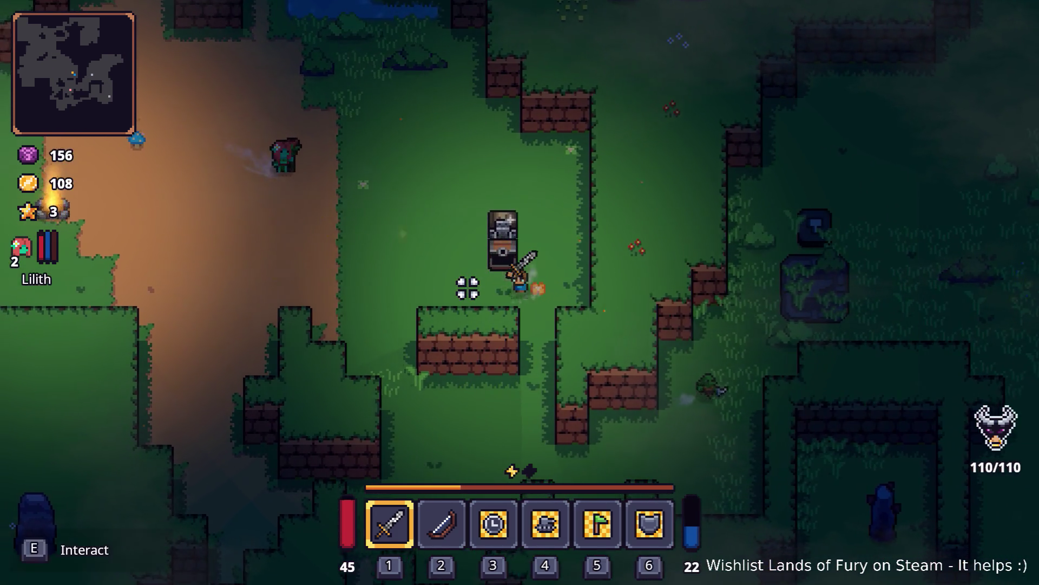
{"action": "key", "text": "s"}
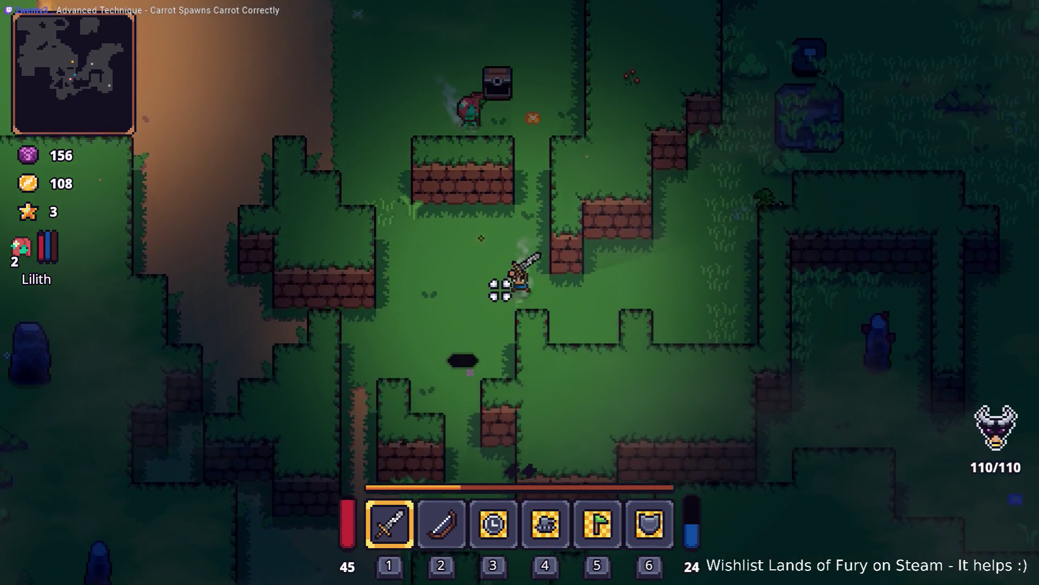
{"action": "key", "text": "s"}
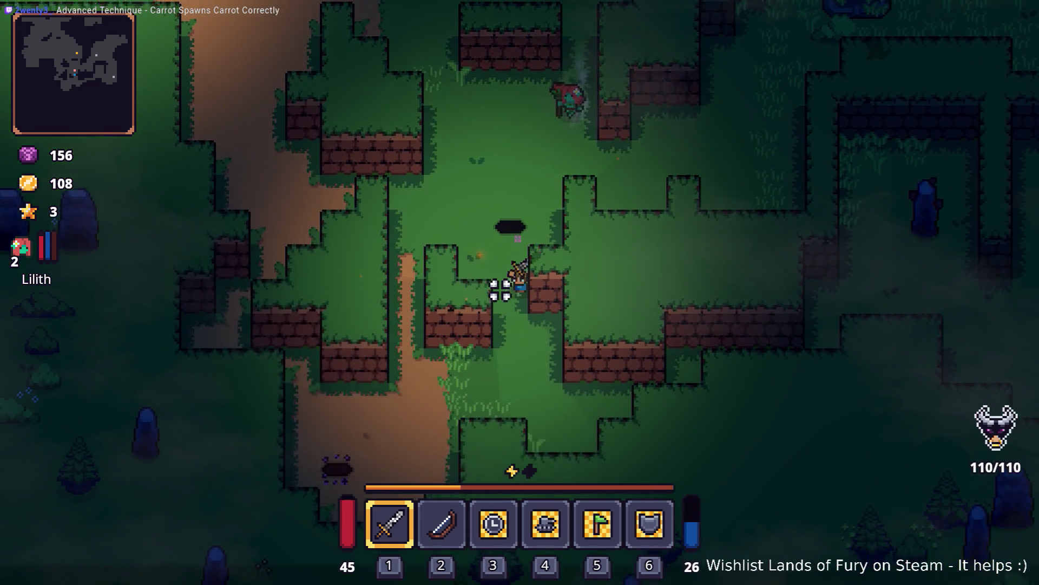
{"action": "key", "text": "d"}
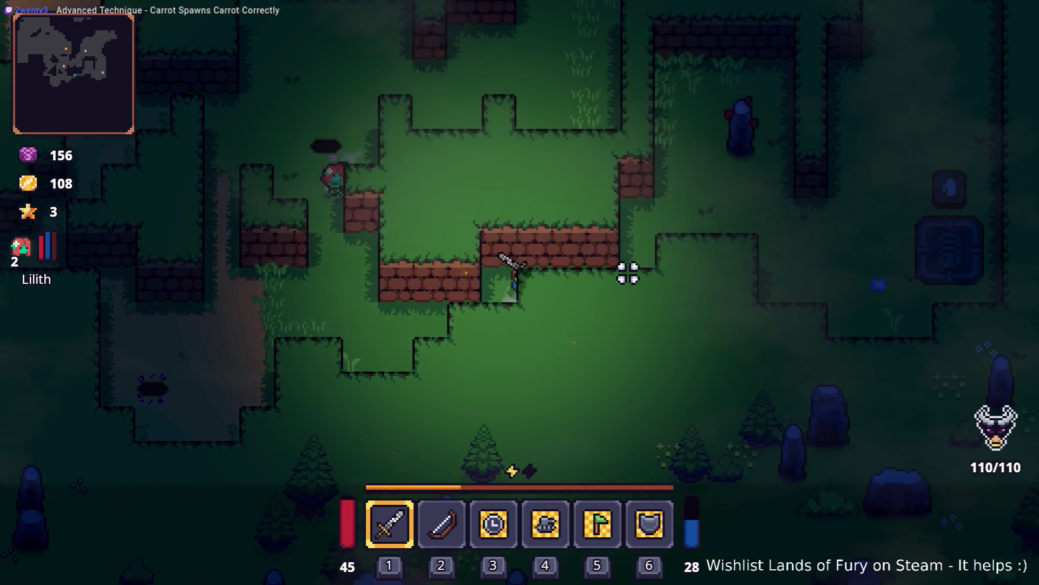
{"action": "key", "text": "w"}
{"action": "key", "text": "d"}
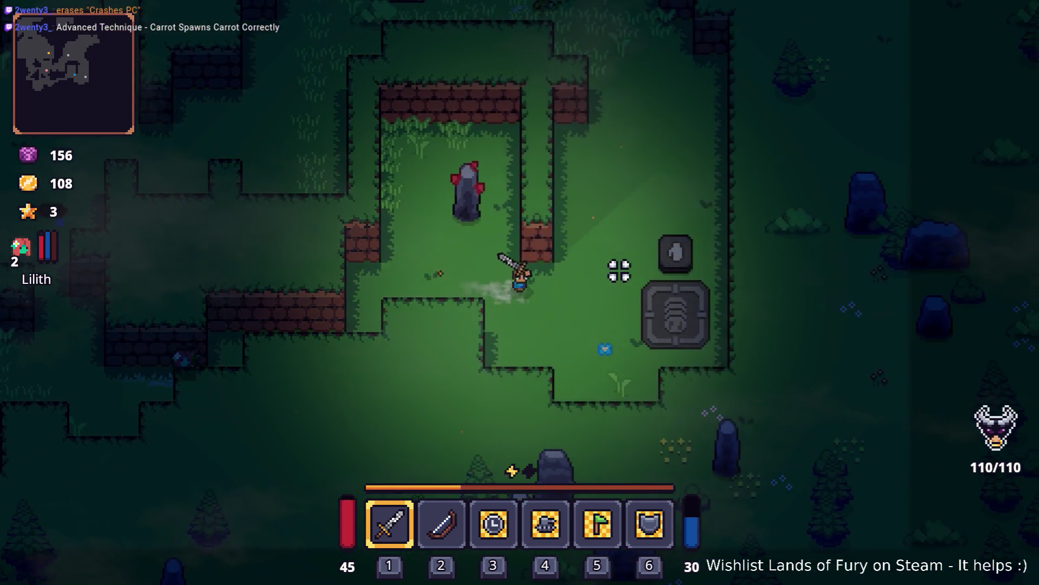
{"action": "key", "text": "w"}
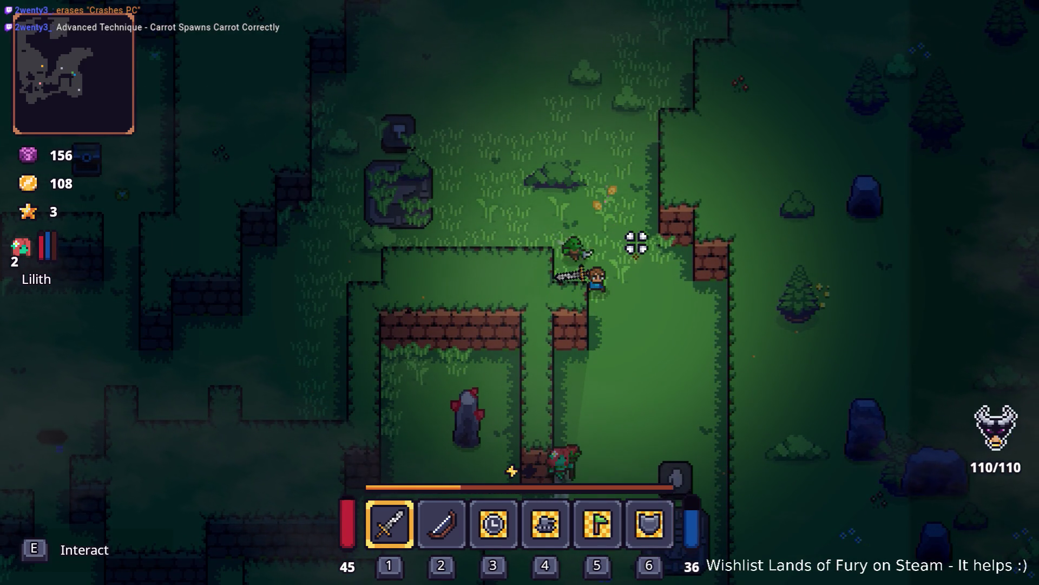
{"action": "key", "text": "Escape"}
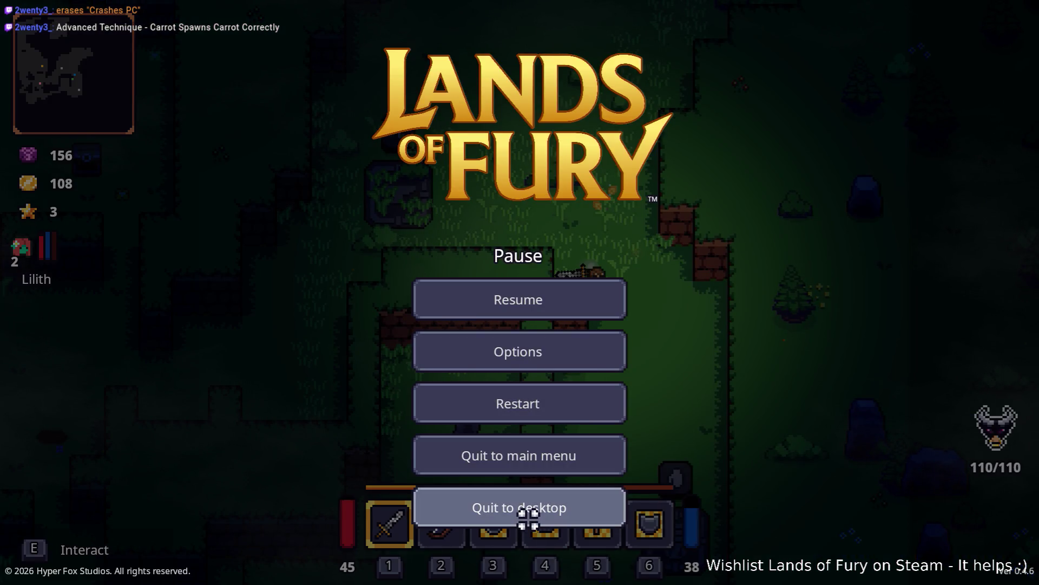
Quit to desktop and review the CornPlant node's groups and its Sprite2D
{"action": "left_click", "coordinate": [528, 518]}
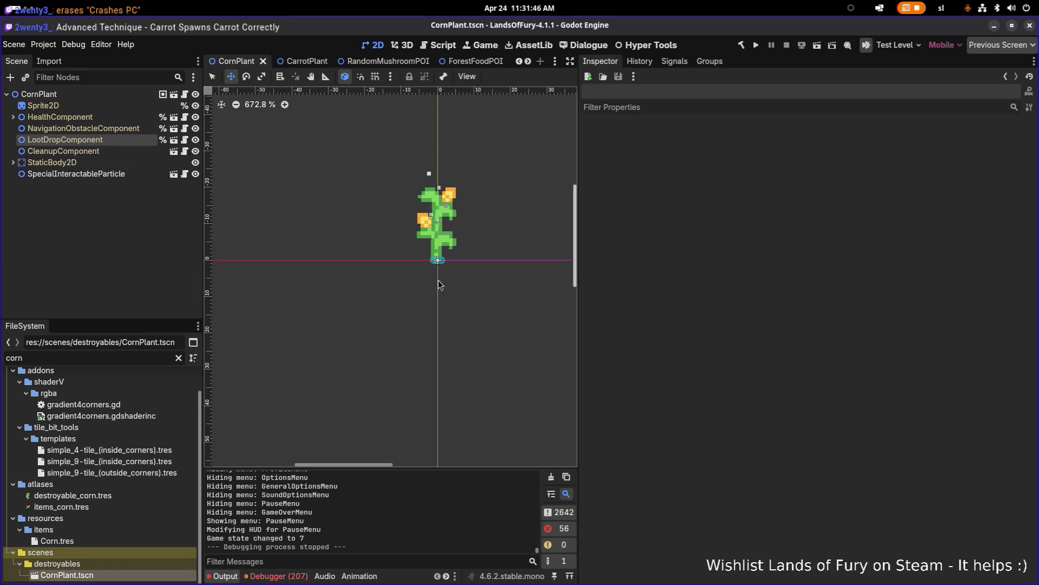
{"action": "left_click", "coordinate": [120, 96]}
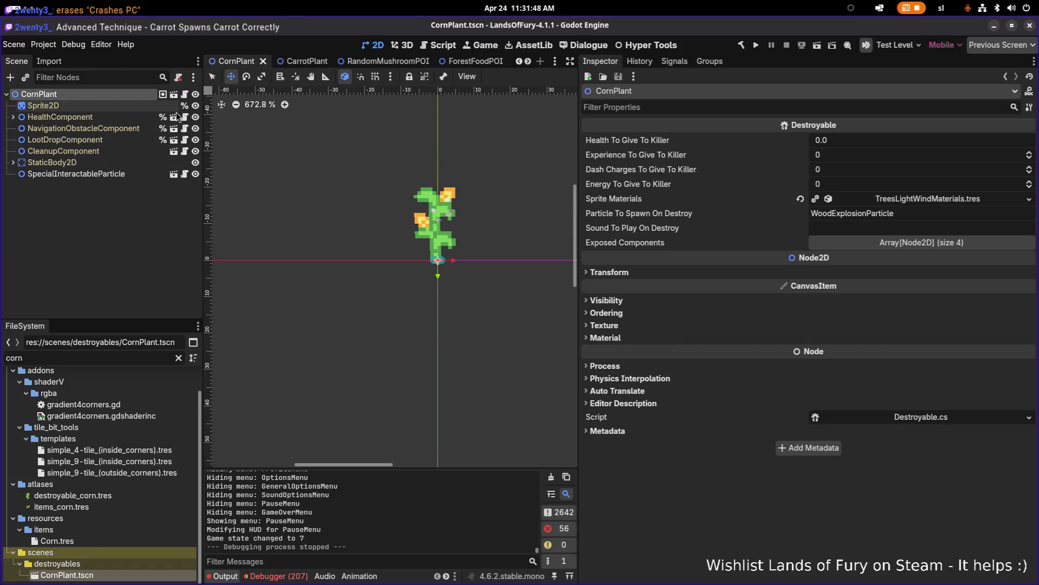
{"action": "left_click", "coordinate": [707, 65]}
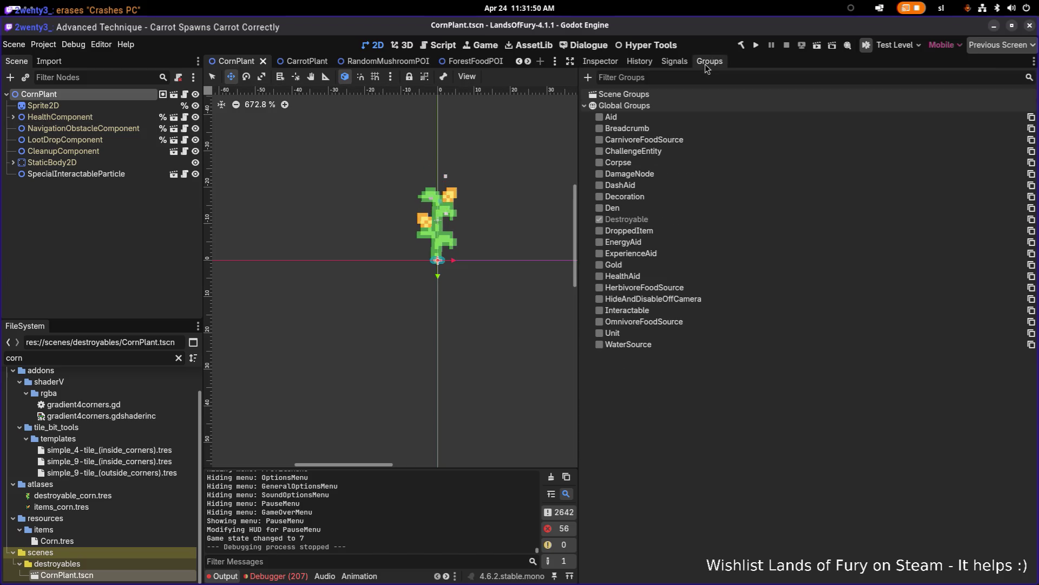
{"action": "left_click", "coordinate": [117, 106]}
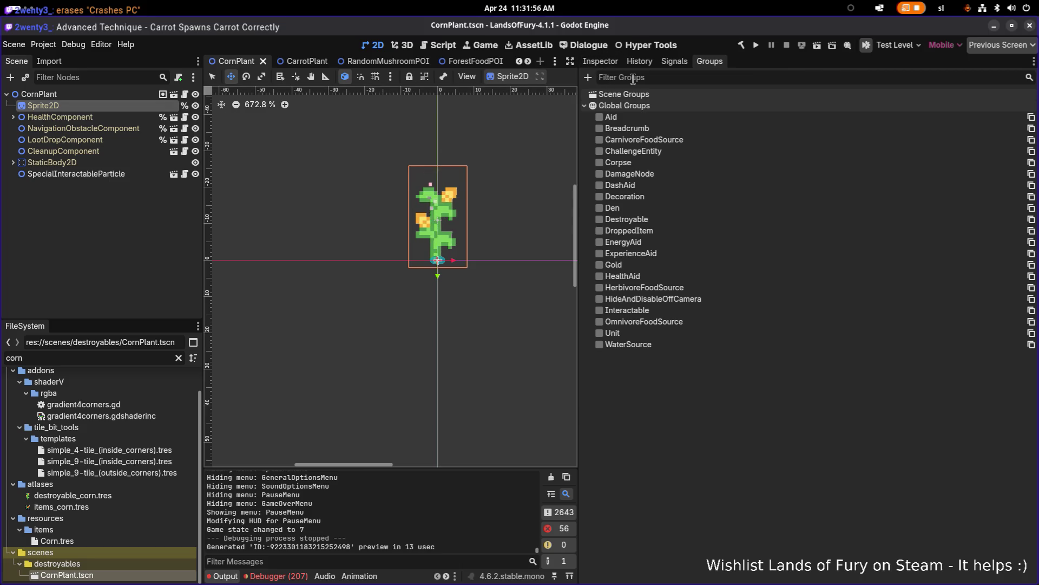
{"action": "left_click", "coordinate": [124, 96]}
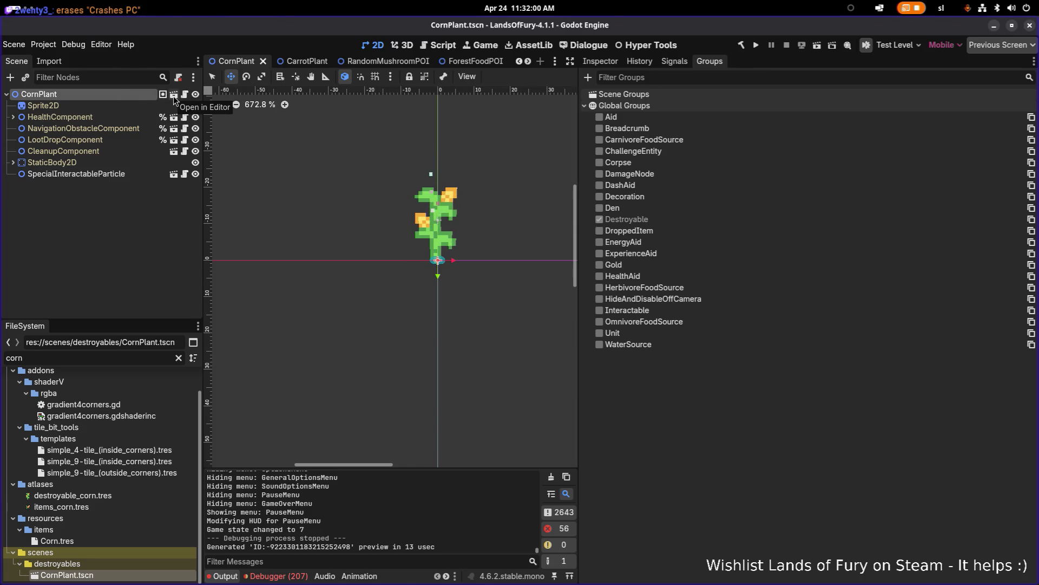
Open the inherited Destroyable.tscn, inspect its Sprite2D properties, then close that scene
{"action": "left_click", "coordinate": [174, 98]}
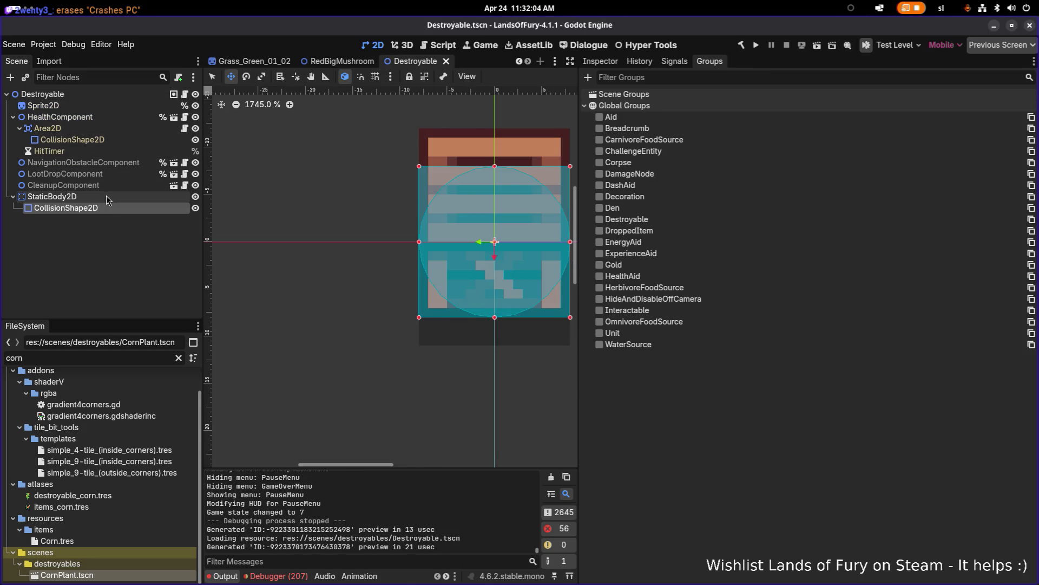
{"action": "left_click", "coordinate": [106, 106]}
{"action": "left_click", "coordinate": [600, 61]}
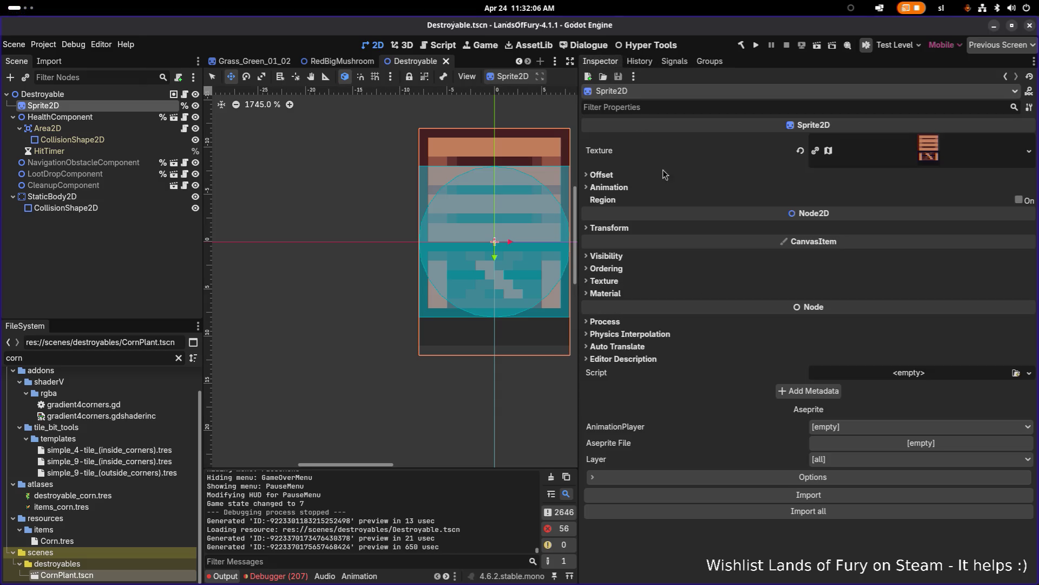
{"action": "middle_click", "coordinate": [421, 67]}
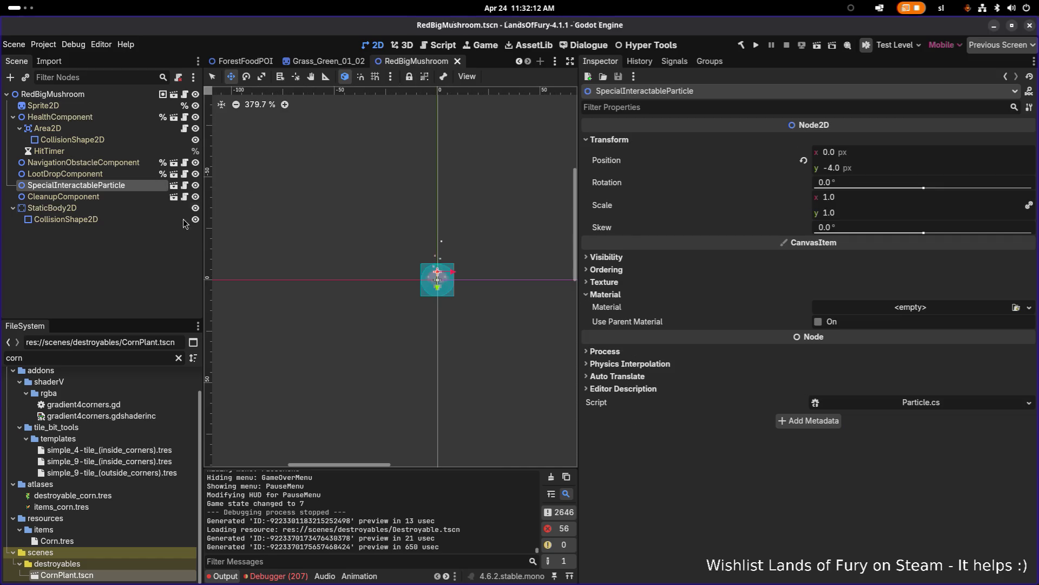
Open TestLevel.tscn and place a CornPlant instance beside the campfire
{"action": "left_click", "coordinate": [157, 244]}
{"action": "key", "text": "ctrl+shift+o"}
{"action": "type", "text": "testl"}
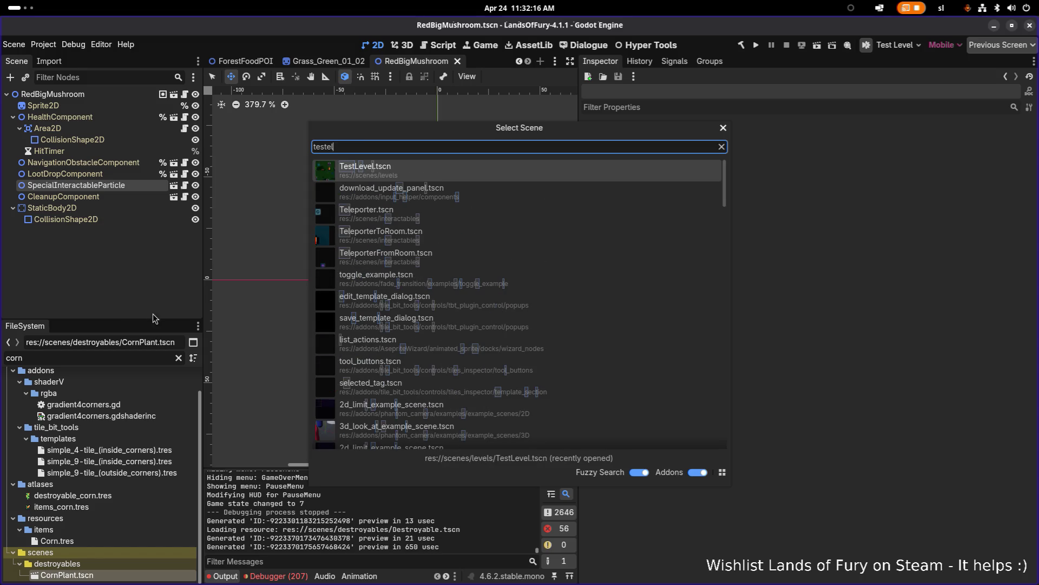
{"action": "key", "text": "Return"}
{"action": "left_click", "coordinate": [123, 358]}
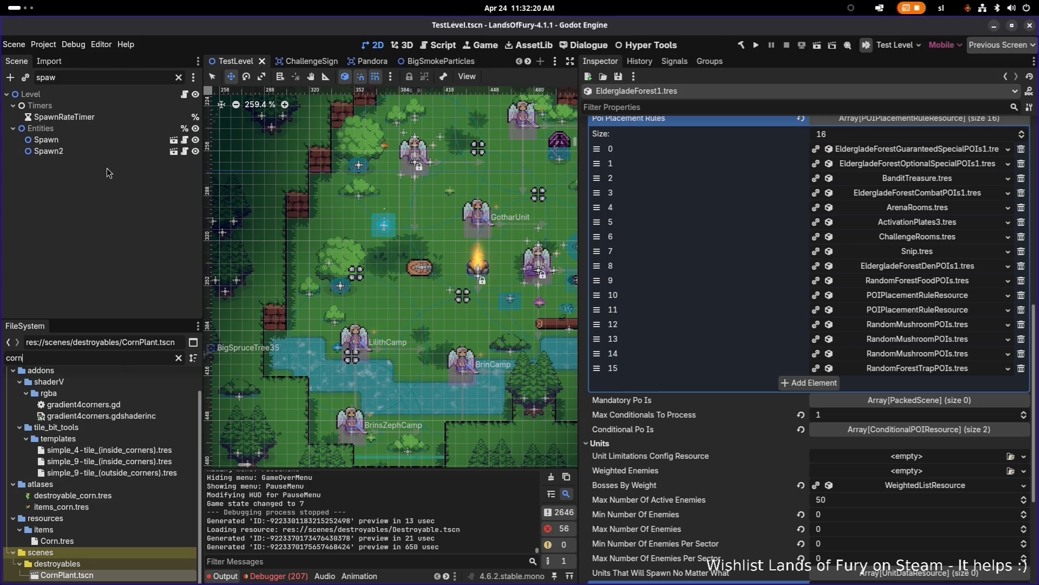
{"action": "left_click", "coordinate": [87, 148]}
{"action": "left_click", "coordinate": [179, 78]}
{"action": "mouse_move", "coordinate": [65, 575]}
{"action": "left_mouse_down"}
{"action": "mouse_move", "coordinate": [476, 255]}
{"action": "mouse_move", "coordinate": [439, 243]}
{"action": "left_mouse_up"}
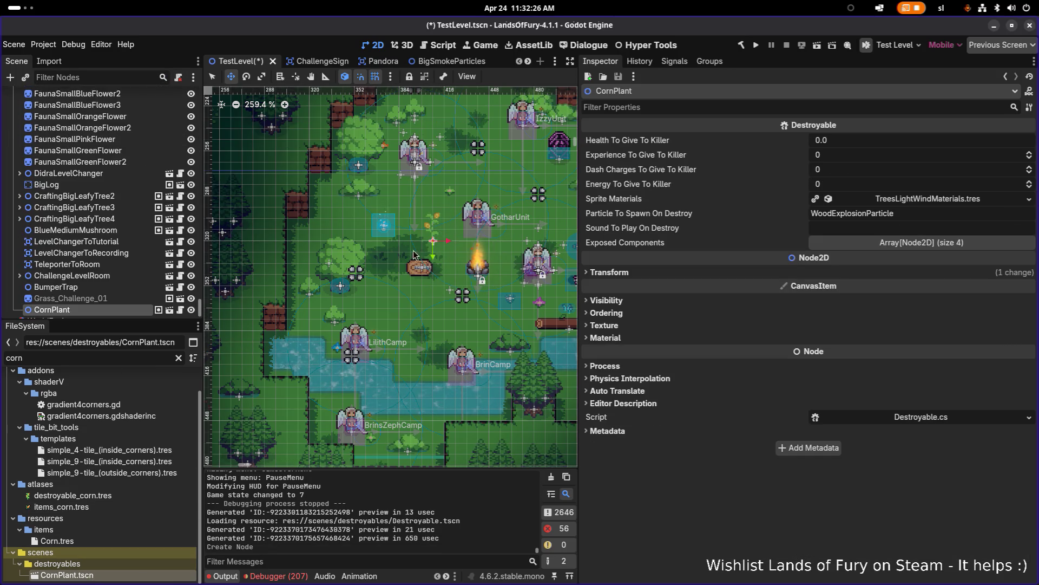
{"action": "scroll", "coordinate": [443, 216], "scroll_direction": "up", "scroll_amount": 5}
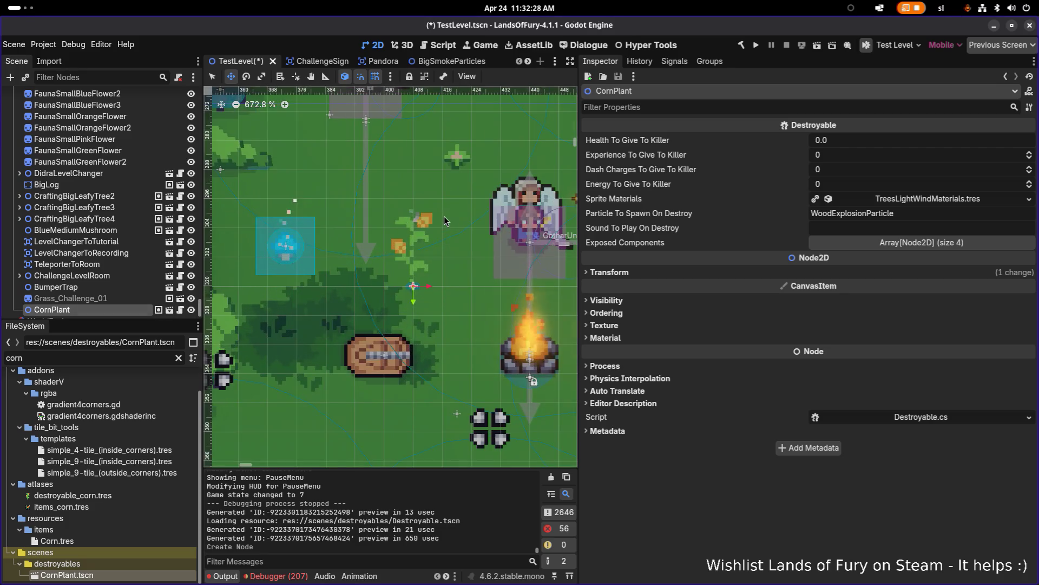
Place a CarrotPlant, duplicate it with Ctrl+D, save the level, and run the game
{"action": "left_click", "coordinate": [107, 355]}
{"action": "type", "text": "carrot"}
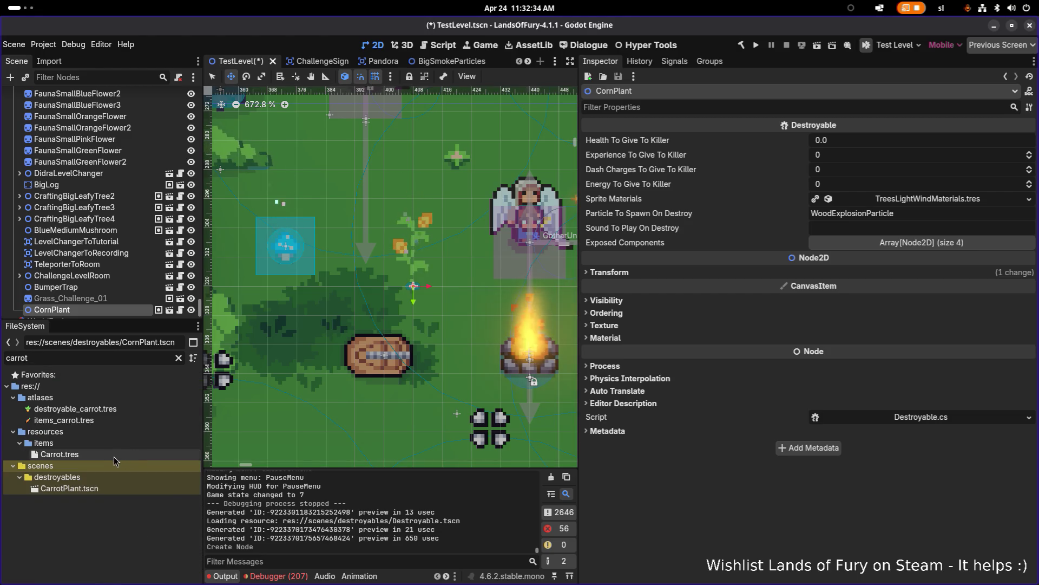
{"action": "mouse_move", "coordinate": [112, 456]}
{"action": "left_mouse_down"}
{"action": "mouse_move", "coordinate": [81, 304]}
{"action": "mouse_move", "coordinate": [80, 460]}
{"action": "mouse_move", "coordinate": [451, 320]}
{"action": "mouse_move", "coordinate": [81, 392]}
{"action": "mouse_move", "coordinate": [70, 489]}
{"action": "mouse_move", "coordinate": [359, 418]}
{"action": "mouse_move", "coordinate": [474, 328]}
{"action": "mouse_move", "coordinate": [445, 372]}
{"action": "mouse_move", "coordinate": [391, 411]}
{"action": "mouse_move", "coordinate": [321, 405]}
{"action": "left_mouse_up"}
{"action": "key", "text": "ctrl+d"}
{"action": "key", "text": "ctrl+d"}
{"action": "key", "text": "ctrl+s"}
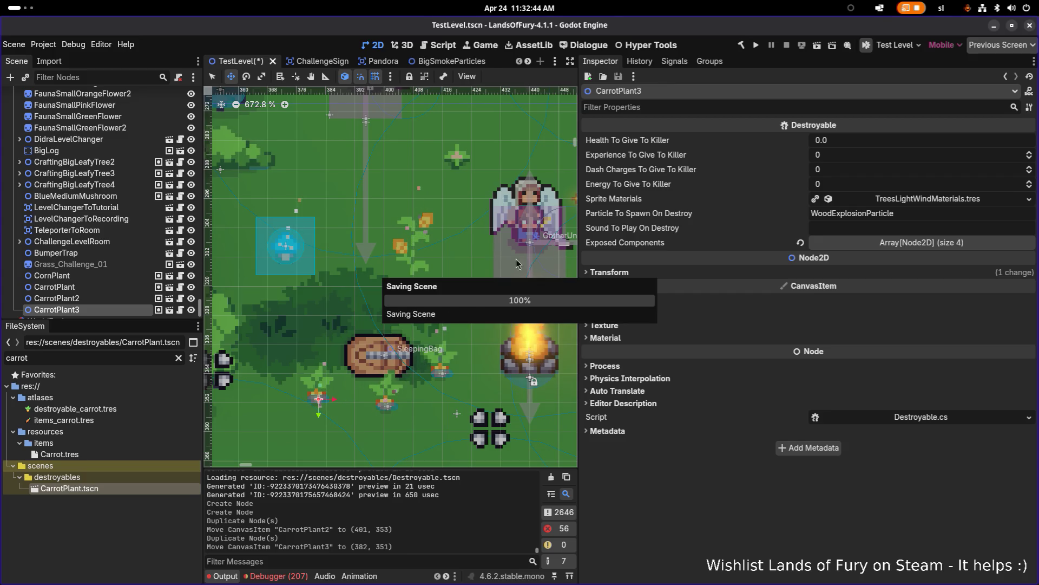
{"action": "left_click", "coordinate": [760, 49]}
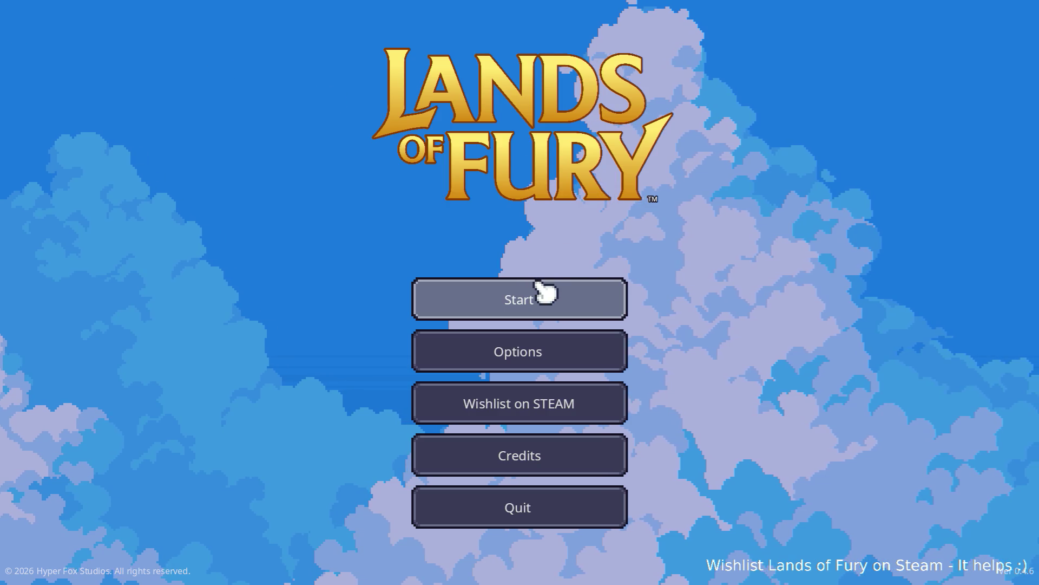
Start a game on the first save profile, dash left, and swing the sword at the new plants
{"action": "left_click", "coordinate": [544, 295]}
{"action": "left_click", "coordinate": [514, 297]}
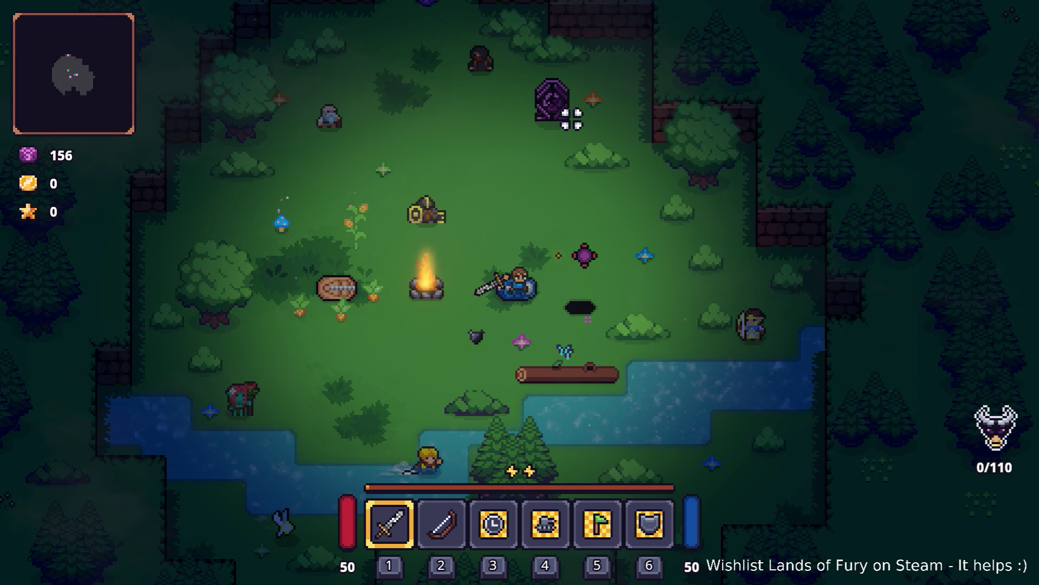
{"action": "key", "text": "a"}
{"action": "key", "text": "space"}
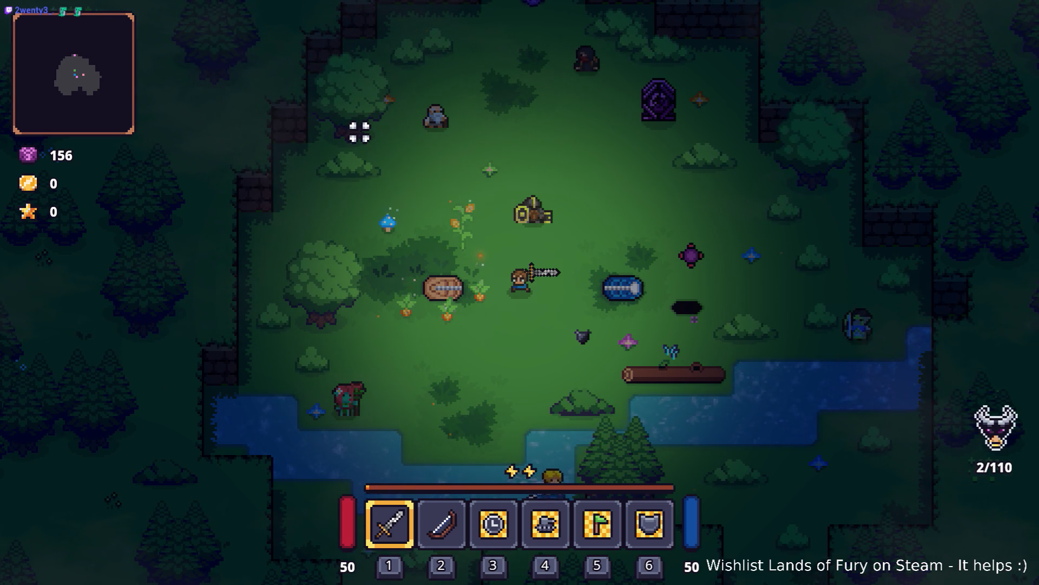
{"action": "key", "text": "a"}
{"action": "left_click", "coordinate": [456, 234]}
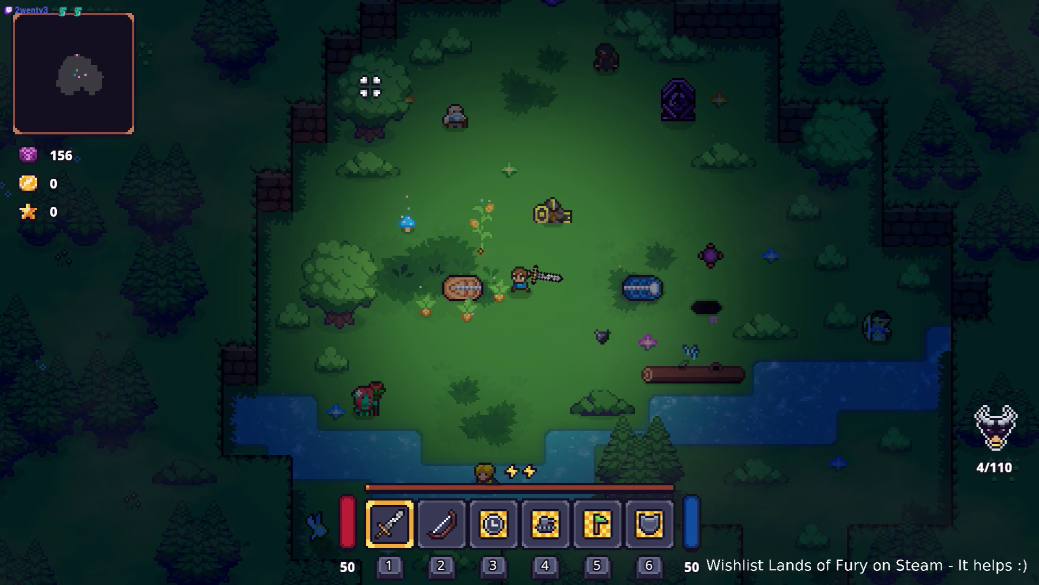
{"action": "left_click", "coordinate": [533, 182]}
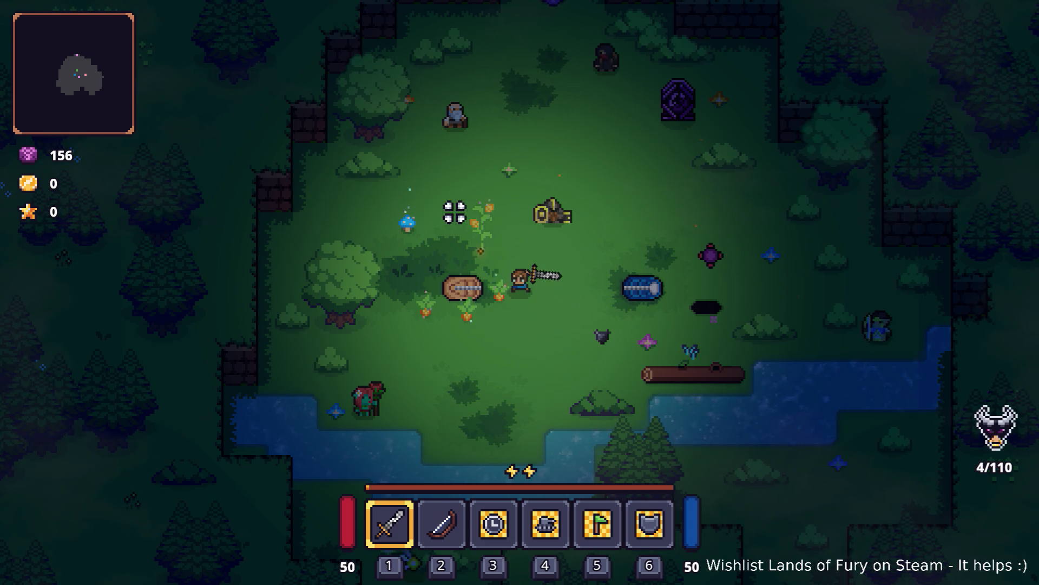
{"action": "key", "text": "alt+Tab"}
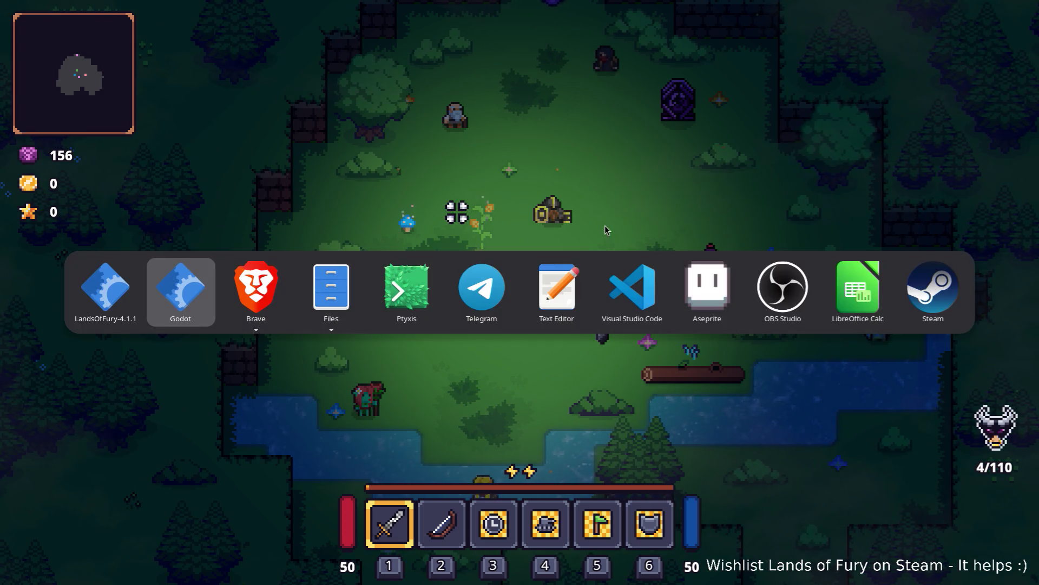
Cut down the carrot plants with the sword and end the villager's conversation
{"action": "key", "text": "Escape"}
{"action": "key", "text": "a"}
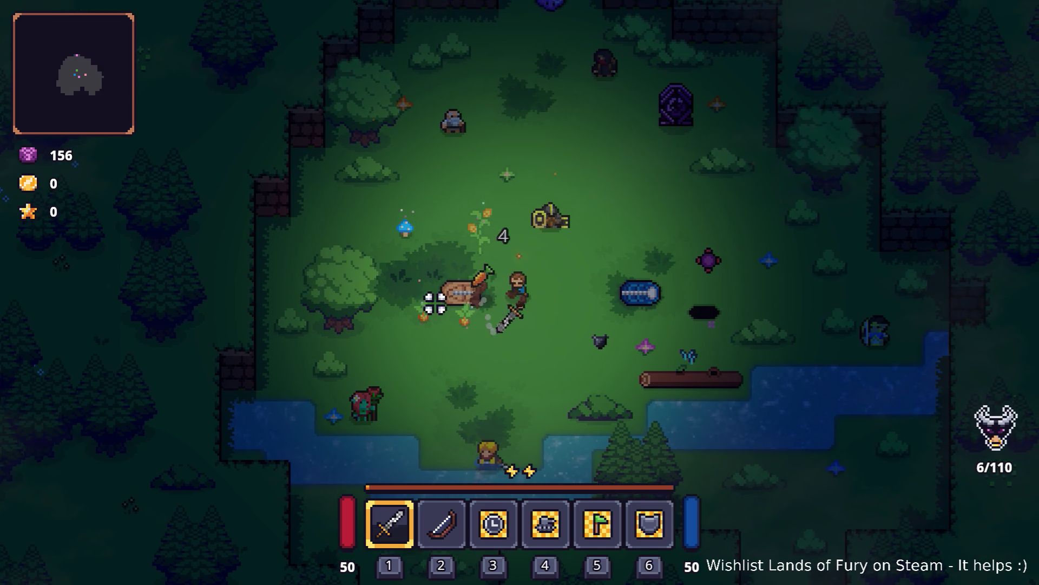
{"action": "left_click", "coordinate": [471, 295]}
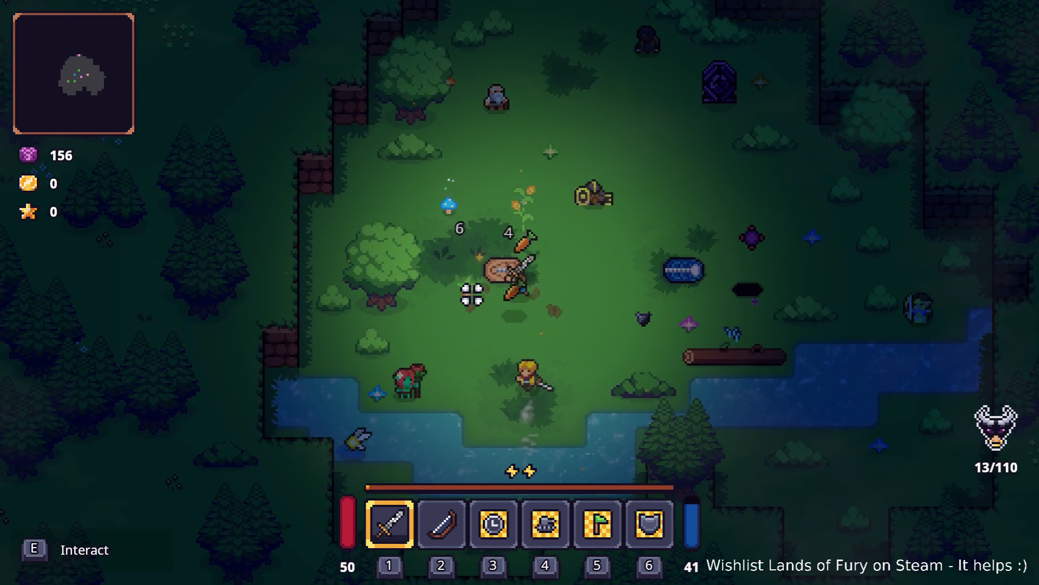
{"action": "key", "text": "w"}
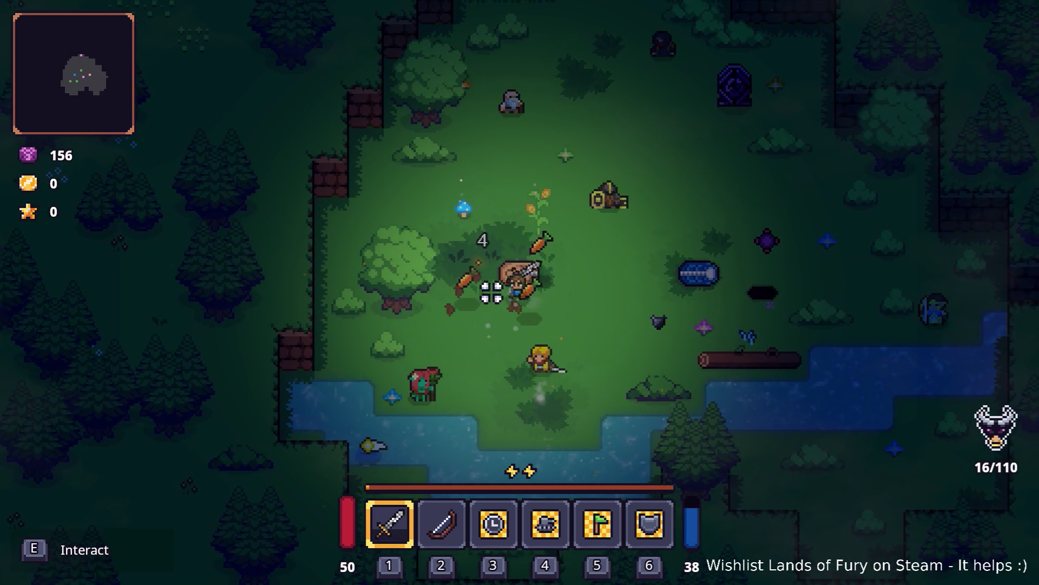
{"action": "key", "text": "s"}
{"action": "key", "text": "s"}
{"action": "key", "text": "s"}
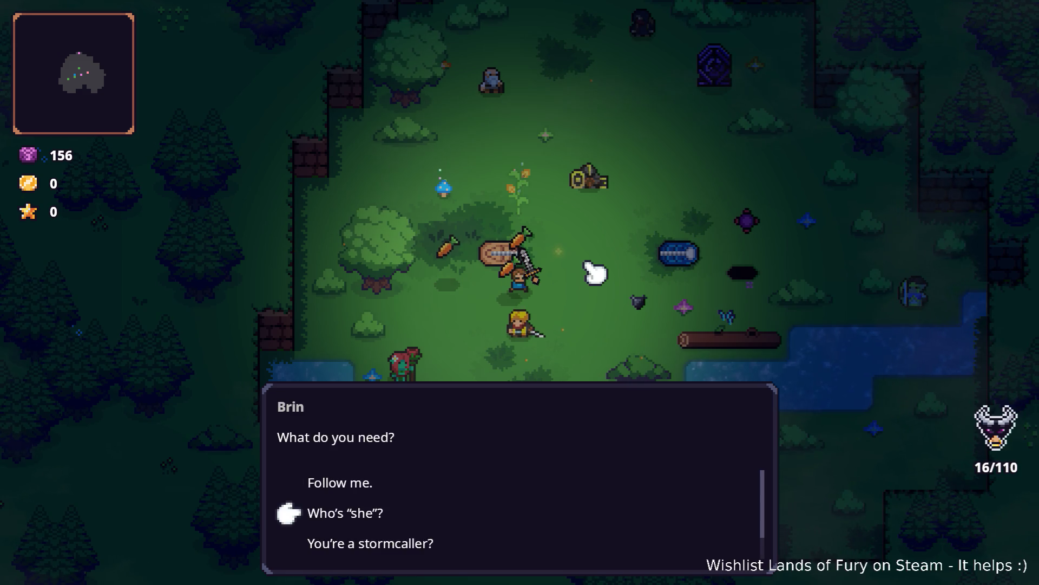
{"action": "key", "text": "e"}
{"action": "key", "text": "a"}
Hit the log, open the inventory to check collected carrots and corn, then switch to Visual Studio Code
{"action": "key", "text": "d"}
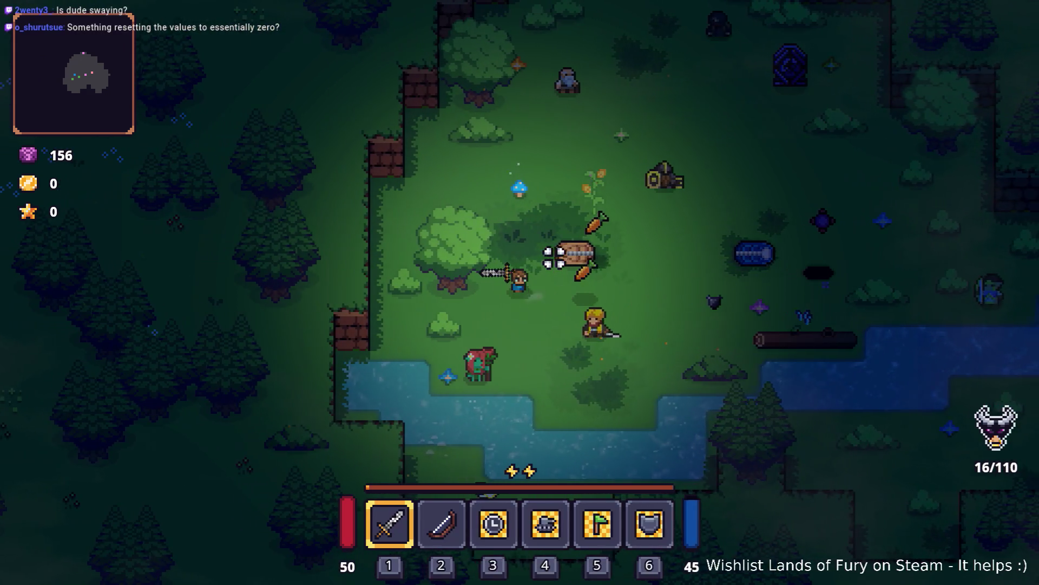
{"action": "key", "text": "w"}
{"action": "left_click", "coordinate": [439, 243]}
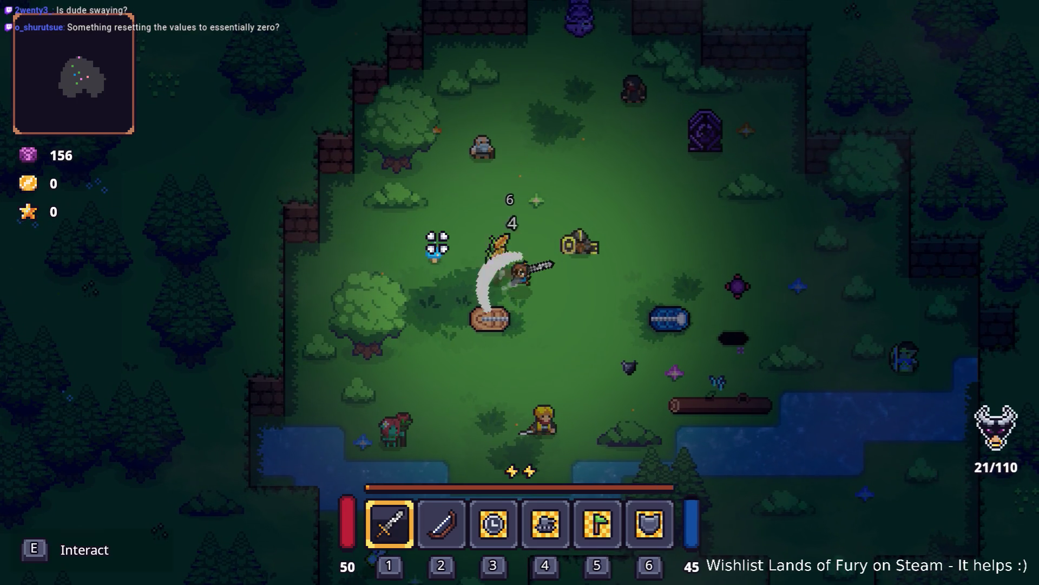
{"action": "key", "text": "a"}
{"action": "key", "text": "d"}
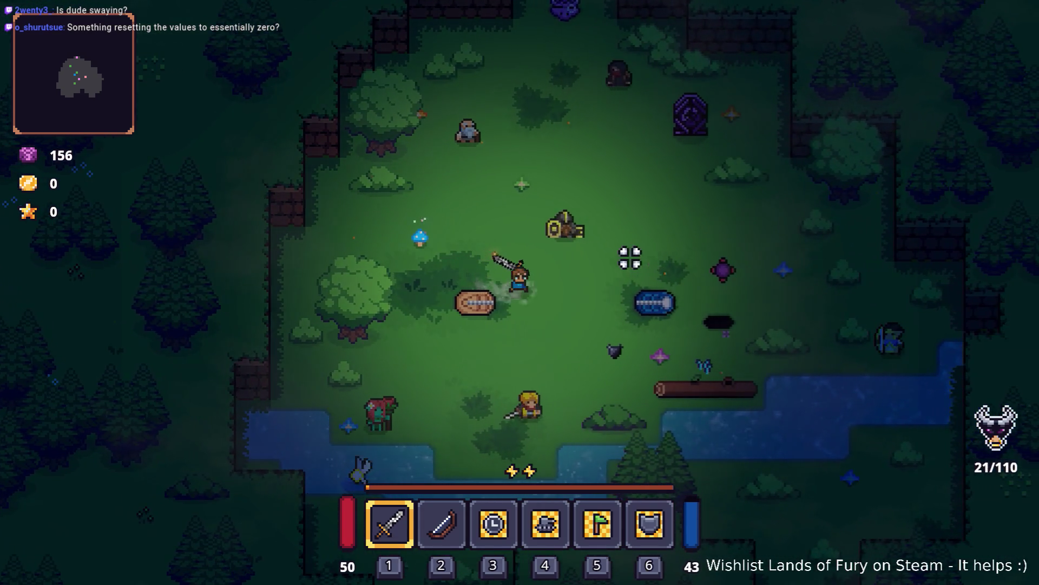
{"action": "key", "text": "i"}
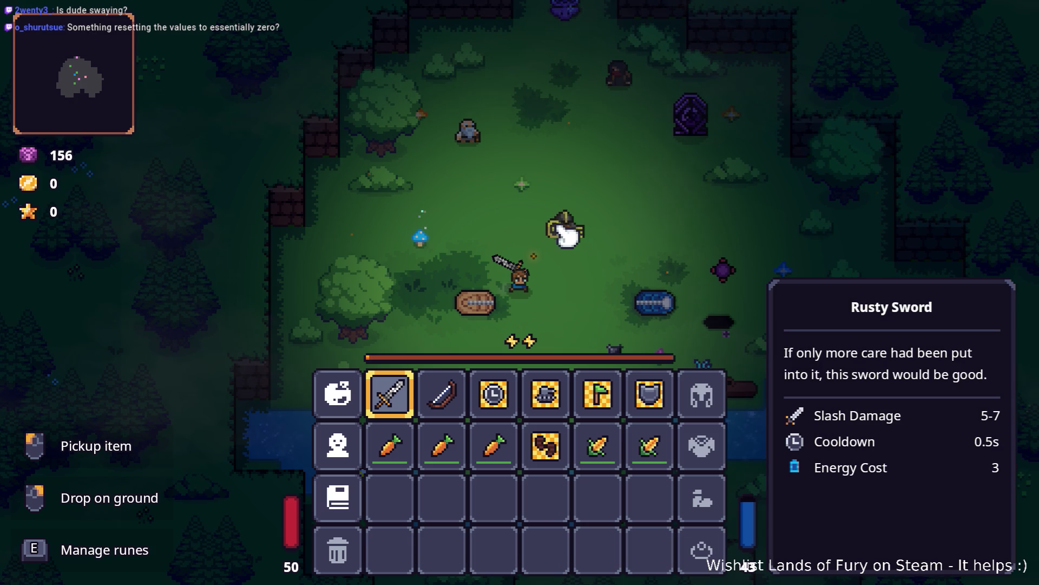
{"action": "key", "text": "alt+Tab"}
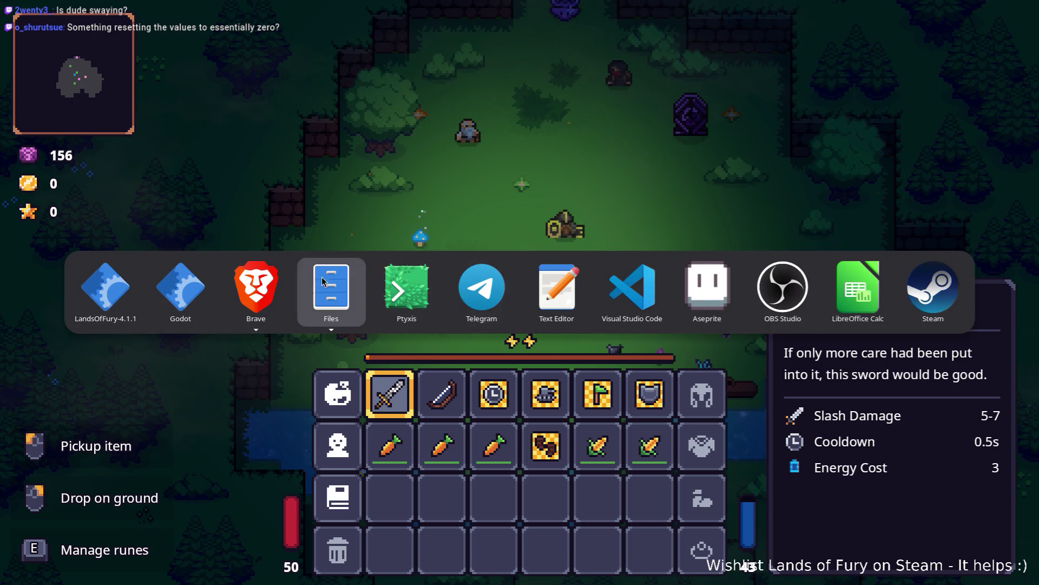
{"action": "left_click", "coordinate": [603, 285]}
Open Destroyable.cs and step through the uses of spriteMaterials
{"action": "left_click", "coordinate": [462, 243]}
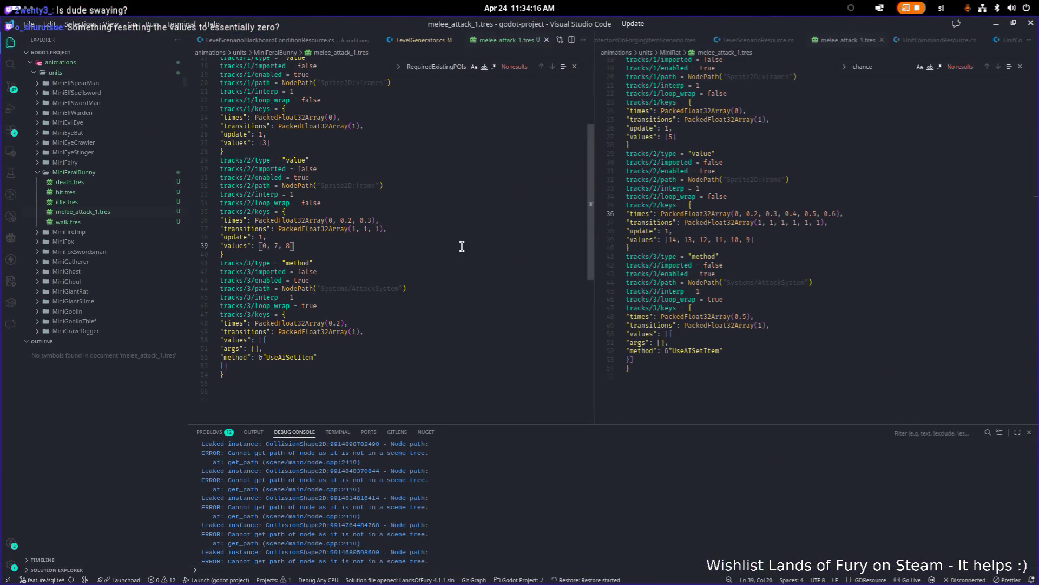
{"action": "key", "text": "ctrl+p"}
{"action": "type", "text": "destroyable.cs"}
{"action": "key", "text": "Return"}
{"action": "key", "text": "ctrl+f"}
{"action": "type", "text": "material"}
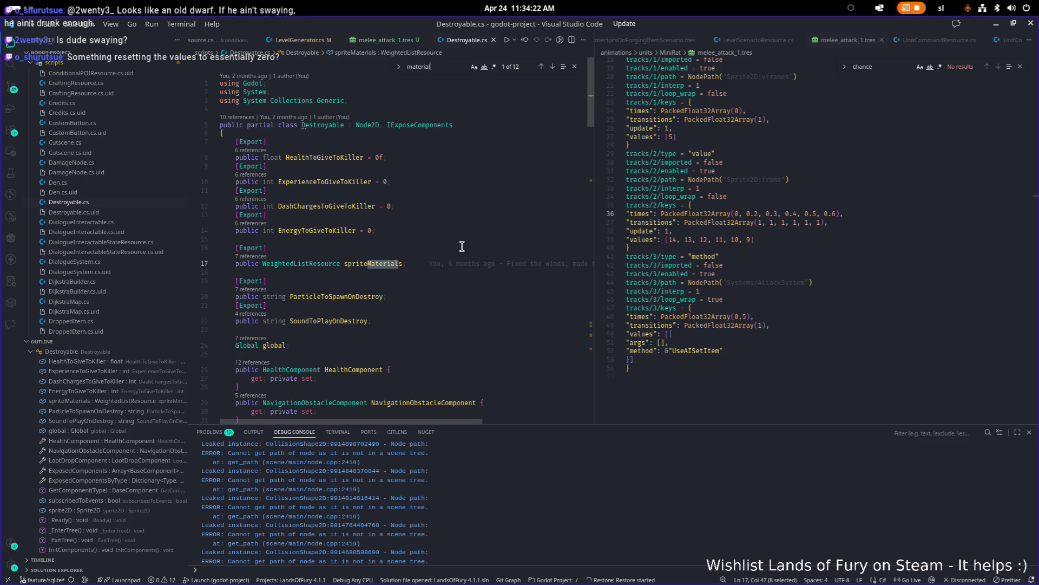
{"action": "double_click", "coordinate": [384, 262]}
{"action": "key", "text": "Return"}
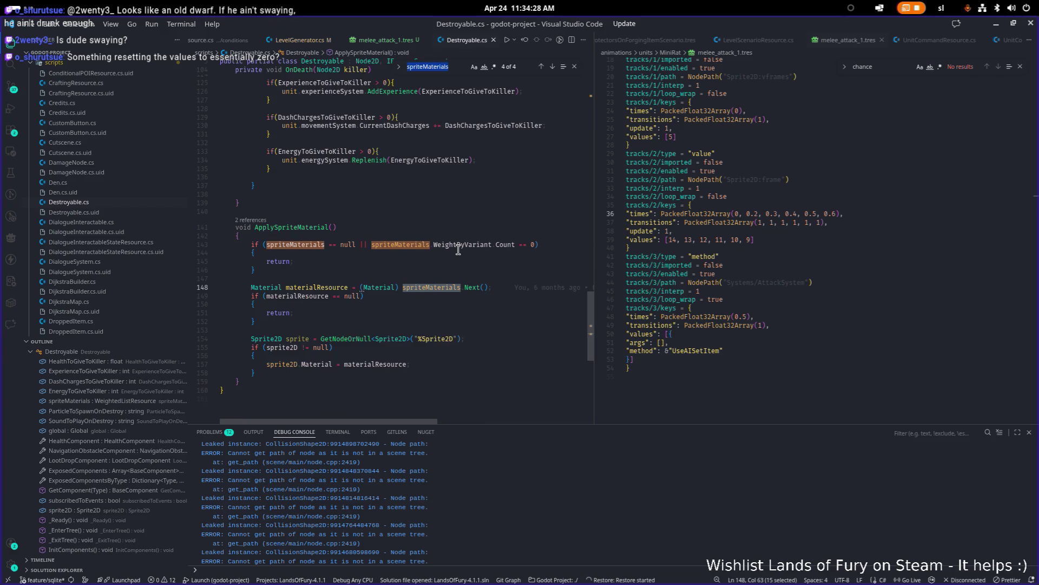
Return to the LandsOfFury Godot editor and open CarrotPlant.tscn
{"action": "key", "text": "alt+Tab"}
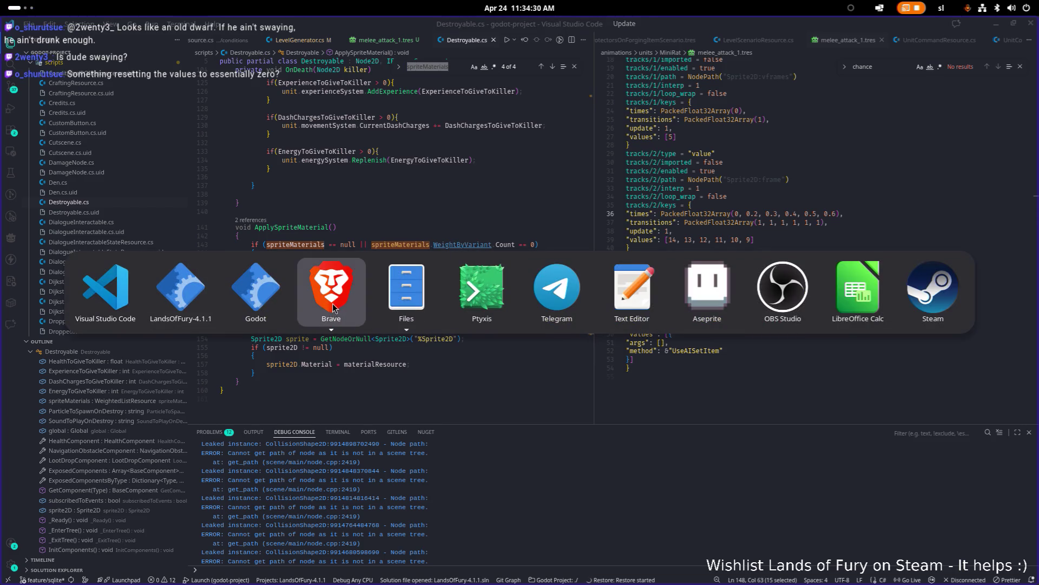
{"action": "key", "text": "Escape"}
{"action": "key", "text": "alt+Tab"}
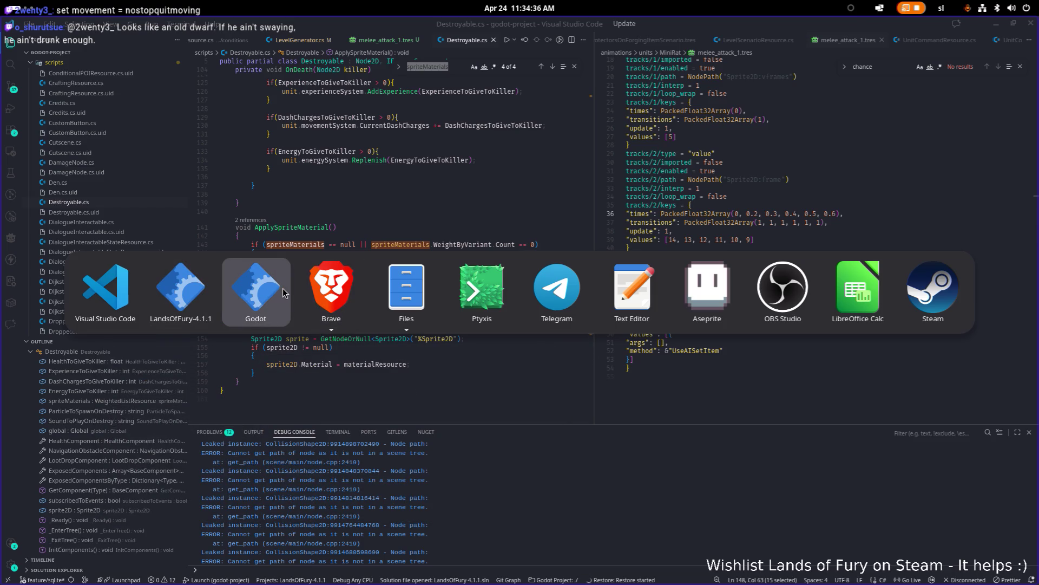
{"action": "left_click", "coordinate": [180, 293]}
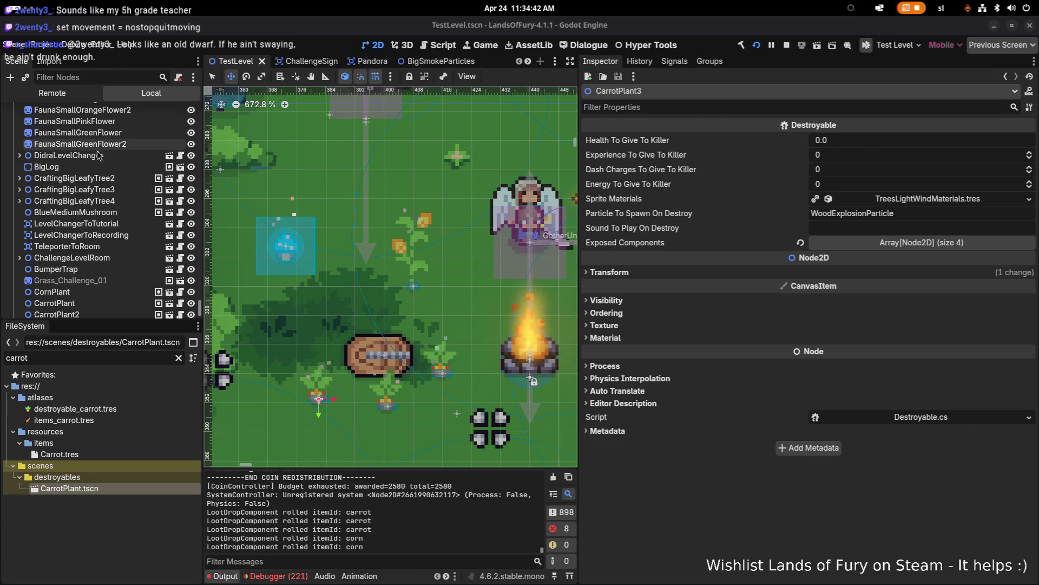
{"action": "double_click", "coordinate": [115, 489]}
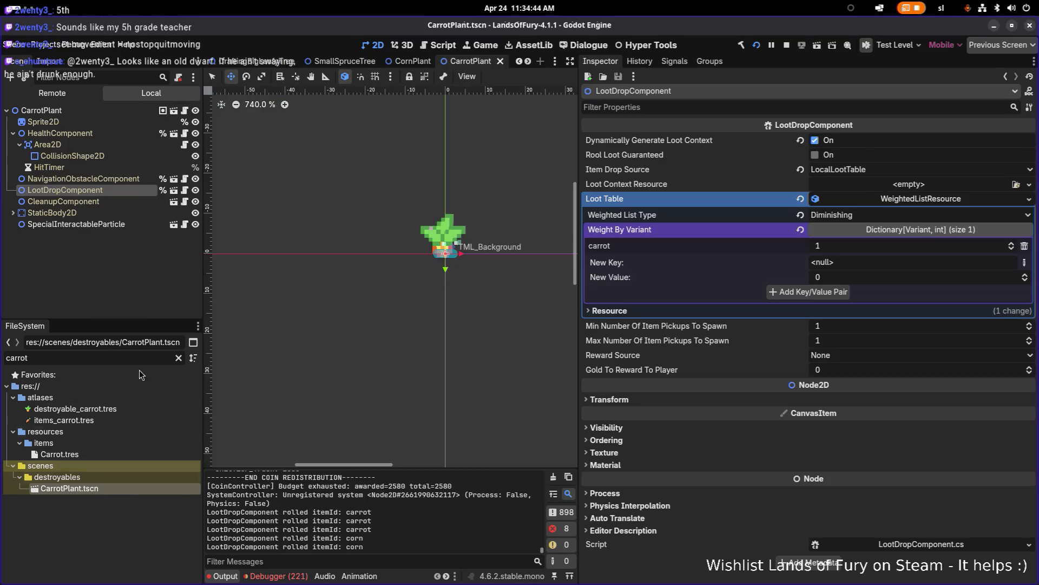
Choose Save As on the carrot Sprite2D's Material and browse to res://materials
{"action": "left_click", "coordinate": [91, 119]}
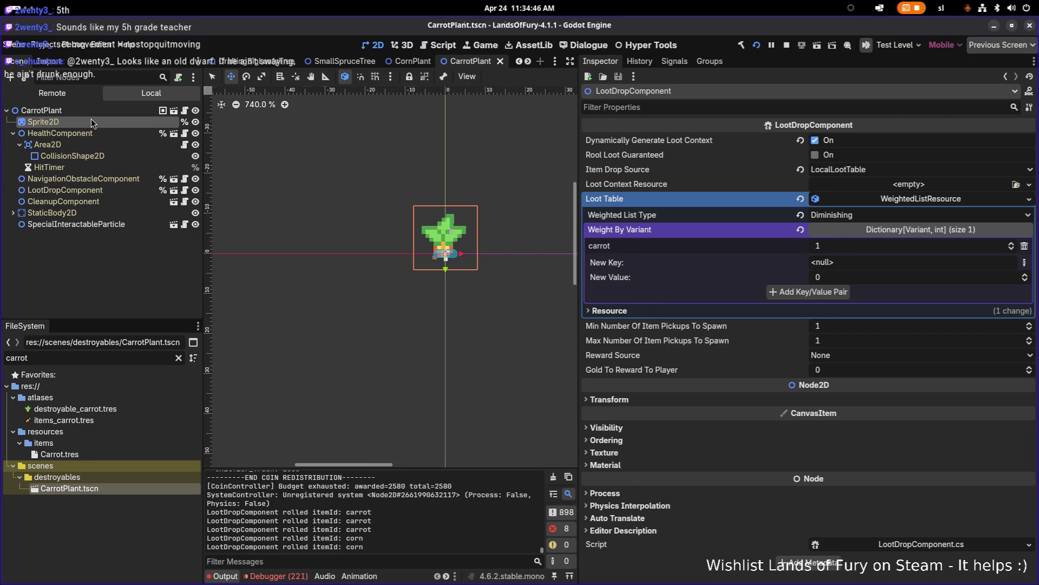
{"action": "scroll", "coordinate": [721, 287], "scroll_direction": "up", "scroll_amount": 3}
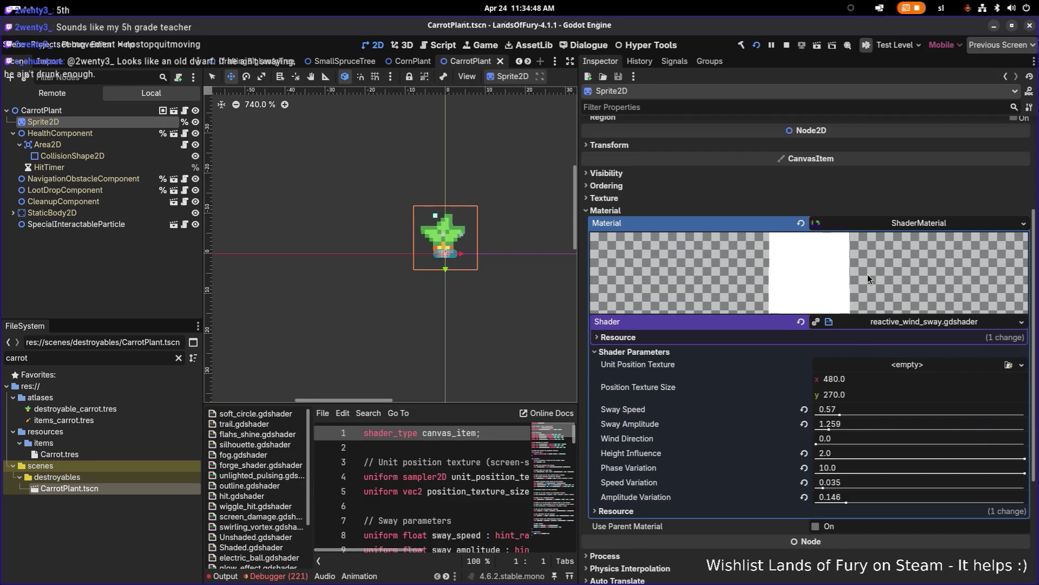
{"action": "right_click", "coordinate": [924, 227]}
{"action": "left_click", "coordinate": [975, 335]}
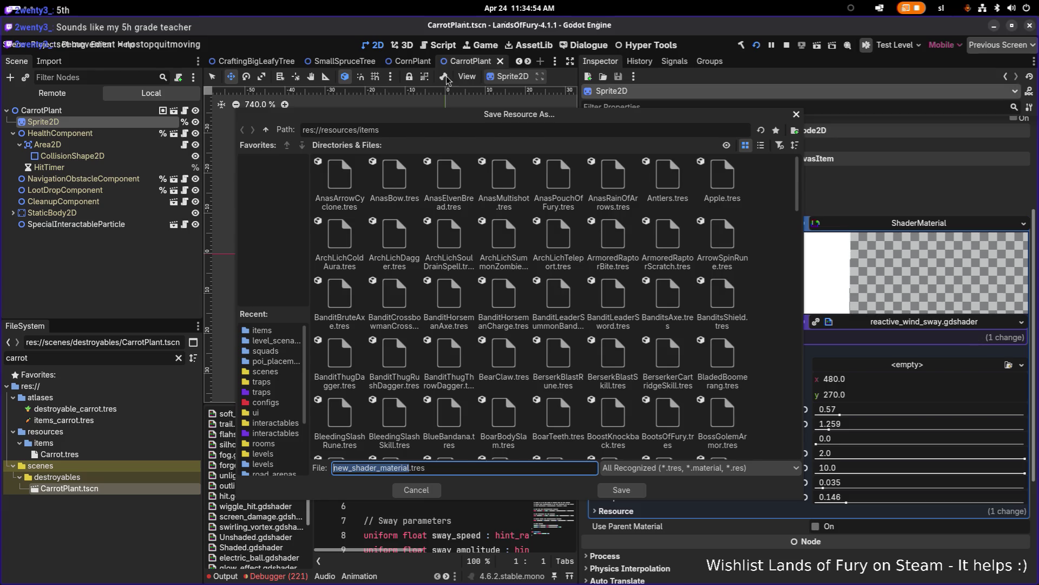
{"action": "left_click", "coordinate": [266, 130]}
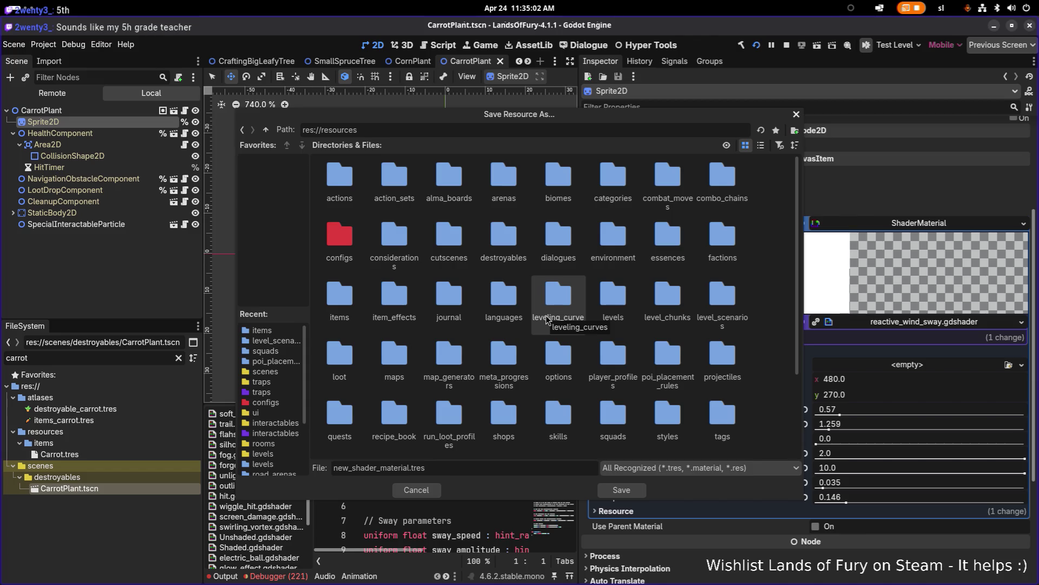
{"action": "left_click", "coordinate": [547, 320]}
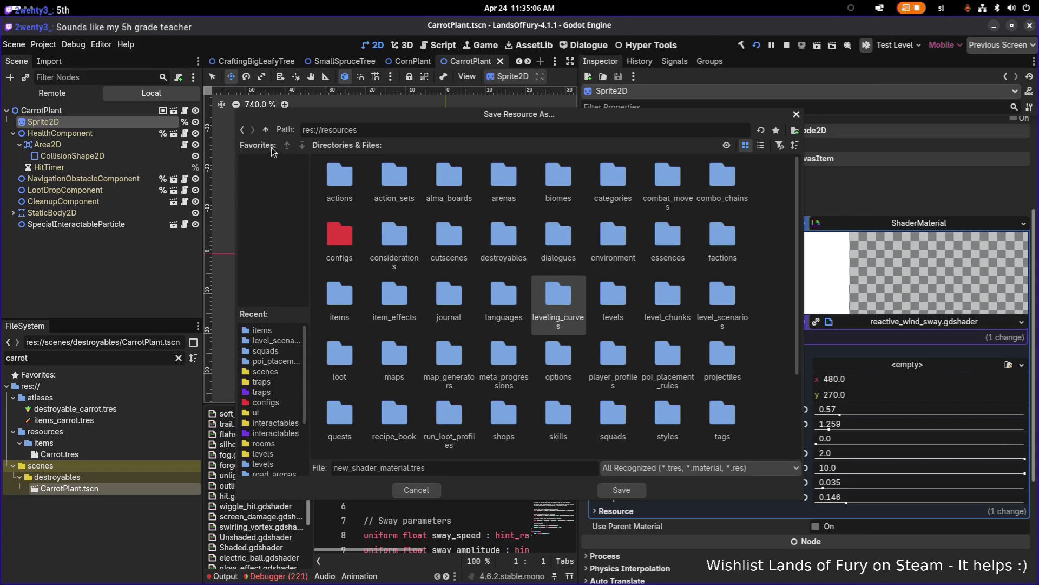
{"action": "left_click", "coordinate": [265, 130]}
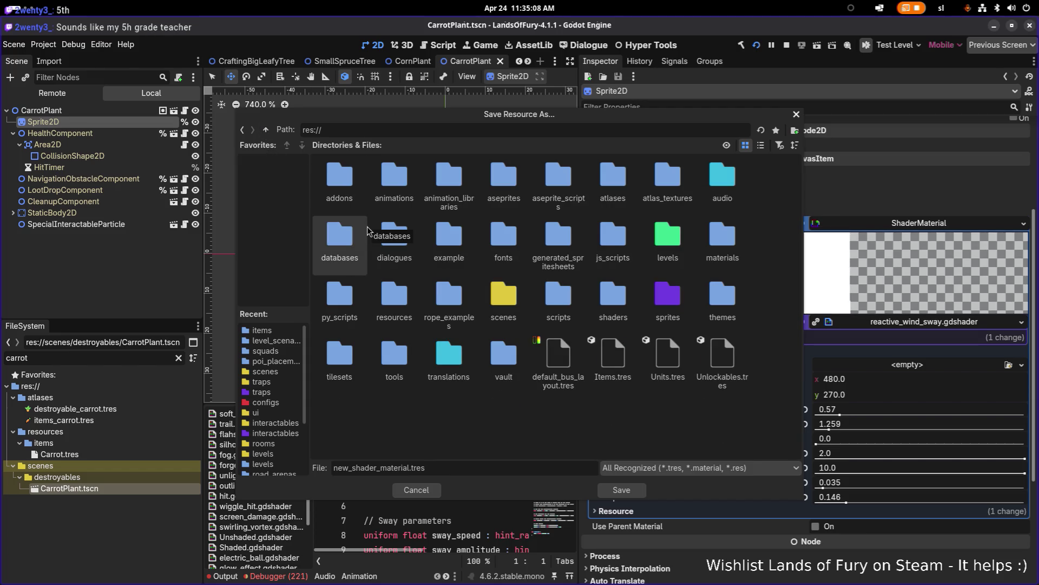
{"action": "double_click", "coordinate": [730, 237]}
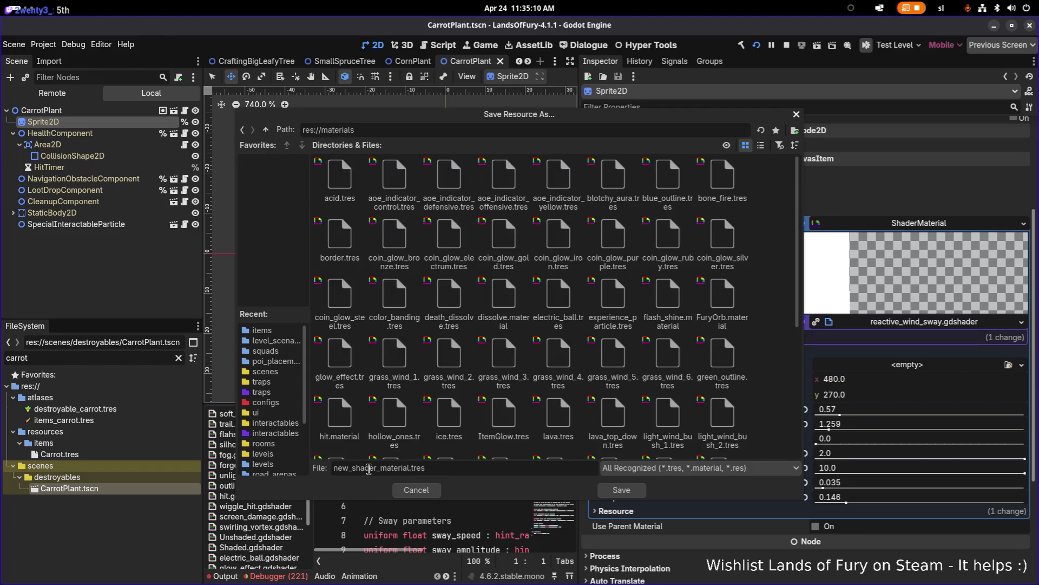
Save the material as carrot_sway.tres, then select the CarrotPlant root node
{"action": "double_click", "coordinate": [368, 468]}
{"action": "type", "text": "Carr"}
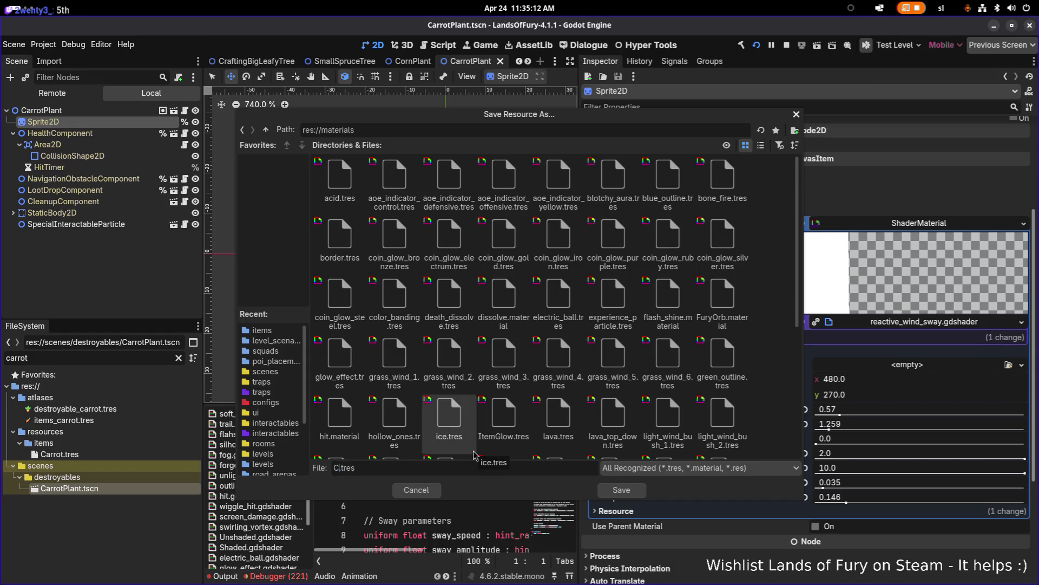
{"action": "type", "text": "otSway"}
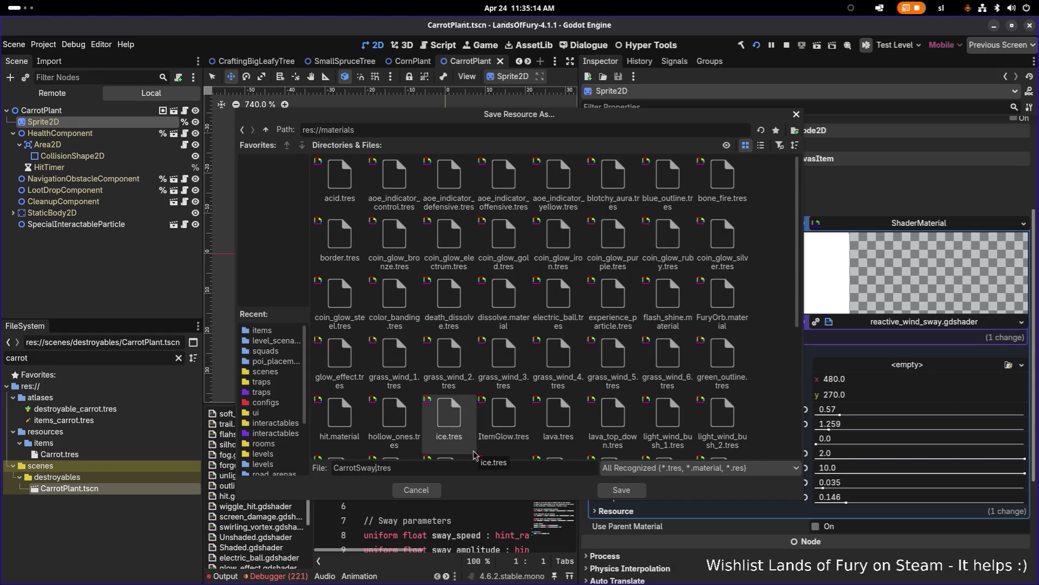
{"action": "key", "text": "shift+Home"}
{"action": "type", "text": "carrot_swa"}
{"action": "type", "text": "y"}
{"action": "key", "text": "Return"}
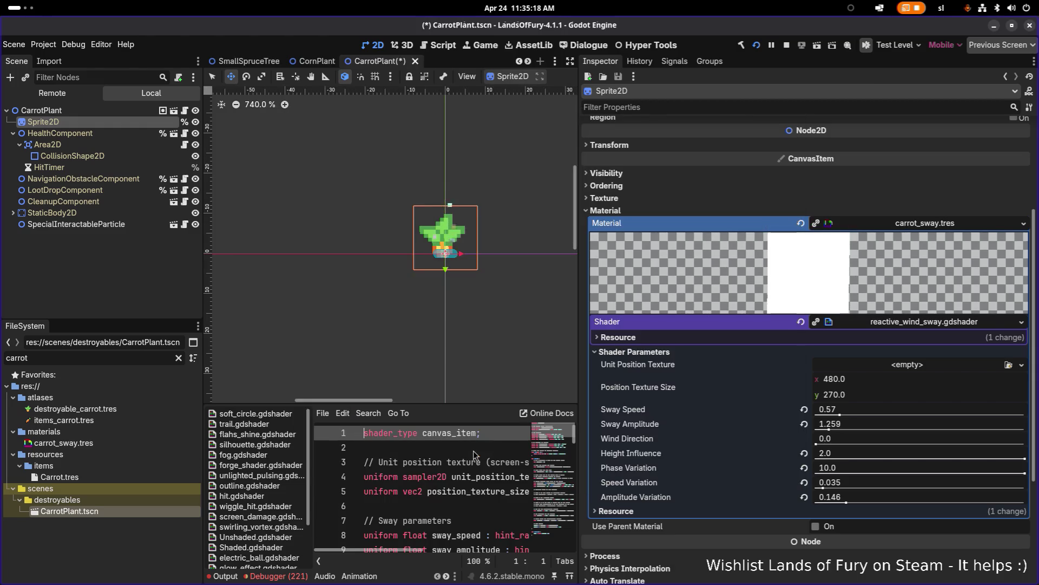
{"action": "scroll", "coordinate": [546, 265], "scroll_direction": "up", "scroll_amount": 1}
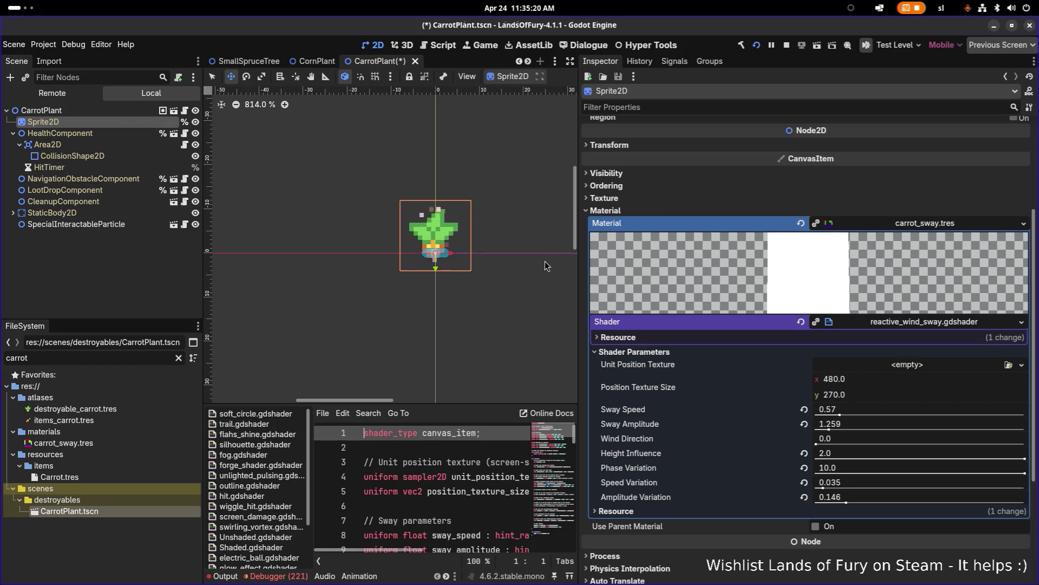
{"action": "left_click", "coordinate": [125, 111]}
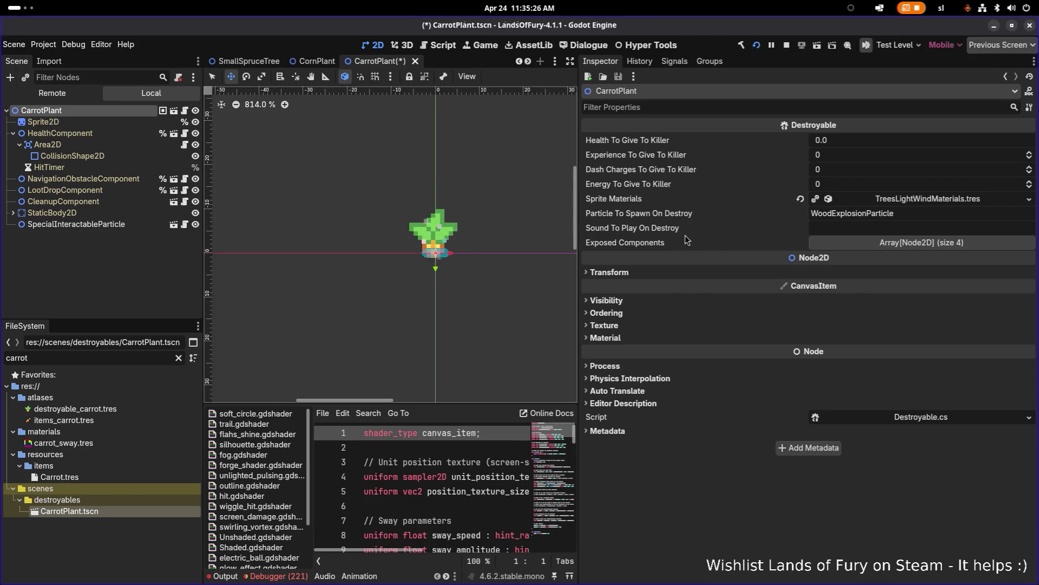
Make CarrotPlant's Sprite Materials list unique, leaving its five ShaderMaterials shared
{"action": "left_click", "coordinate": [936, 199]}
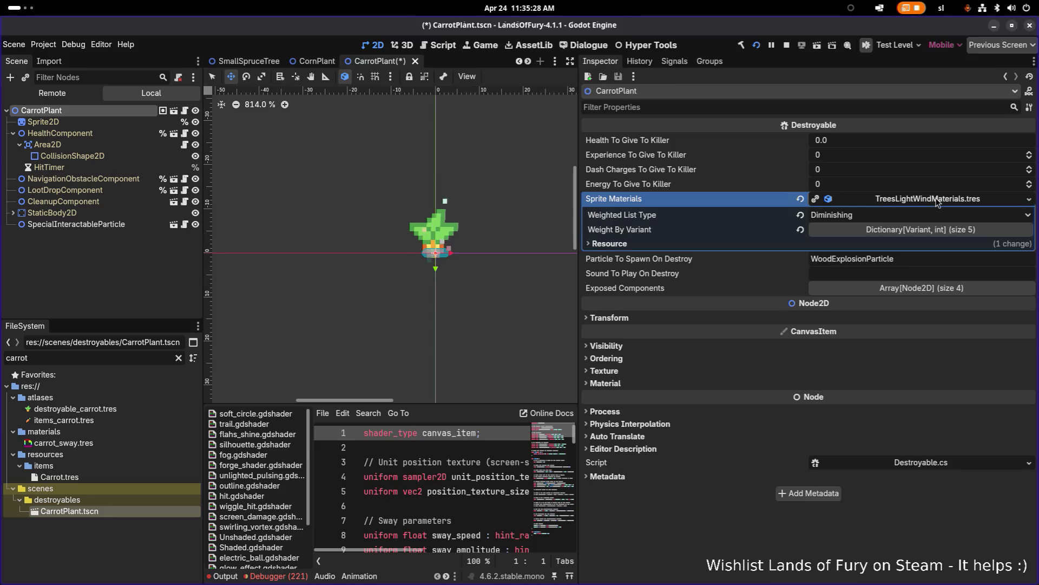
{"action": "left_click", "coordinate": [913, 230]}
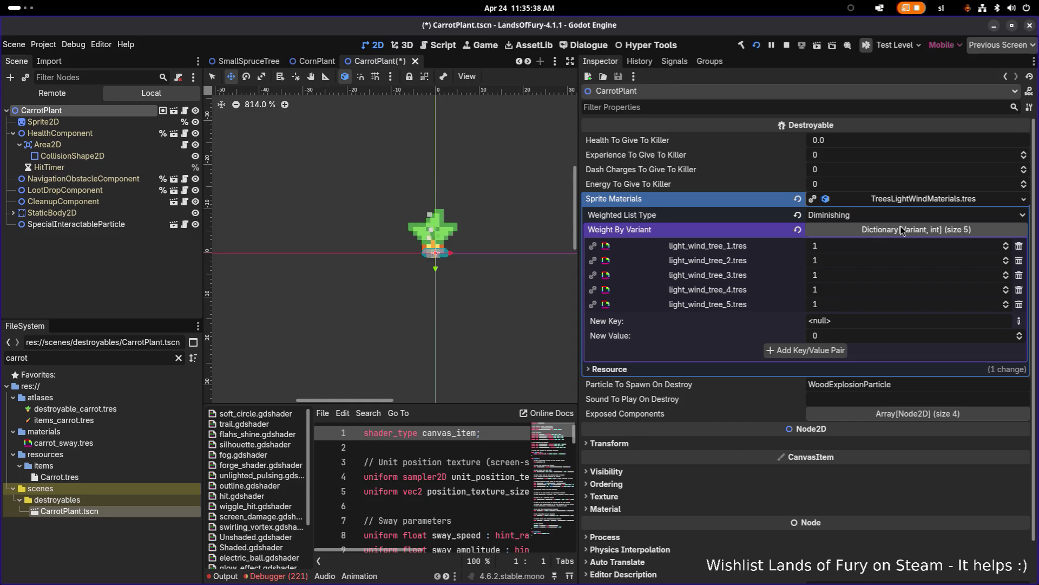
{"action": "left_click", "coordinate": [906, 202]}
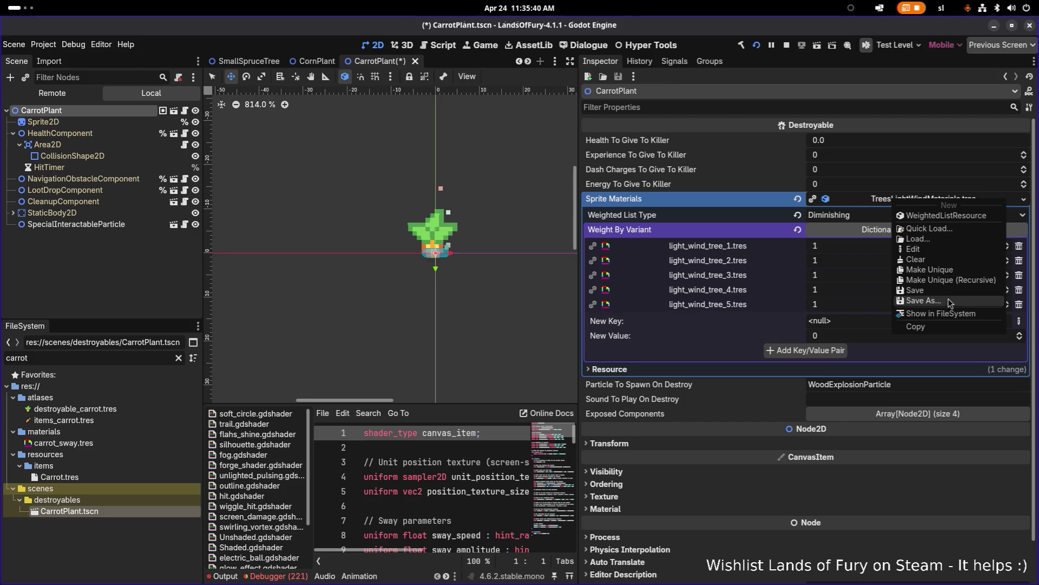
{"action": "left_click", "coordinate": [959, 279]}
{"action": "left_click", "coordinate": [407, 250]}
{"action": "left_click", "coordinate": [407, 272]}
{"action": "left_click", "coordinate": [407, 295]}
{"action": "left_click", "coordinate": [407, 317]}
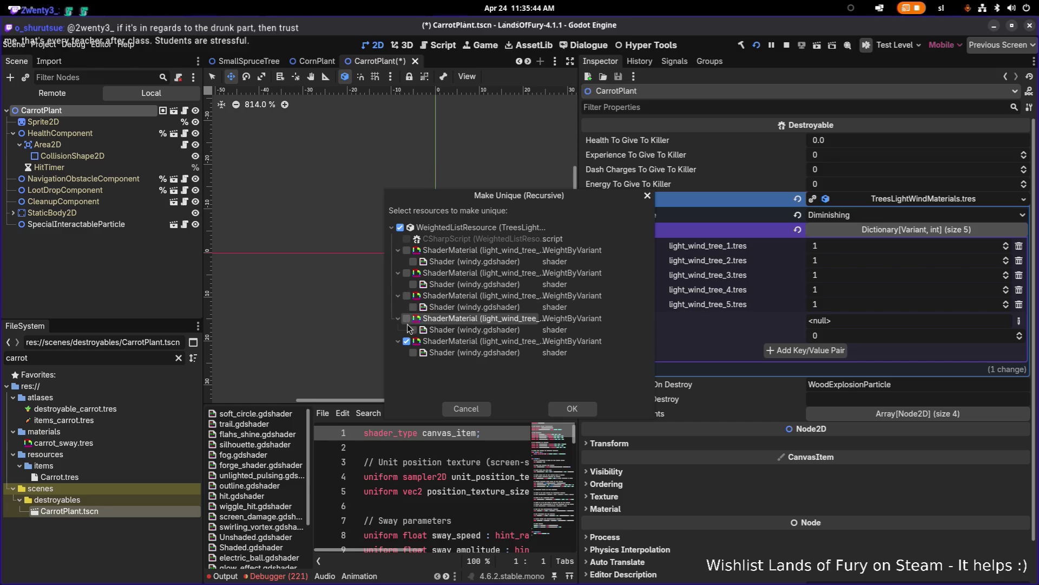
{"action": "left_click", "coordinate": [407, 341]}
{"action": "left_click", "coordinate": [582, 410]}
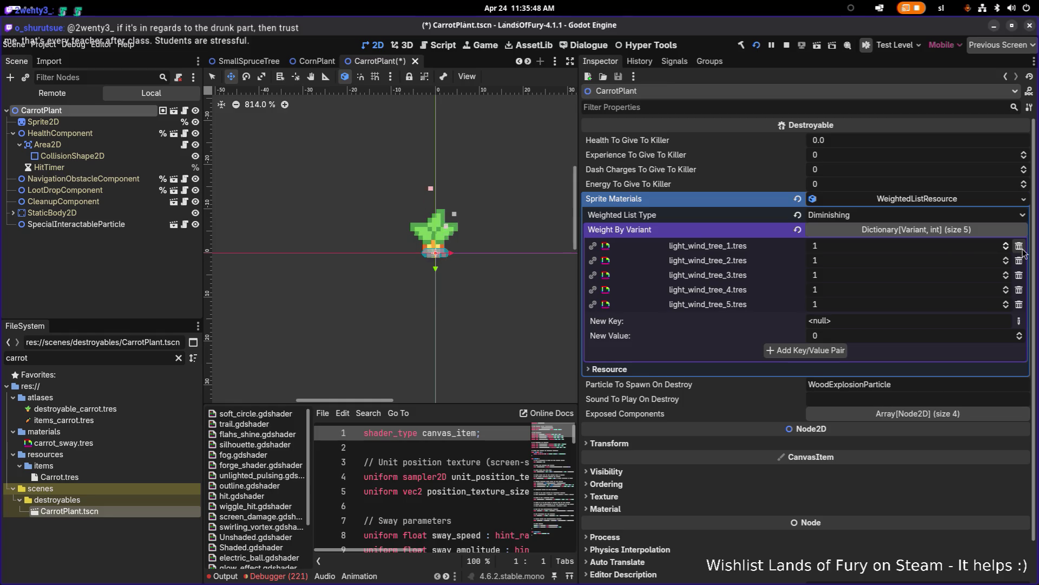
Remove the light_wind_tree entries from the carrot's materials list
{"action": "left_click", "coordinate": [1019, 245]}
{"action": "left_click", "coordinate": [1019, 246]}
{"action": "left_click", "coordinate": [1019, 245]}
{"action": "left_click", "coordinate": [1019, 247]}
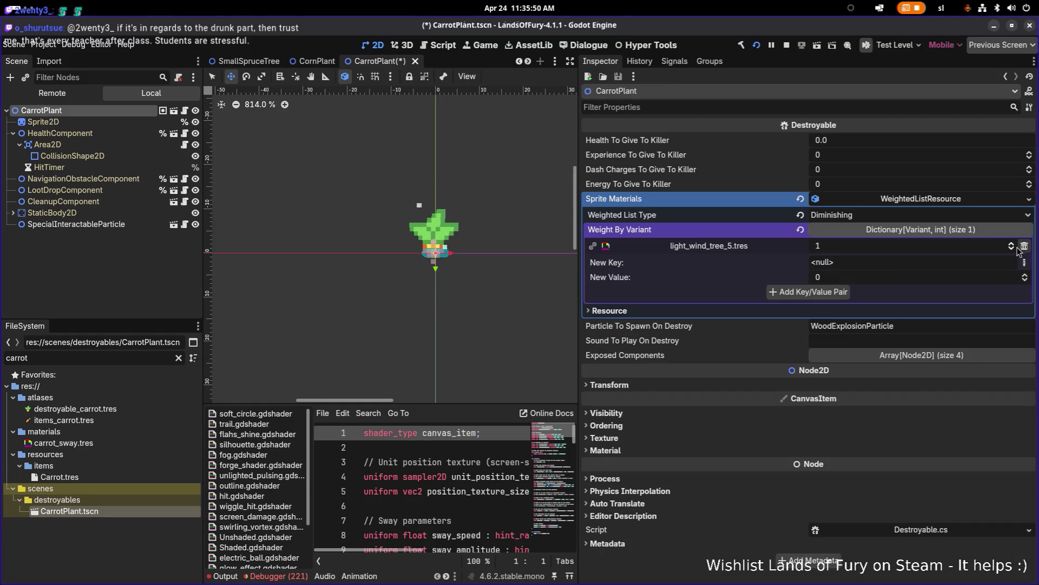
{"action": "left_click", "coordinate": [1025, 247]}
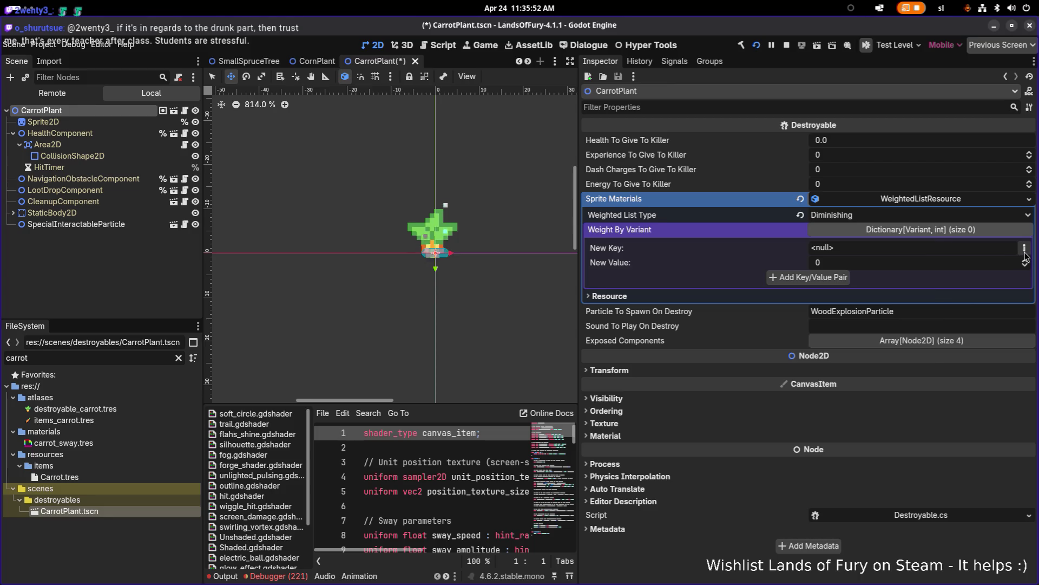
Add carrot_sway.tres with weight 1 to the list and save the carrot scene
{"action": "left_click", "coordinate": [1025, 249]}
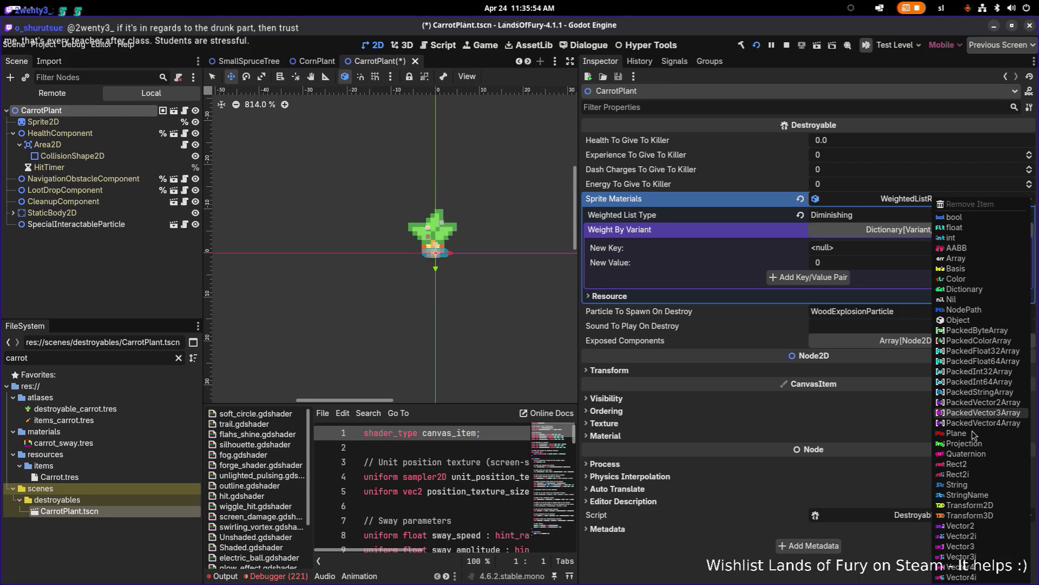
{"action": "left_click", "coordinate": [962, 320]}
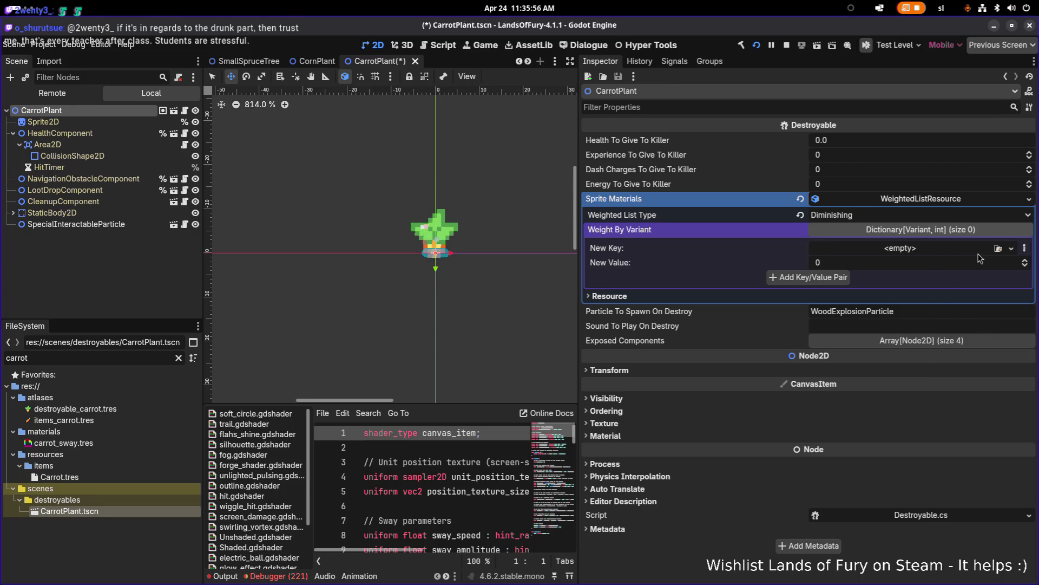
{"action": "left_click", "coordinate": [998, 248]}
{"action": "type", "text": "carrotswa"}
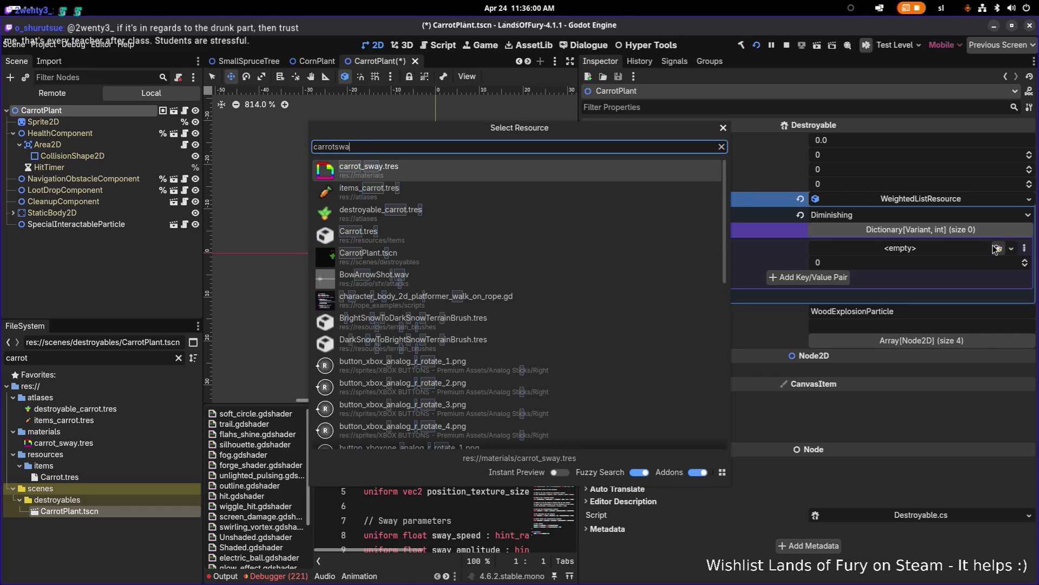
{"action": "key", "text": "Return"}
{"action": "left_click", "coordinate": [936, 261]}
{"action": "type", "text": "1"}
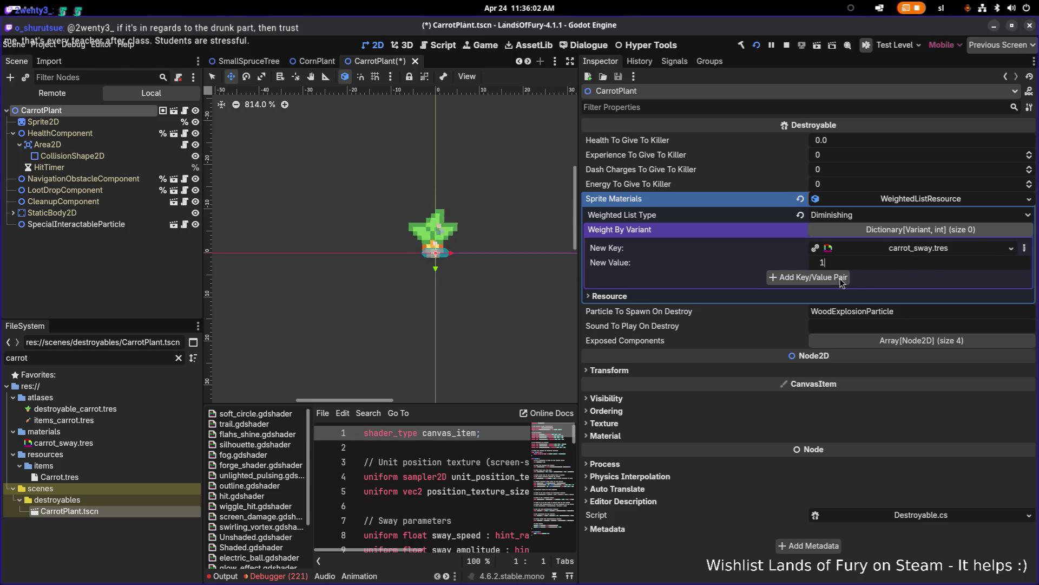
{"action": "left_click", "coordinate": [841, 278]}
{"action": "key", "text": "ctrl+s"}
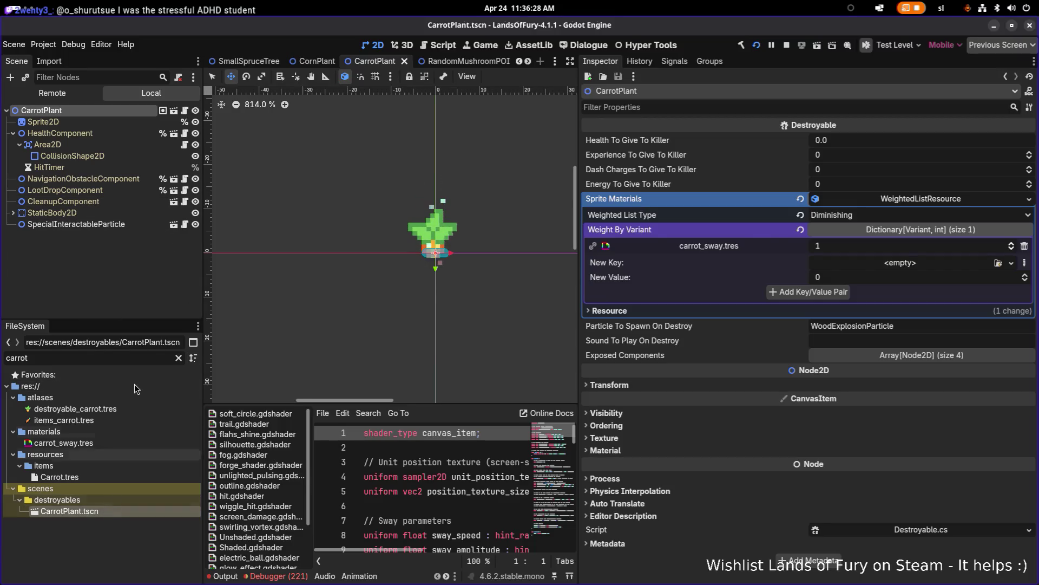
{"action": "double_click", "coordinate": [139, 360]}
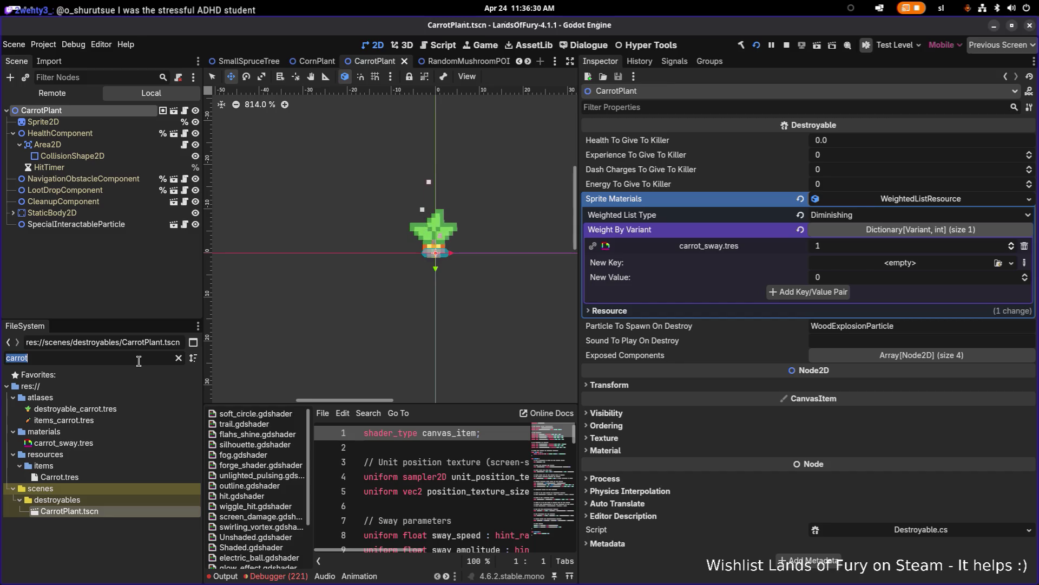
Open CornPlant.tscn from the FileSystem and select its Sprite2D
{"action": "type", "text": "conr"}
{"action": "key", "text": "BackSpace"}
{"action": "key", "text": "BackSpace"}
{"action": "type", "text": "rnpla"}
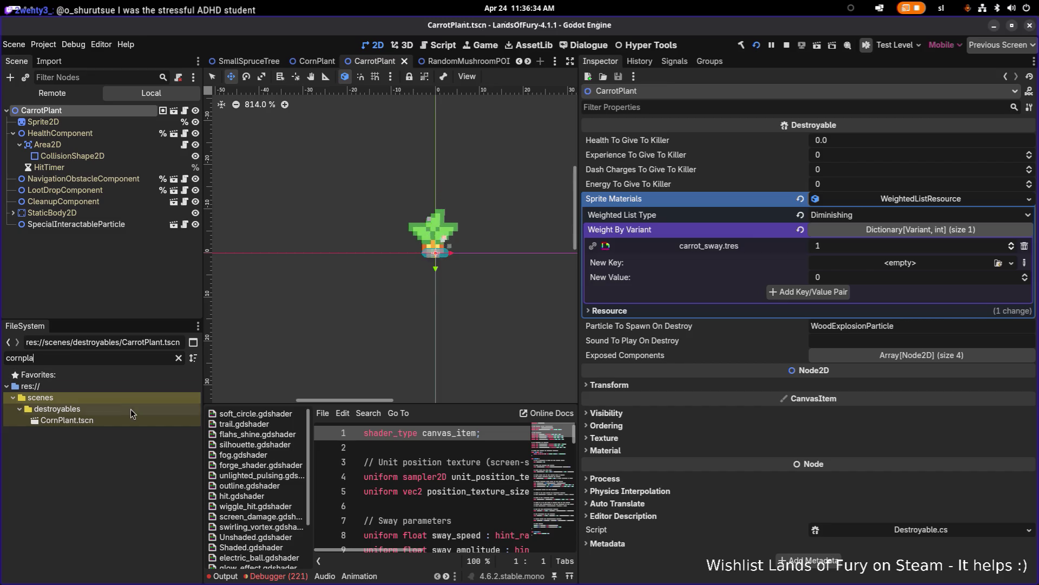
{"action": "double_click", "coordinate": [125, 424]}
{"action": "left_click", "coordinate": [101, 189]}
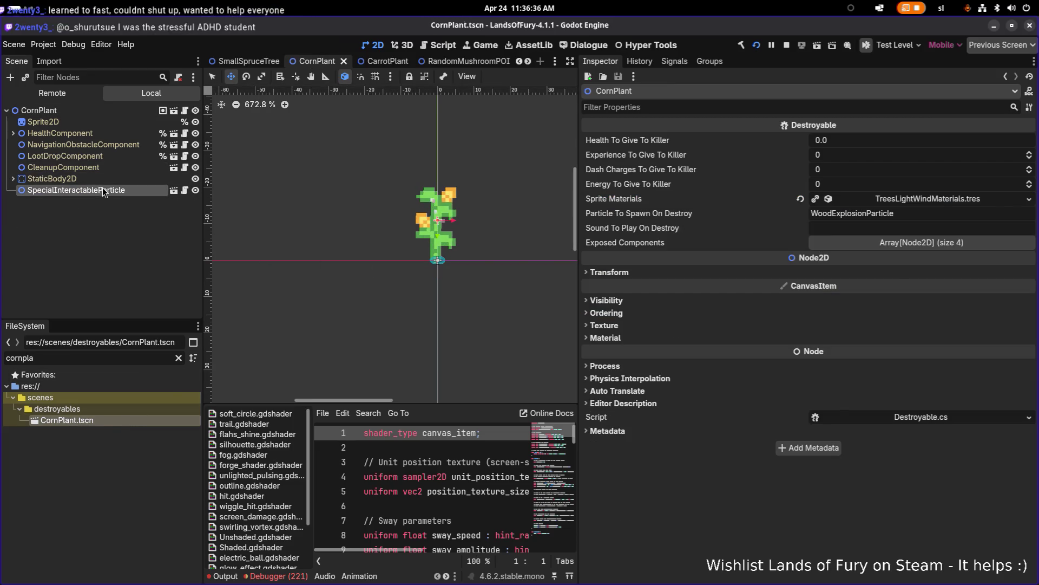
{"action": "left_click", "coordinate": [111, 122]}
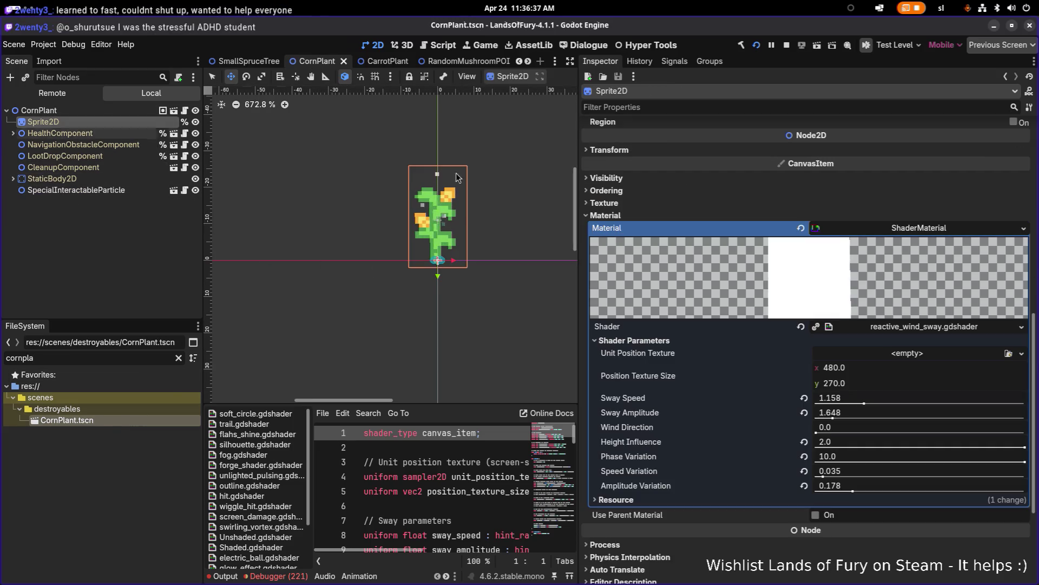
Save the corn sprite's ShaderMaterial as corn_sway.tres
{"action": "left_click", "coordinate": [1023, 228]}
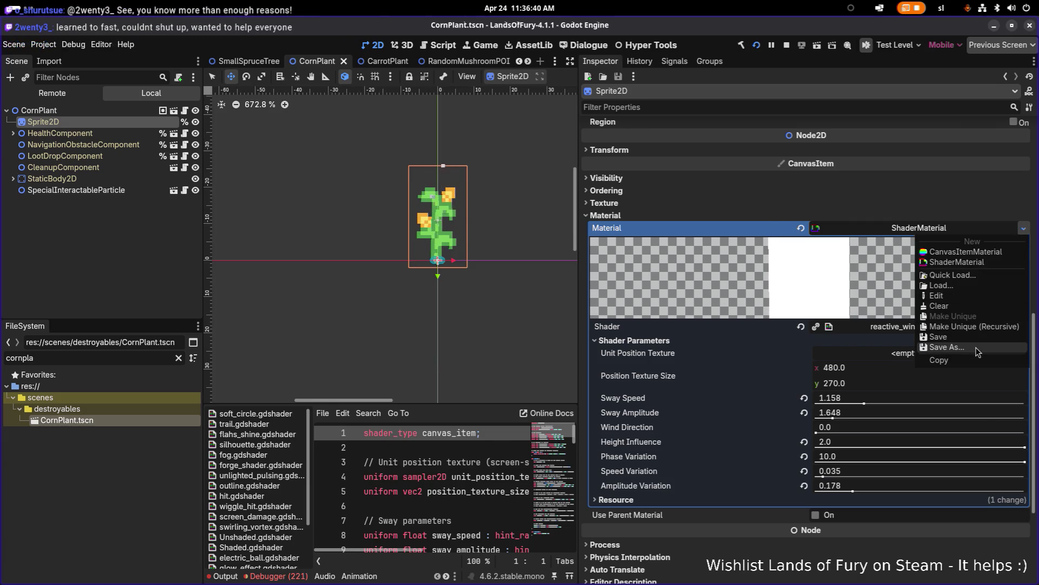
{"action": "left_click", "coordinate": [978, 352]}
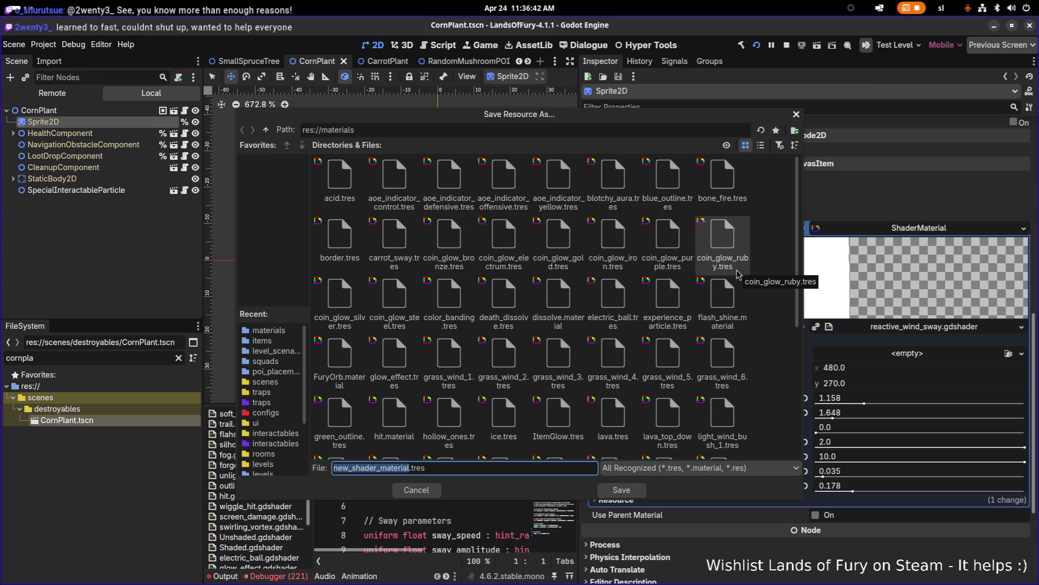
{"action": "type", "text": "corn-s"}
{"action": "key", "text": "BackSpace"}
{"action": "key", "text": "BackSpace"}
{"action": "type", "text": "_sway"}
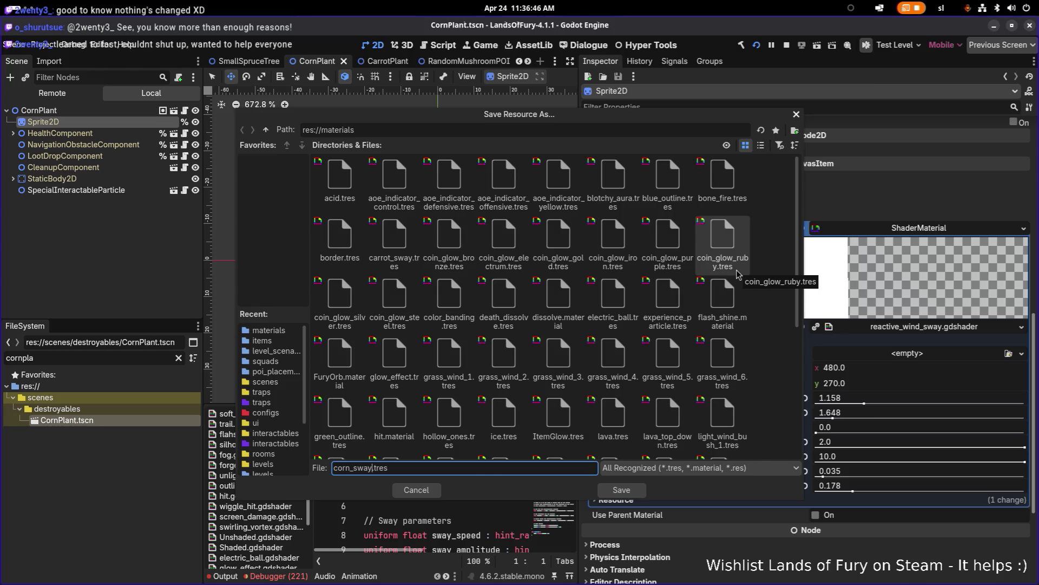
{"action": "key", "text": "Return"}
{"action": "left_click", "coordinate": [106, 113]}
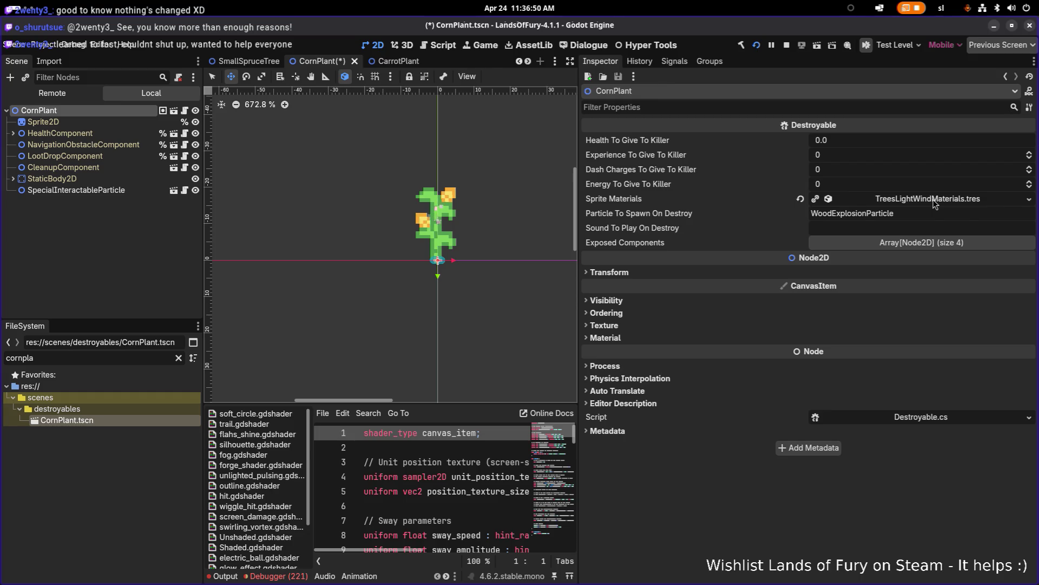
Make CornPlant's Sprite Materials list unique, keeping its five ShaderMaterials shared
{"action": "right_click", "coordinate": [985, 196]}
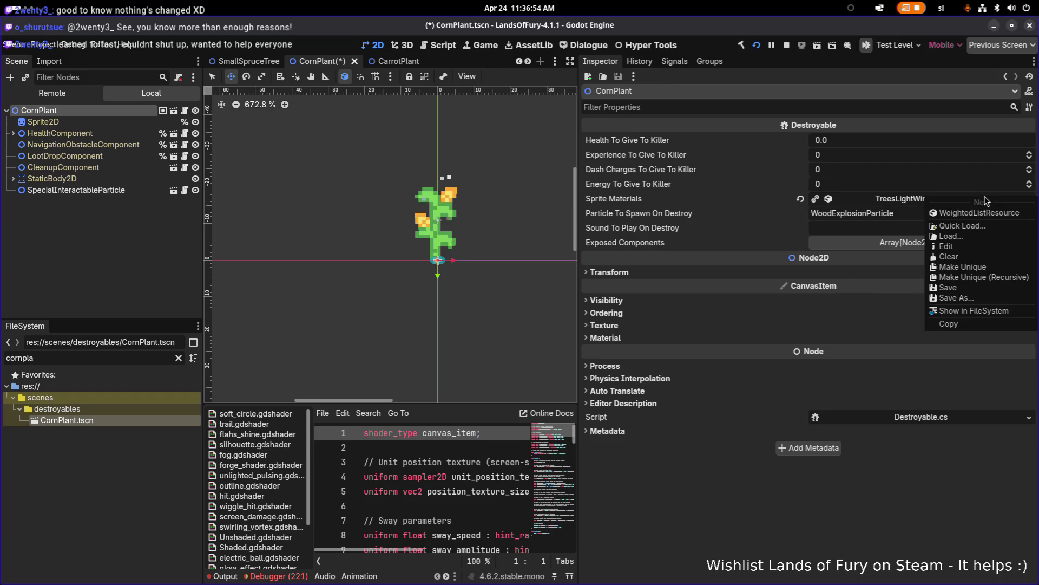
{"action": "left_click", "coordinate": [991, 280]}
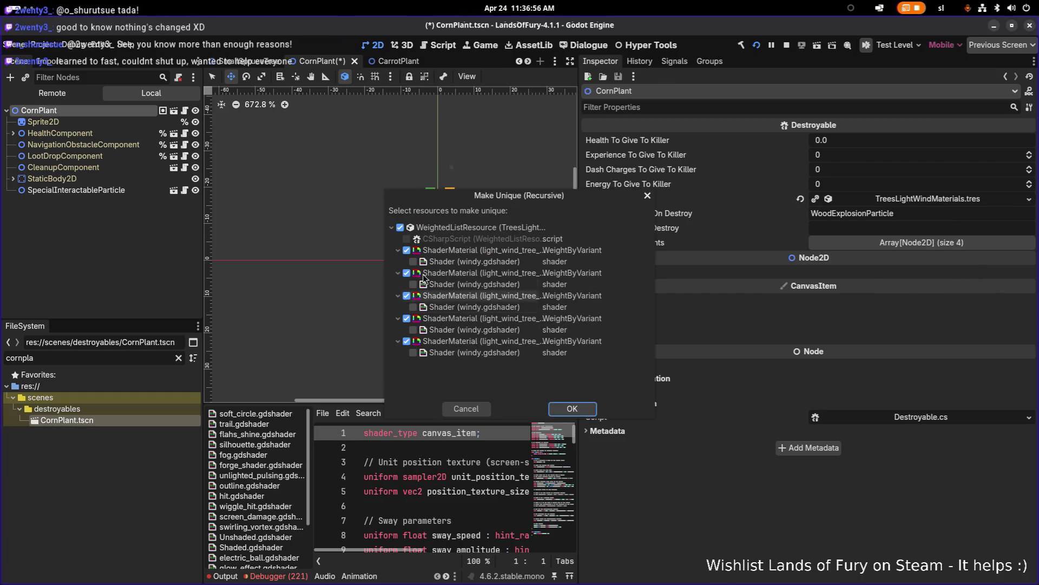
{"action": "left_click", "coordinate": [407, 250]}
{"action": "left_click", "coordinate": [406, 273]}
{"action": "left_click", "coordinate": [406, 295]}
{"action": "left_click", "coordinate": [406, 319]}
{"action": "left_click", "coordinate": [407, 341]}
{"action": "left_click", "coordinate": [571, 409]}
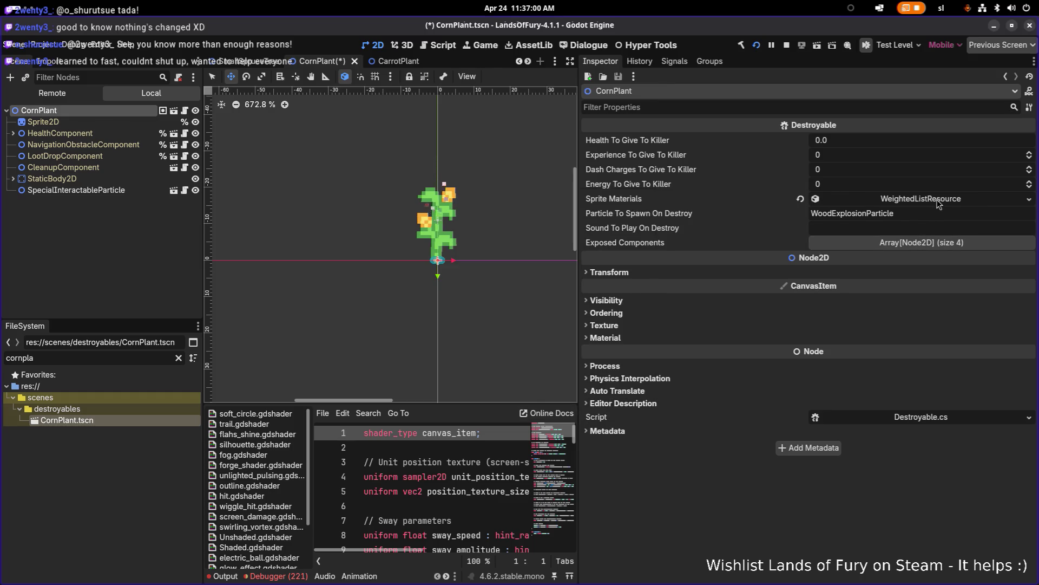
Delete the four light_wind_tree entries from the corn's weight-by-variant list
{"action": "left_click", "coordinate": [939, 201]}
{"action": "left_click", "coordinate": [948, 229]}
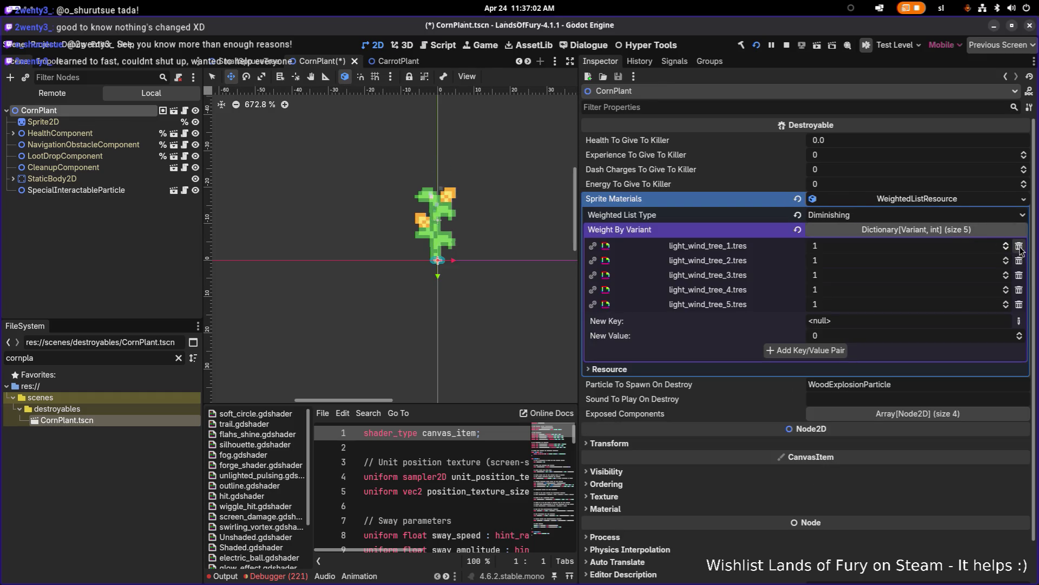
{"action": "left_click", "coordinate": [1023, 246]}
{"action": "left_click", "coordinate": [1022, 246]}
{"action": "left_click", "coordinate": [1022, 246]}
{"action": "left_click", "coordinate": [1023, 246]}
{"action": "left_click", "coordinate": [1022, 246]}
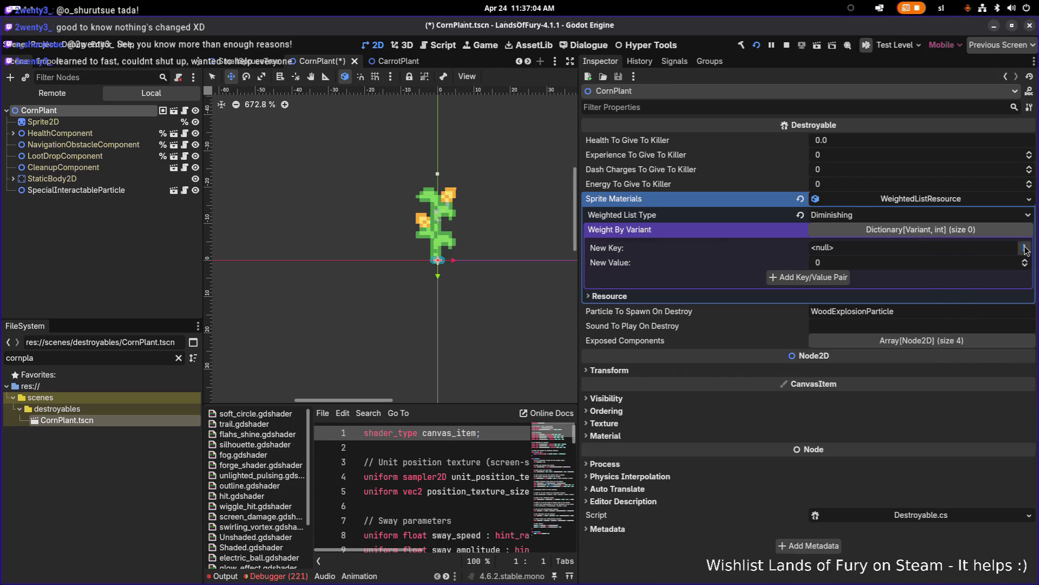
{"action": "left_click", "coordinate": [1024, 247]}
Add corn_sway.tres to the corn's materials list with weight 1
{"action": "left_click", "coordinate": [982, 309]}
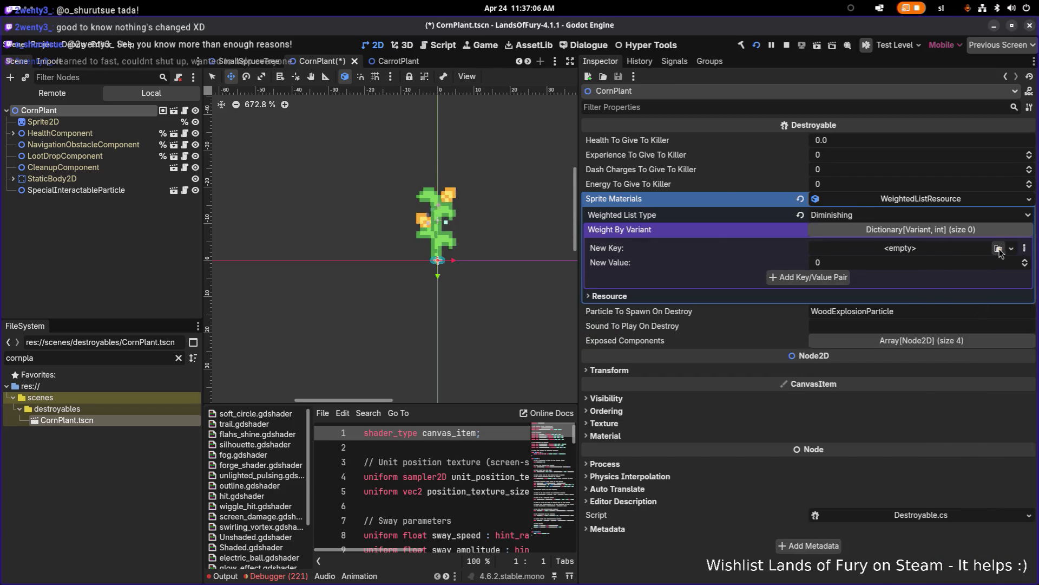
{"action": "left_click", "coordinate": [998, 248]}
{"action": "type", "text": "corn"}
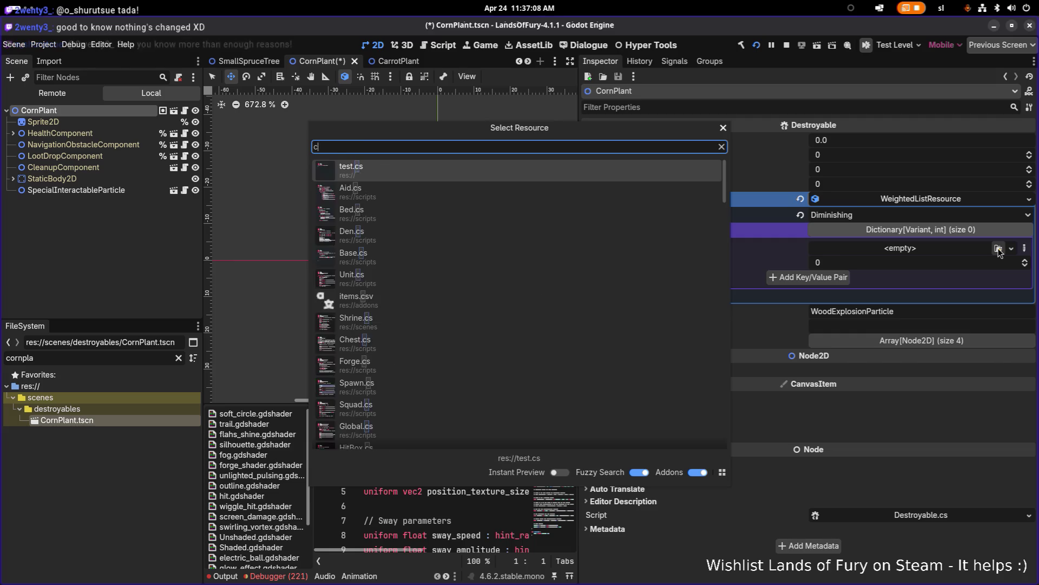
{"action": "key", "text": "Down"}
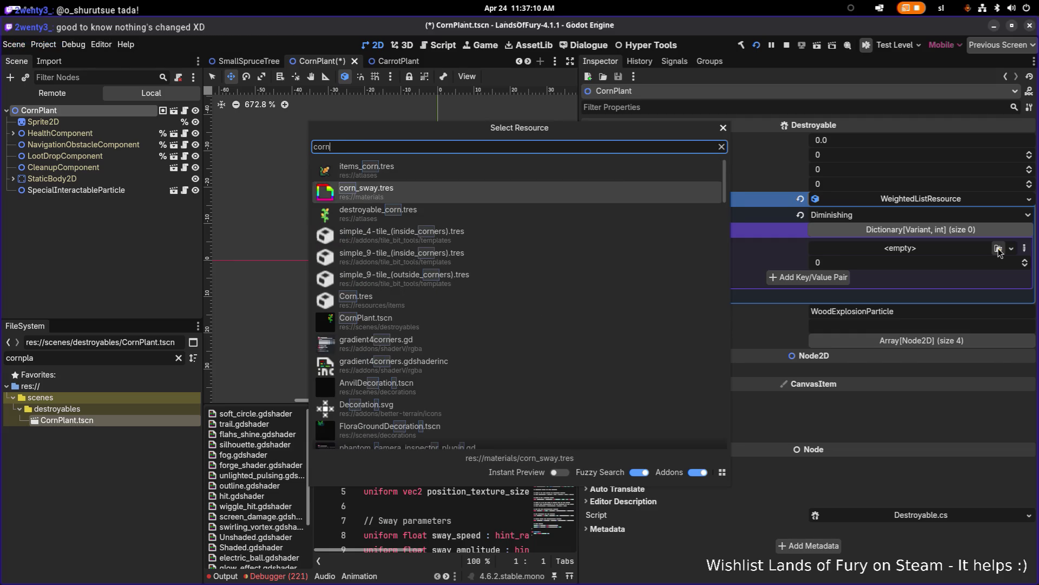
{"action": "key", "text": "Return"}
{"action": "type", "text": "1"}
{"action": "left_click", "coordinate": [837, 277]}
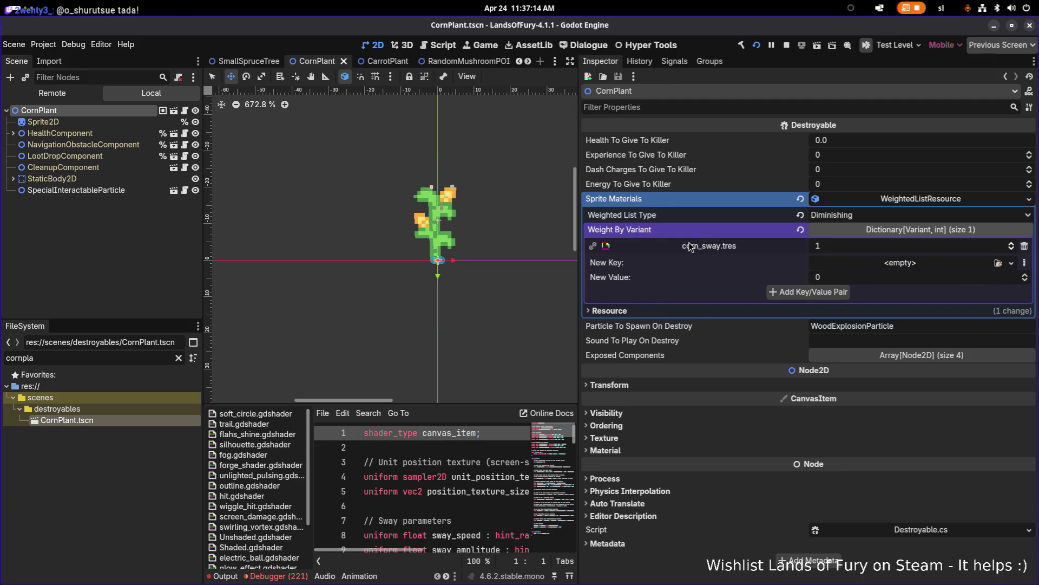
{"action": "left_click", "coordinate": [124, 249]}
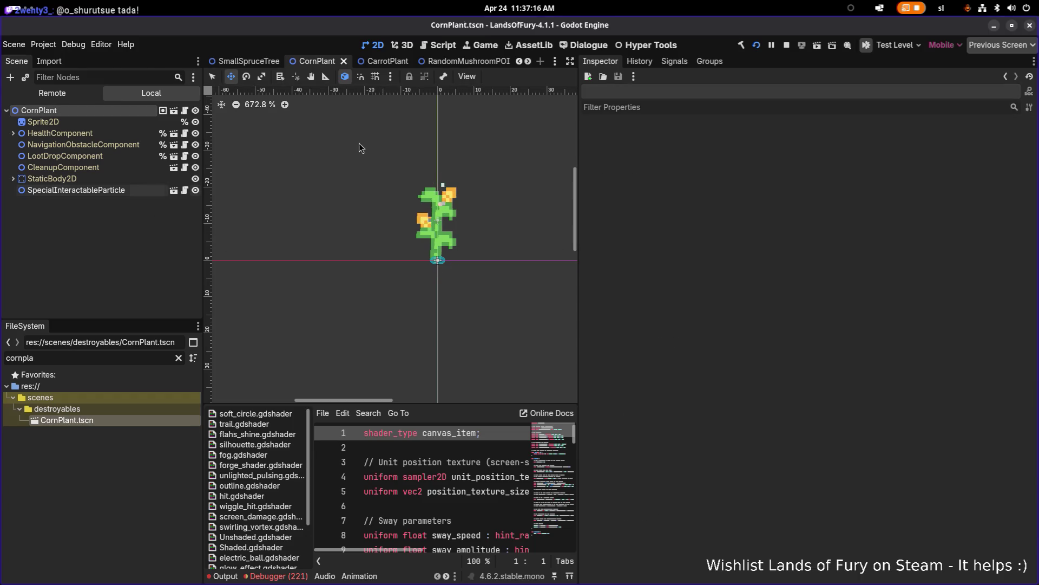
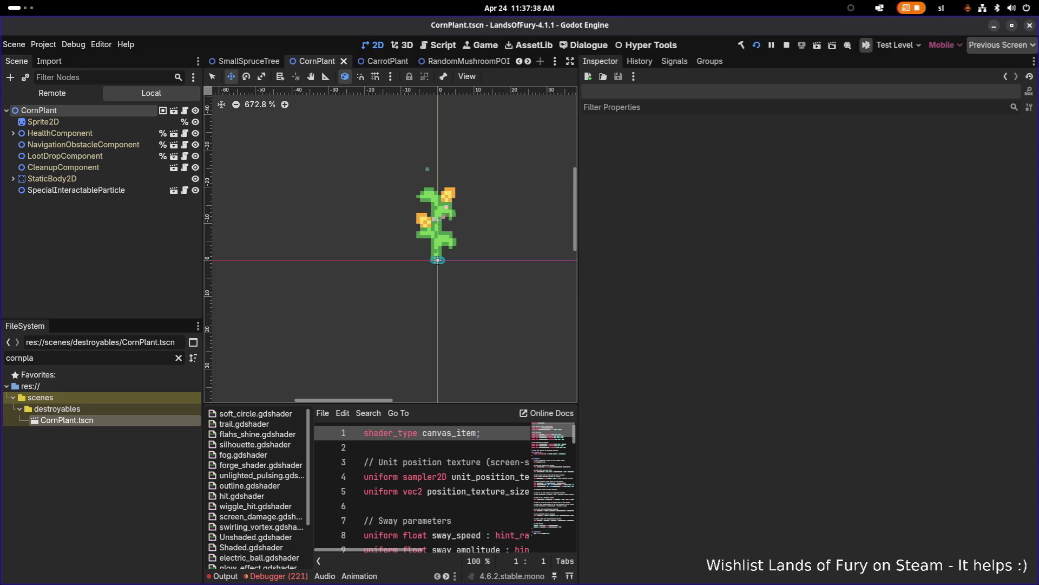
Review CornPlant's NavigationObstacle, destroyable and LootDrop settings, then save the scene
{"action": "left_click", "coordinate": [95, 143]}
{"action": "left_click", "coordinate": [84, 112]}
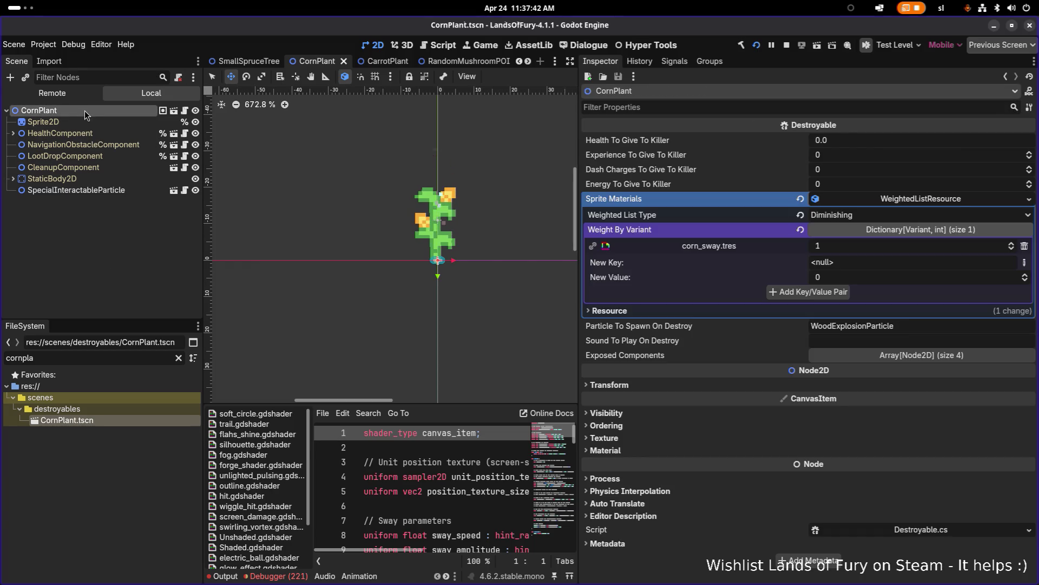
{"action": "left_click", "coordinate": [94, 156]}
{"action": "key", "text": "ctrl+s"}
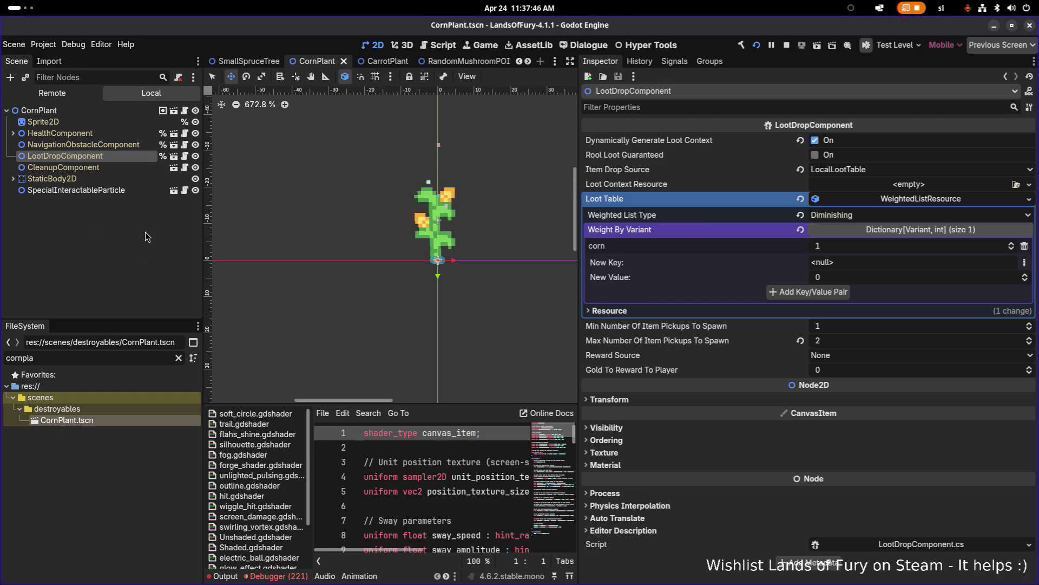
Inspect the SpecialInteractableParticle node and launch the project to test it
{"action": "left_click", "coordinate": [140, 190]}
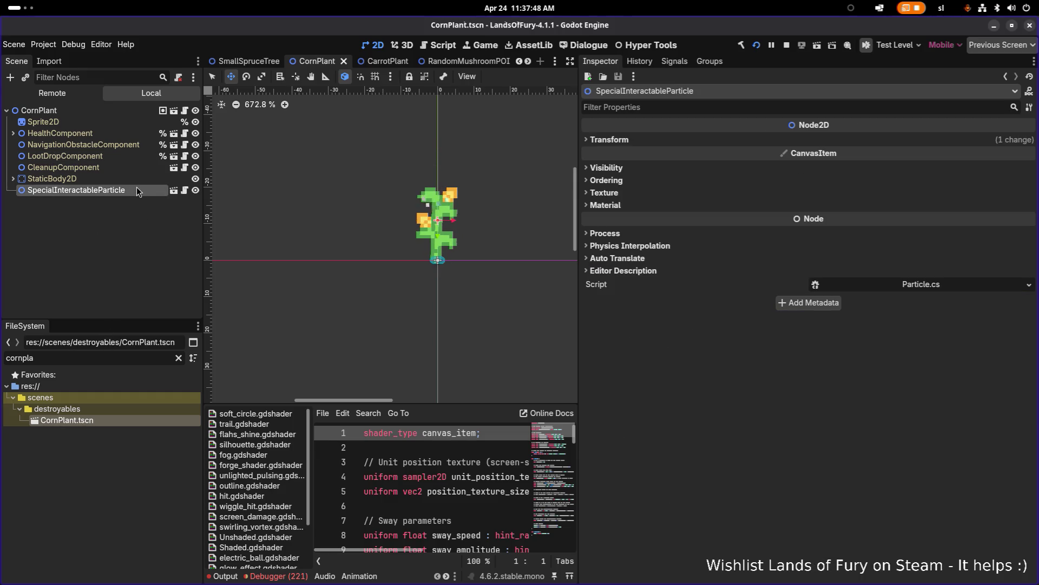
{"action": "left_click", "coordinate": [128, 224]}
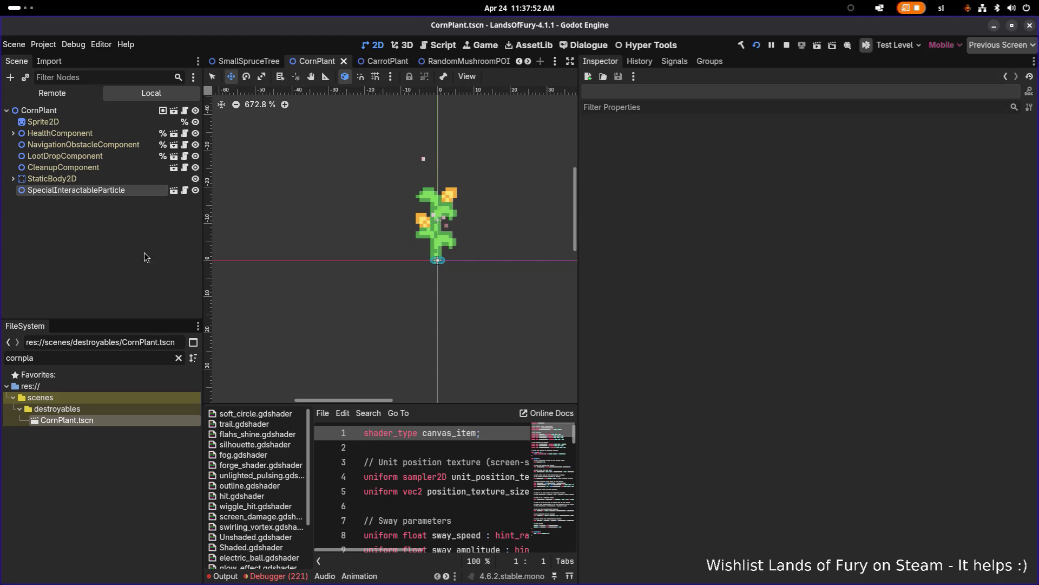
{"action": "left_click", "coordinate": [758, 46]}
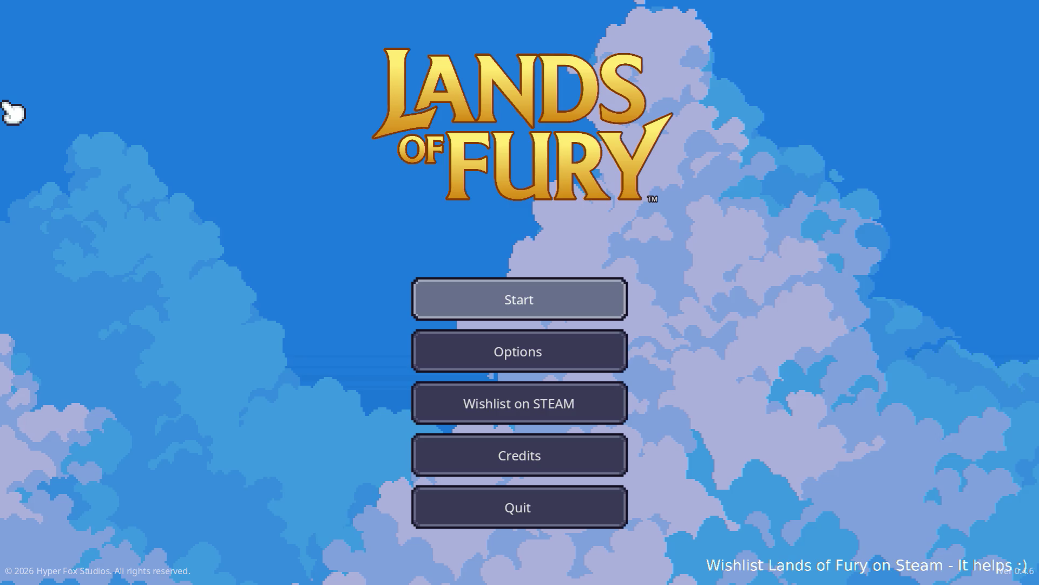
Start a new game from the Lands of Fury main menu
{"action": "key", "text": "Return"}
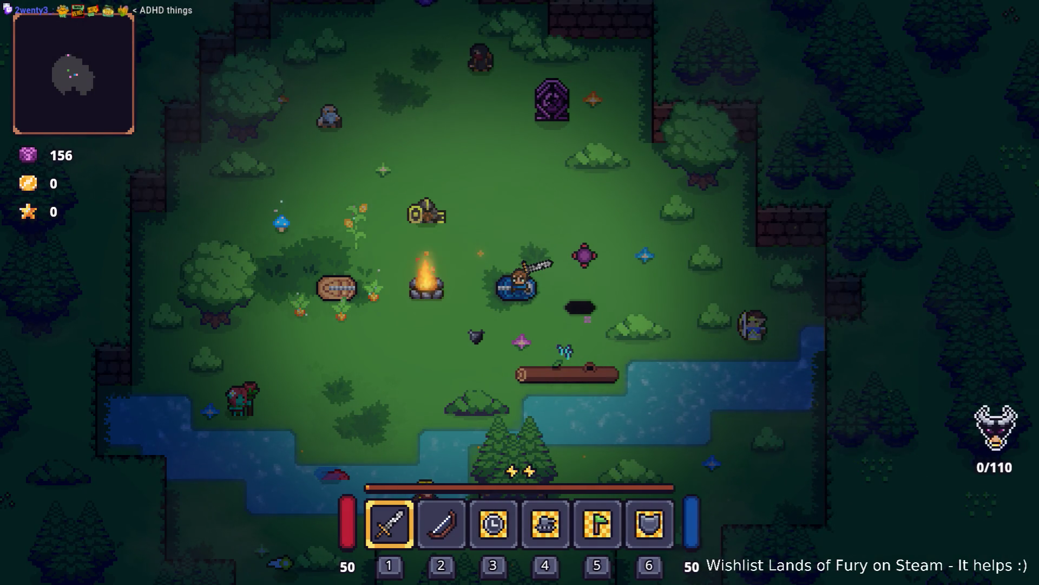
Walk the character past the campfire to the log dummy and strike it
{"action": "key", "text": "a"}
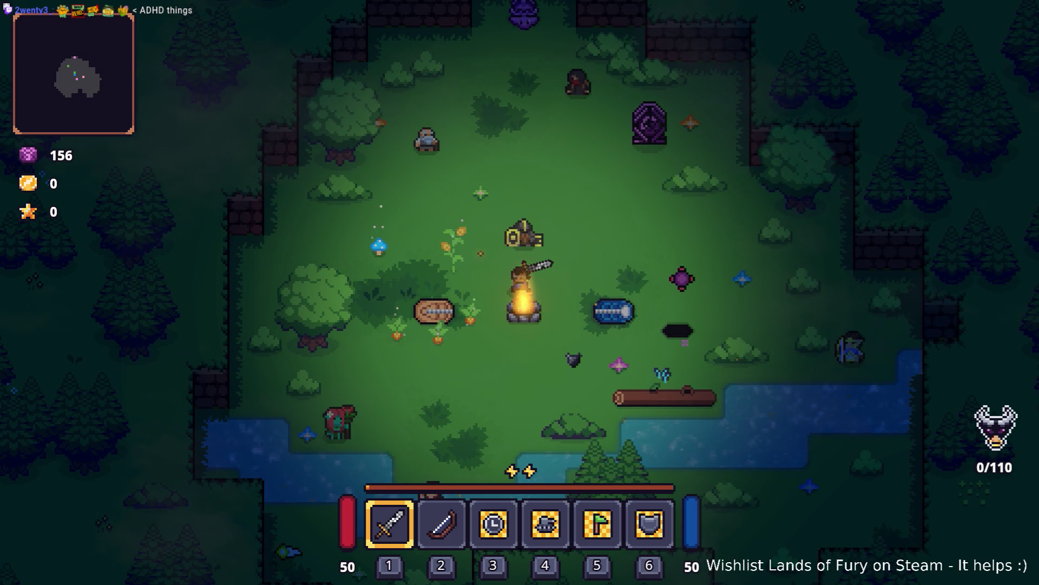
{"action": "key", "text": "a"}
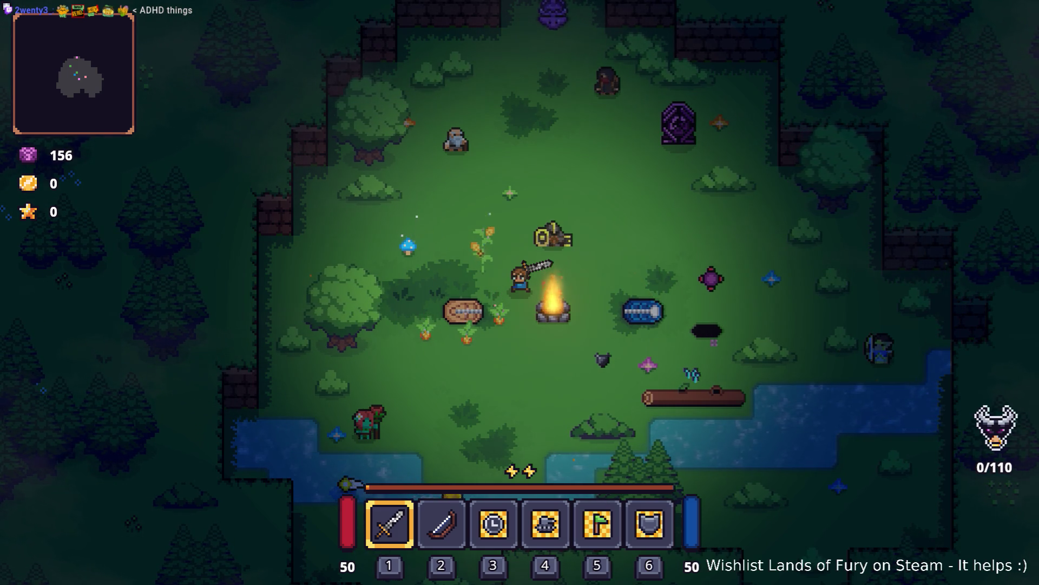
{"action": "key", "text": "a"}
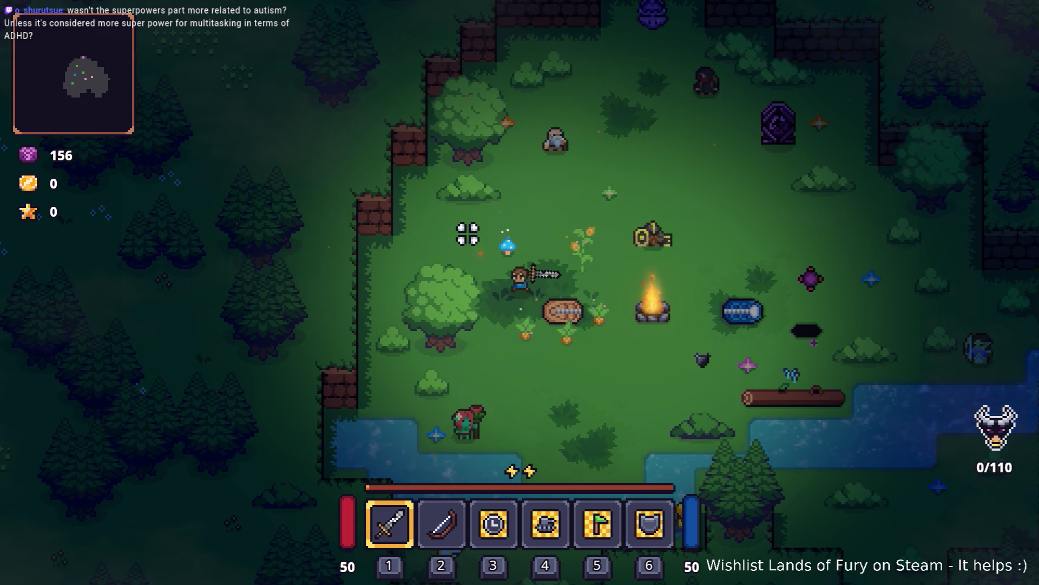
{"action": "key", "text": "s"}
{"action": "key", "text": "d"}
{"action": "key", "text": "s"}
{"action": "key", "text": "d"}
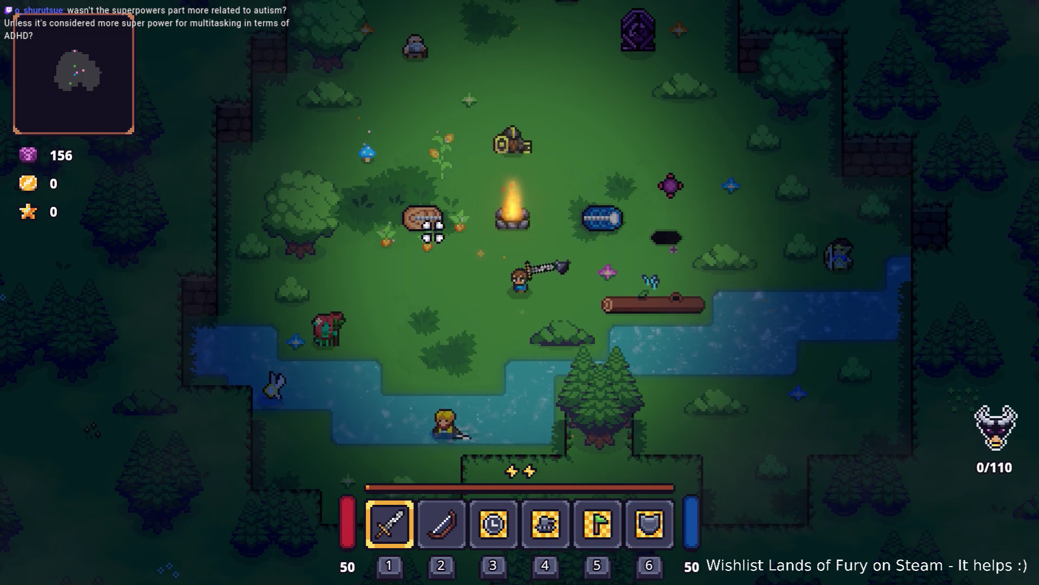
{"action": "key", "text": "w"}
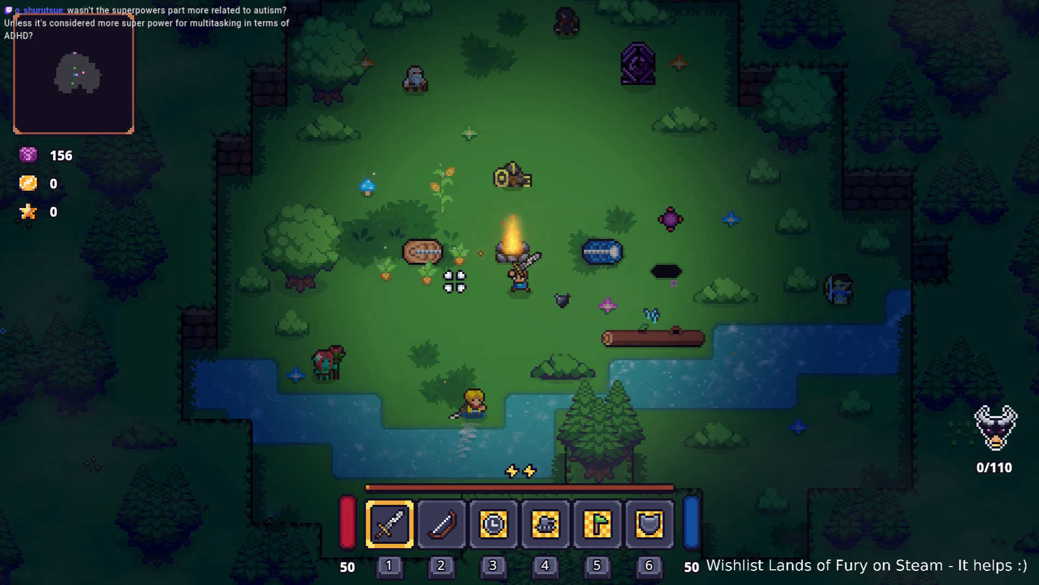
{"action": "key", "text": "a"}
{"action": "key", "text": "a"}
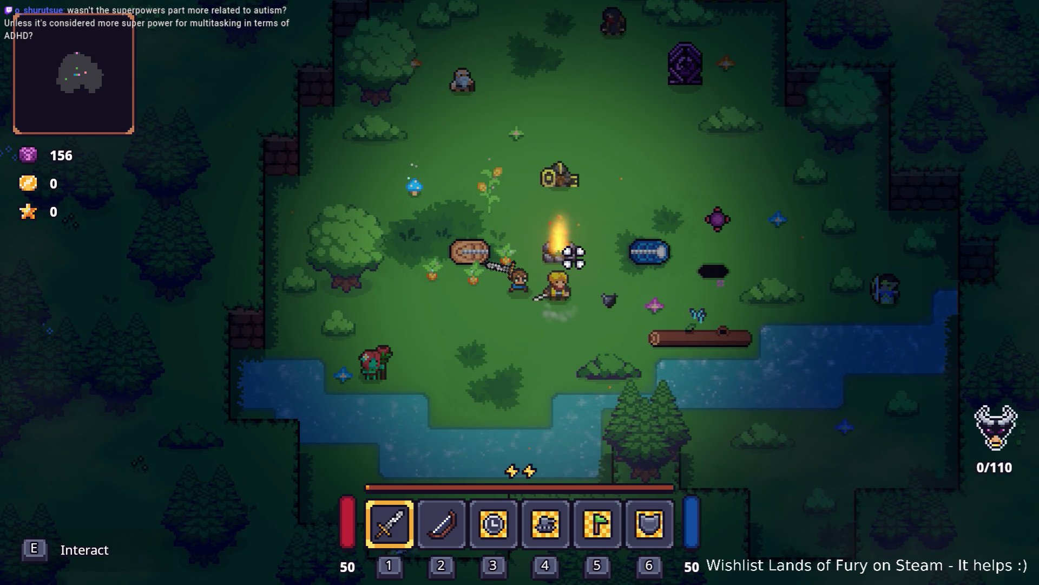
{"action": "key", "text": "a"}
{"action": "left_click", "coordinate": [431, 271]}
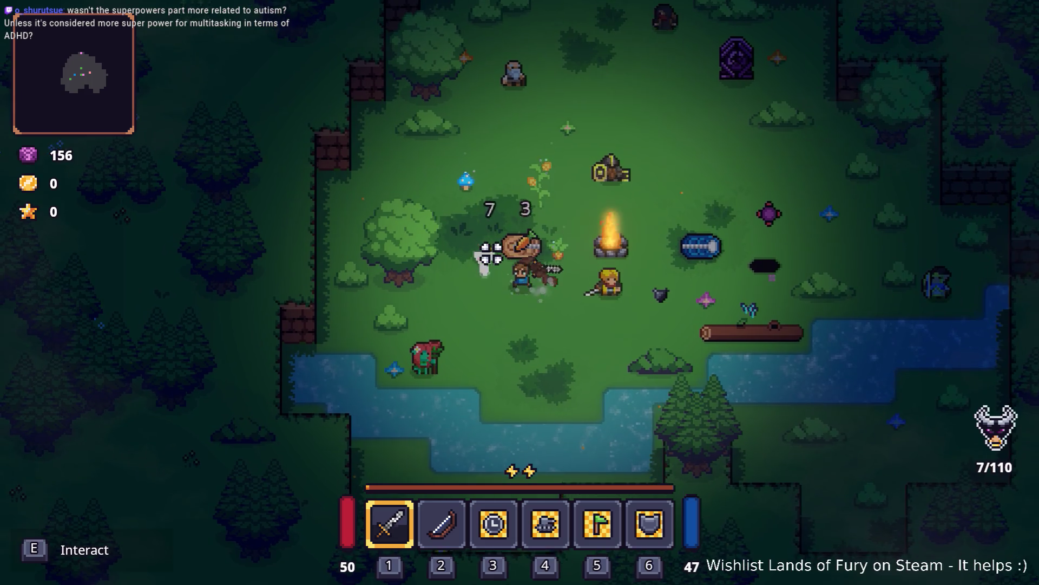
Harvest the nearby sprouts with sword swings, then pause and quit the test game
{"action": "key", "text": "a"}
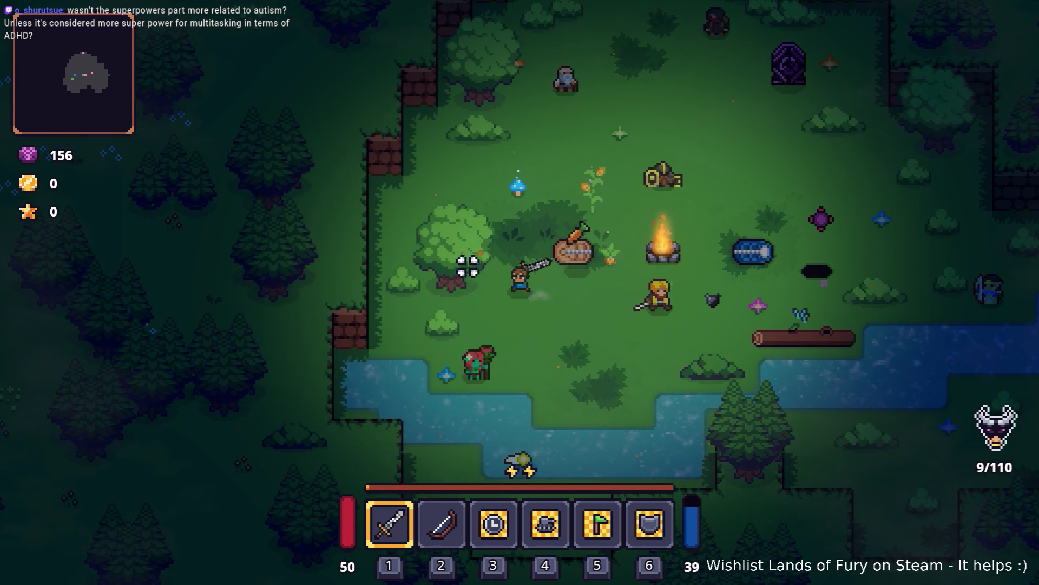
{"action": "key", "text": "d"}
{"action": "key", "text": "w"}
{"action": "key", "text": "a"}
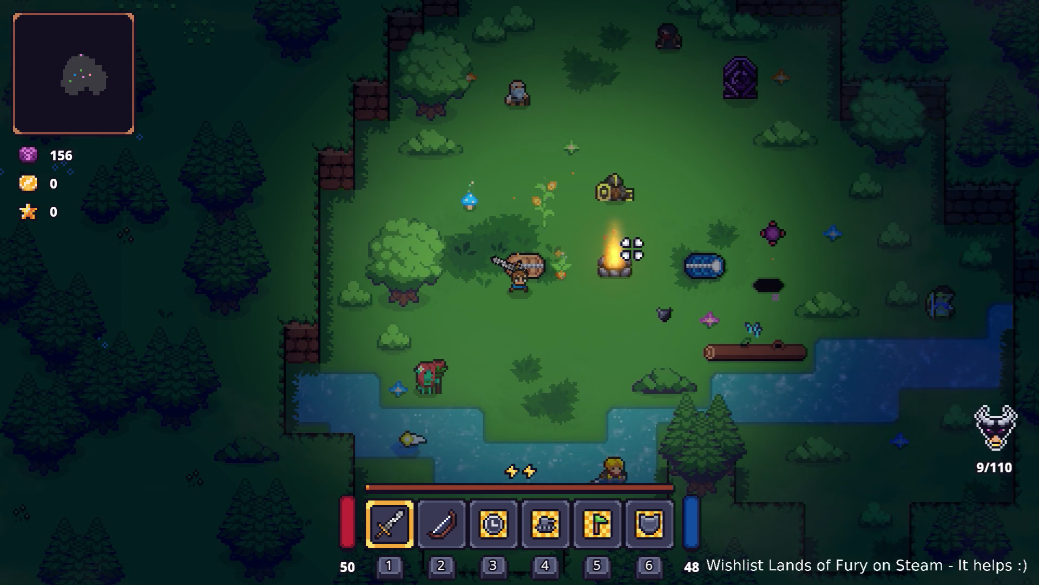
{"action": "left_click", "coordinate": [631, 249]}
{"action": "left_click", "coordinate": [632, 249]}
{"action": "key", "text": "w"}
{"action": "left_click", "coordinate": [541, 216]}
{"action": "left_click", "coordinate": [548, 234]}
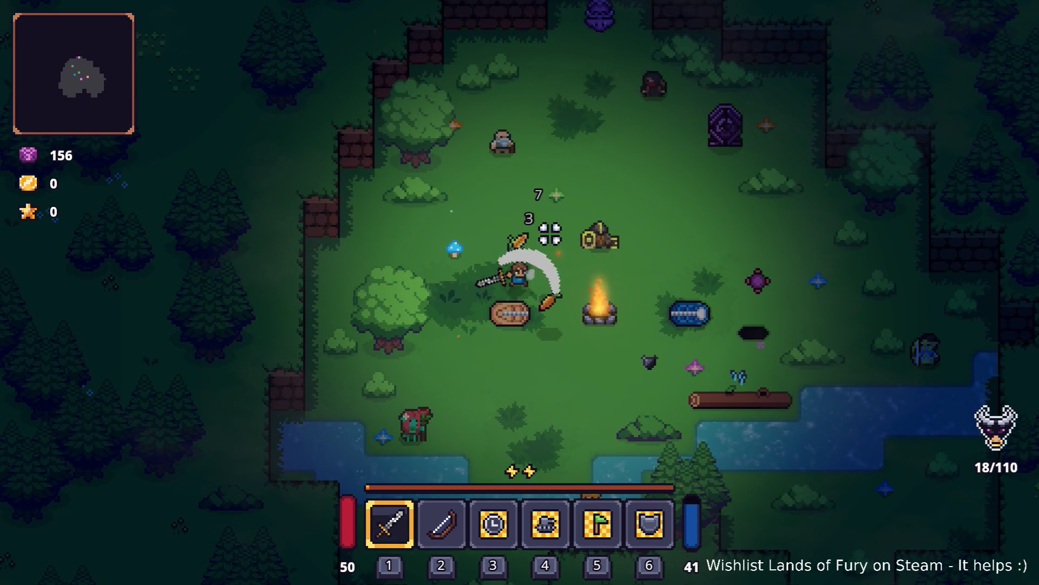
{"action": "key", "text": "s"}
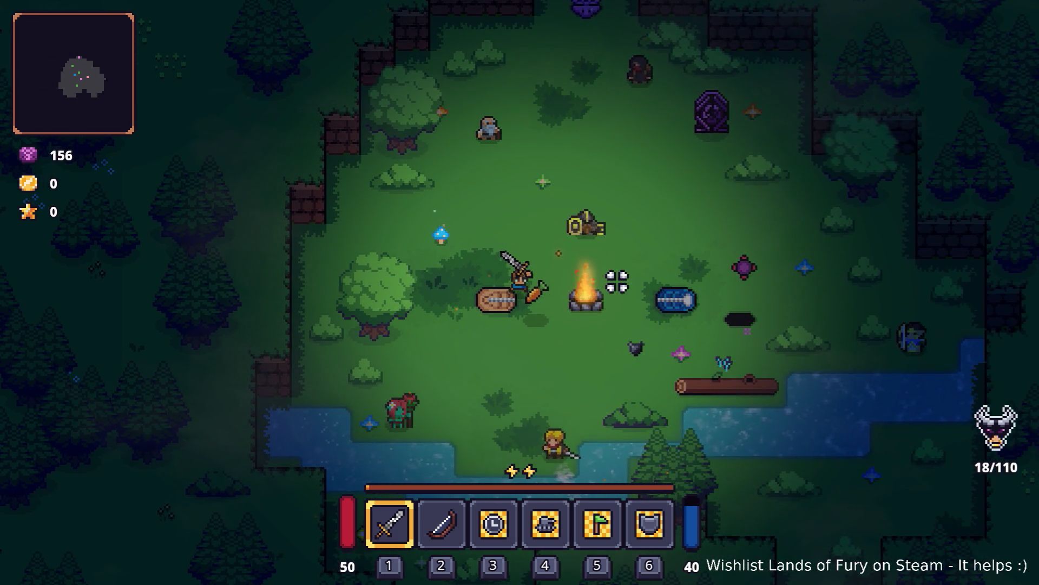
{"action": "left_click", "coordinate": [687, 236]}
{"action": "left_click", "coordinate": [657, 263]}
{"action": "key", "text": "Escape"}
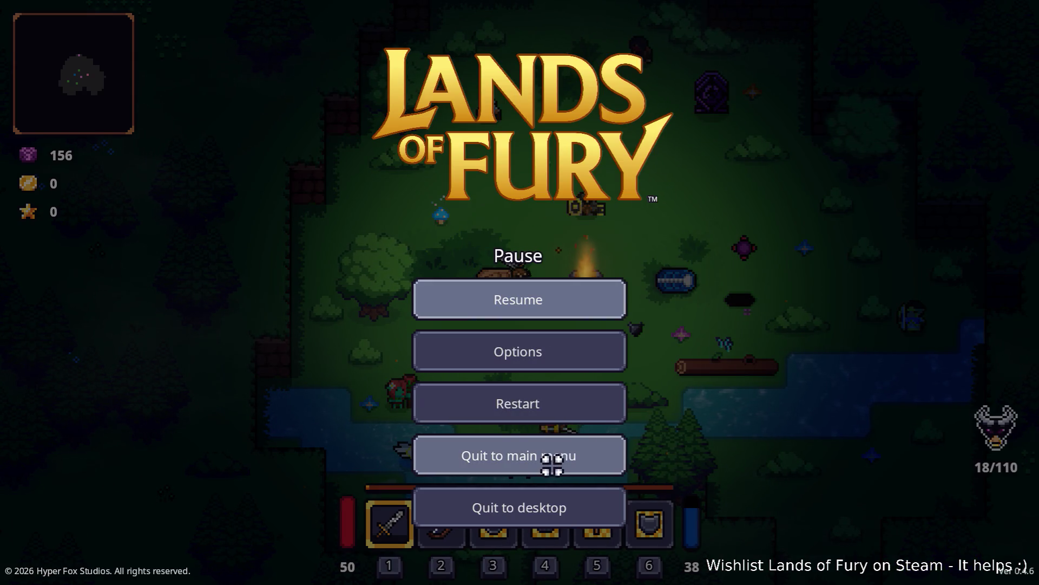
{"action": "left_click", "coordinate": [546, 496]}
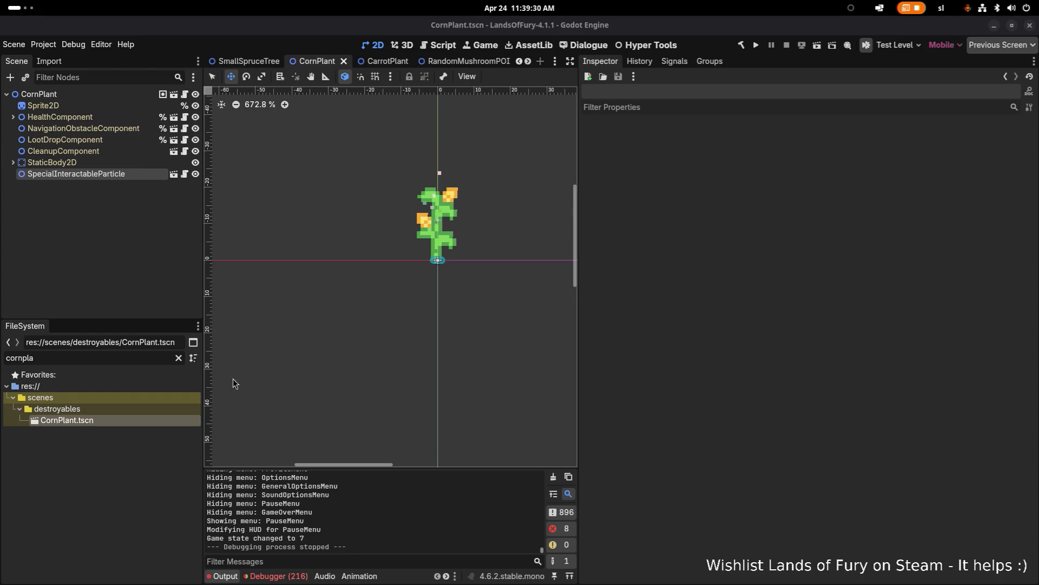
Return to the editor and clear the FileSystem filter text so all files are listed
{"action": "left_click", "coordinate": [156, 424]}
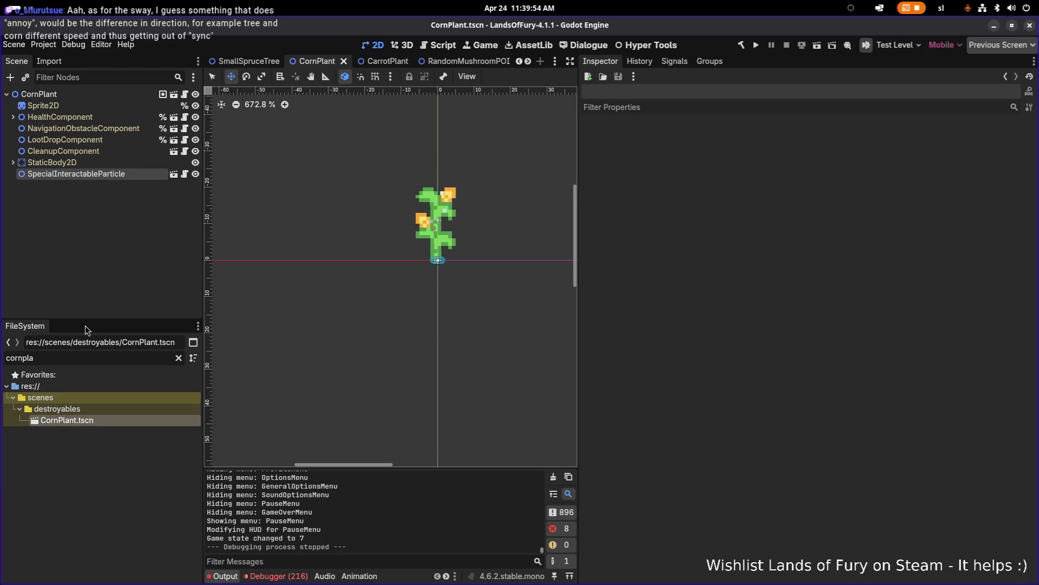
{"action": "left_click", "coordinate": [116, 358]}
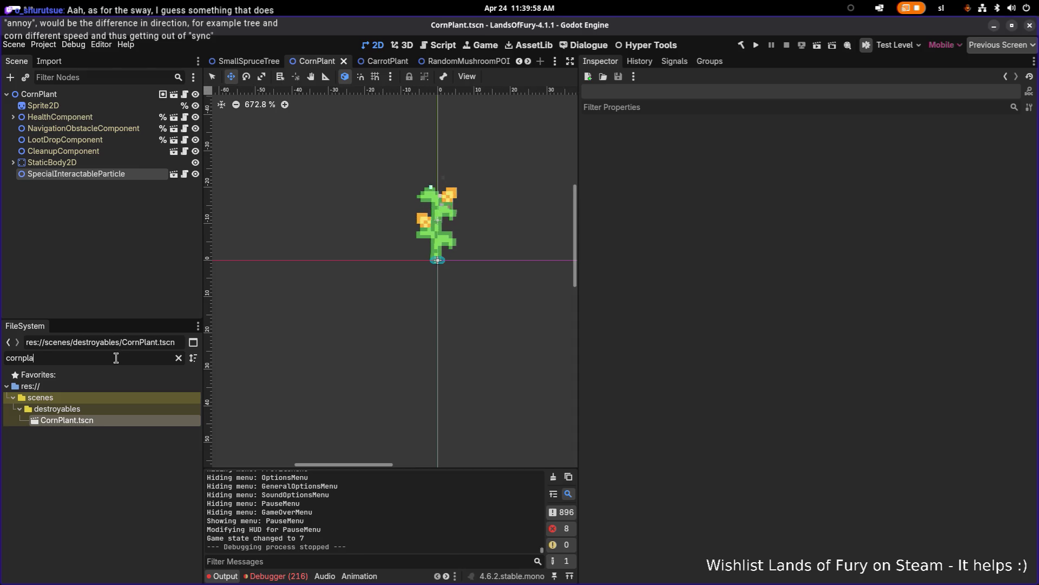
{"action": "double_click", "coordinate": [116, 358]}
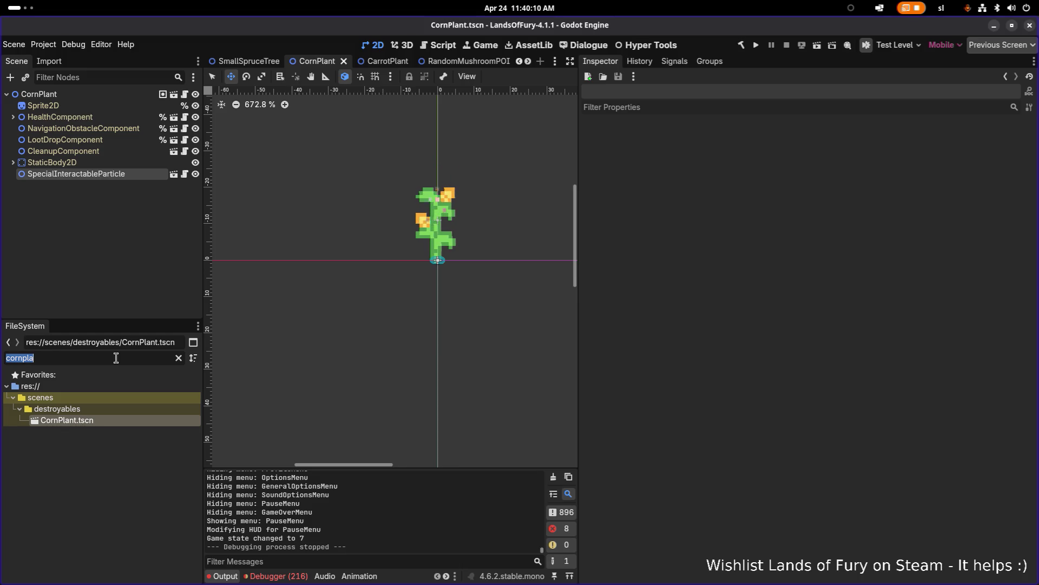
{"action": "key", "text": "BackSpace"}
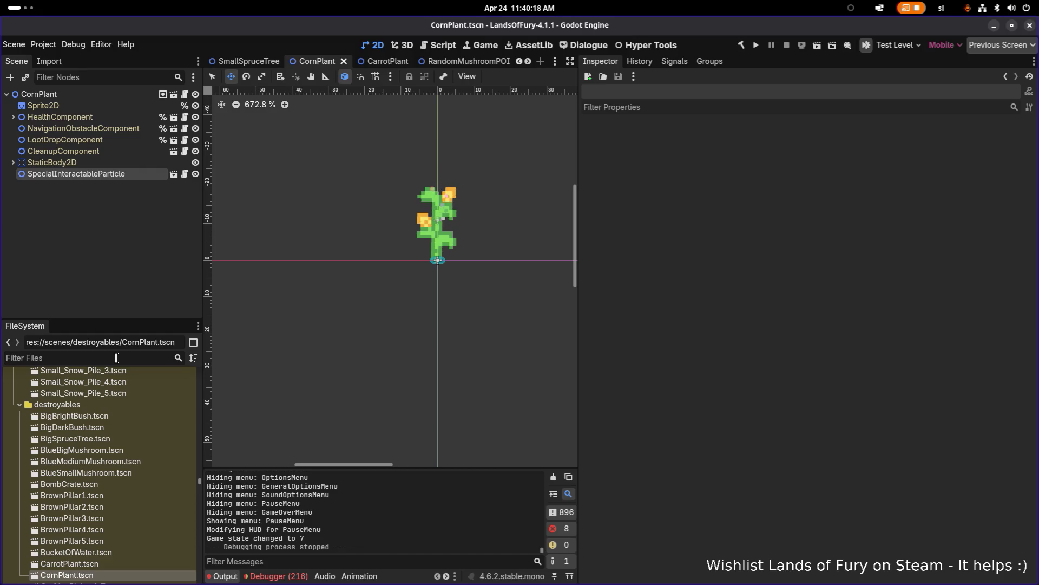
{"action": "left_click", "coordinate": [116, 358]}
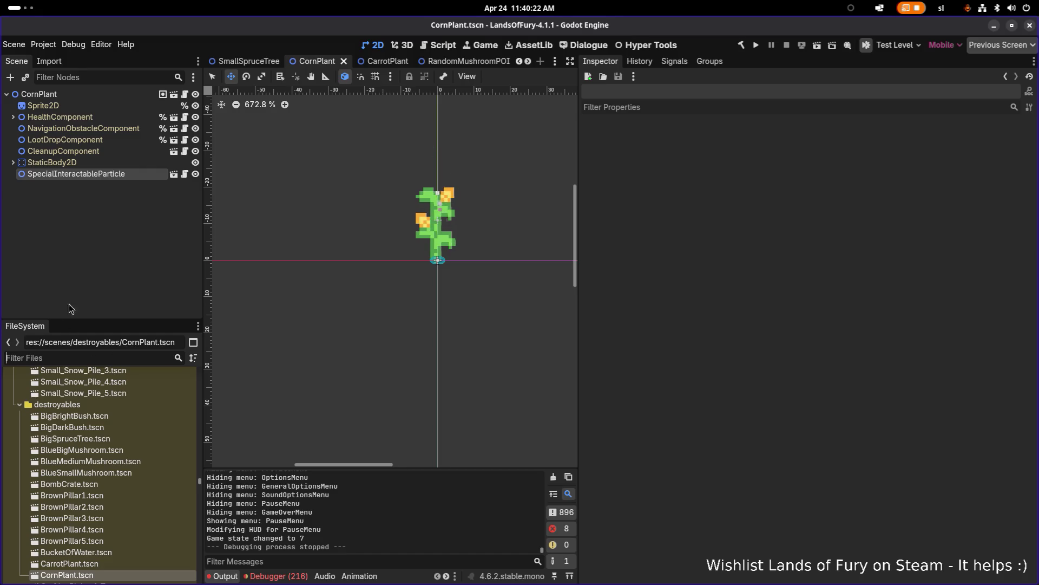
Open TestLevel.tscn through the quick scene picker using 'testl'
{"action": "left_click", "coordinate": [95, 180]}
{"action": "key", "text": "ctrl+shift+a"}
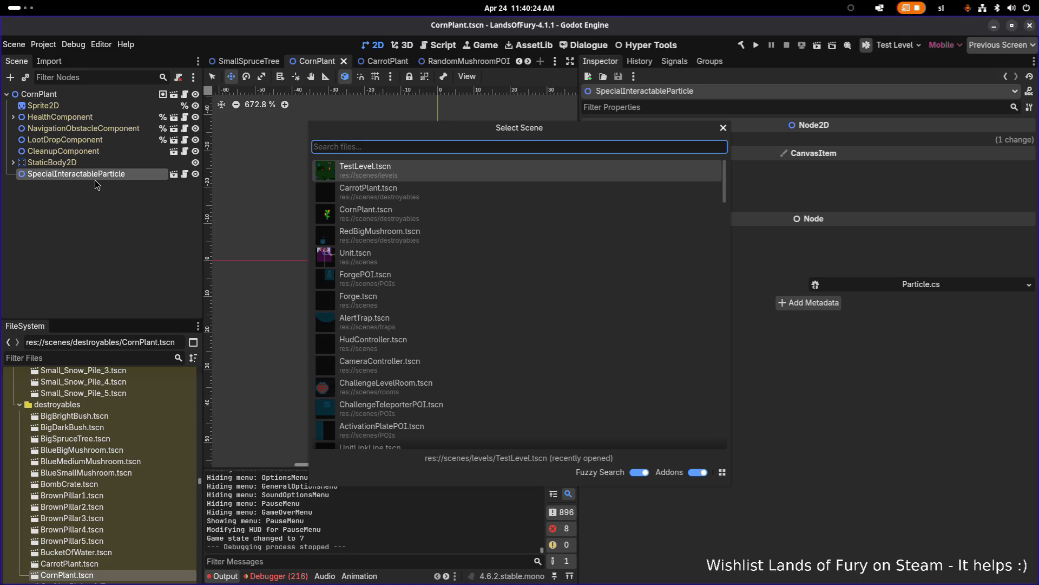
{"action": "type", "text": "testle"}
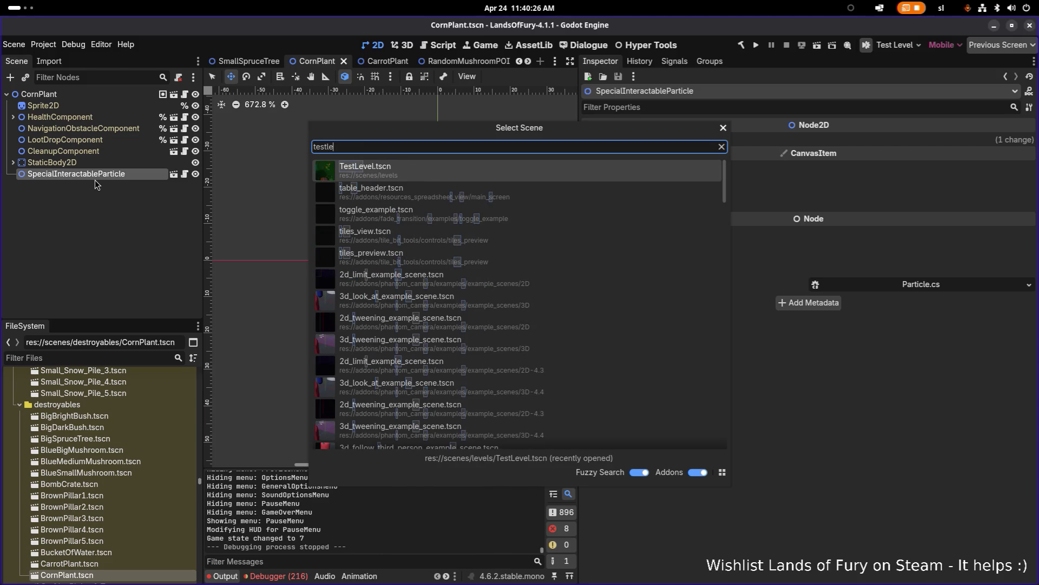
{"action": "key", "text": "Return"}
Delete CornPlant and the three CarrotPlant nodes from TestLevel, then open CarrotPlant.tscn
{"action": "scroll", "coordinate": [105, 206], "scroll_direction": "down", "scroll_amount": 2}
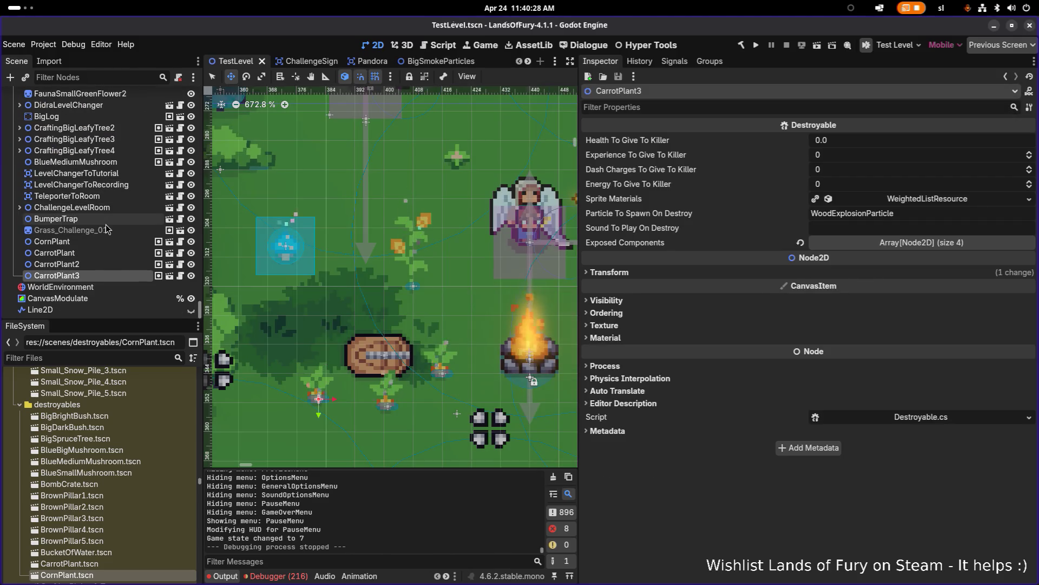
{"action": "left_click", "coordinate": [119, 252]}
{"action": "left_click", "coordinate": [96, 242], "text": "ctrl"}
{"action": "left_click", "coordinate": [92, 265], "text": "ctrl"}
{"action": "left_click", "coordinate": [97, 276], "text": "ctrl"}
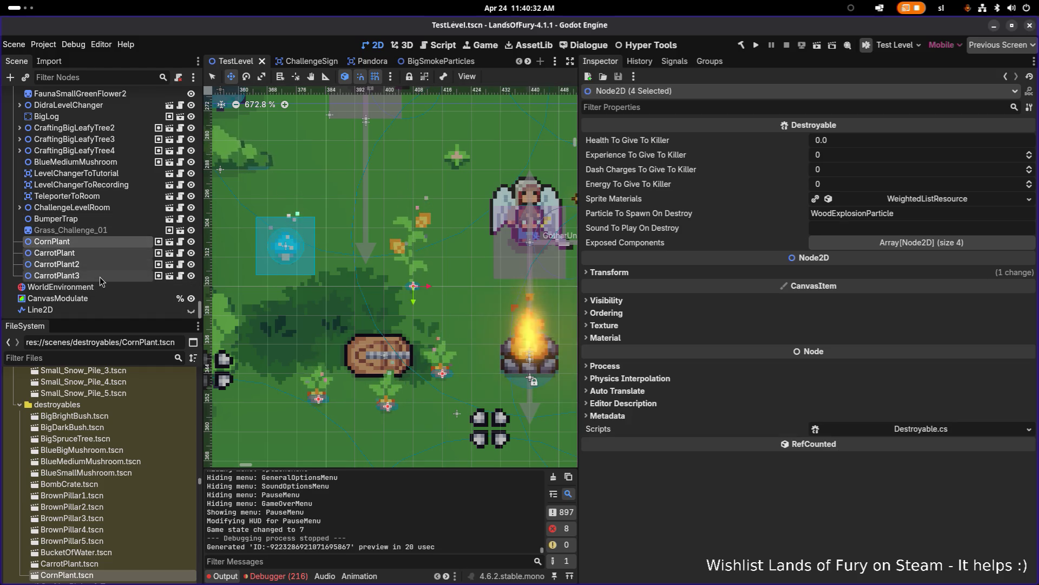
{"action": "key", "text": "Delete"}
{"action": "key", "text": "Return"}
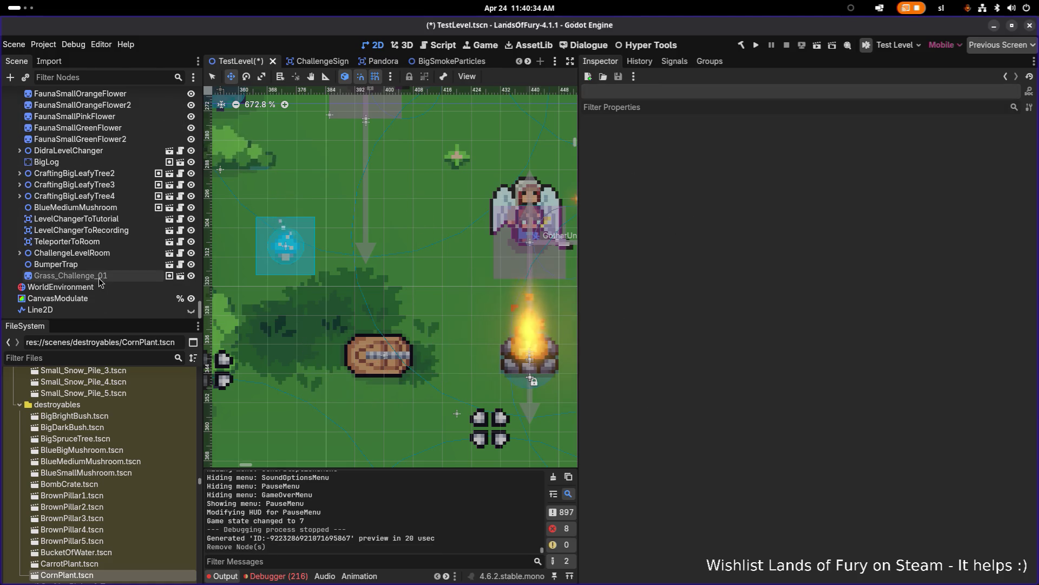
{"action": "double_click", "coordinate": [108, 564]}
{"action": "left_click", "coordinate": [120, 118]}
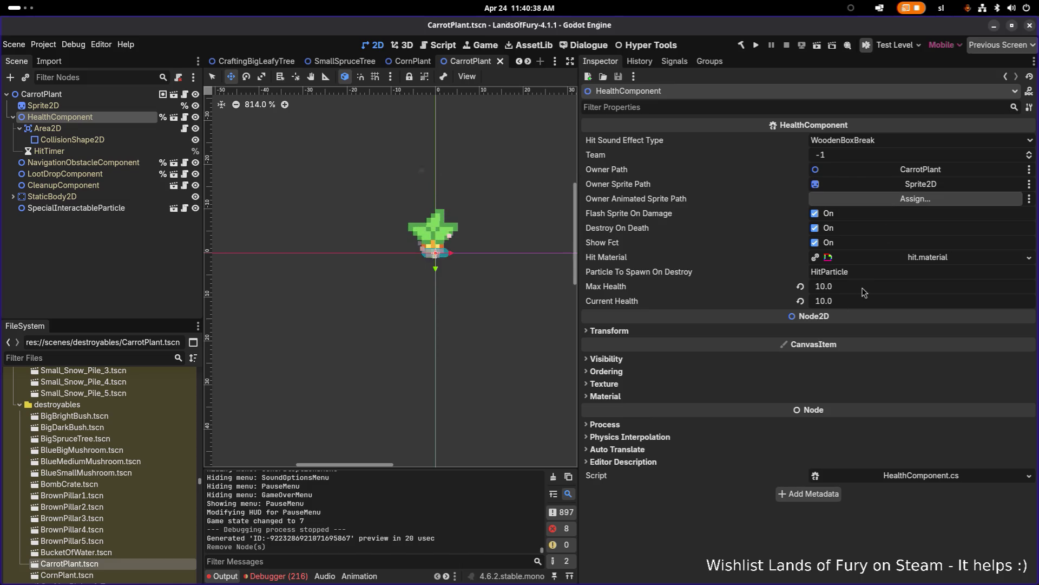
Set CarrotPlant's HealthComponent Max Health to 1 and save the scene
{"action": "left_click", "coordinate": [865, 287]}
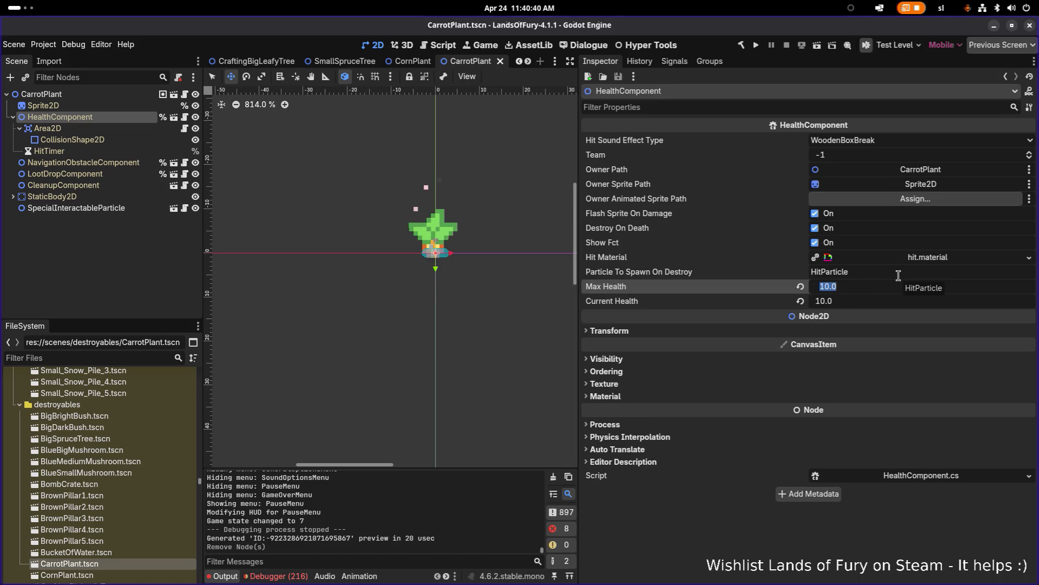
{"action": "type", "text": "1"}
{"action": "key", "text": "Tab"}
{"action": "key", "text": "ctrl+s"}
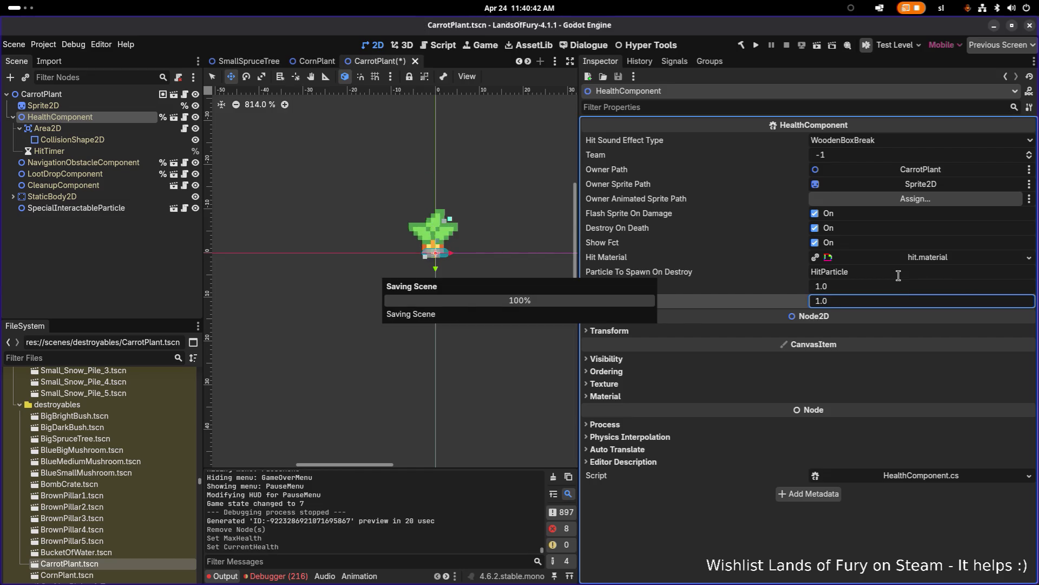
Open CornPlant, set its HealthComponent Max Health to 1, and save
{"action": "double_click", "coordinate": [66, 575]}
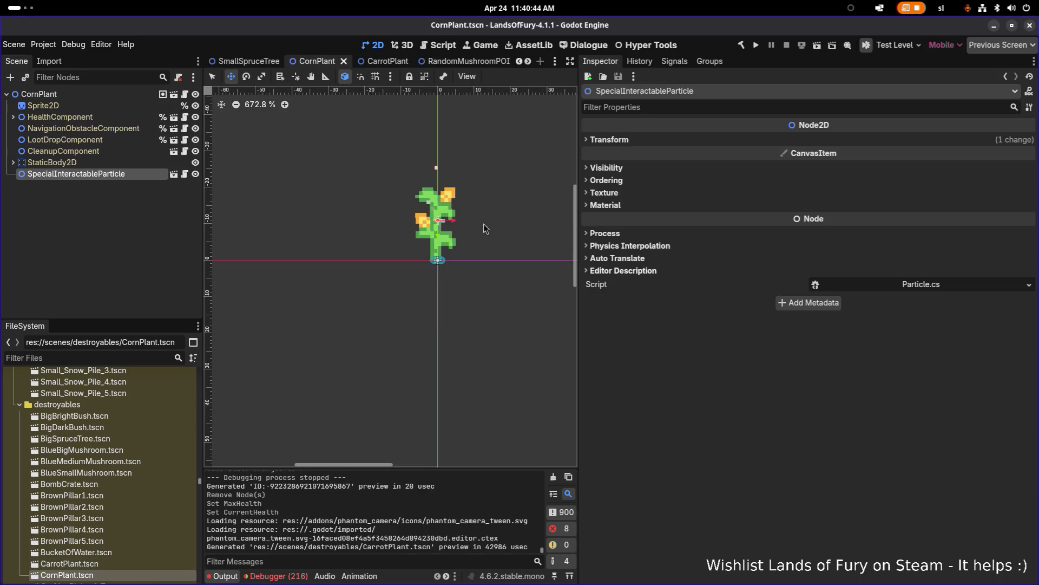
{"action": "left_click", "coordinate": [108, 117]}
{"action": "left_click", "coordinate": [867, 288]}
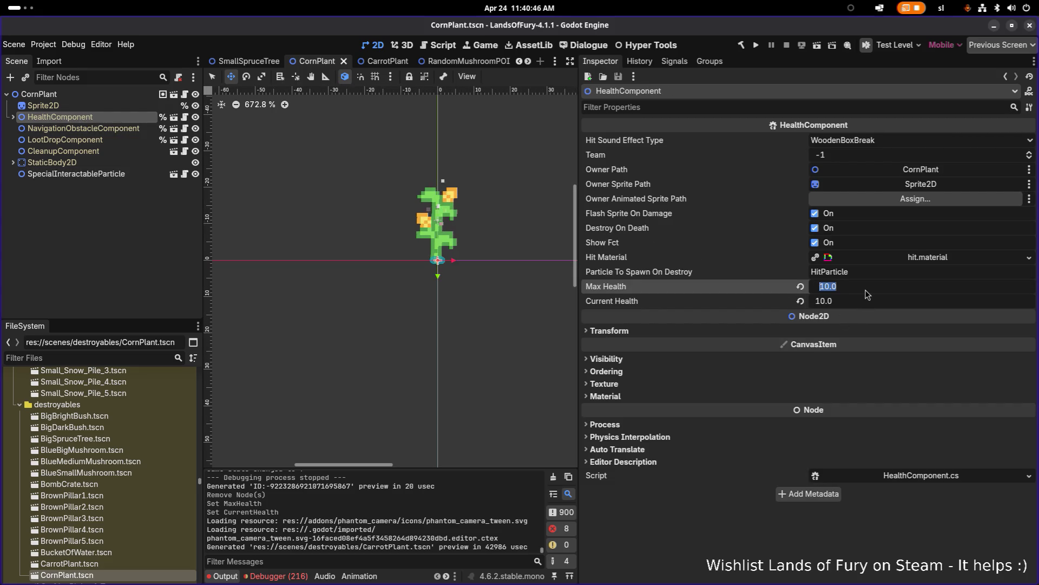
{"action": "type", "text": "1"}
{"action": "key", "text": "Tab"}
{"action": "key", "text": "ctrl+s"}
{"action": "scroll", "coordinate": [563, 222], "scroll_direction": "up", "scroll_amount": 1}
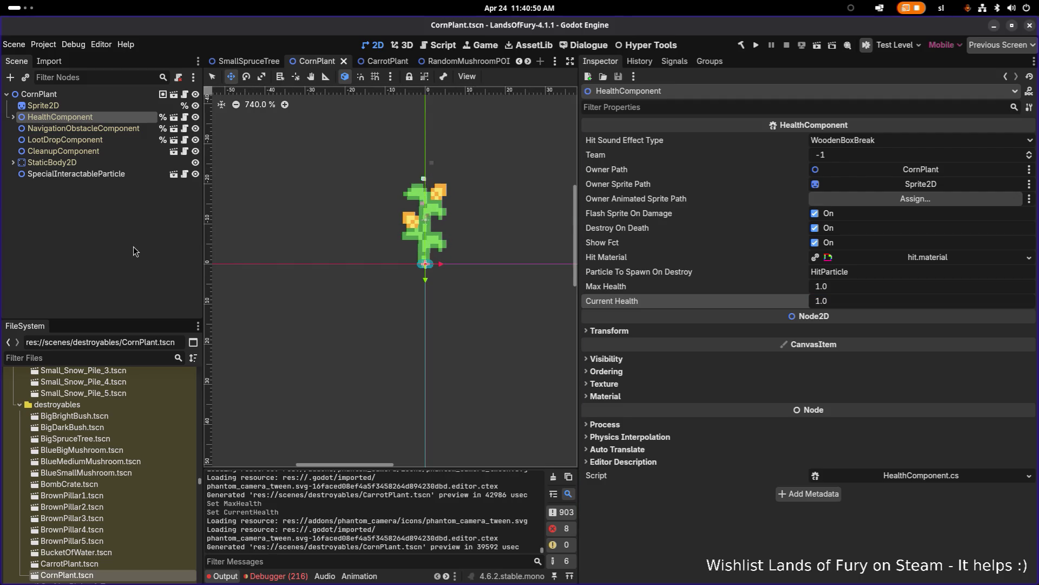
{"action": "left_click", "coordinate": [157, 246]}
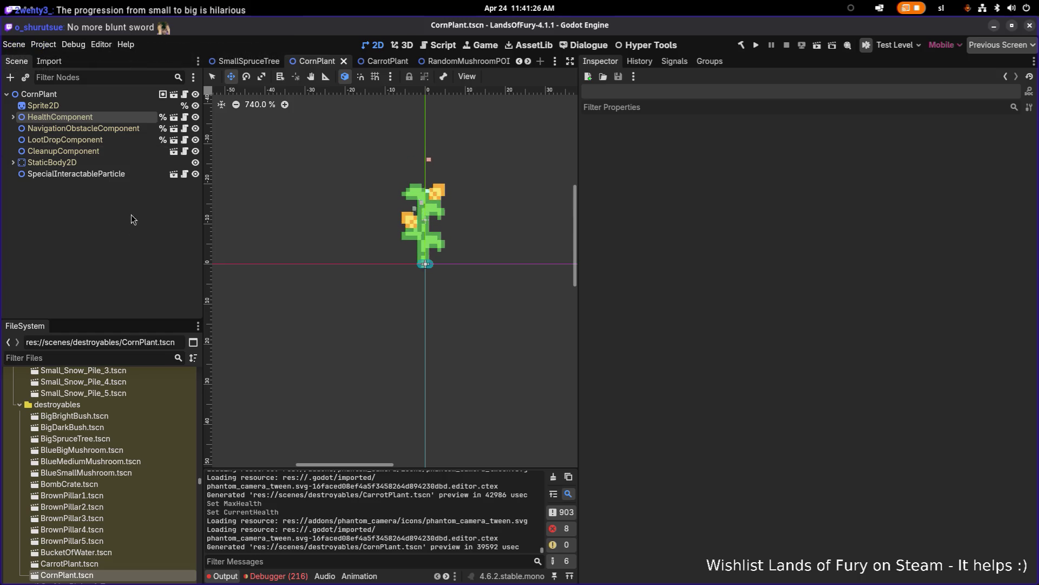
Inspect the particle and StaticBody2D nodes, then close the CarrotPlant and CornPlant tabs
{"action": "left_click", "coordinate": [124, 176]}
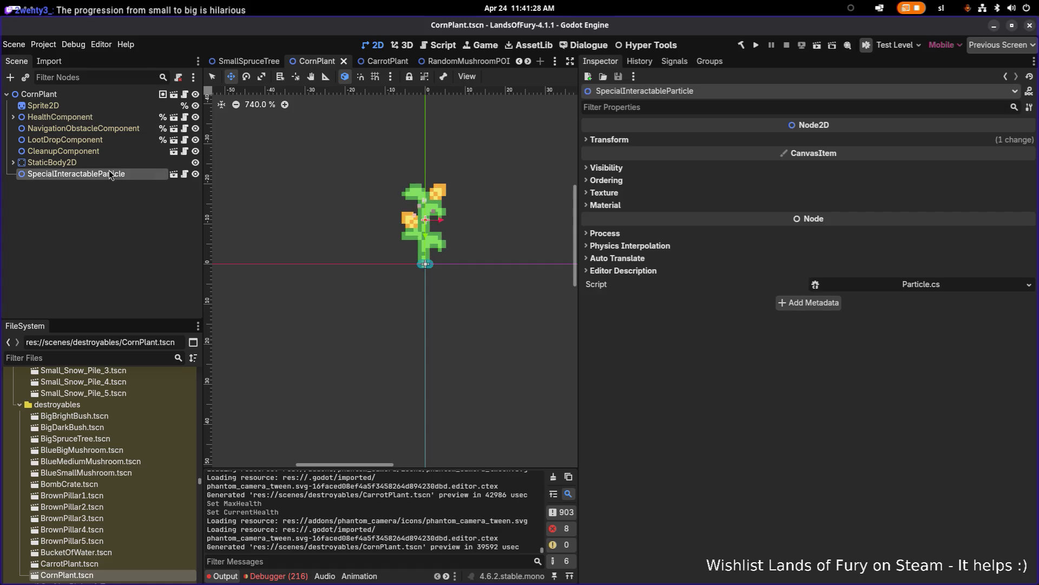
{"action": "left_click", "coordinate": [94, 163]}
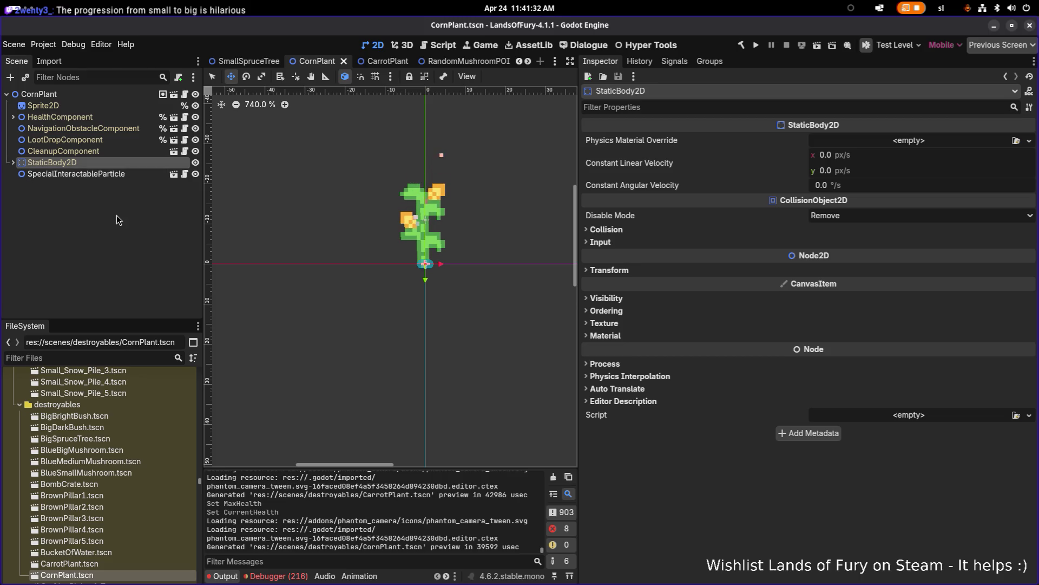
{"action": "left_click", "coordinate": [116, 216]}
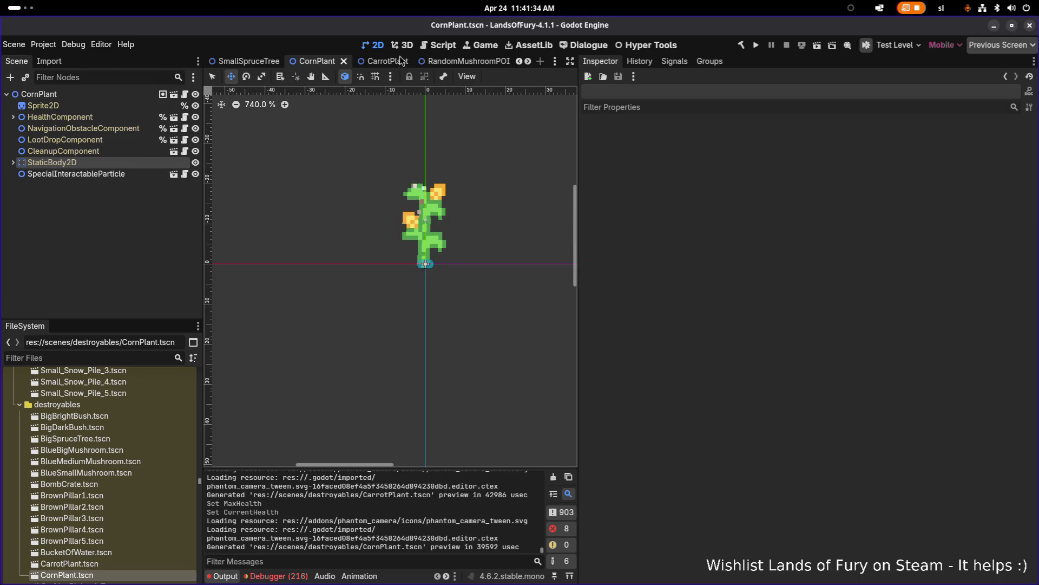
{"action": "left_click", "coordinate": [403, 61]}
{"action": "middle_click", "coordinate": [388, 61]}
{"action": "middle_click", "coordinate": [327, 63]}
Focus the FileSystem filter field and switch over to Visual Studio Code
{"action": "scroll", "coordinate": [321, 143], "scroll_direction": "down", "scroll_amount": 3}
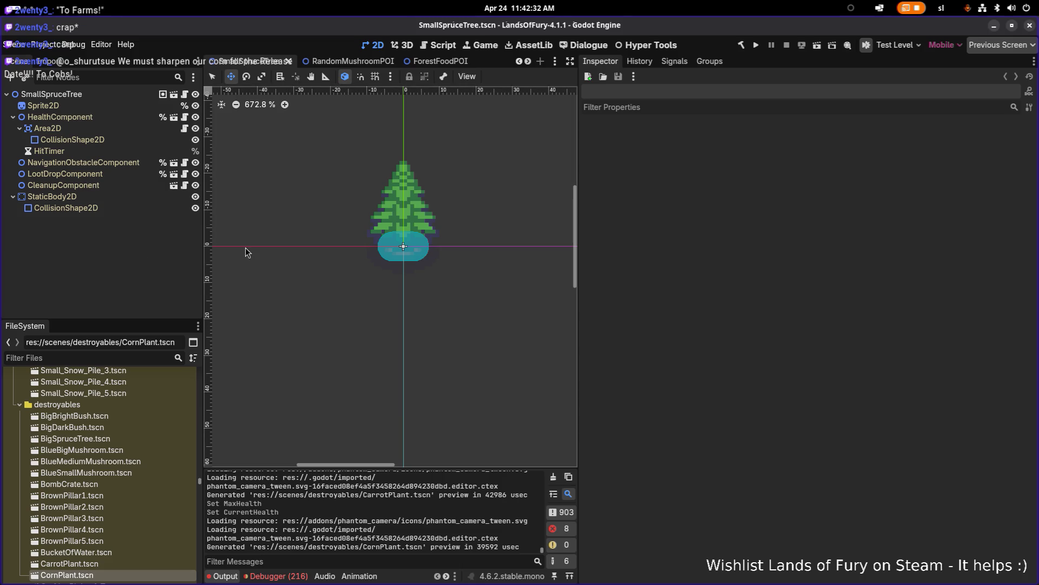
{"action": "left_click", "coordinate": [126, 356]}
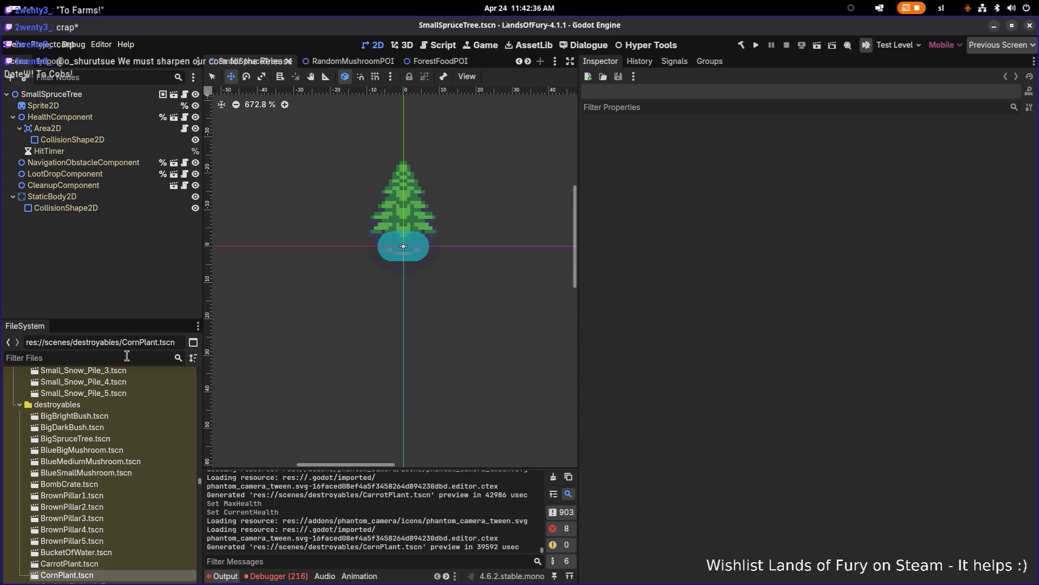
{"action": "key", "text": "alt+Tab"}
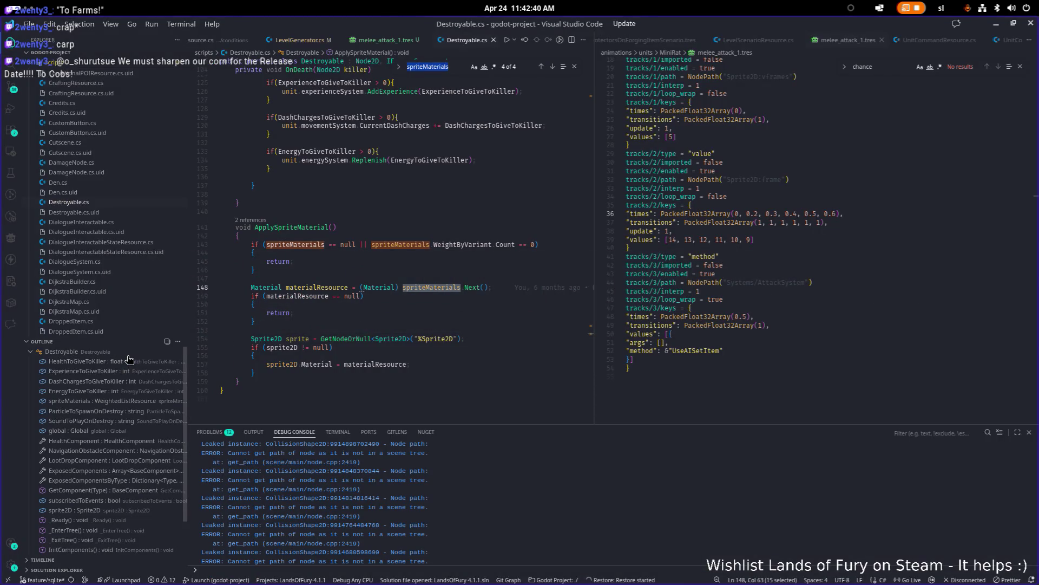
Cycle through the app switcher with Alt+Tab and land back on the Godot editor
{"action": "key", "text": "alt+Tab"}
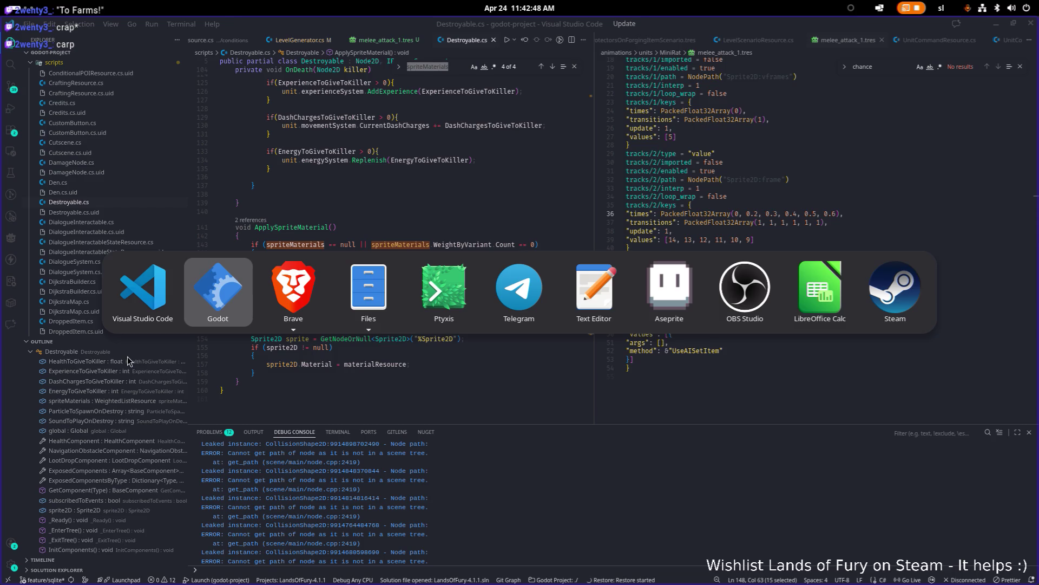
{"action": "key", "text": "alt+shift+Tab"}
{"action": "key", "text": "alt+Tab"}
{"action": "key", "text": "alt+shift+Tab"}
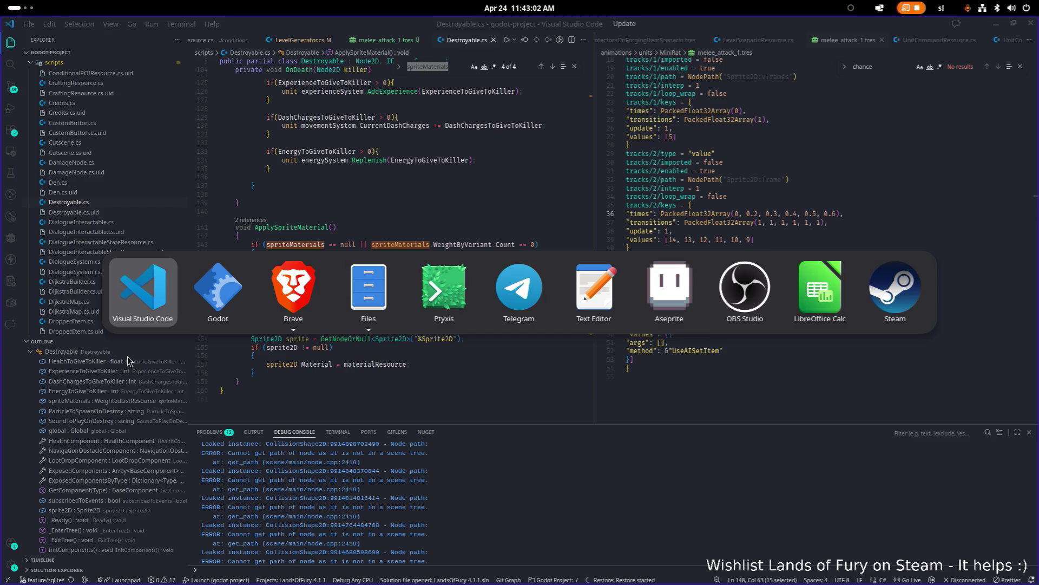
{"action": "key", "text": "alt+Tab"}
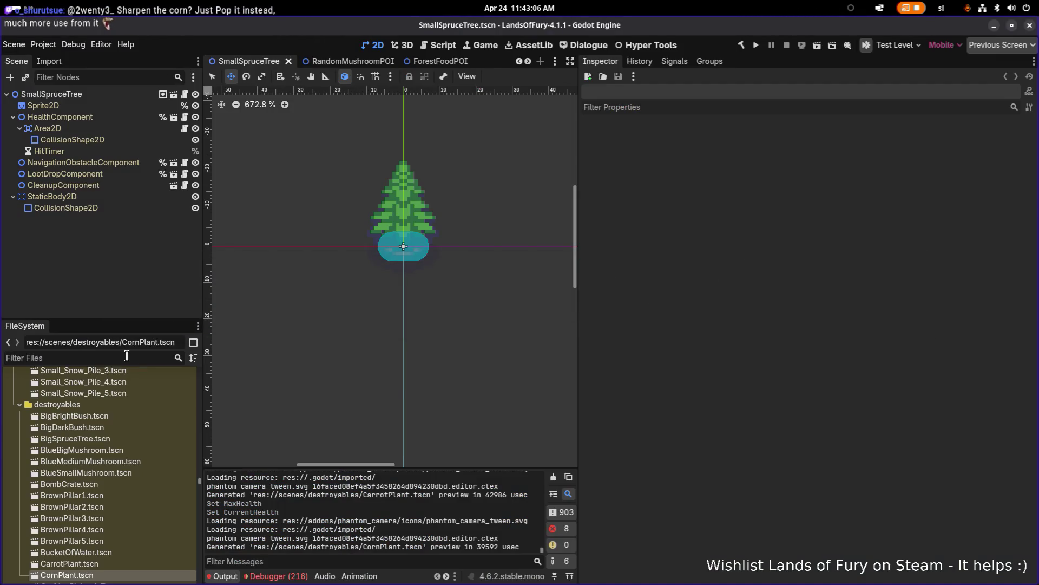
Filter FileSystem for 'forest1' and open EldergladeForest1.tres
{"action": "type", "text": "forest1"}
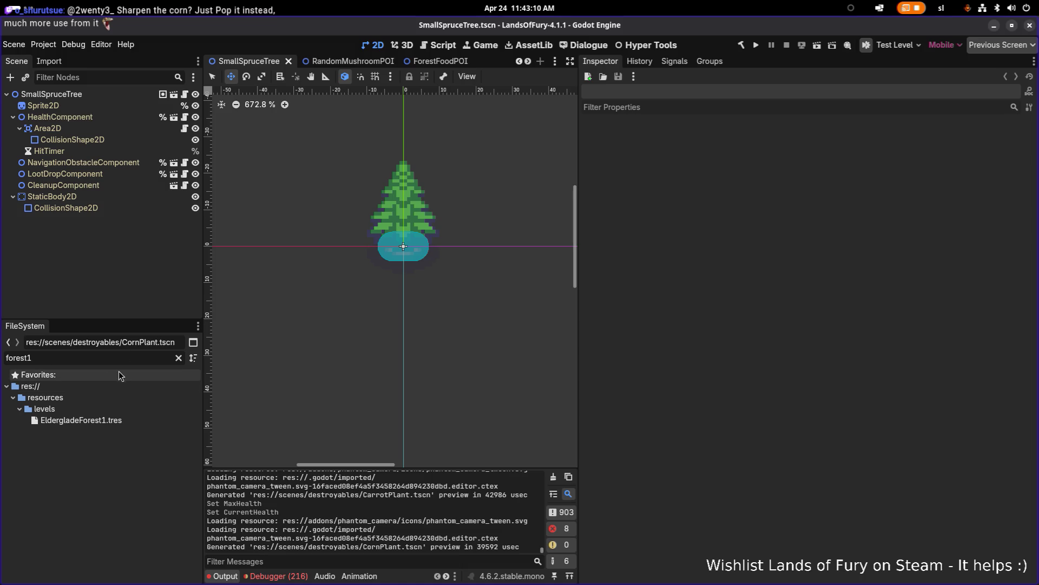
{"action": "double_click", "coordinate": [100, 420]}
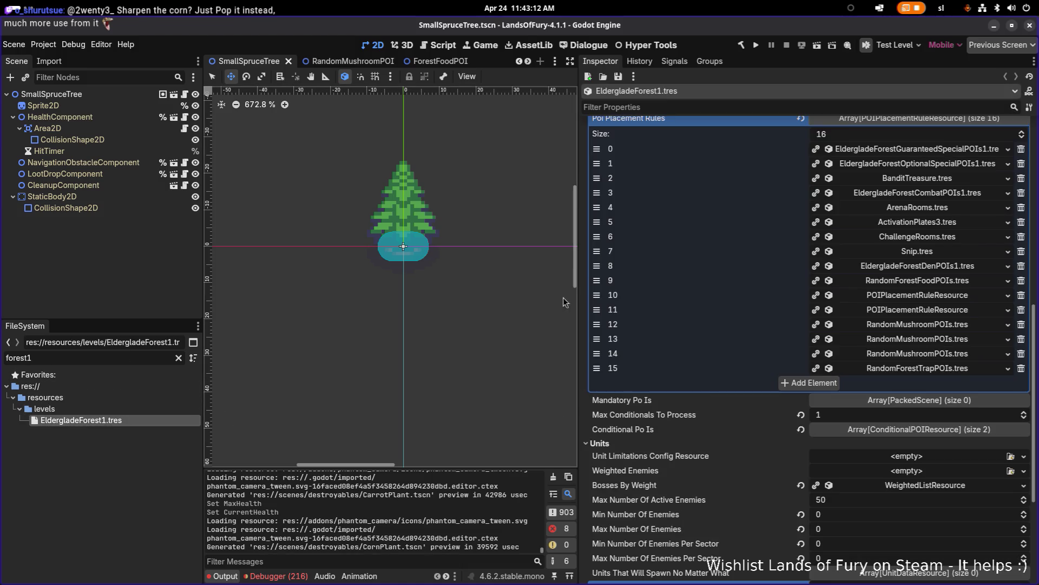
{"action": "scroll", "coordinate": [805, 309], "scroll_direction": "down", "scroll_amount": 4}
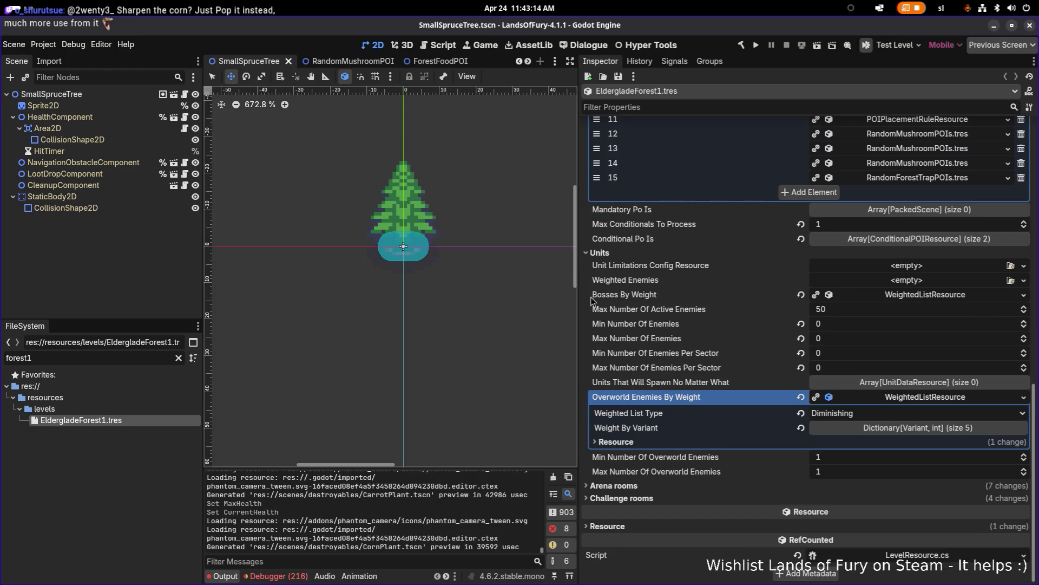
{"action": "scroll", "coordinate": [633, 307], "scroll_direction": "up", "scroll_amount": 3}
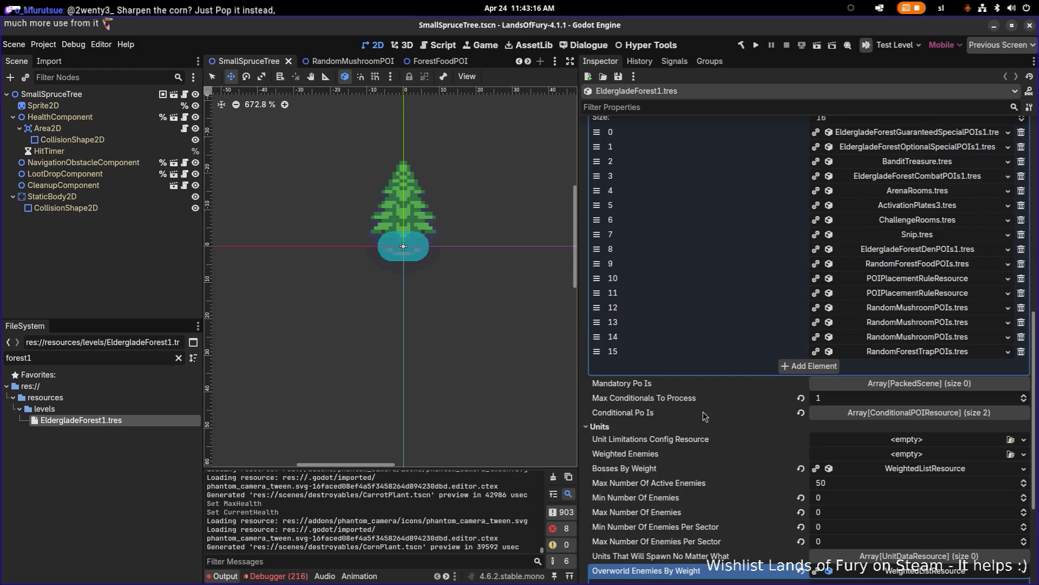
Filter the Inspector for 'scenario' and reveal the forge-protectors scenario entry in FileSystem
{"action": "left_click", "coordinate": [679, 103]}
{"action": "type", "text": "scenario"}
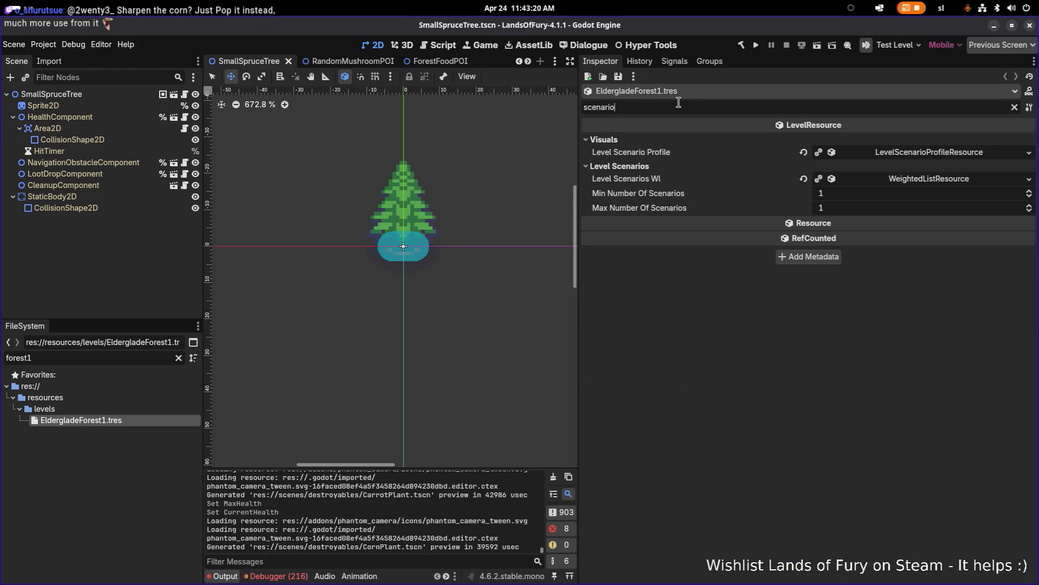
{"action": "left_click", "coordinate": [899, 154]}
{"action": "left_click", "coordinate": [898, 154]}
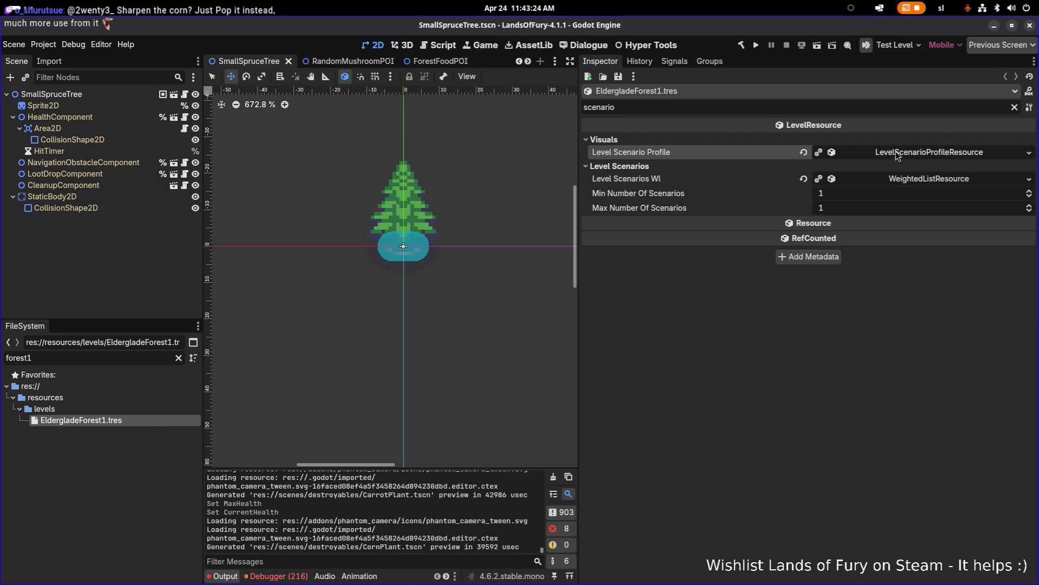
{"action": "left_click", "coordinate": [914, 181]}
{"action": "left_click", "coordinate": [876, 209]}
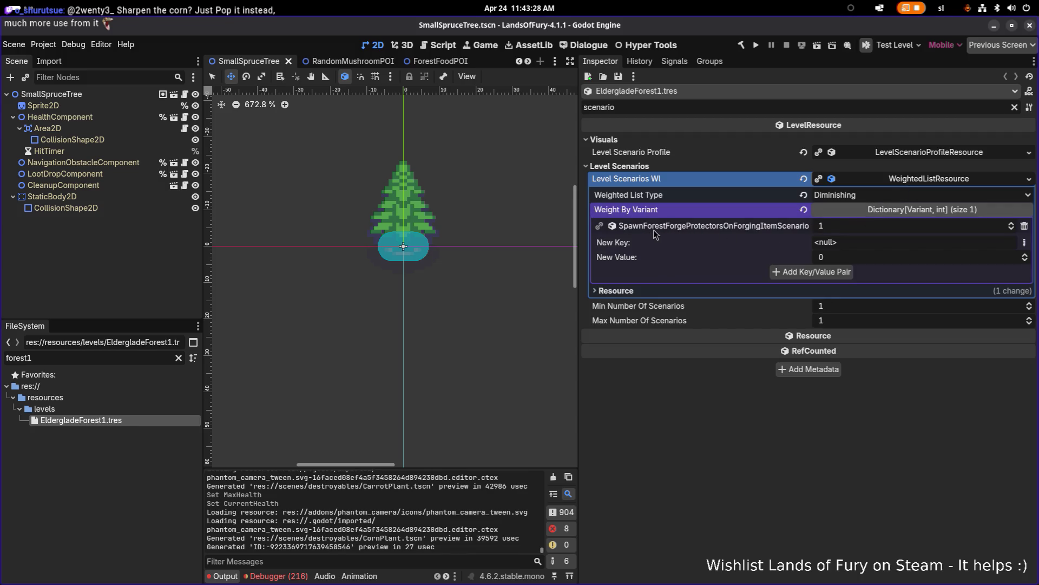
{"action": "right_click", "coordinate": [671, 230]}
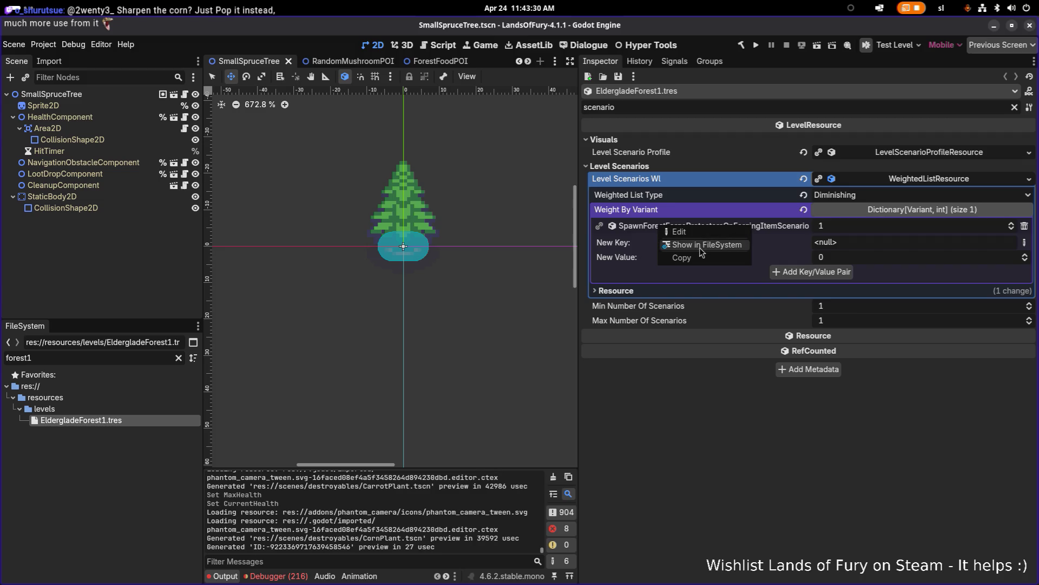
{"action": "left_click", "coordinate": [698, 240]}
Duplicate the forge-protectors scenario file, rename the copy SpawnBunnyWizardScenario.tres, and open it
{"action": "scroll", "coordinate": [151, 428], "scroll_direction": "down", "scroll_amount": 2}
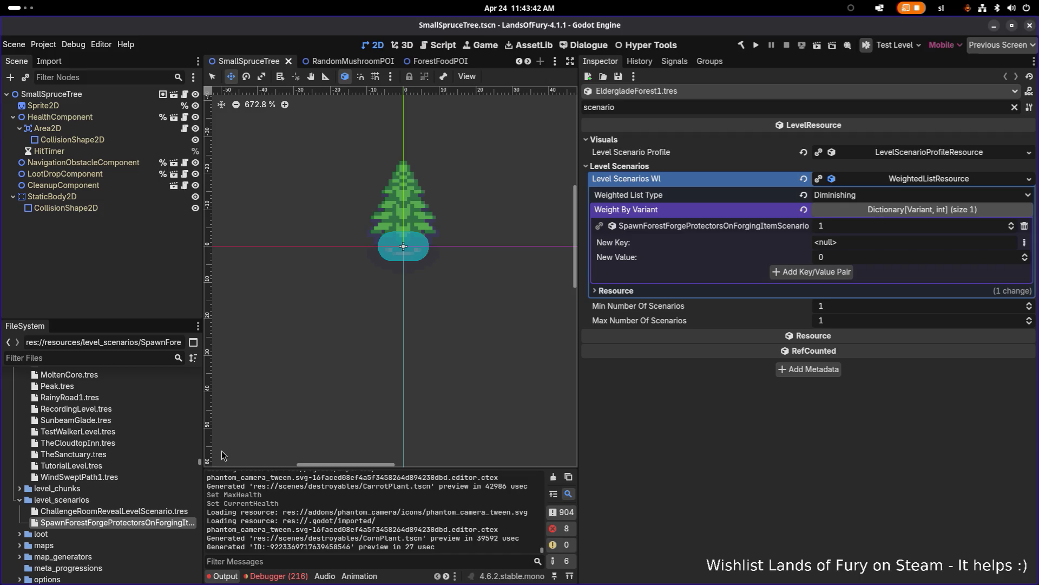
{"action": "key", "text": "ctrl+d"}
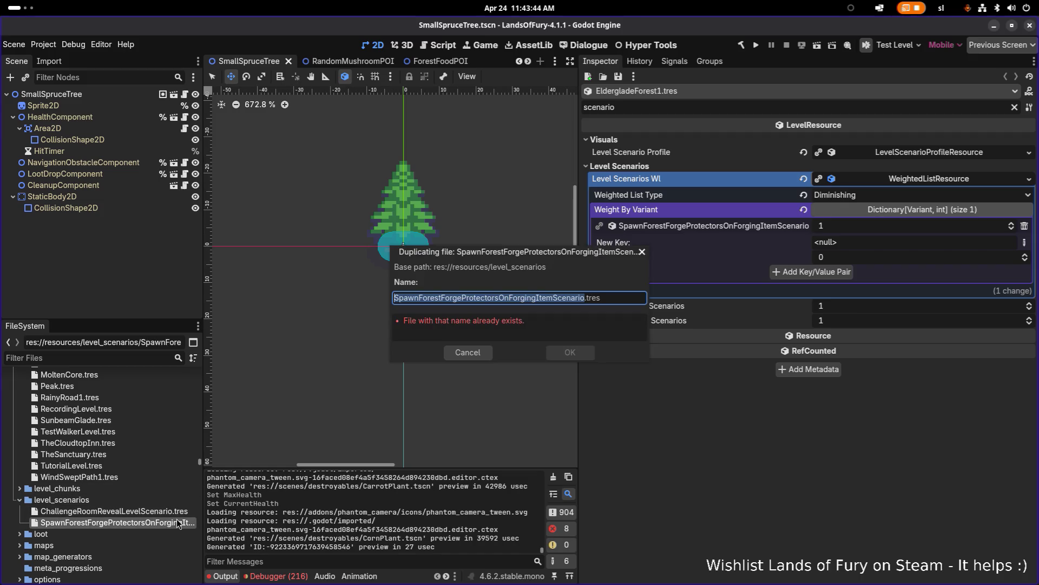
{"action": "key", "text": "Home"}
{"action": "key", "text": "Left"}
{"action": "key", "text": "shift+Right"}
{"action": "key", "text": "shift+Right"}
{"action": "key", "text": "shift+Right"}
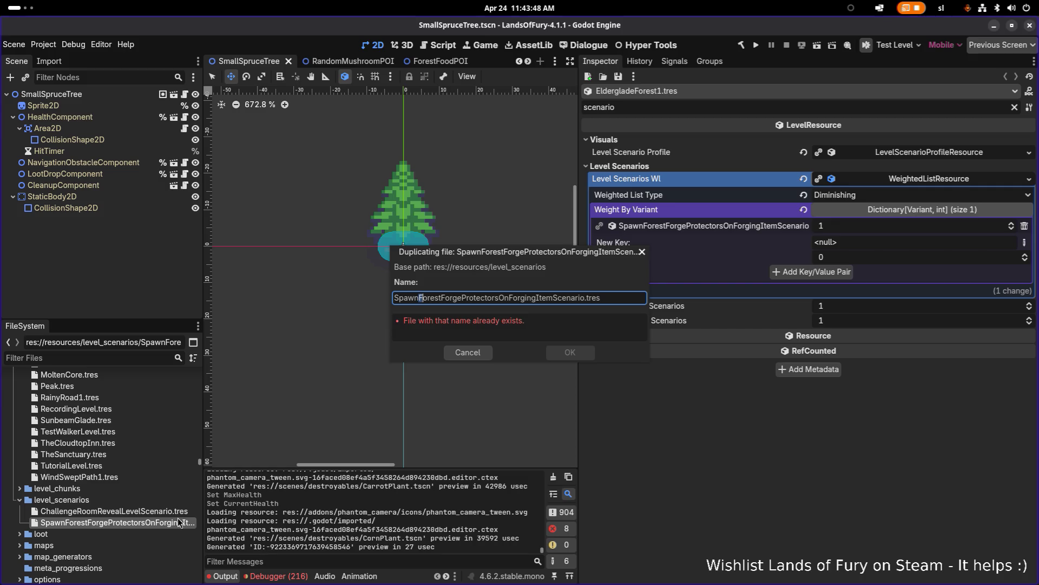
{"action": "key", "text": "shift+Right"}
{"action": "key", "text": "shift+Right"}
{"action": "key", "text": "shift+Right"}
{"action": "key", "text": "shift+Left"}
{"action": "key", "text": "shift+Left"}
{"action": "type", "text": "BunnyWizar"}
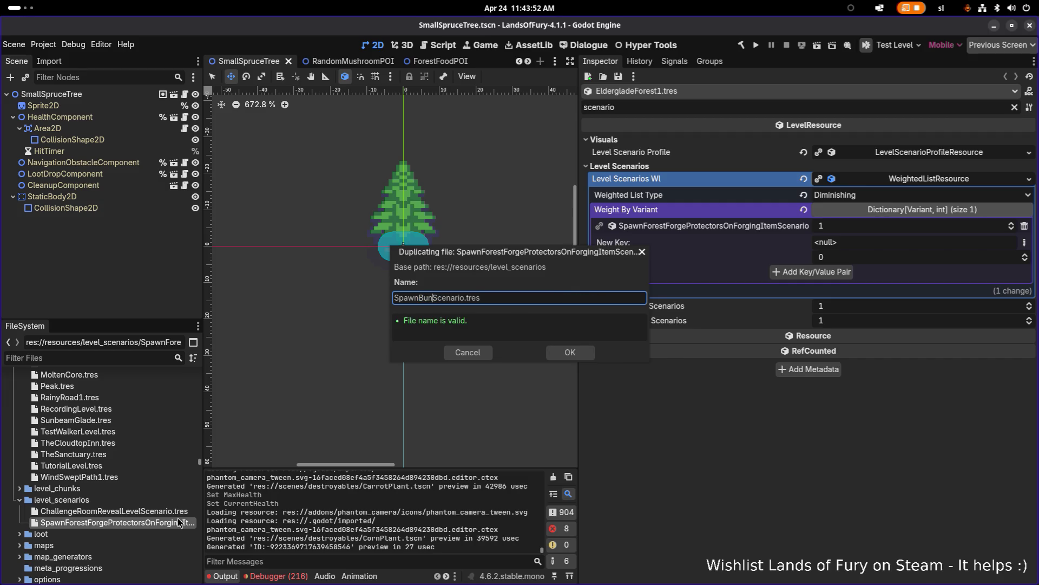
{"action": "type", "text": "d"}
{"action": "key", "text": "Return"}
{"action": "left_click", "coordinate": [159, 525]}
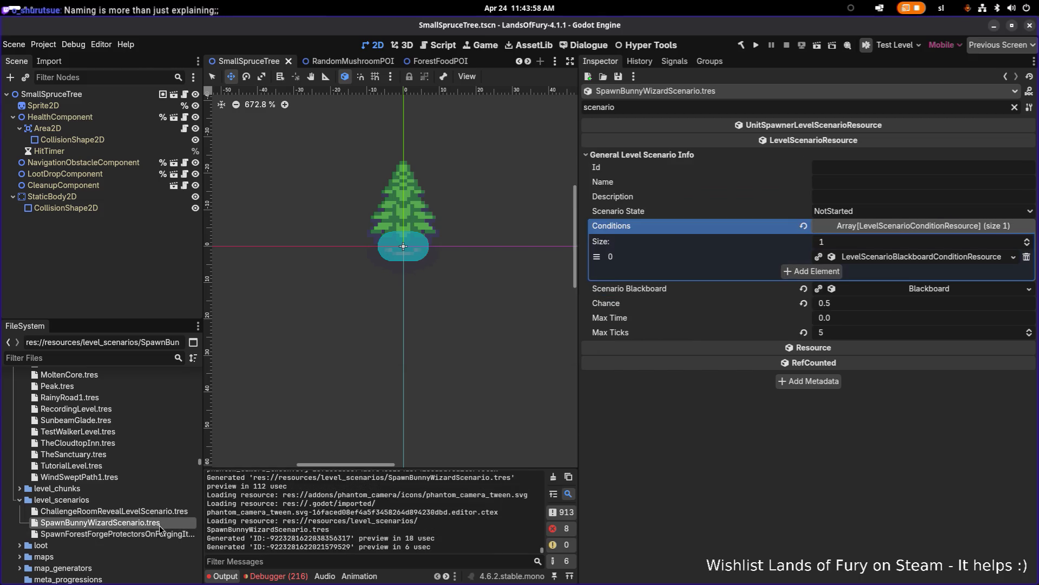
Set the scenario's Id to spawn_bunny_wizard
{"action": "left_click", "coordinate": [859, 179]}
{"action": "key", "text": "shift+Tab"}
{"action": "type", "text": "spawn_u"}
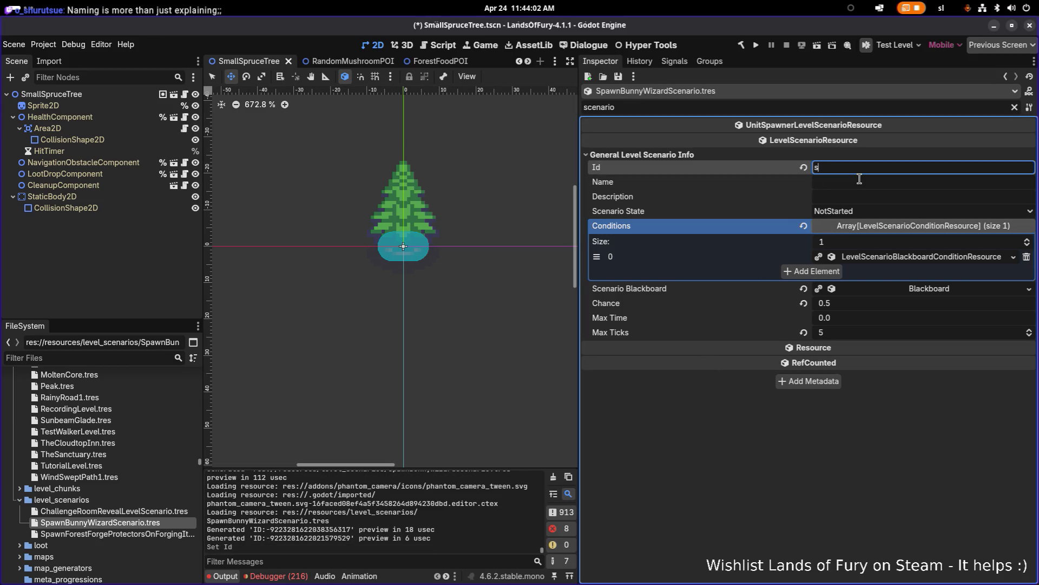
{"action": "key", "text": "BackSpace"}
{"action": "type", "text": "bunny_wi"}
{"action": "type", "text": "zard"}
Make the scenario's condition resource and Scenario Blackboard unique to this scenario
{"action": "right_click", "coordinate": [874, 260]}
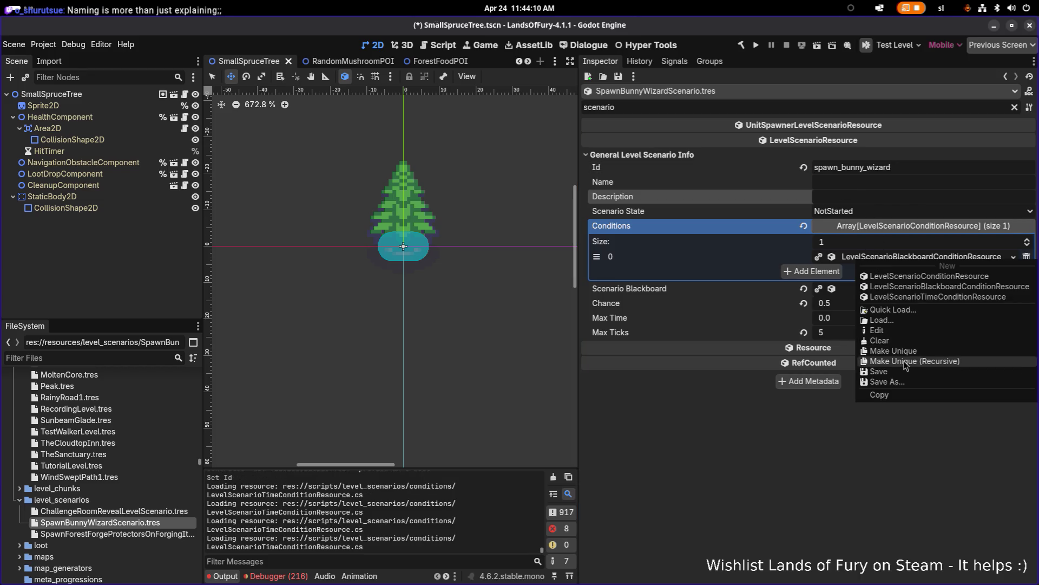
{"action": "left_click", "coordinate": [898, 361]}
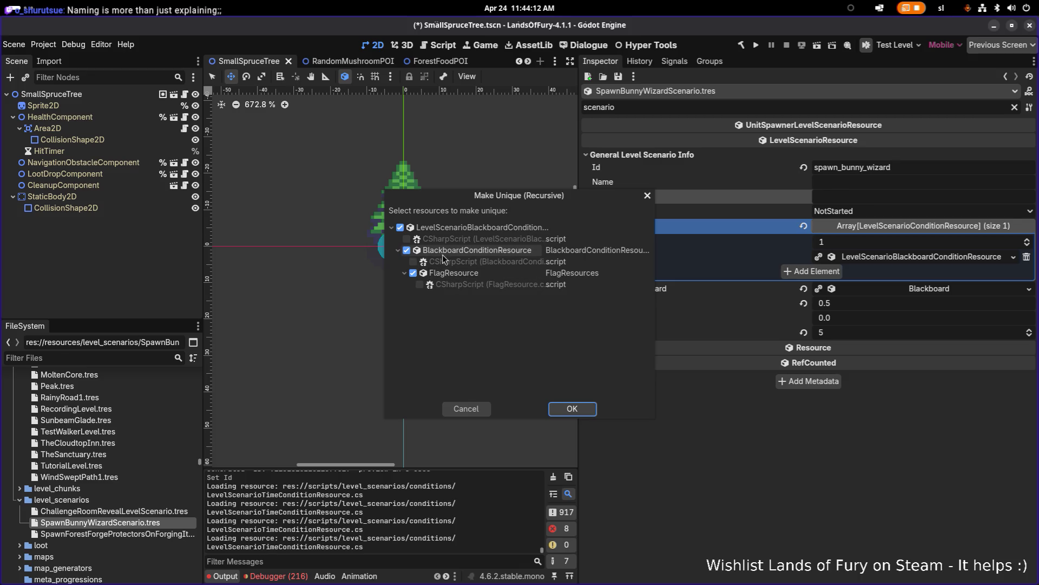
{"action": "left_click", "coordinate": [572, 409]}
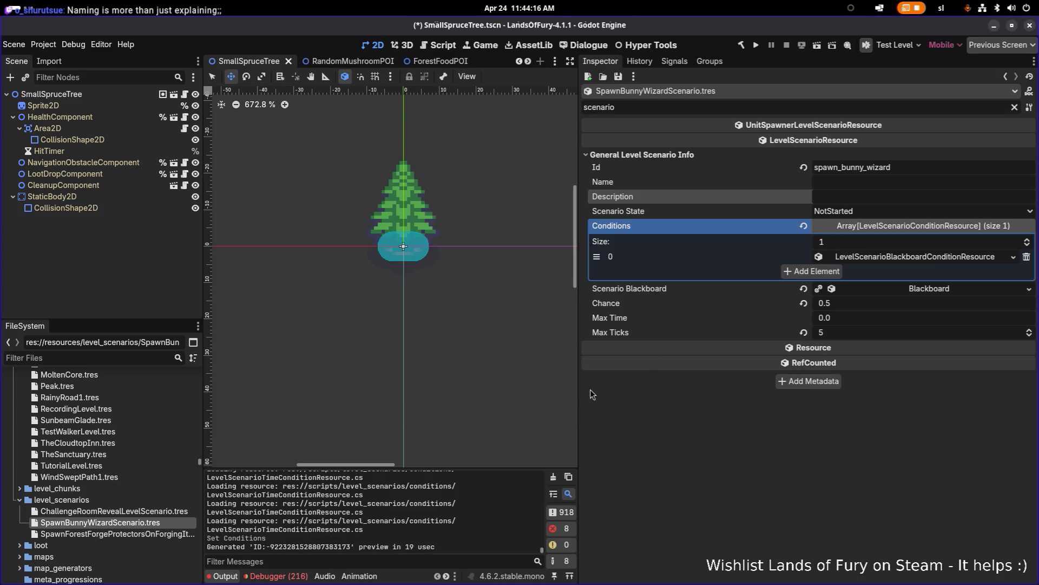
{"action": "right_click", "coordinate": [881, 292]}
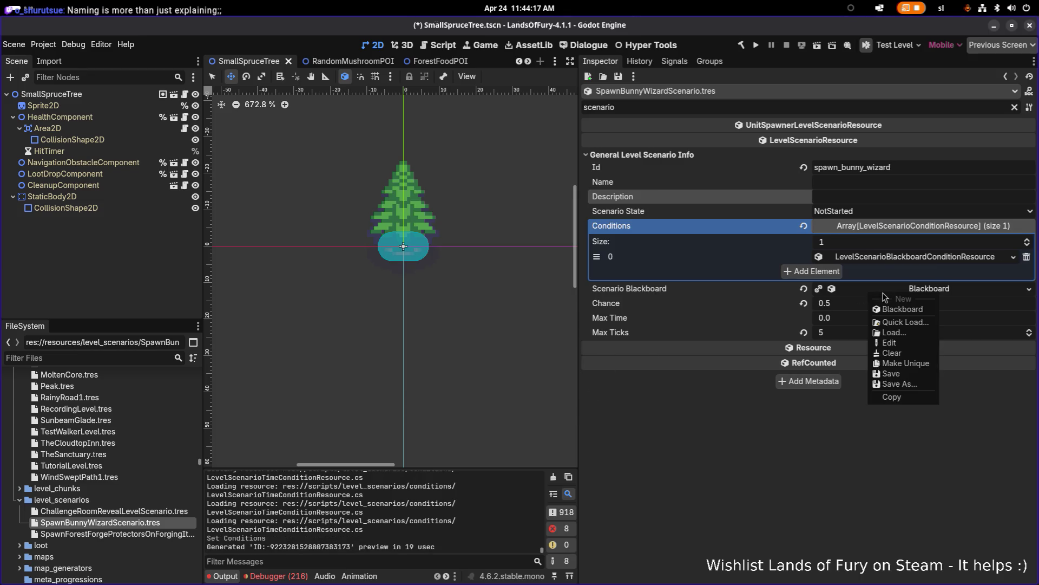
{"action": "left_click", "coordinate": [913, 364]}
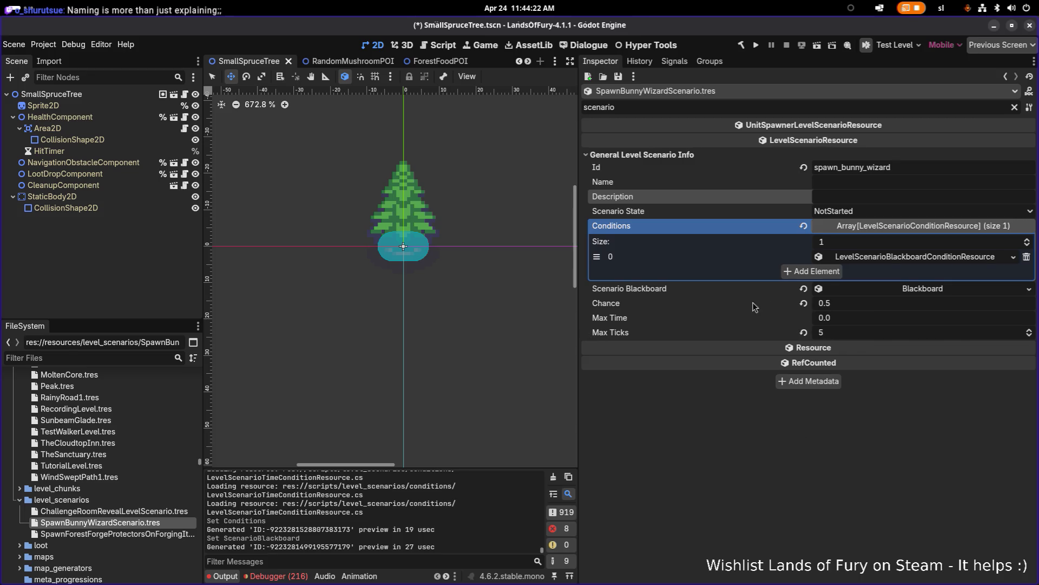
Set Chance to 1 and Max Ticks to 1, save, and expand Conditions element 0
{"action": "left_click", "coordinate": [854, 303]}
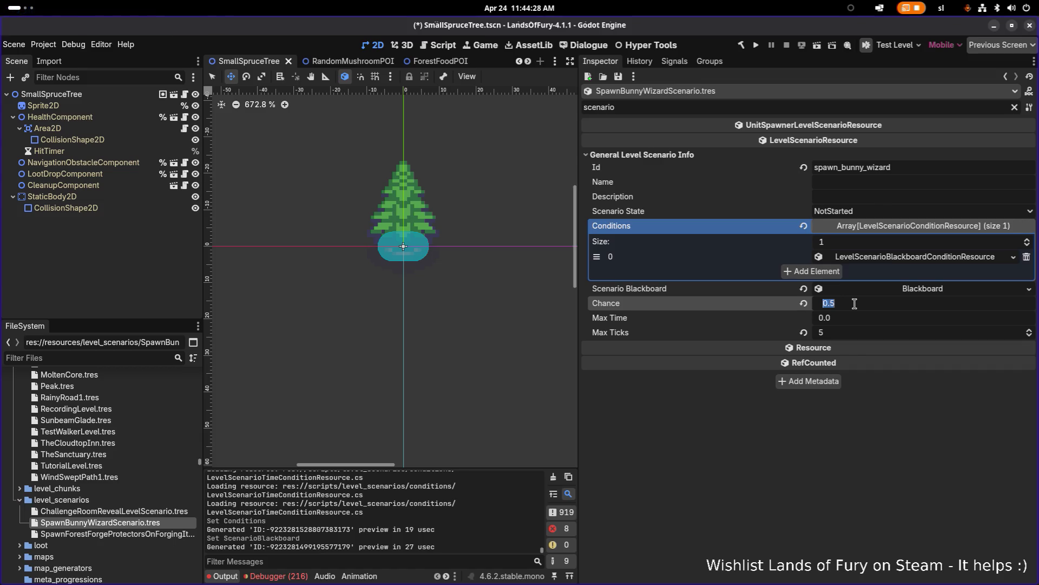
{"action": "type", "text": "1"}
{"action": "key", "text": "Tab"}
{"action": "key", "text": "Tab"}
{"action": "type", "text": "1"}
{"action": "key", "text": "Return"}
{"action": "key", "text": "ctrl+s"}
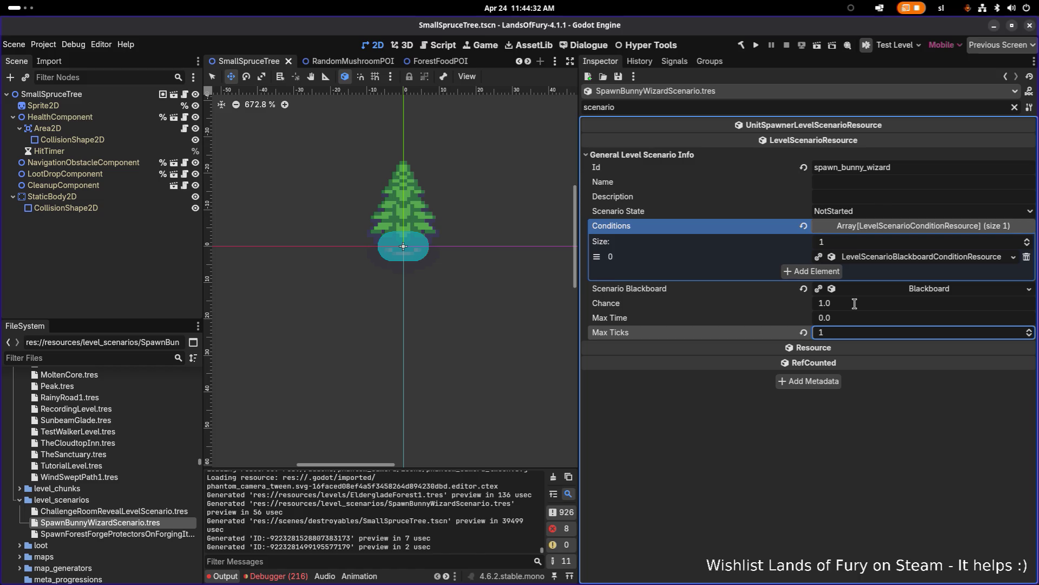
{"action": "left_click", "coordinate": [882, 257]}
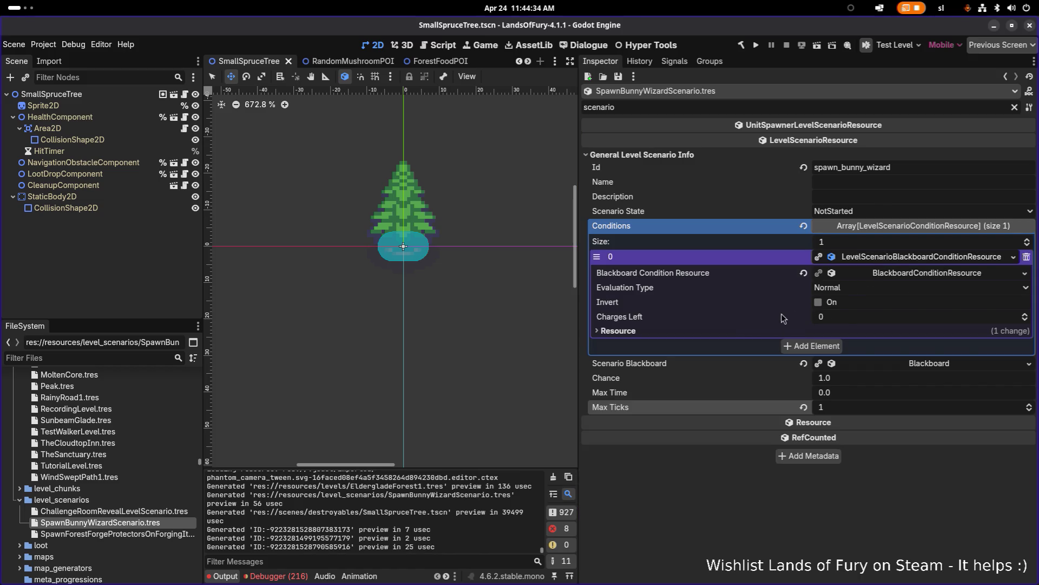
{"action": "key", "text": "alt+Tab"}
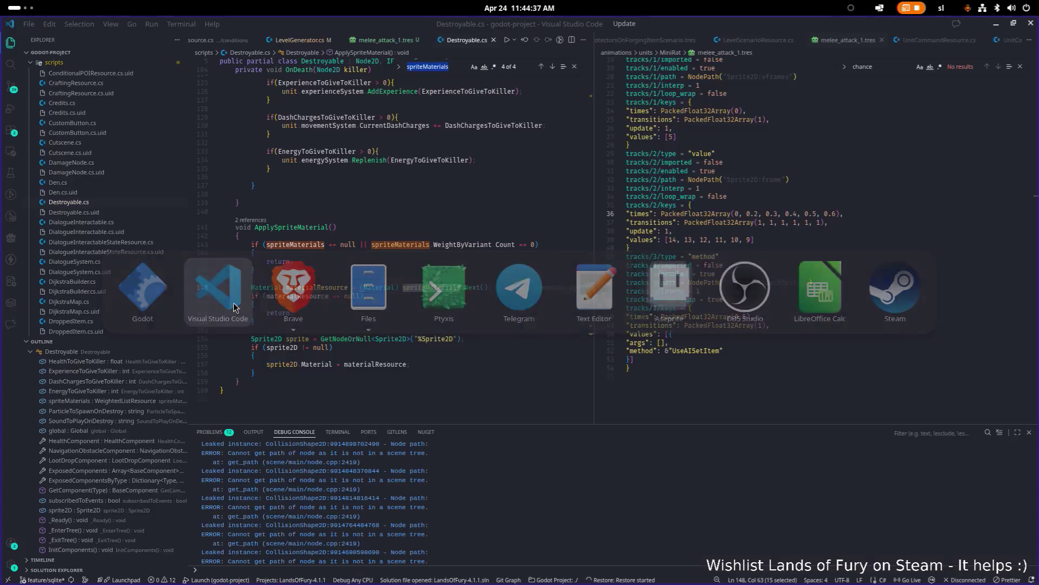
In Visual Studio Code, open LevelScenarioResource.cs via quick file search
{"action": "left_click", "coordinate": [217, 290]}
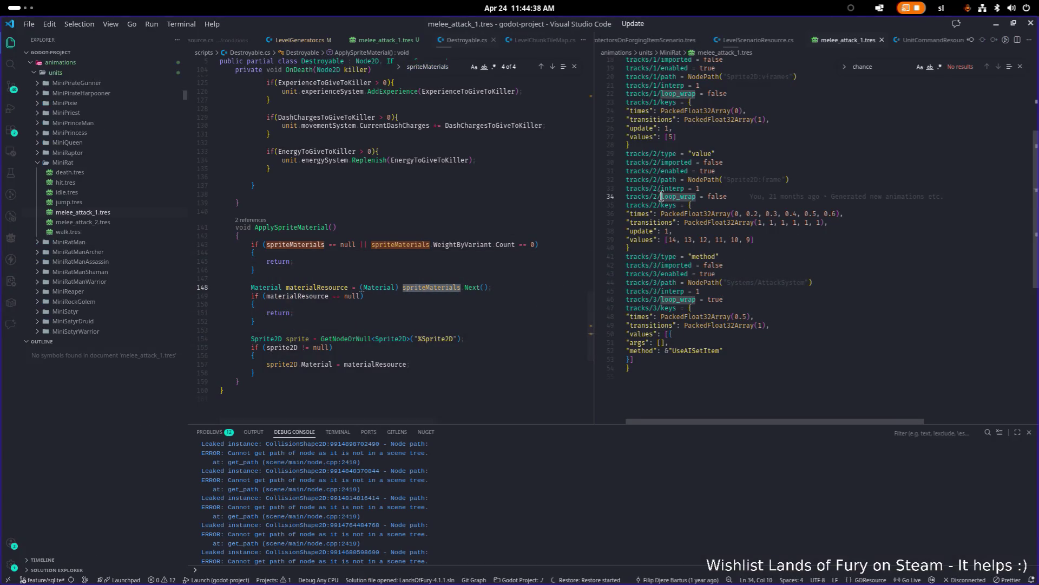
{"action": "key", "text": "ctrl+p"}
{"action": "type", "text": "levelscenar"}
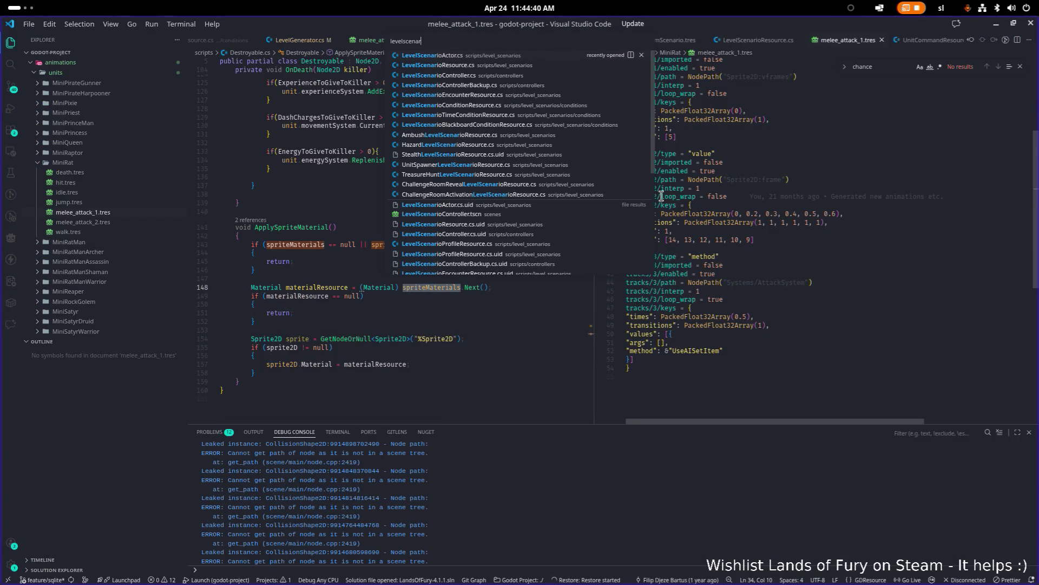
{"action": "key", "text": "Down"}
{"action": "key", "text": "Return"}
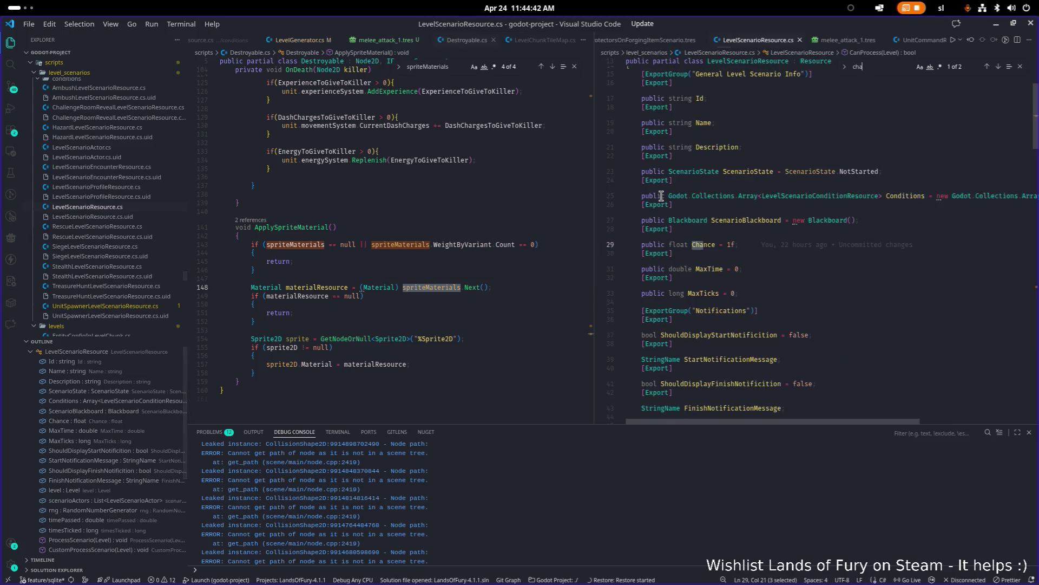
{"action": "type", "text": "rges"}
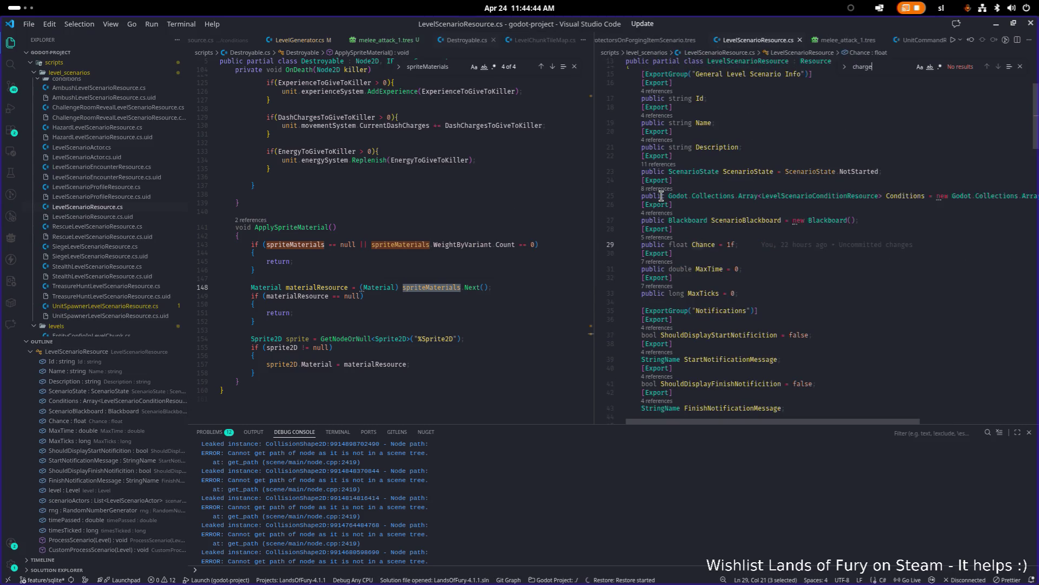
Find 'charges' project-wide and delete the exported chargesLeft field lines
{"action": "key", "text": "ctrl+shift+f"}
{"action": "type", "text": "chargeslef"}
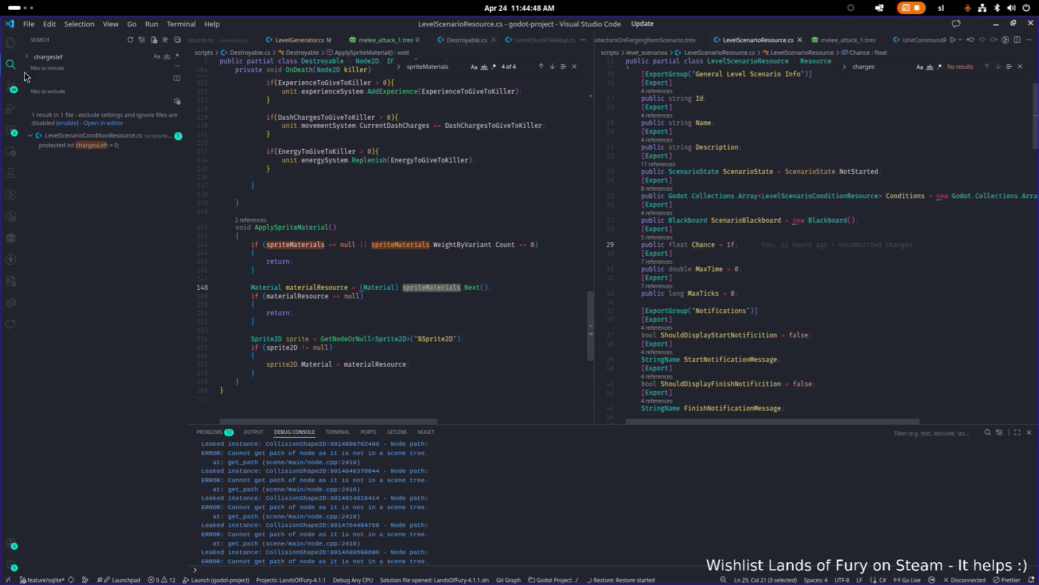
{"action": "left_click", "coordinate": [81, 145]}
{"action": "key", "text": "Down"}
{"action": "key", "text": "shift+Up"}
{"action": "key", "text": "shift+Up"}
{"action": "key", "text": "shift+Up"}
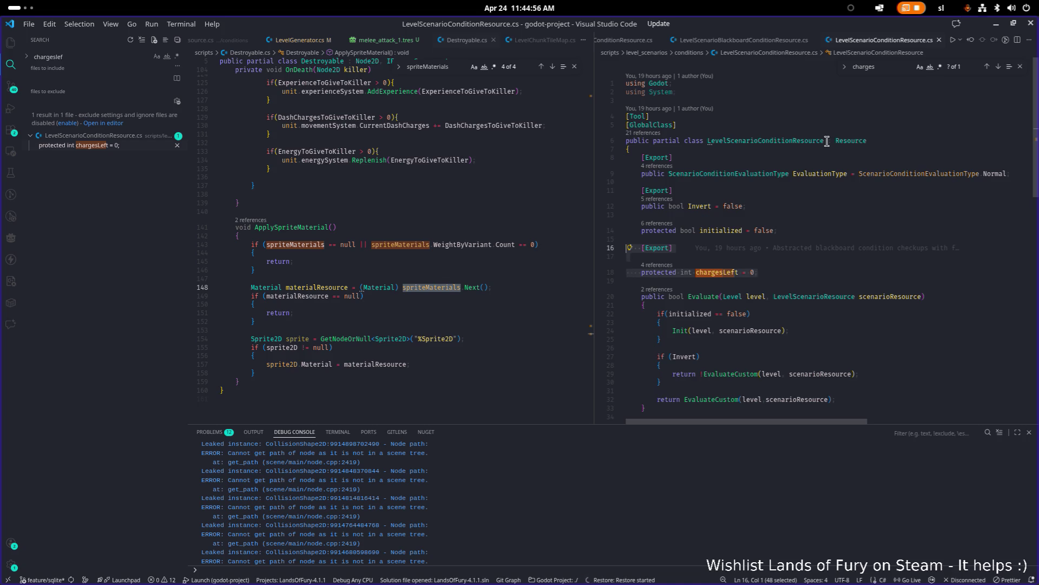
{"action": "key", "text": "Delete"}
{"action": "key", "text": "Up"}
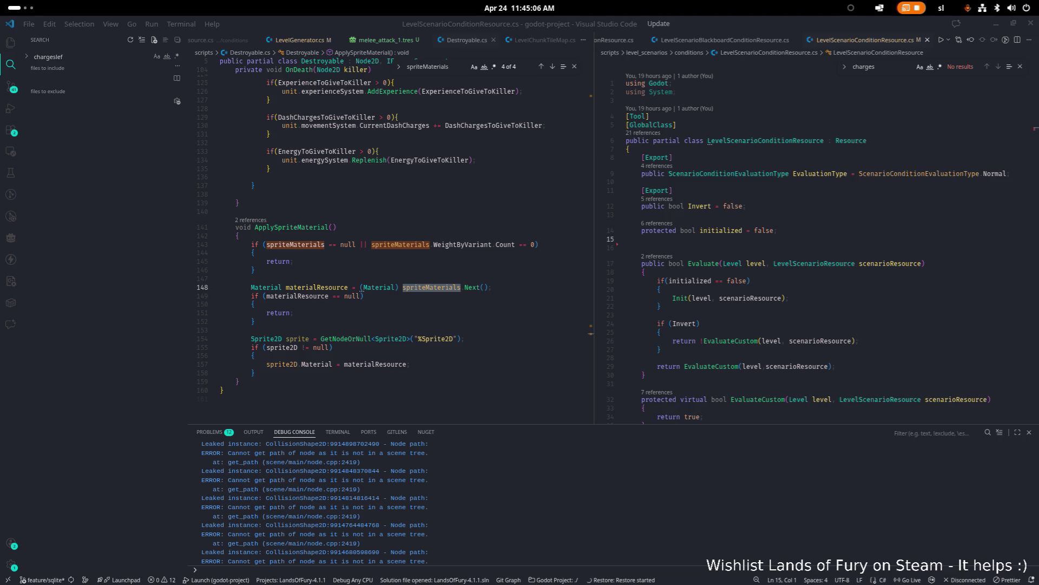
{"action": "left_click", "coordinate": [775, 230]}
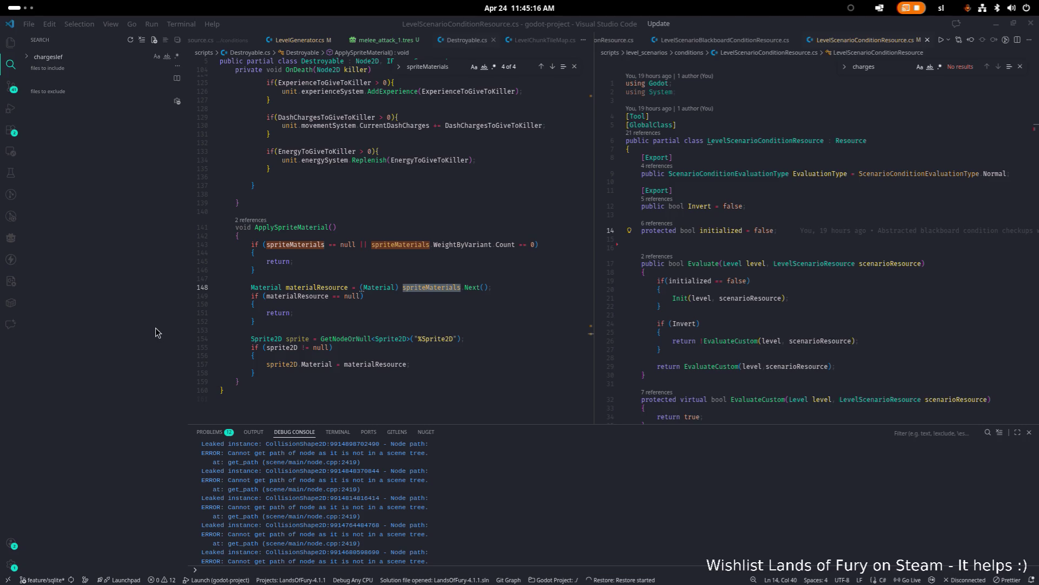
Review Evaluate's initialization check and the inverted EvaluateCustom call
{"action": "left_click", "coordinate": [626, 263]}
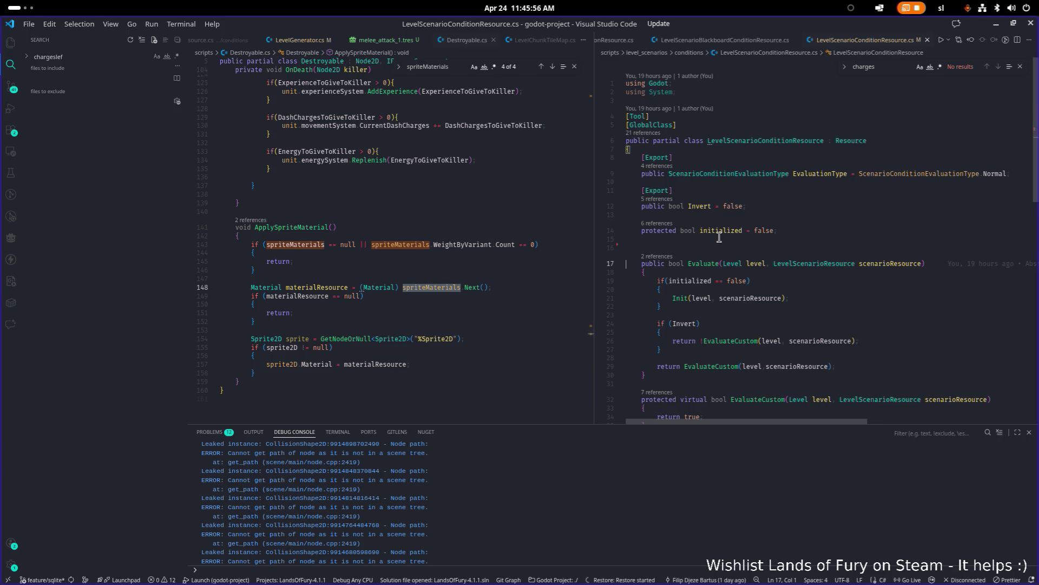
{"action": "left_click", "coordinate": [757, 281]}
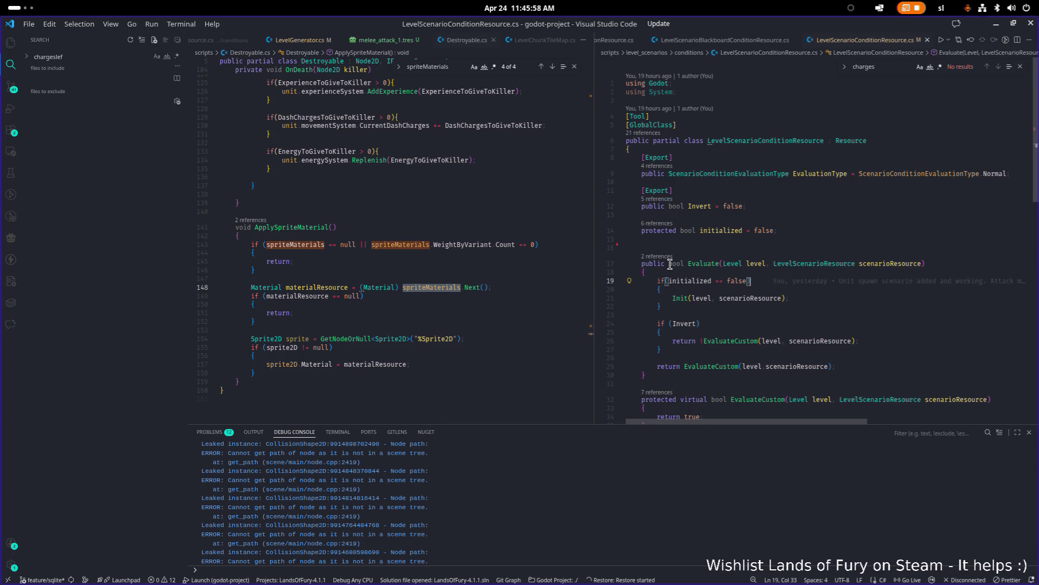
{"action": "scroll", "coordinate": [685, 264], "scroll_direction": "down", "scroll_amount": 5}
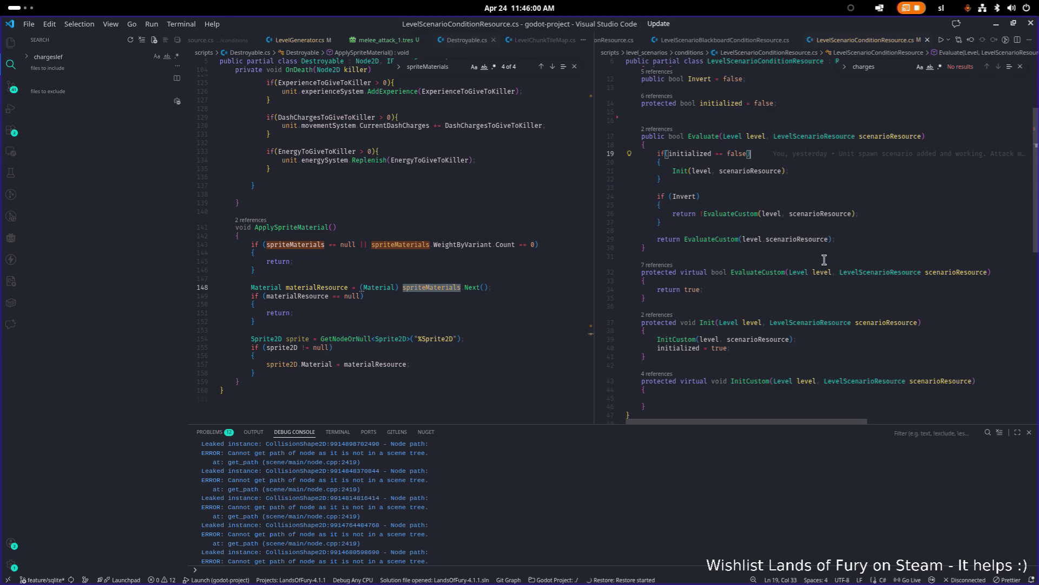
{"action": "left_click", "coordinate": [460, 212]}
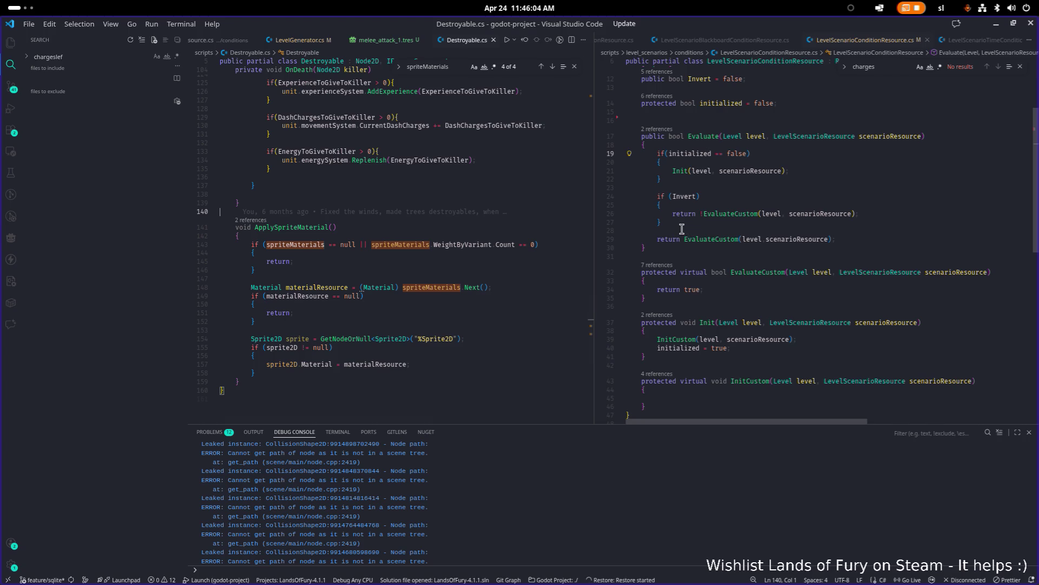
{"action": "left_click", "coordinate": [767, 214]}
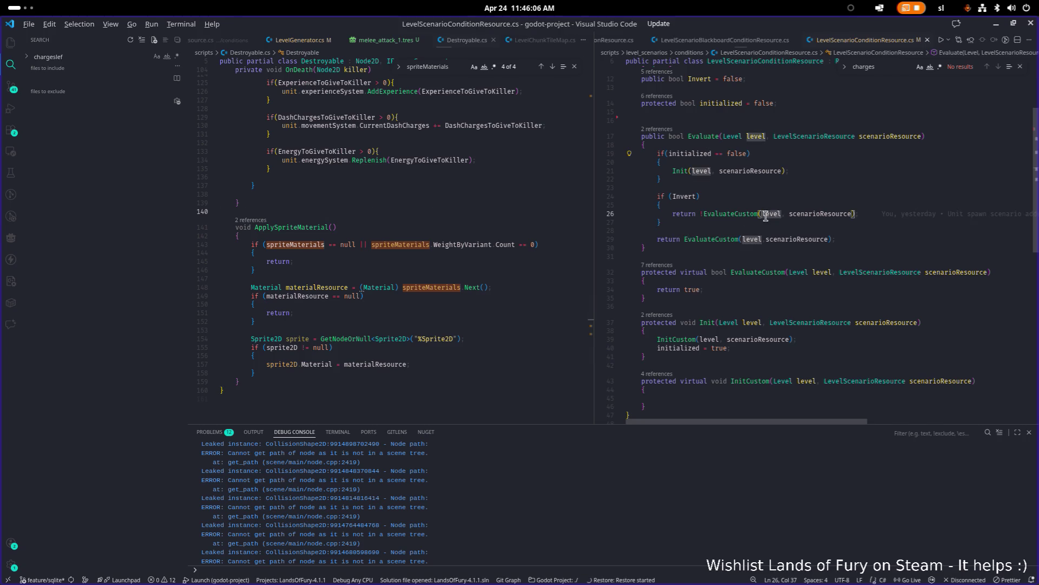
Switch back to the Godot editor
{"action": "key", "text": "alt+Tab"}
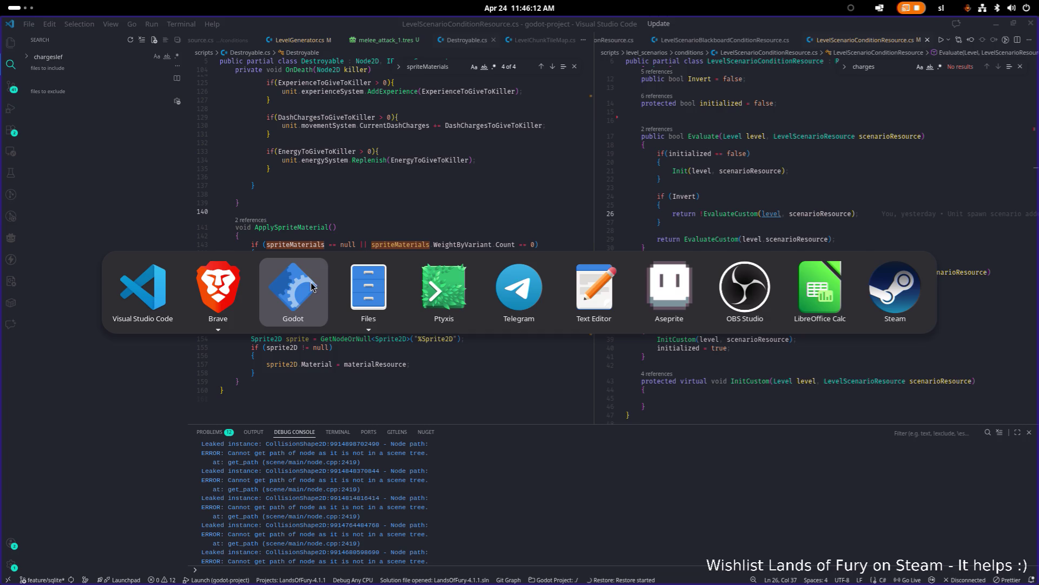
{"action": "left_click", "coordinate": [153, 291]}
{"action": "left_click", "coordinate": [383, 287]}
{"action": "key", "text": "alt+Tab"}
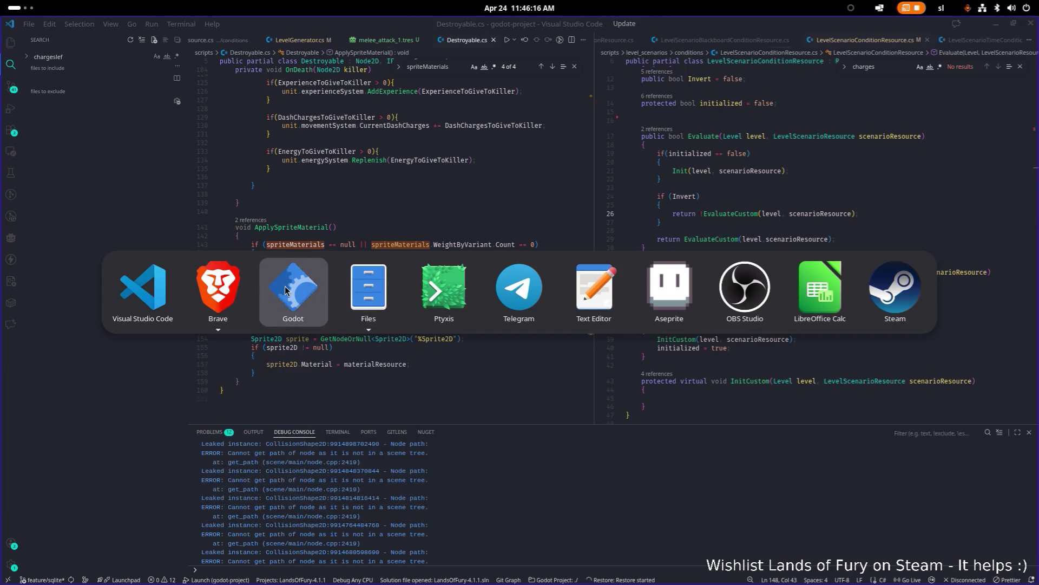
{"action": "left_click", "coordinate": [293, 292]}
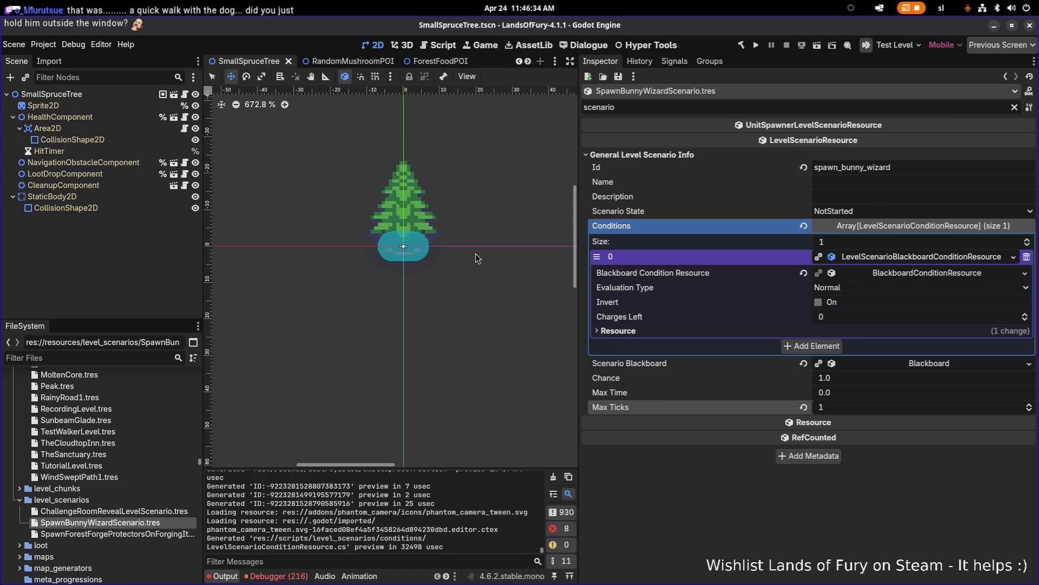
Expand the blackboard condition's flag element 0 and replace key num_items_crafted with bunny_killed
{"action": "double_click", "coordinate": [893, 168]}
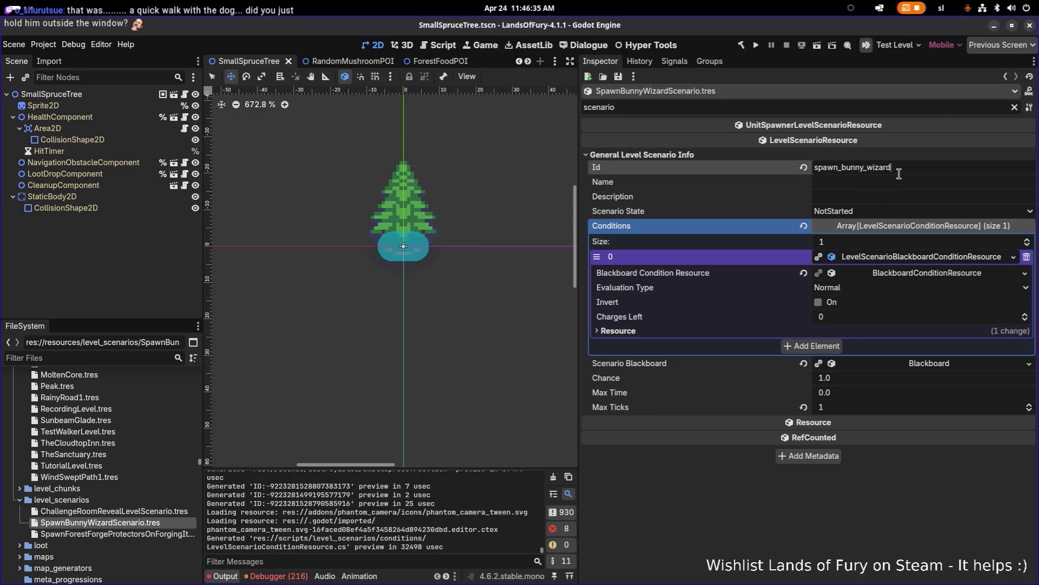
{"action": "left_click", "coordinate": [888, 276]}
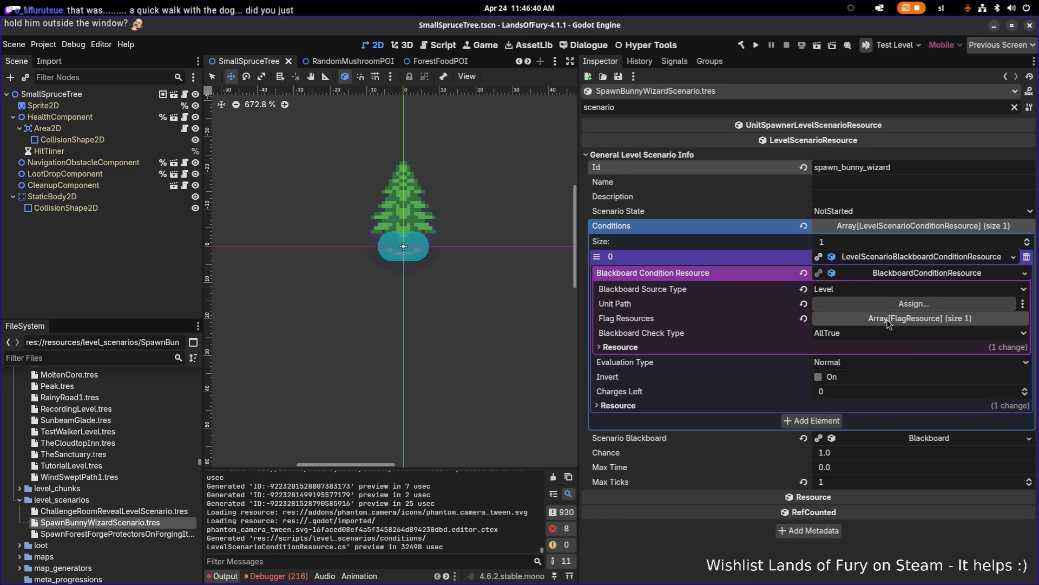
{"action": "left_click", "coordinate": [891, 319]}
{"action": "left_click", "coordinate": [895, 350]}
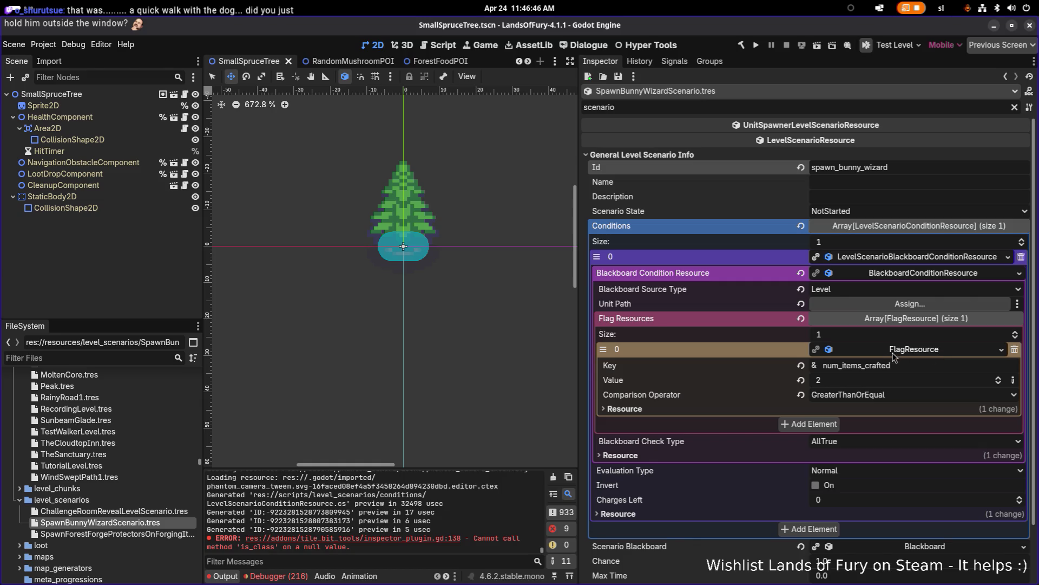
{"action": "right_click", "coordinate": [910, 349]}
{"action": "left_click", "coordinate": [857, 369]}
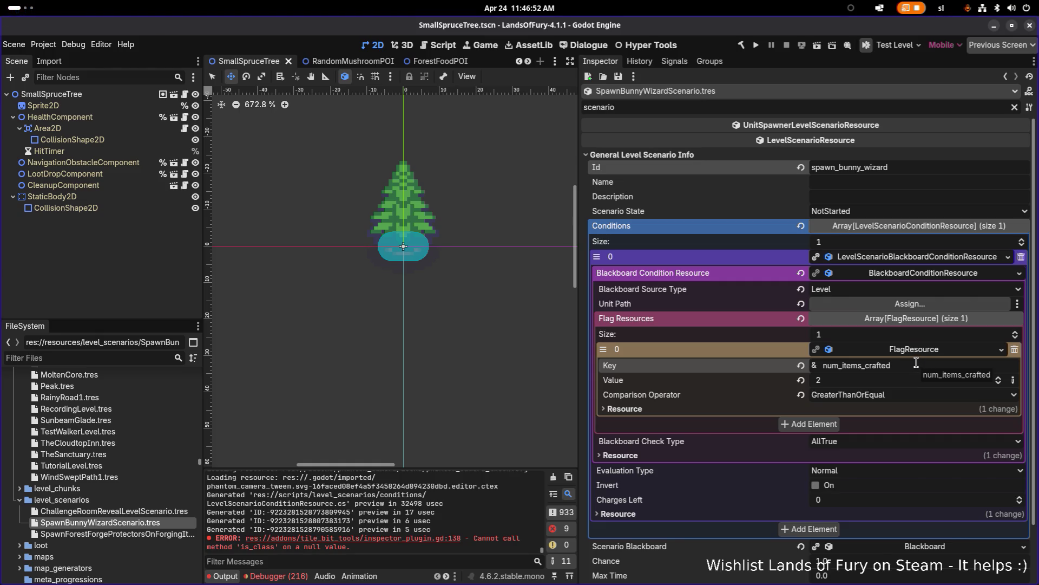
{"action": "key", "text": "ctrl+a"}
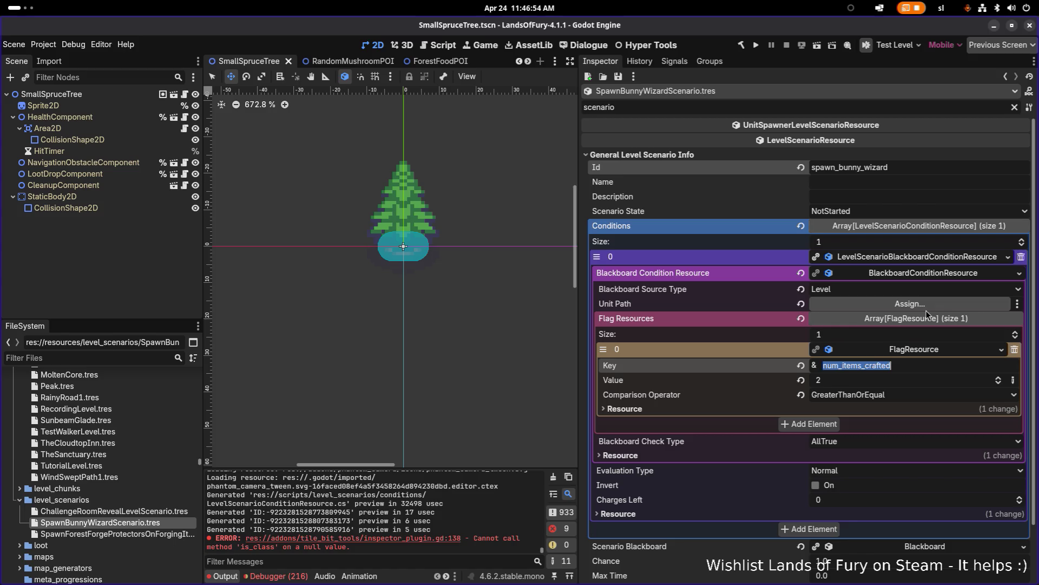
{"action": "type", "text": "bunny_killed"}
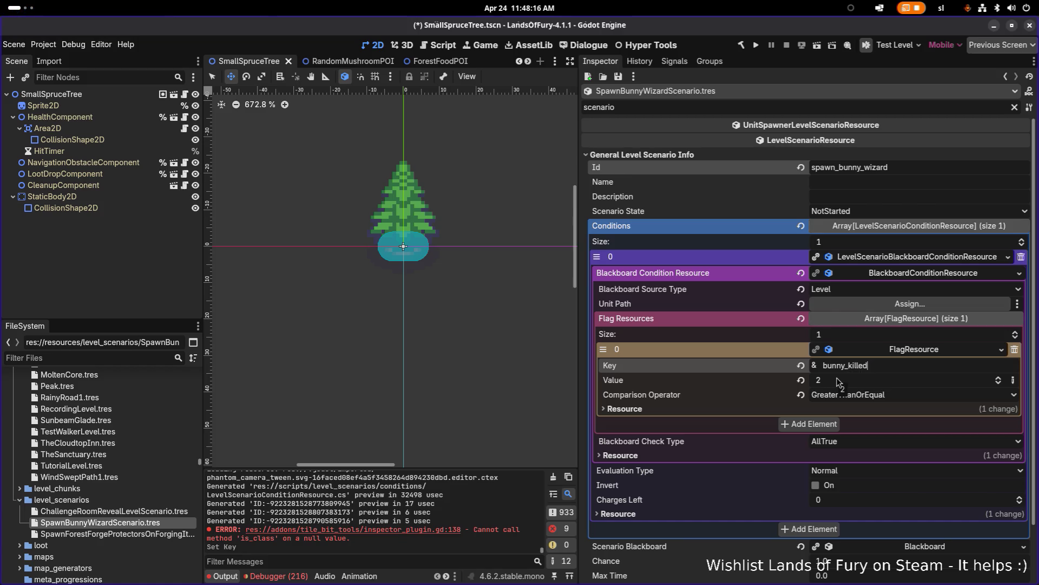
Set the bunny_killed flag's required value to 4 and collapse the condition settings
{"action": "left_click", "coordinate": [840, 383]}
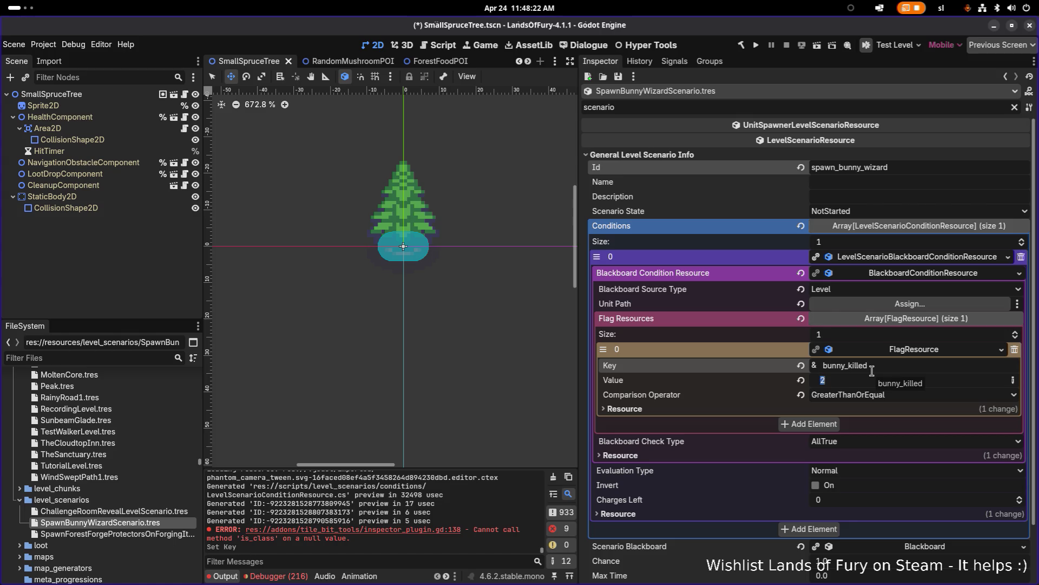
{"action": "type", "text": "4"}
{"action": "key", "text": "Return"}
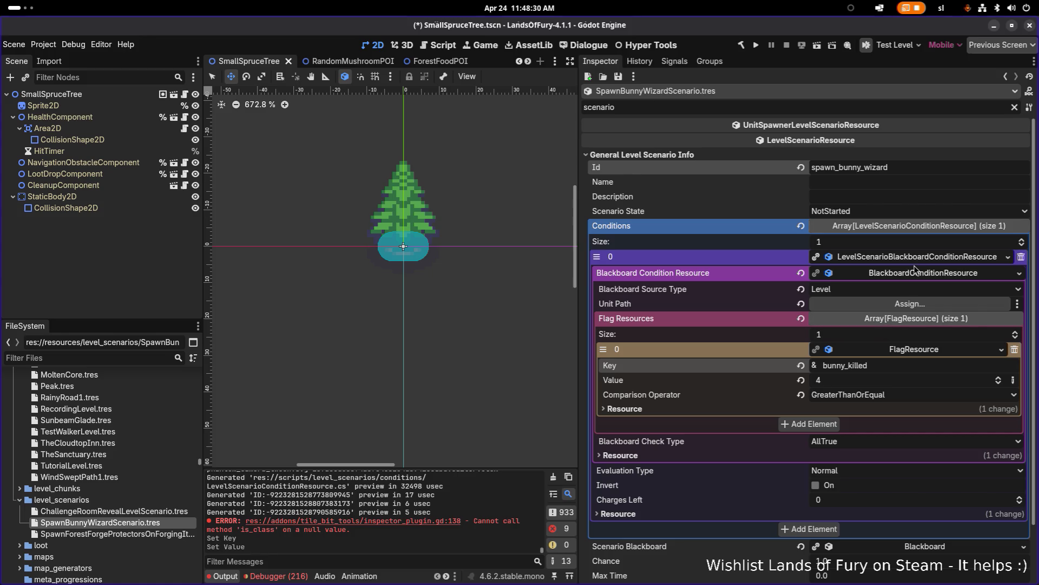
{"action": "left_click", "coordinate": [914, 272]}
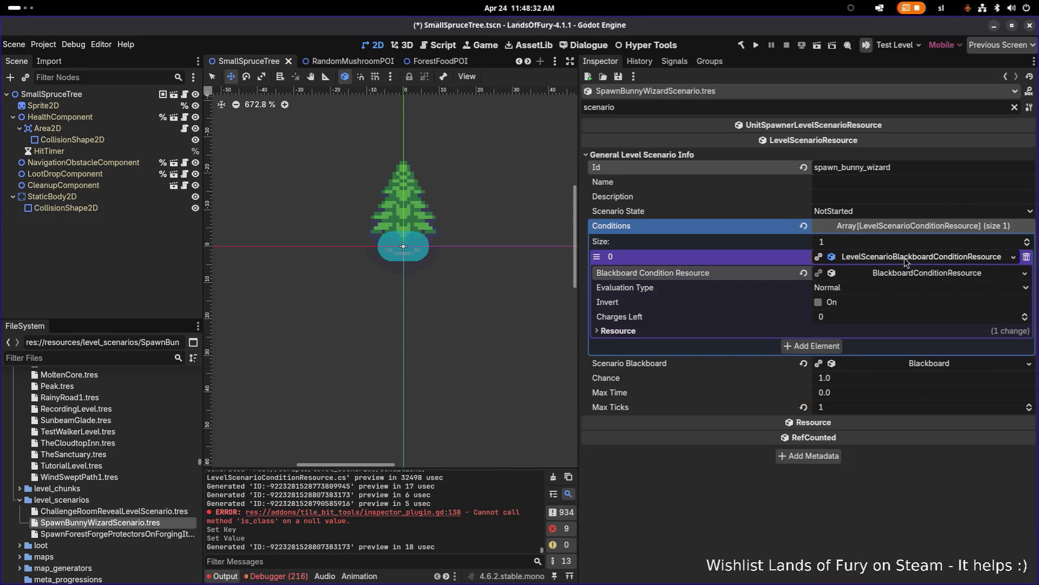
{"action": "left_click", "coordinate": [907, 260]}
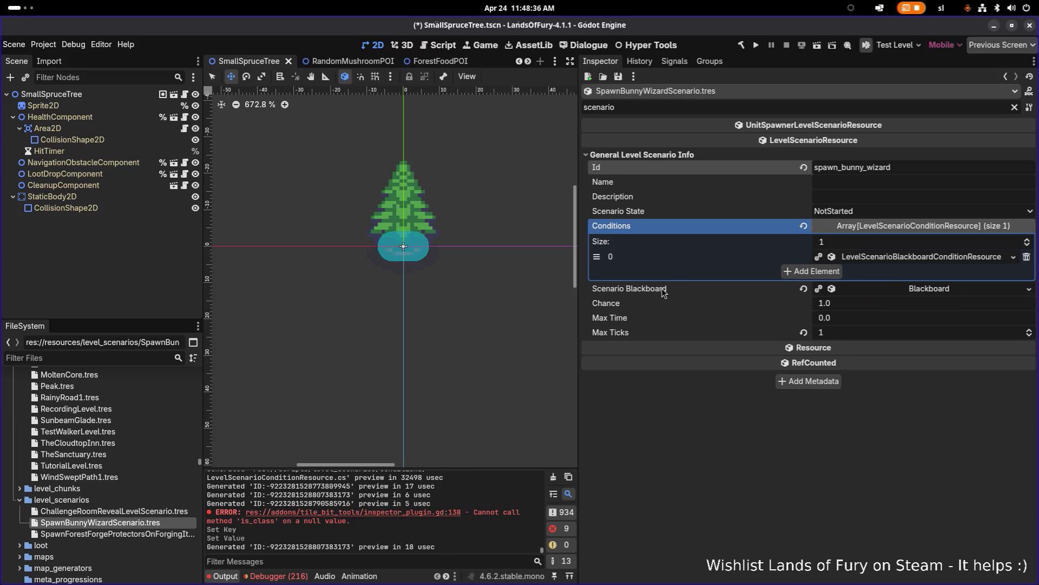
{"action": "left_click", "coordinate": [1014, 106]}
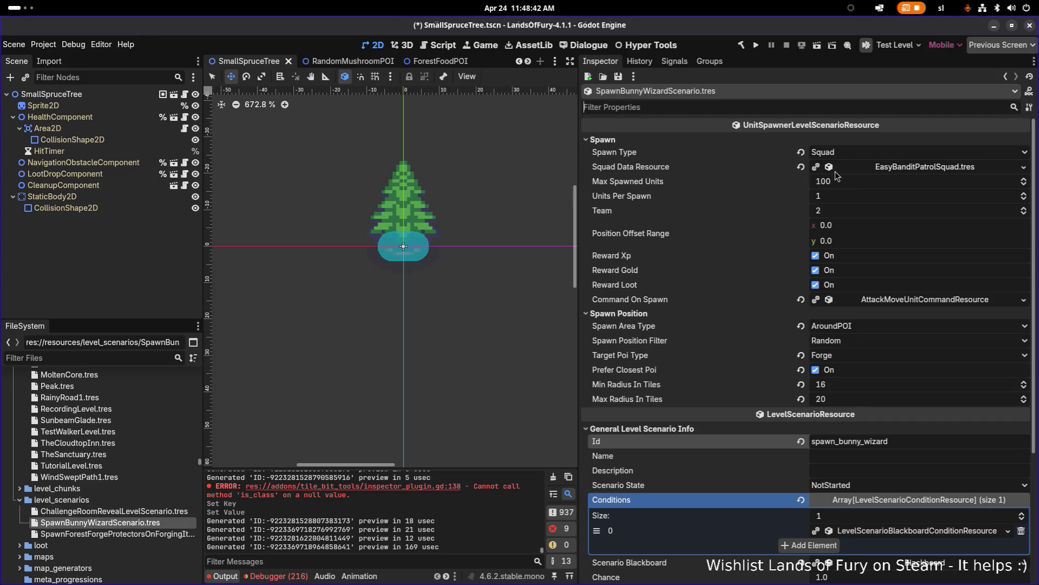
Set Spawn Type to Unit, Unit Id bunny_wizard, Max Spawned Units 100, one per spawn, Team 3
{"action": "left_click", "coordinate": [889, 152]}
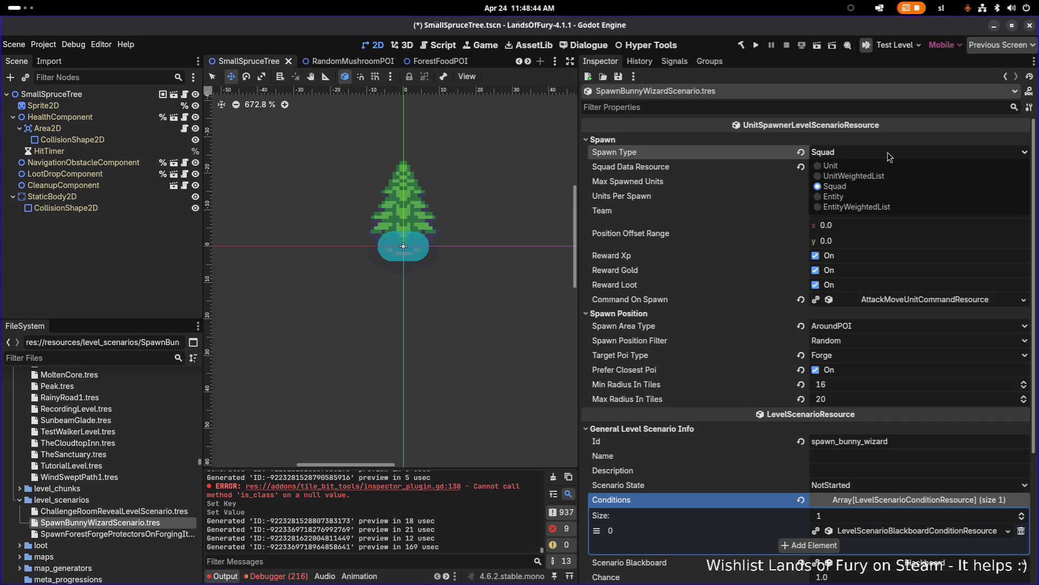
{"action": "left_click", "coordinate": [862, 165]}
{"action": "left_click", "coordinate": [820, 166]}
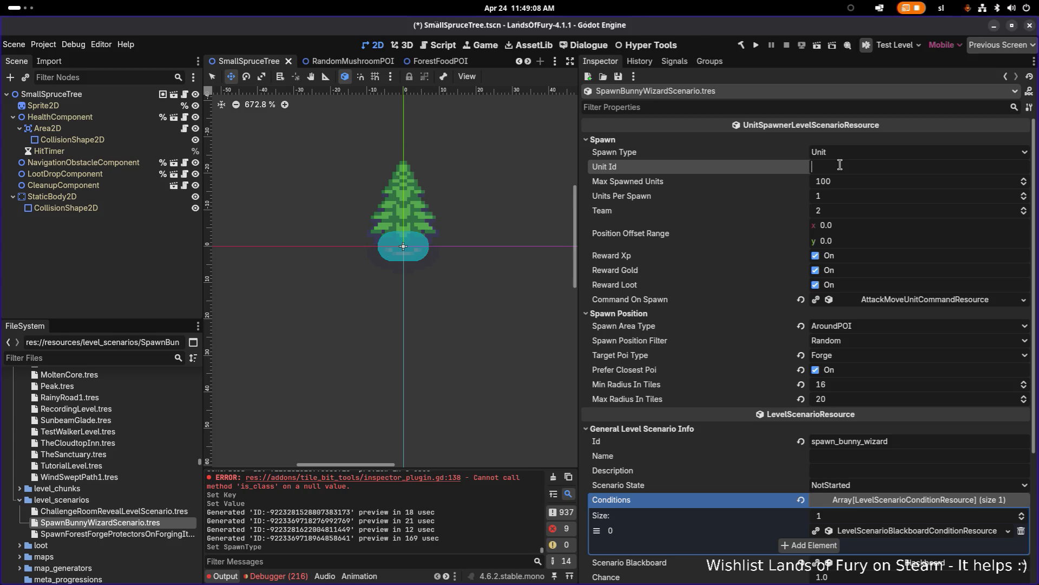
{"action": "type", "text": "bunny_wizard"}
{"action": "key", "text": "Tab"}
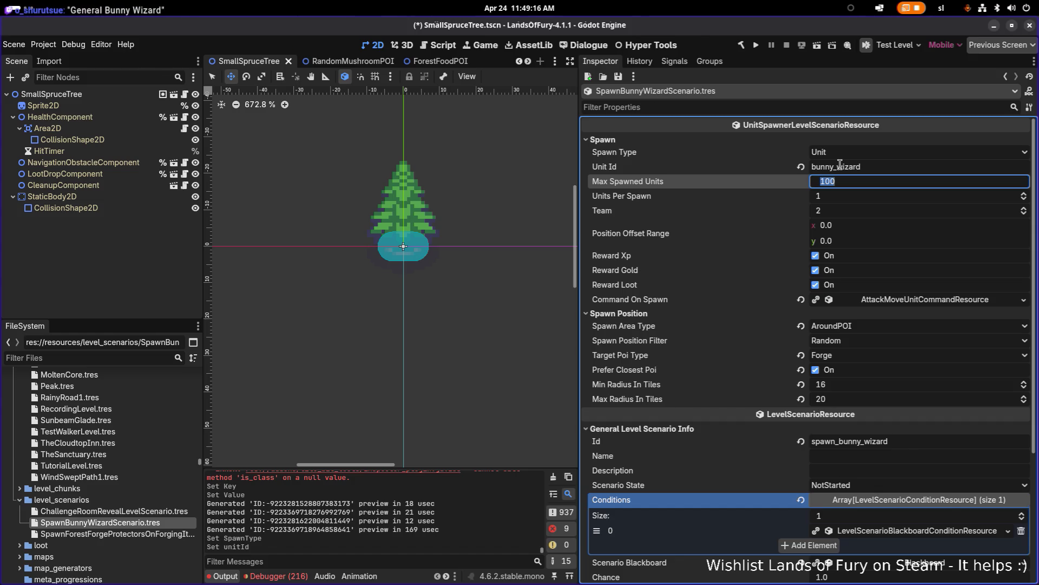
{"action": "type", "text": "1"}
{"action": "type", "text": "00"}
{"action": "key", "text": "Tab"}
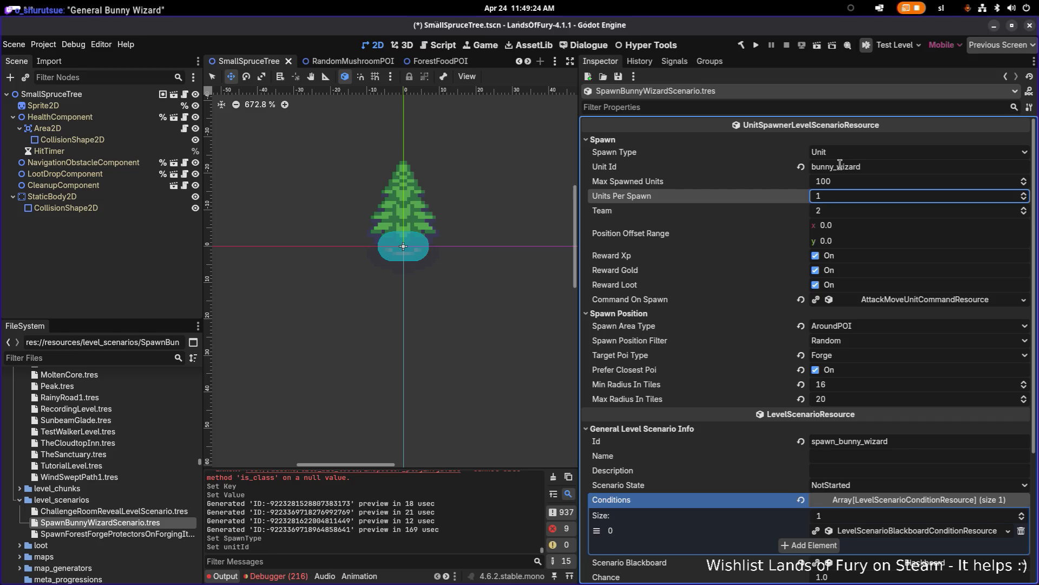
{"action": "key", "text": "Tab"}
{"action": "type", "text": "3"}
{"action": "key", "text": "Return"}
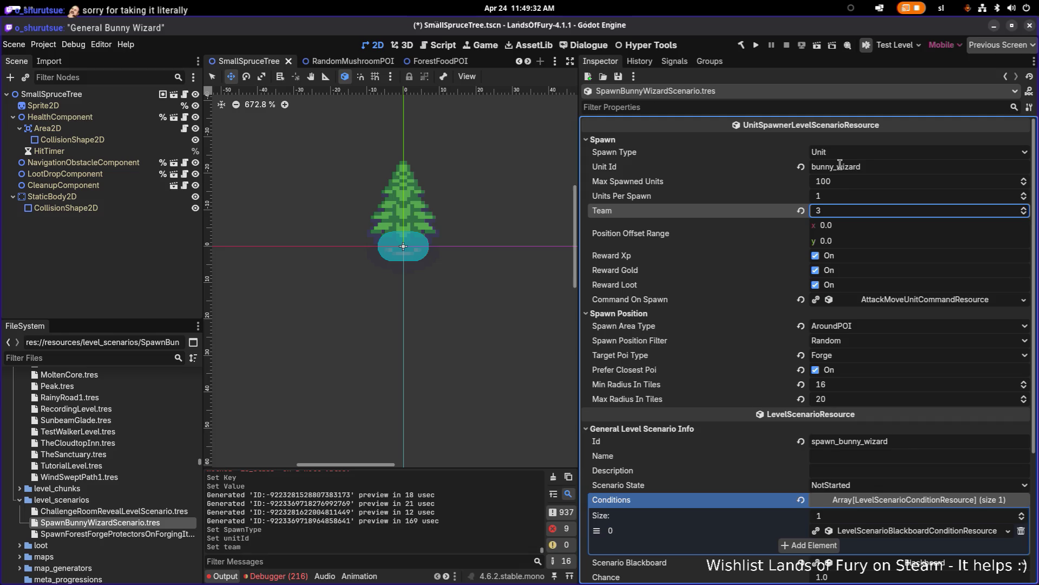
Open Global.tscn, then GameController.tscn, and inspect Player4's settings
{"action": "key", "text": "ctrl+shift+o"}
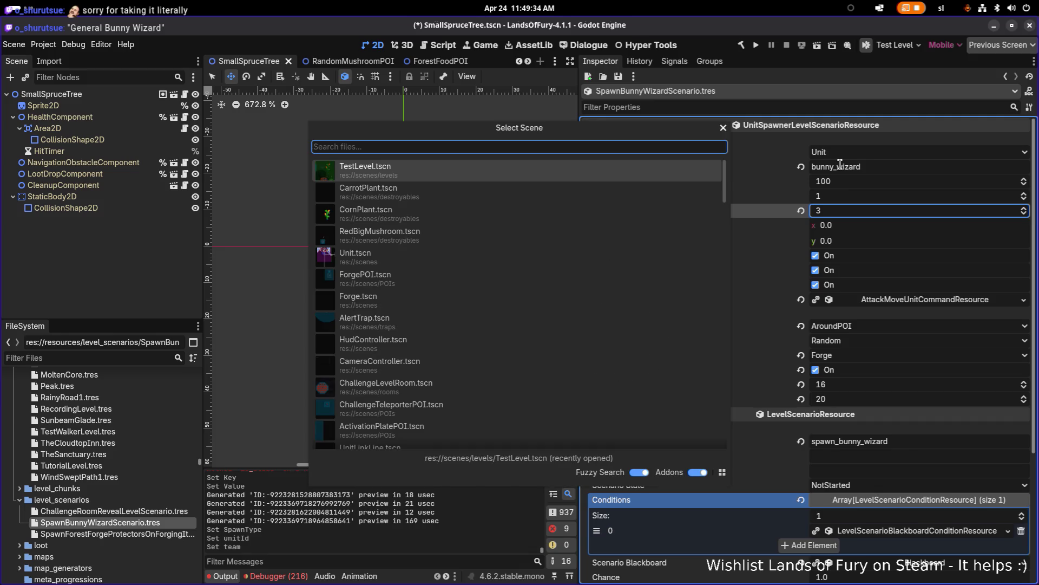
{"action": "type", "text": "global"}
{"action": "key", "text": "Return"}
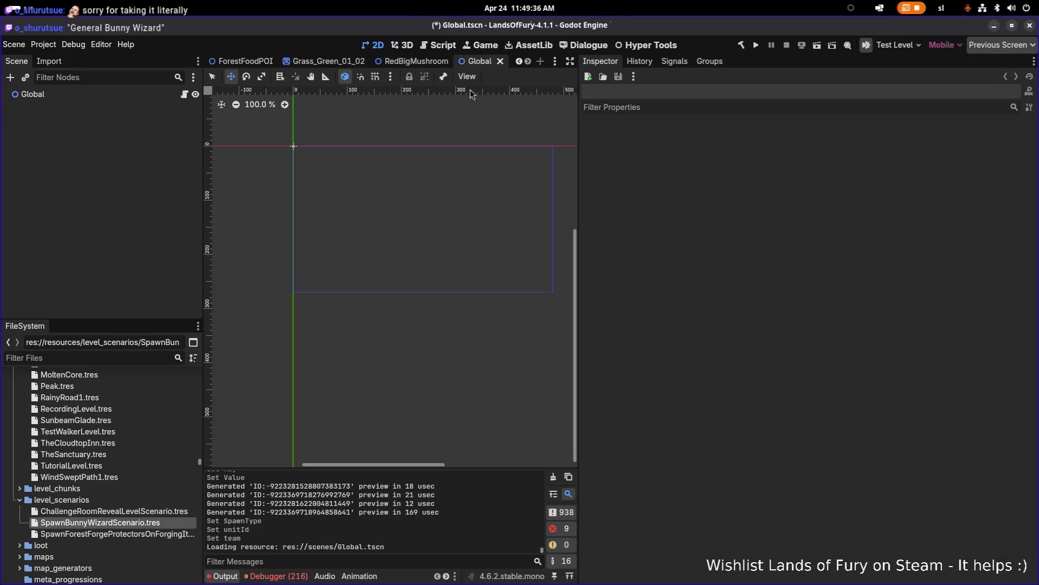
{"action": "key", "text": "ctrl+shift+o"}
{"action": "type", "text": "game"}
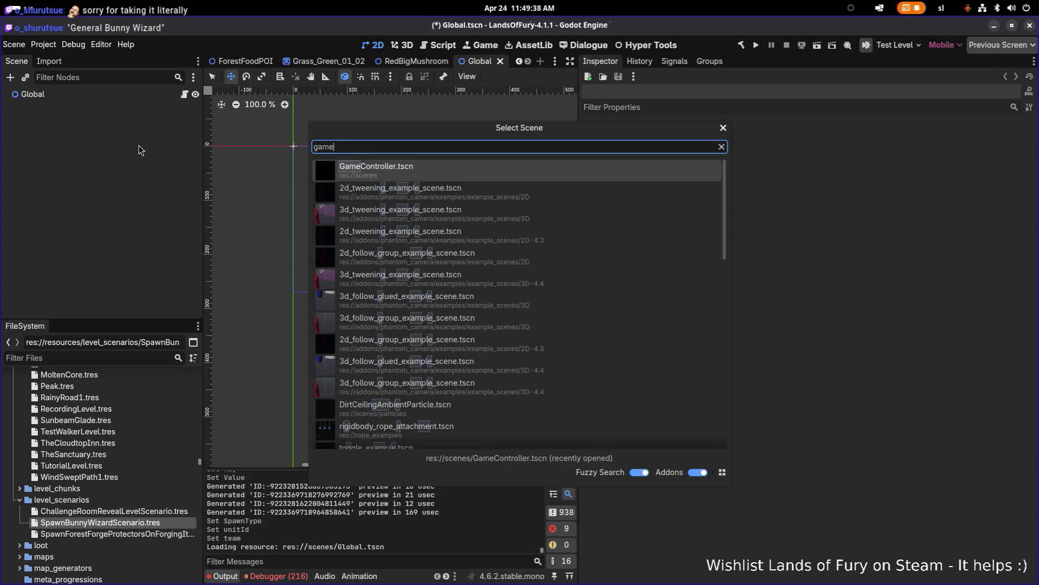
{"action": "key", "text": "Return"}
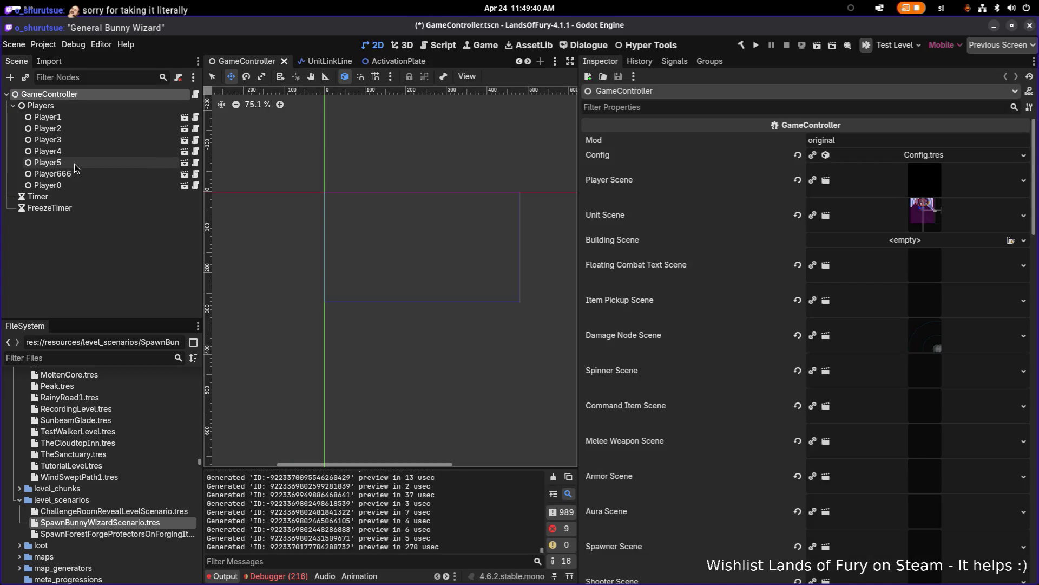
{"action": "left_click", "coordinate": [88, 162]}
{"action": "left_click", "coordinate": [90, 152]}
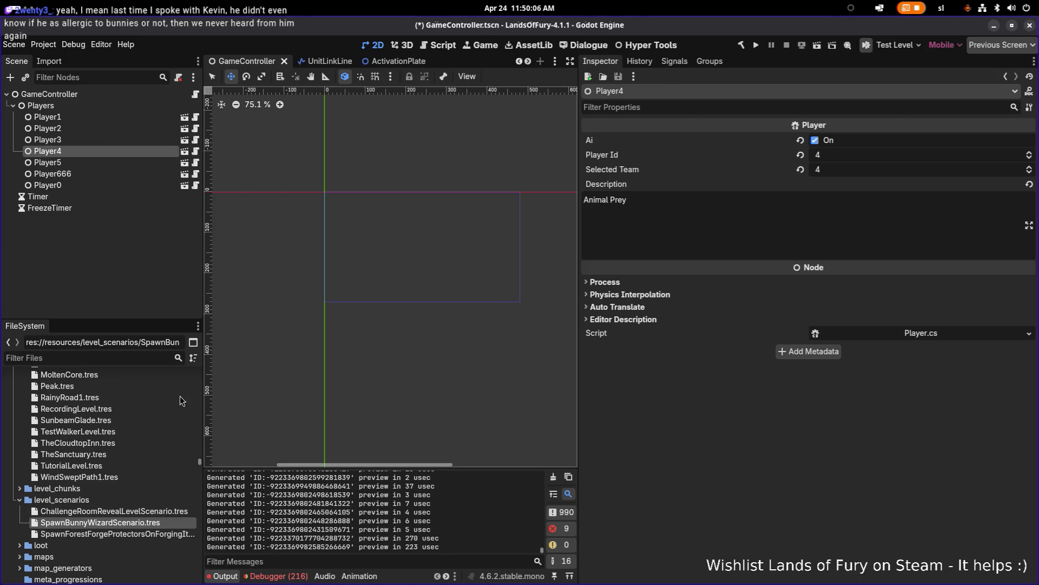
{"action": "left_click", "coordinate": [164, 523]}
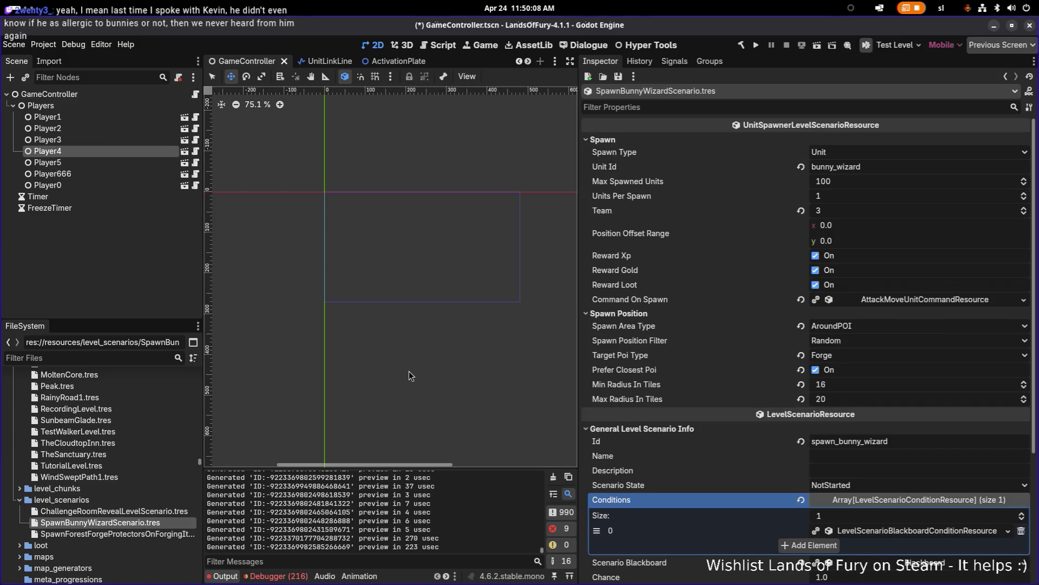
Set Team 4, AroundPlayer spawn area, ClosestToPlayer filter, Generic POI type, Prefer Closest Poi off
{"action": "left_click", "coordinate": [855, 216]}
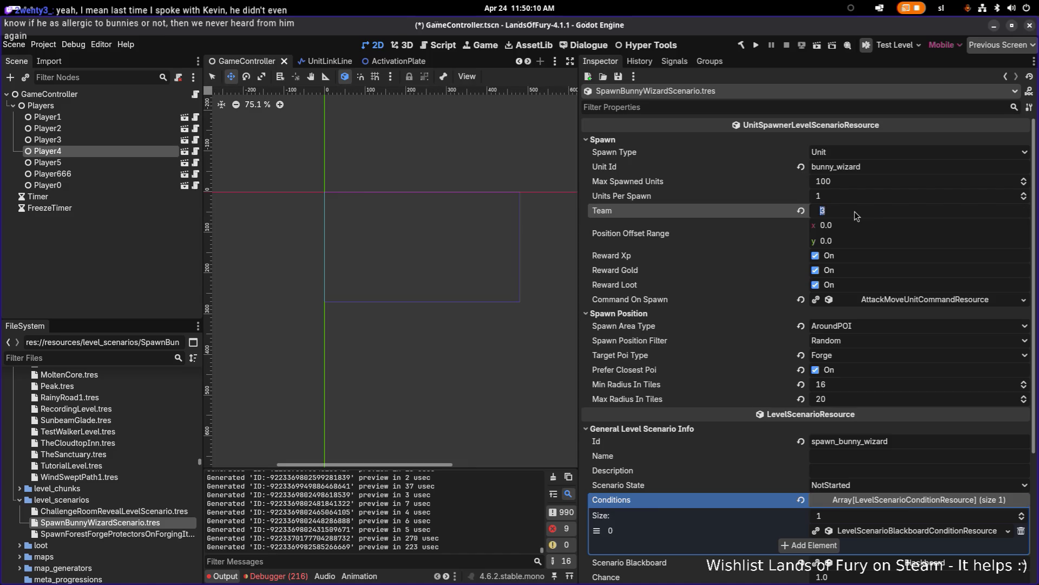
{"action": "type", "text": "4"}
{"action": "left_click", "coordinate": [855, 215]}
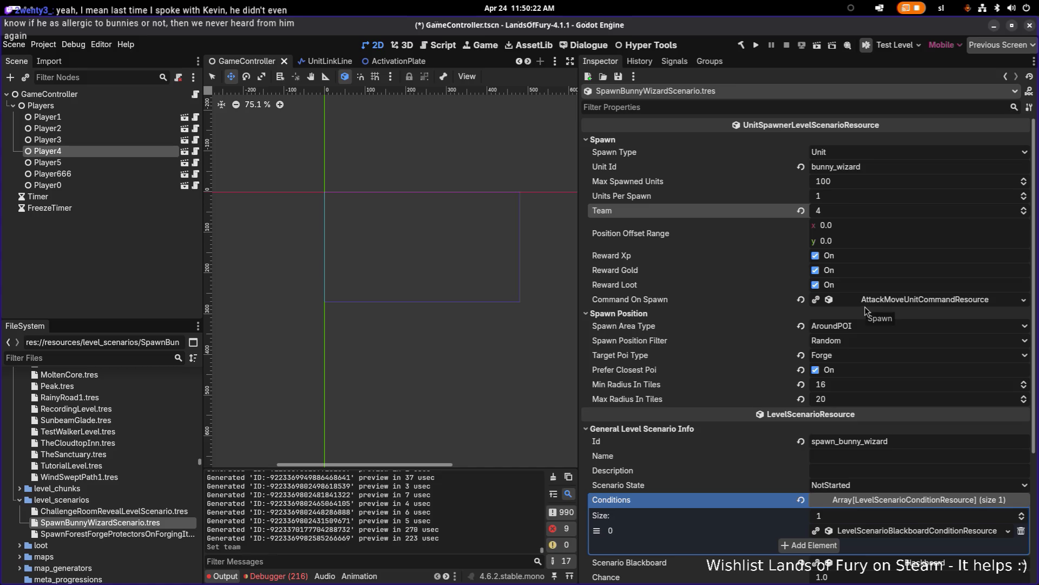
{"action": "left_click", "coordinate": [852, 327]}
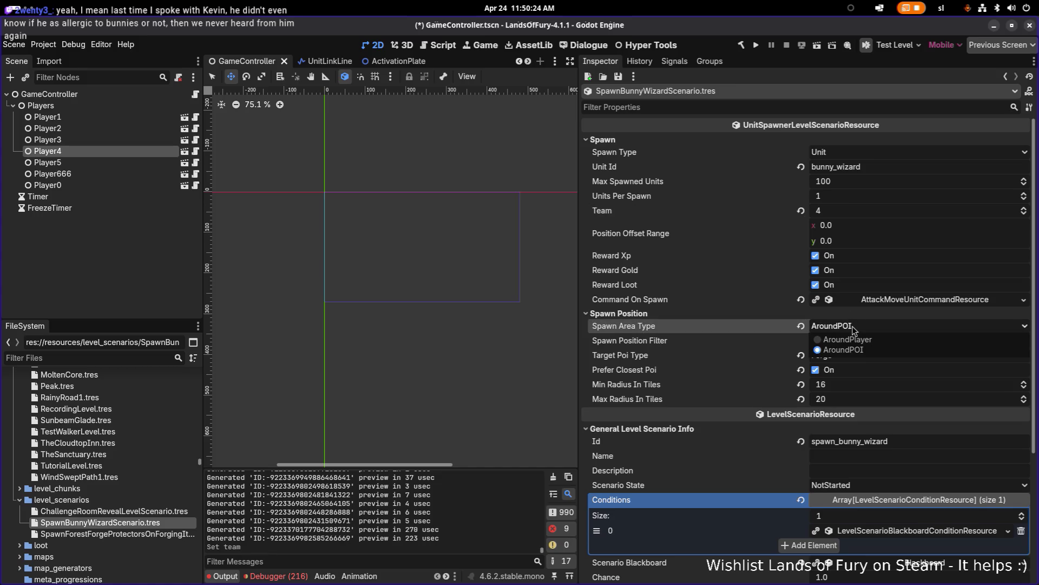
{"action": "left_click", "coordinate": [853, 342]}
{"action": "left_click", "coordinate": [853, 342]}
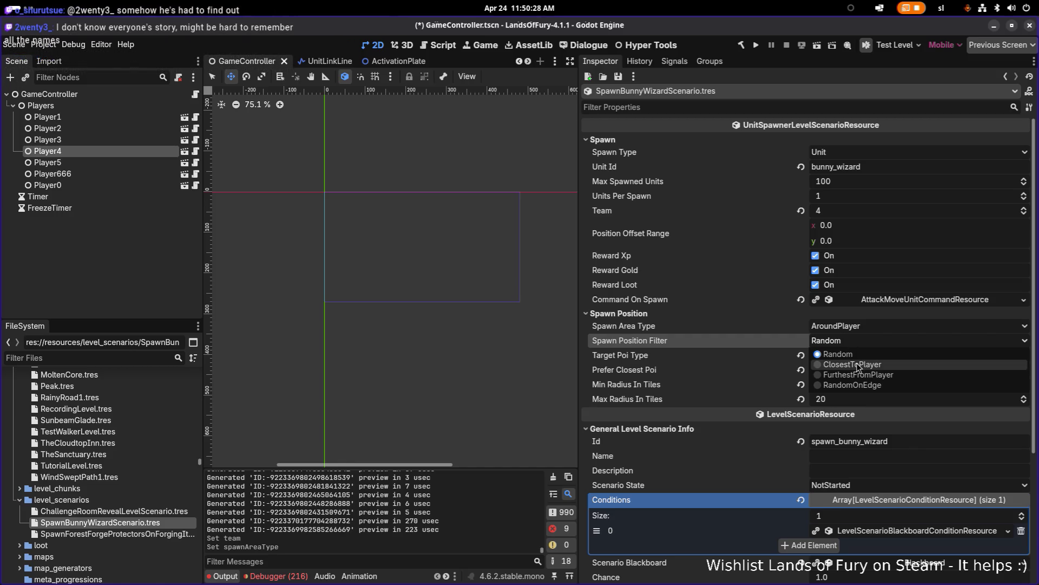
{"action": "left_click", "coordinate": [857, 365]}
{"action": "left_click", "coordinate": [863, 357]}
{"action": "left_click", "coordinate": [856, 371]}
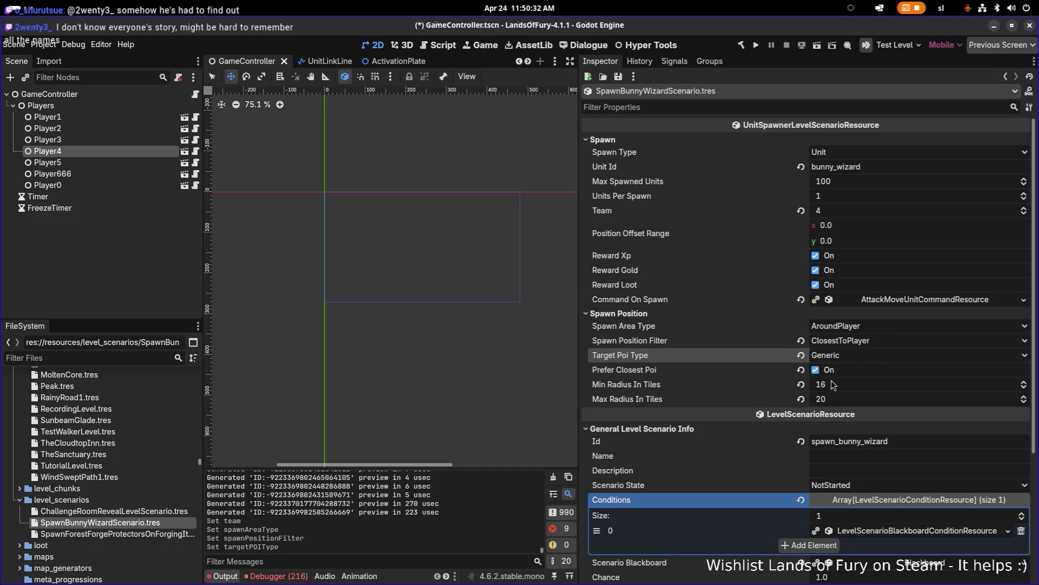
{"action": "left_click", "coordinate": [831, 374]}
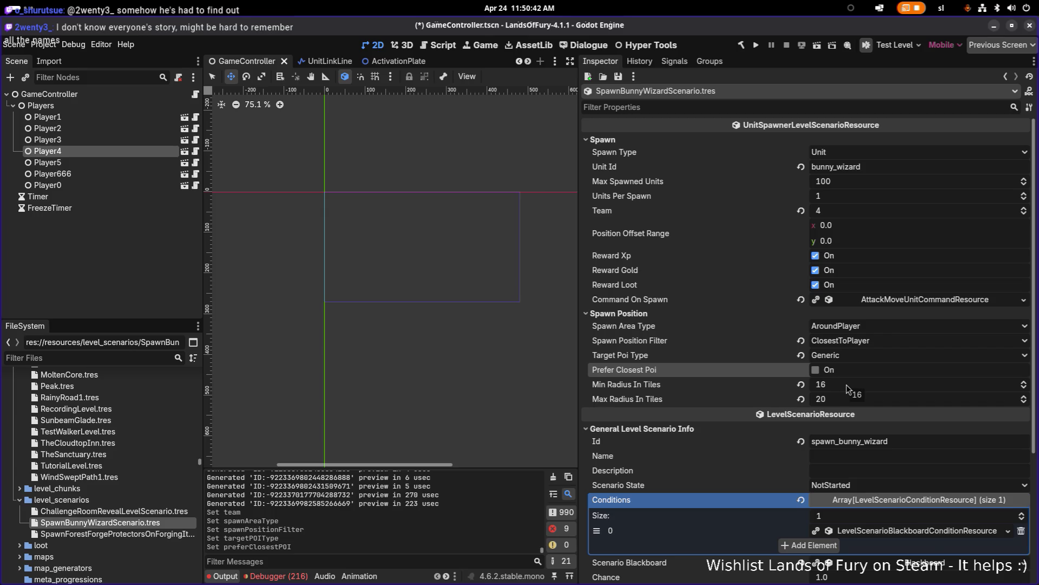
Select and copy the finish notification key NOTIFICATION_SINISTER_ENTITIES_INCOMING
{"action": "scroll", "coordinate": [848, 388], "scroll_direction": "down", "scroll_amount": 3}
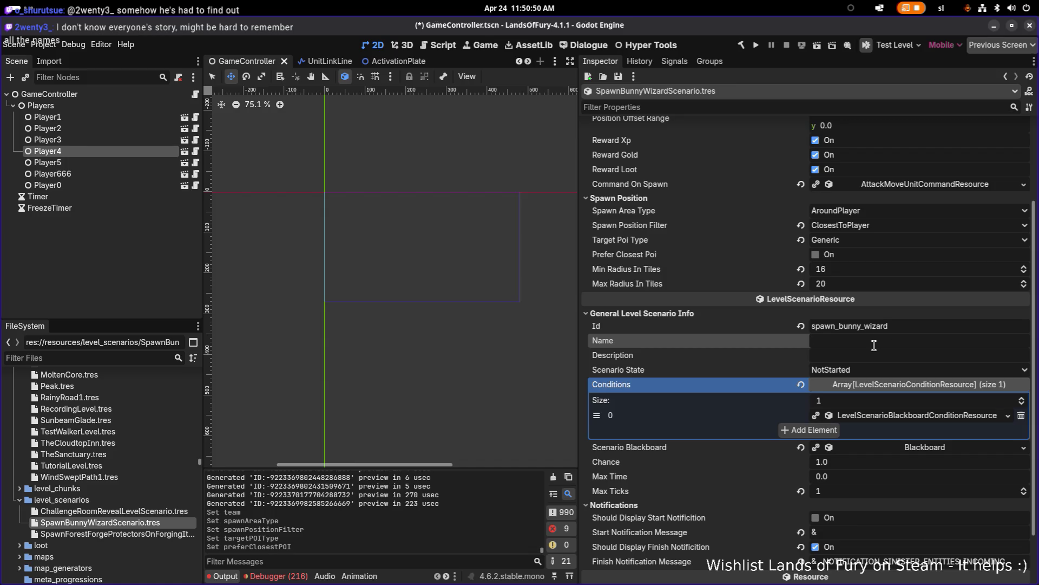
{"action": "scroll", "coordinate": [874, 345], "scroll_direction": "down", "scroll_amount": 1}
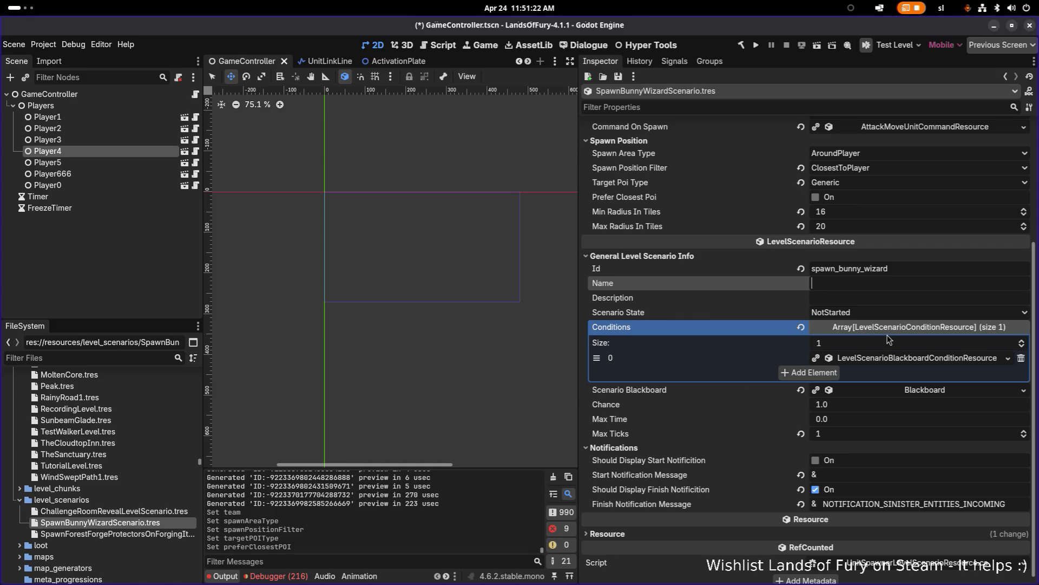
{"action": "left_click", "coordinate": [855, 292]}
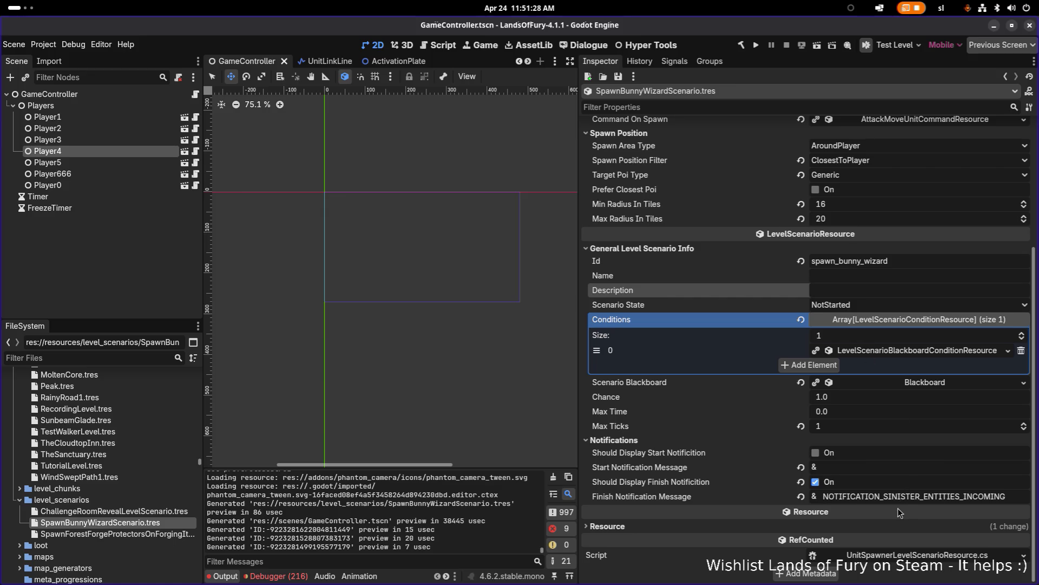
{"action": "left_click", "coordinate": [943, 496]}
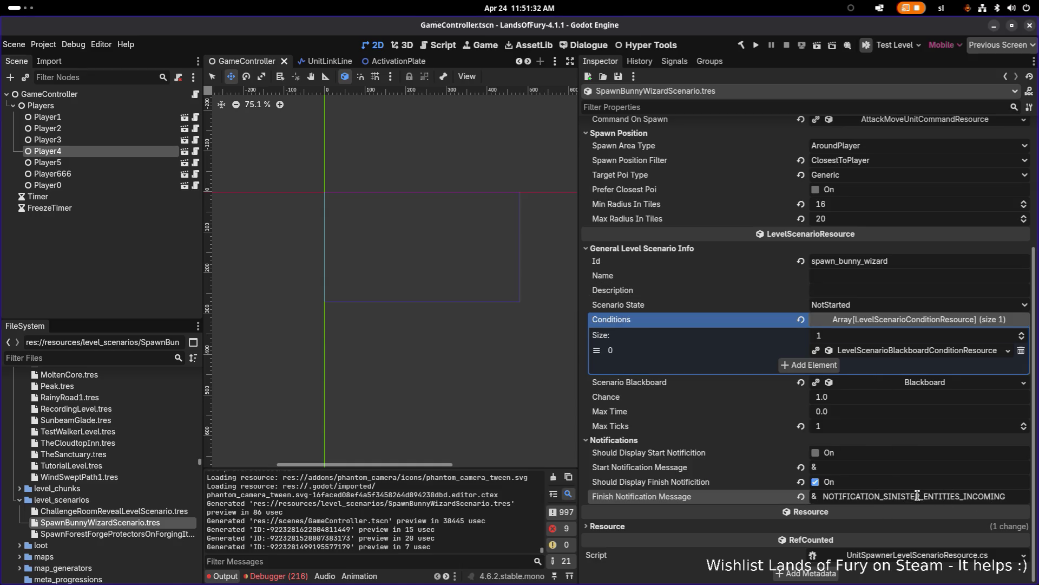
{"action": "key", "text": "ctrl+a"}
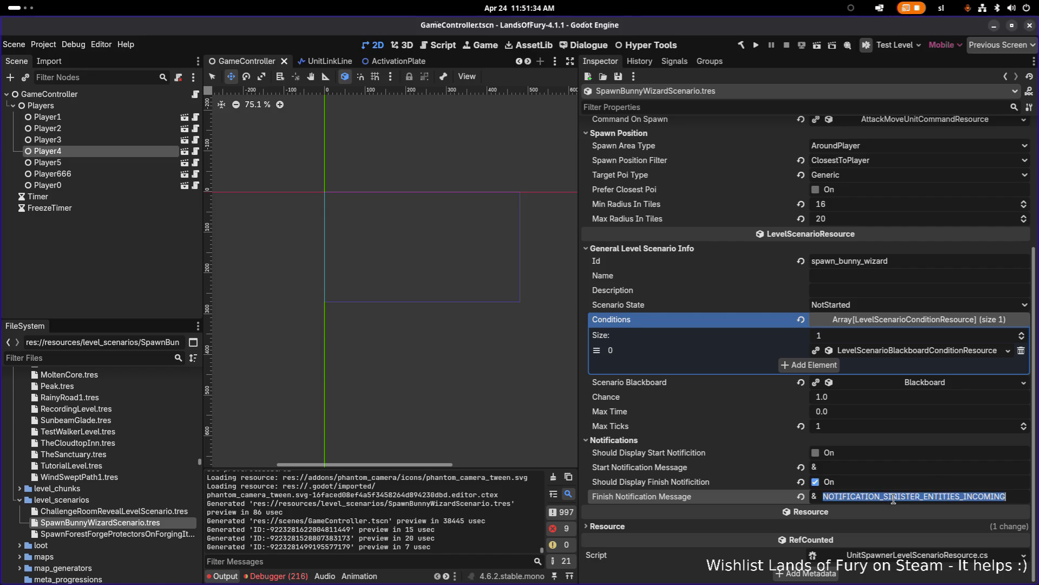
{"action": "key", "text": "Tab"}
{"action": "double_click", "coordinate": [911, 494]}
{"action": "key", "text": "ctrl+c"}
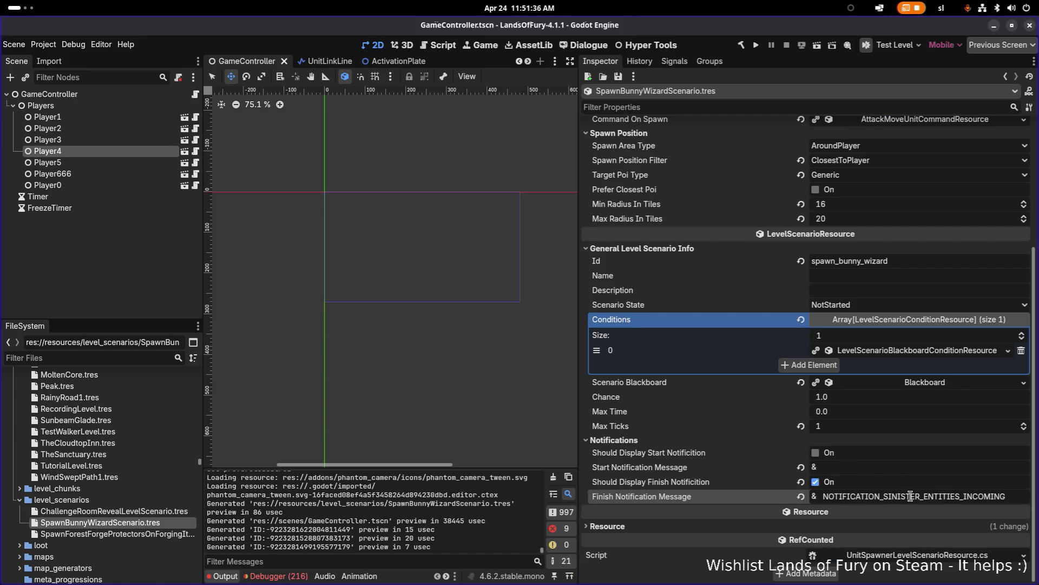
{"action": "key", "text": "alt+Tab"}
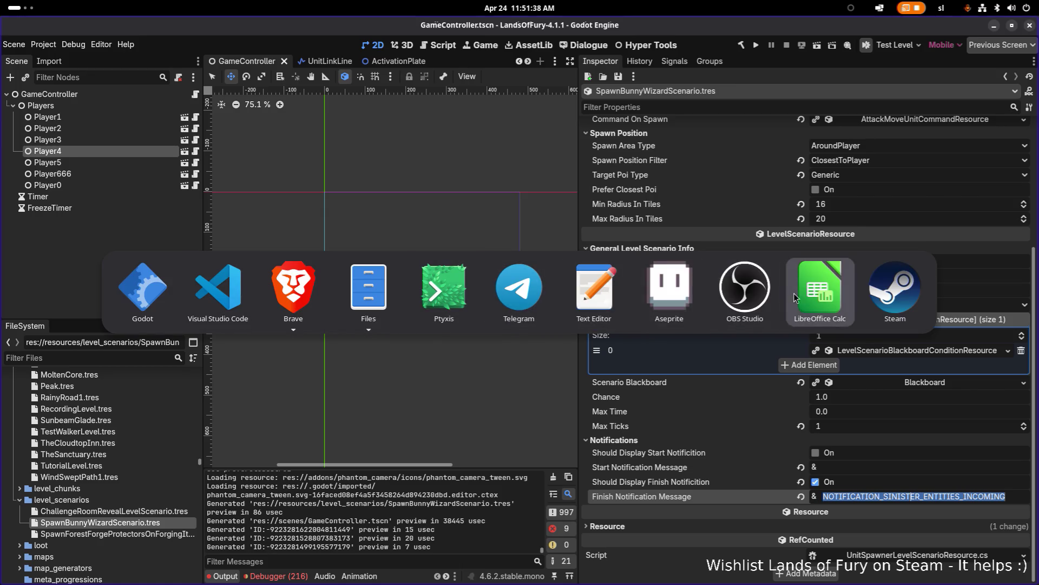
In Translations.csv, search for the NOTIFICATION_SINISTER_ENTITIES_INCOMING row
{"action": "left_click", "coordinate": [810, 297]}
{"action": "left_click", "coordinate": [353, 275]}
{"action": "key", "text": "ctrl+f"}
{"action": "key", "text": "ctrl+v"}
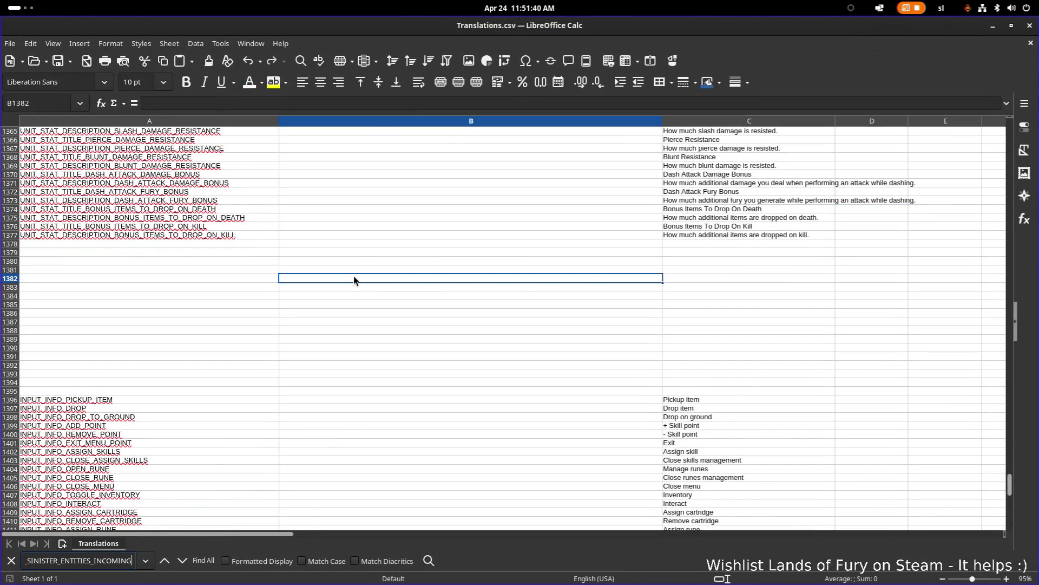
{"action": "key", "text": "Return"}
Enter the key NOTIFICATION_FLUFFY_ENTITY_INCOMING in cell A111
{"action": "left_click", "coordinate": [155, 357]}
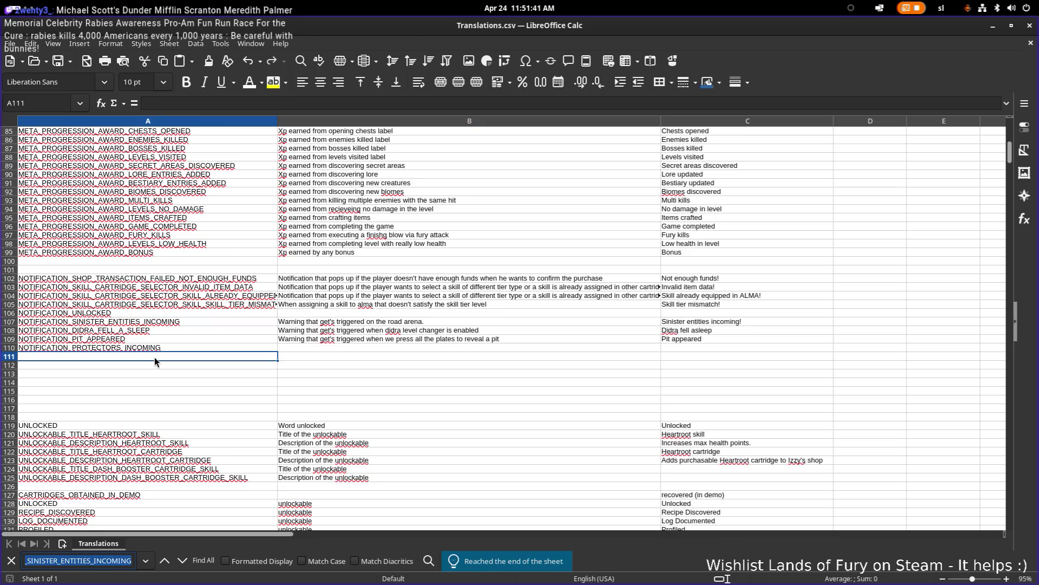
{"action": "key", "text": "ctrl+v"}
{"action": "key", "text": "ctrl+shift+Left"}
{"action": "type", "text": "FLUFFY"}
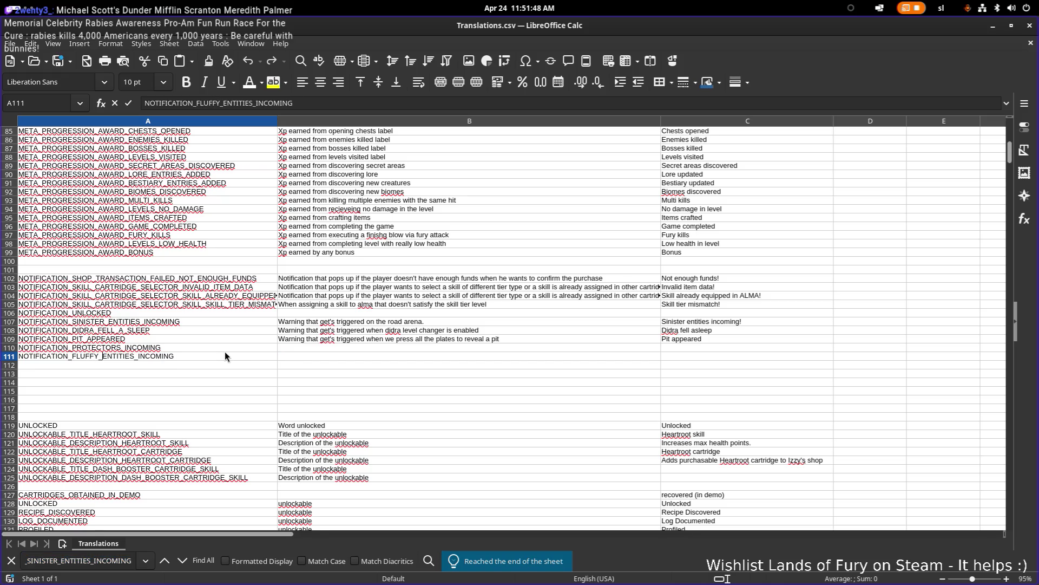
{"action": "key", "text": "Right"}
{"action": "key", "text": "Right"}
{"action": "key", "text": "Right"}
{"action": "key", "text": "BackSpace"}
{"action": "key", "text": "BackSpace"}
{"action": "key", "text": "BackSpace"}
{"action": "type", "text": "Y"}
Write the B111 description ending 'bunny wizard spawns.'
{"action": "double_click", "coordinate": [336, 357]}
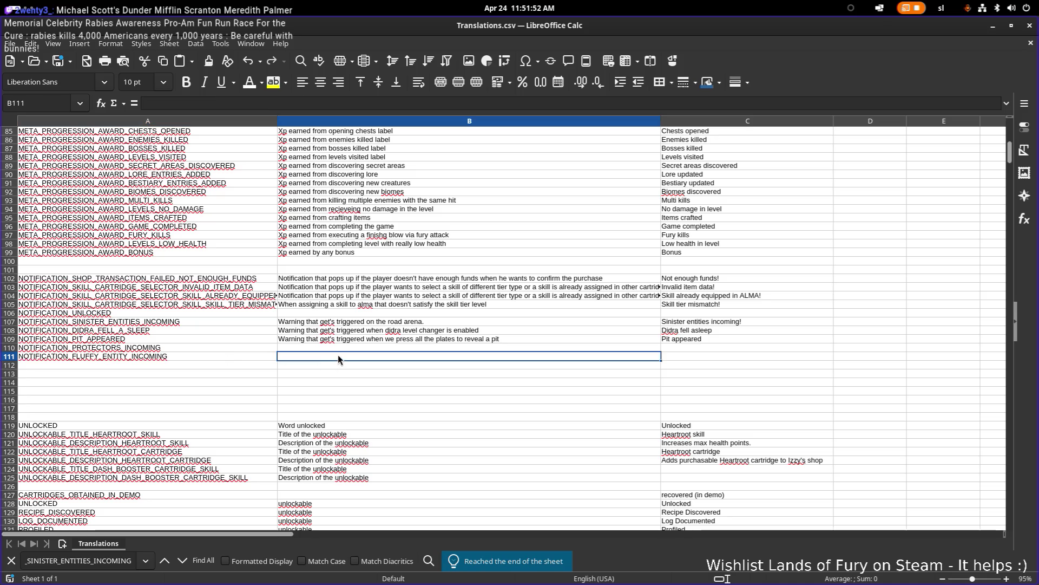
{"action": "type", "text": "W"}
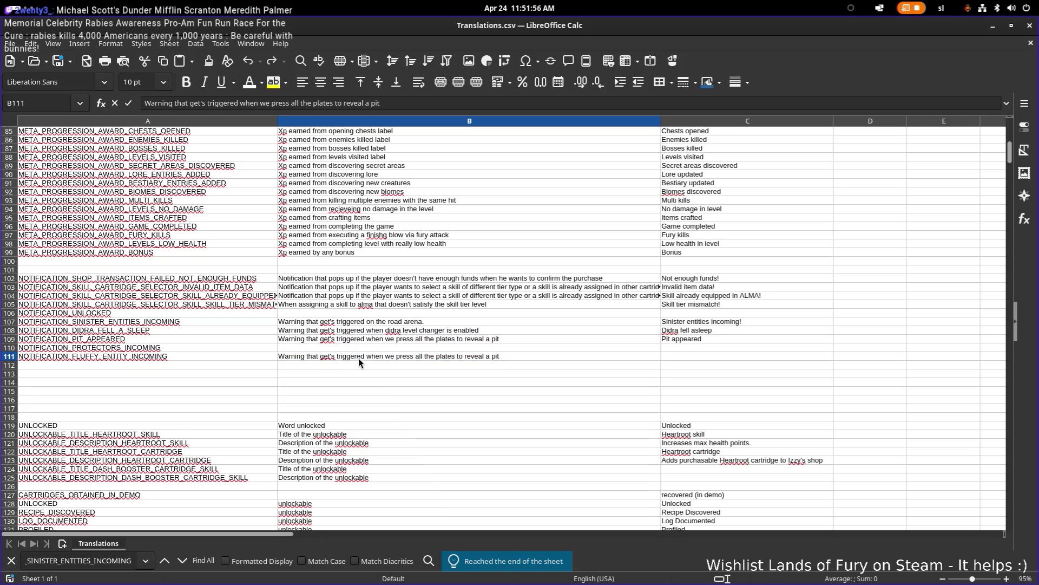
{"action": "left_click", "coordinate": [383, 356]}
{"action": "key", "text": "shift+End"}
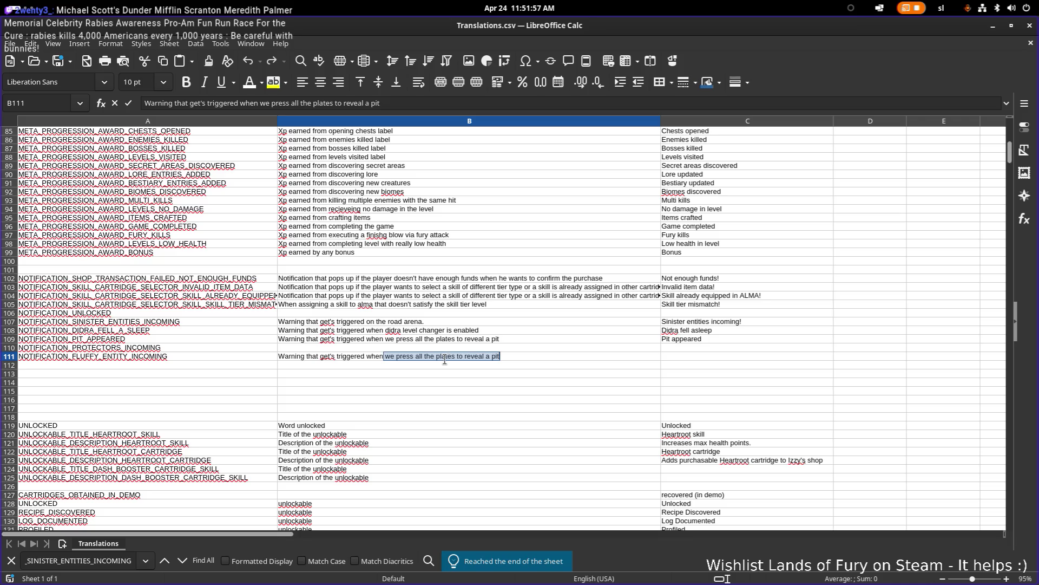
{"action": "type", "text": "bunny wizard "}
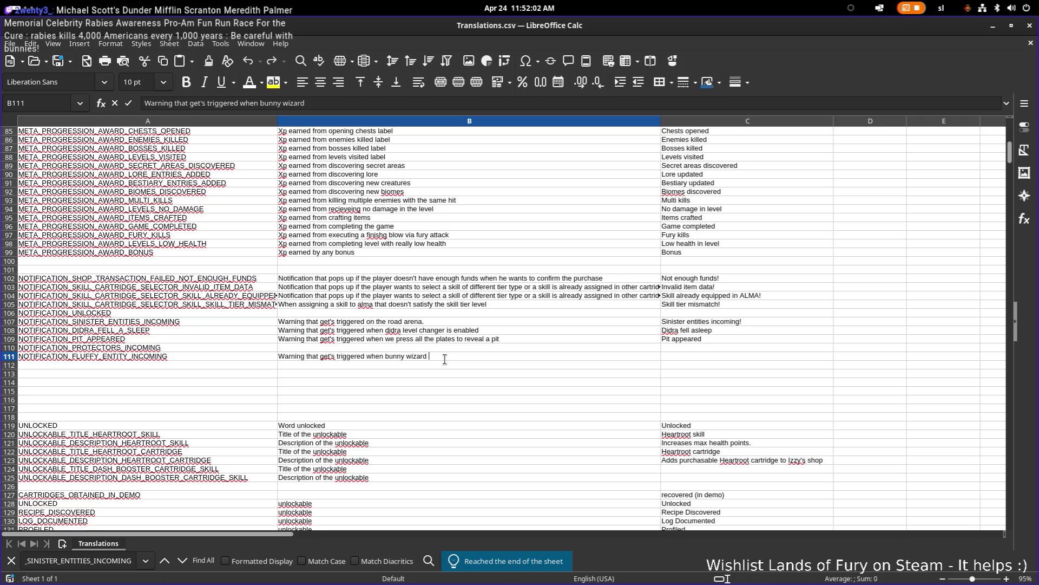
{"action": "type", "text": "spawns."}
Enter 'Fluffy Entity Incoming' in C111
{"action": "left_click", "coordinate": [680, 356]}
{"action": "type", "text": "Fluffy Entity Incoming"}
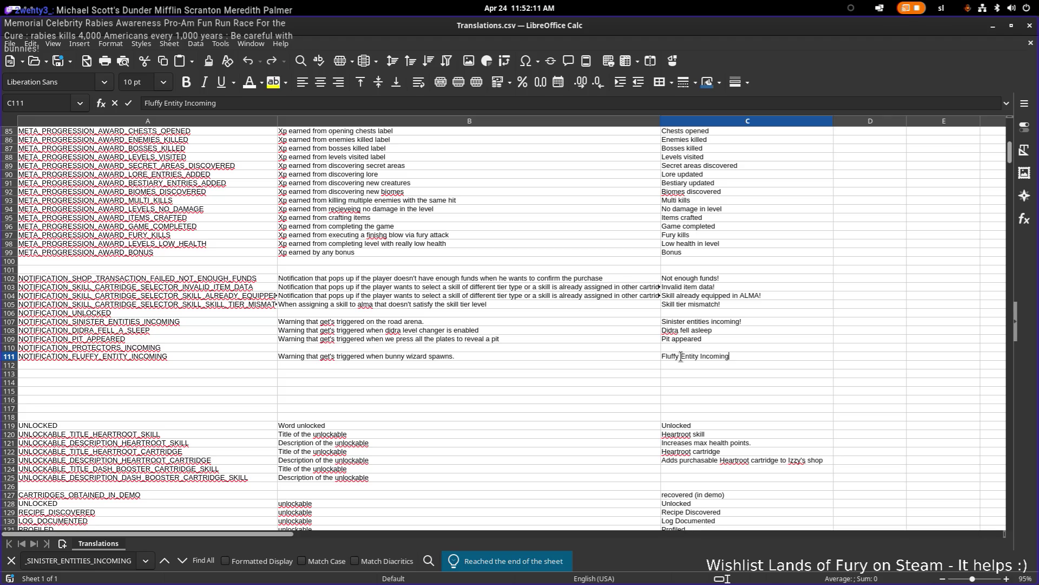
{"action": "scroll", "coordinate": [759, 336], "scroll_direction": "up", "scroll_amount": 1}
{"action": "left_click", "coordinate": [758, 339]}
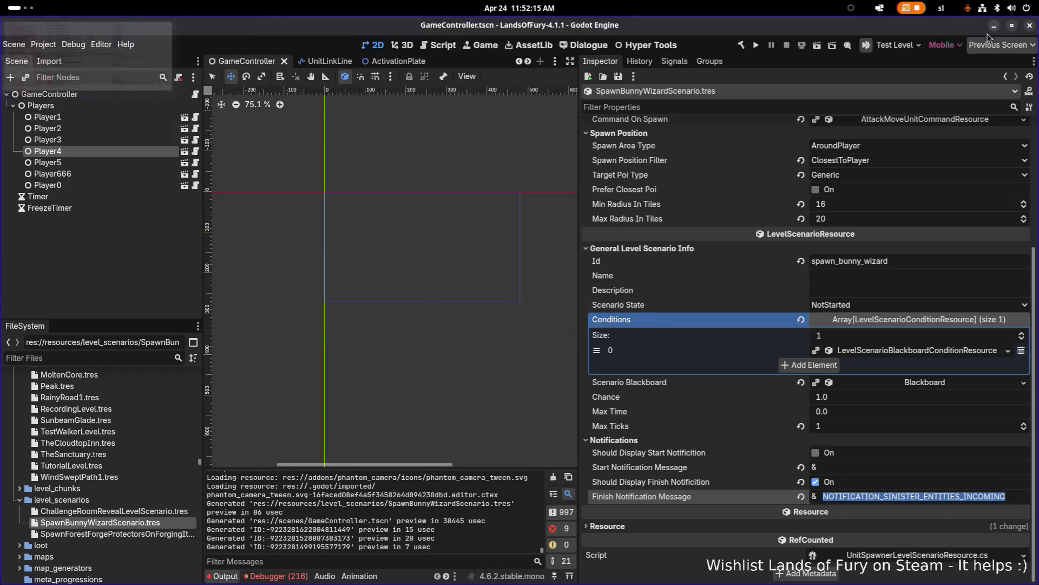
{"action": "left_click", "coordinate": [993, 27]}
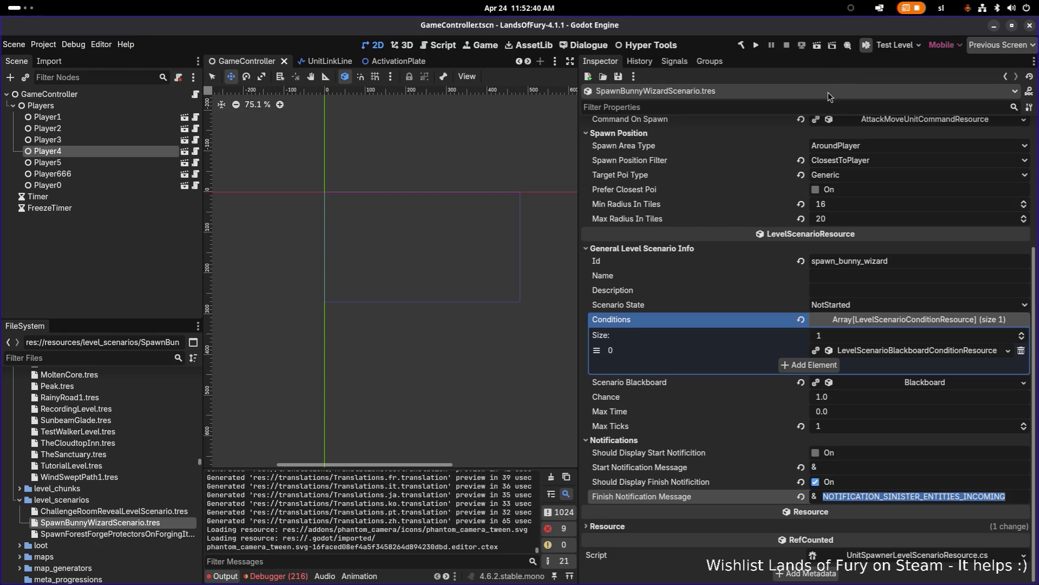
Replace SINISTER_ENTITIES_INCOMING with FLUFFY_ENTITY_INCOMING in the Finish Notification Message, then save
{"action": "left_click", "coordinate": [913, 274]}
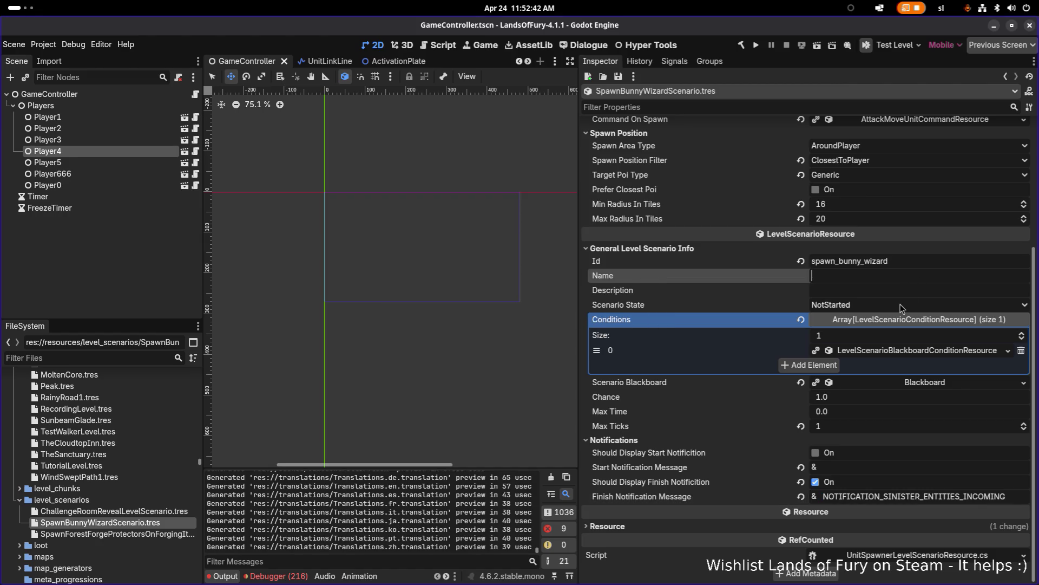
{"action": "left_click", "coordinate": [896, 496]}
{"action": "key", "text": "Left"}
{"action": "key", "text": "Left"}
{"action": "key", "text": "Left"}
{"action": "key", "text": "shift+End"}
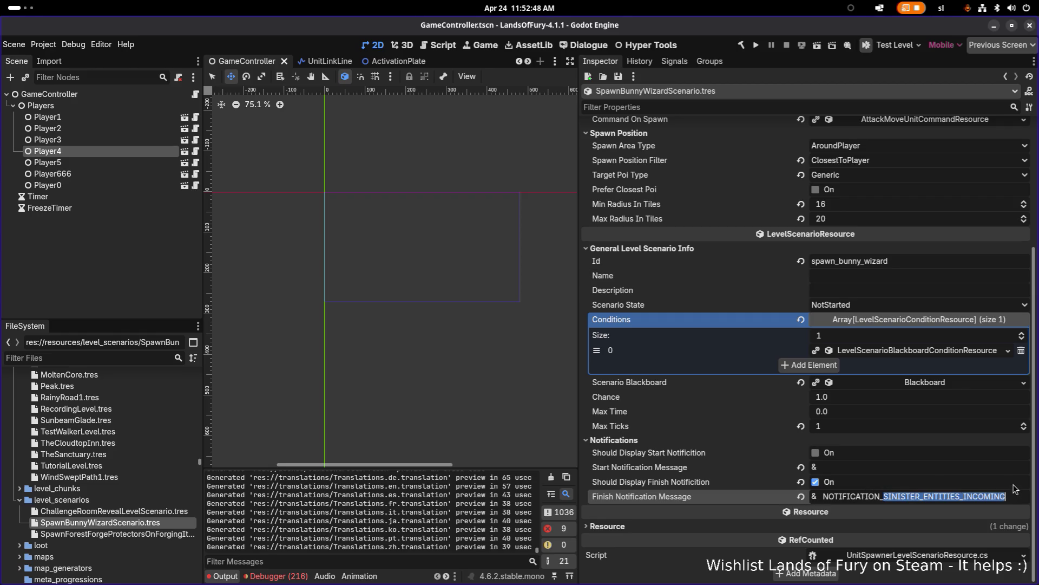
{"action": "type", "text": "FLUFFY_ENT"}
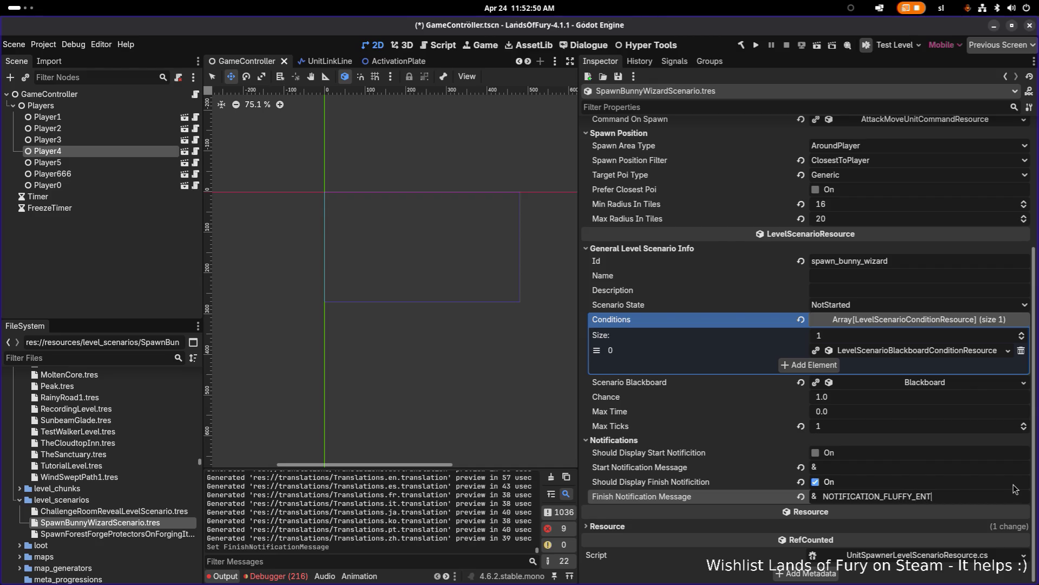
{"action": "type", "text": "ITY_INCOMING"}
{"action": "key", "text": "ctrl+s"}
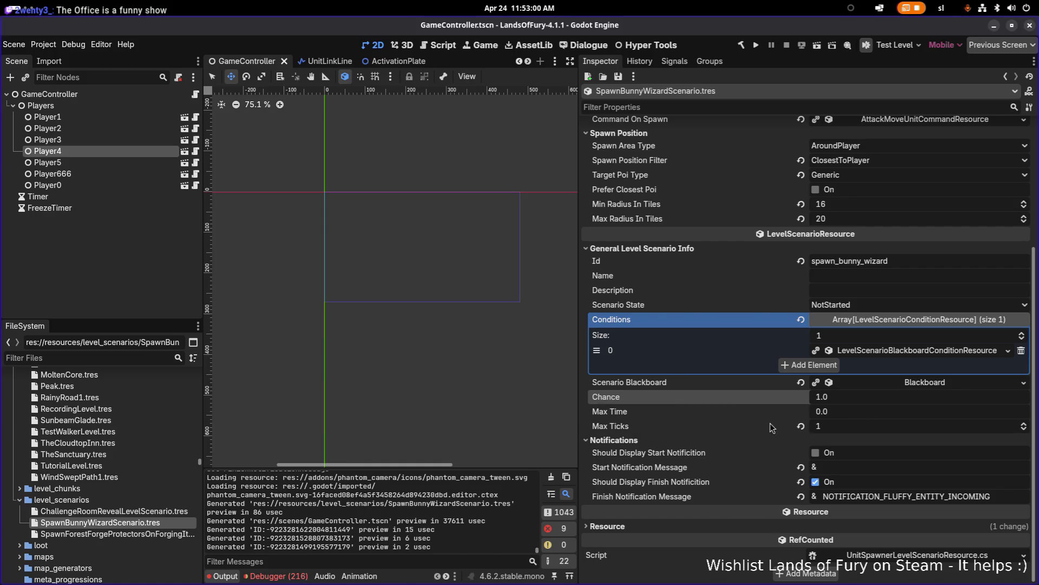
{"action": "scroll", "coordinate": [756, 423], "scroll_direction": "up", "scroll_amount": 3}
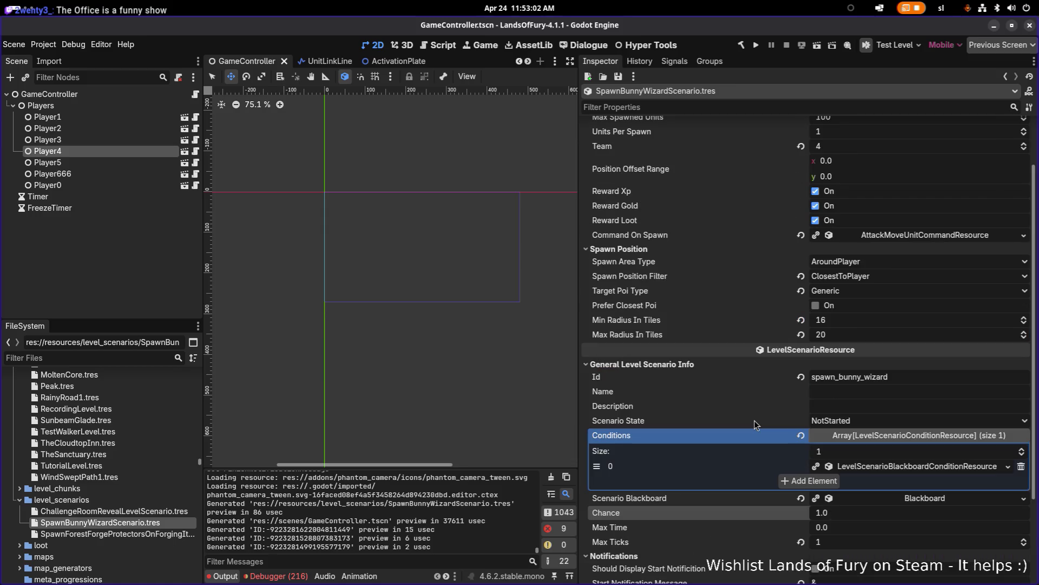
{"action": "scroll", "coordinate": [757, 424], "scroll_direction": "up", "scroll_amount": 2}
{"action": "key", "text": "ctrl+s"}
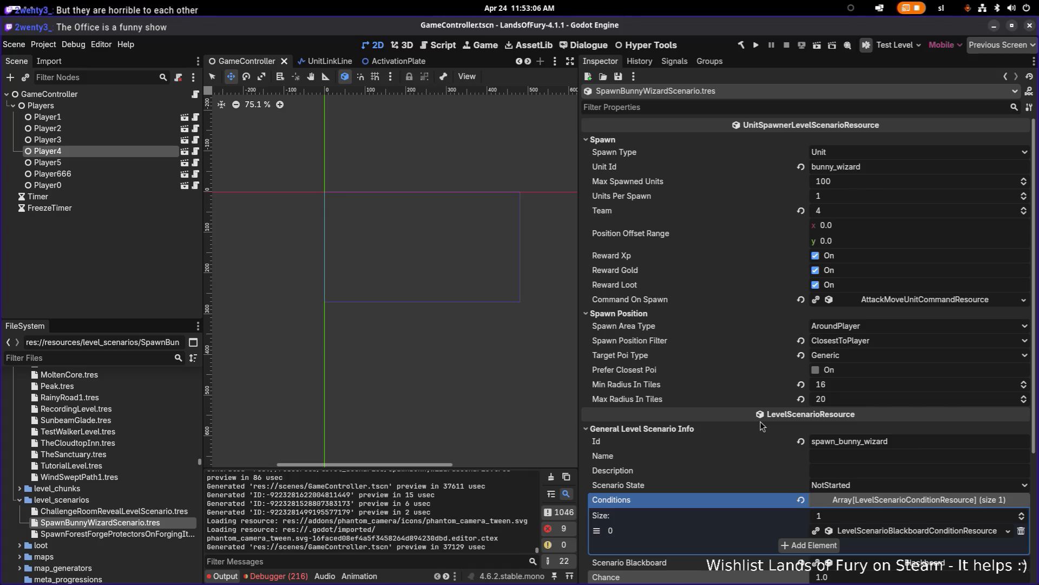
{"action": "left_click", "coordinate": [137, 352]}
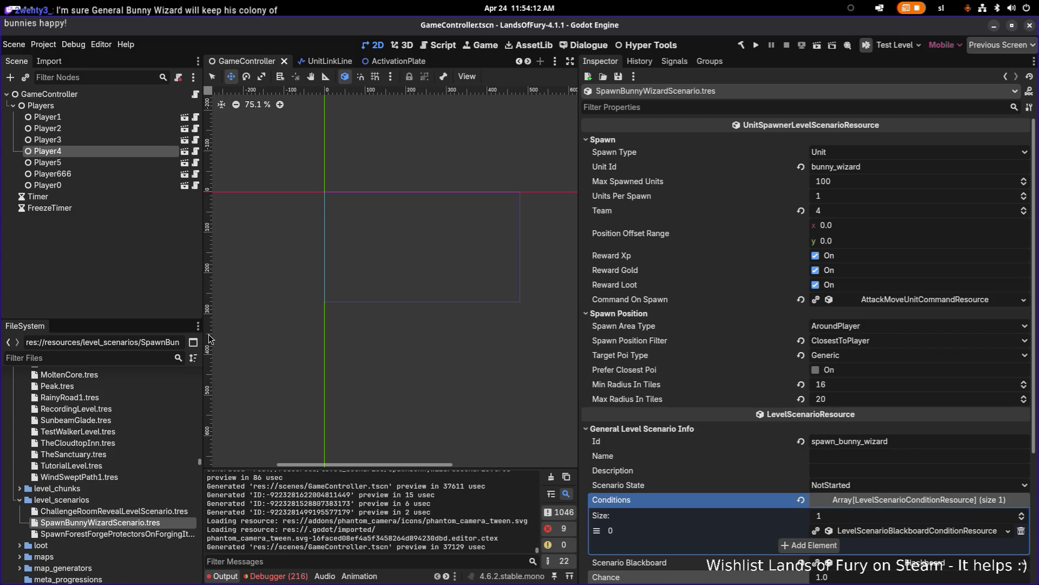
{"action": "type", "text": "lich"}
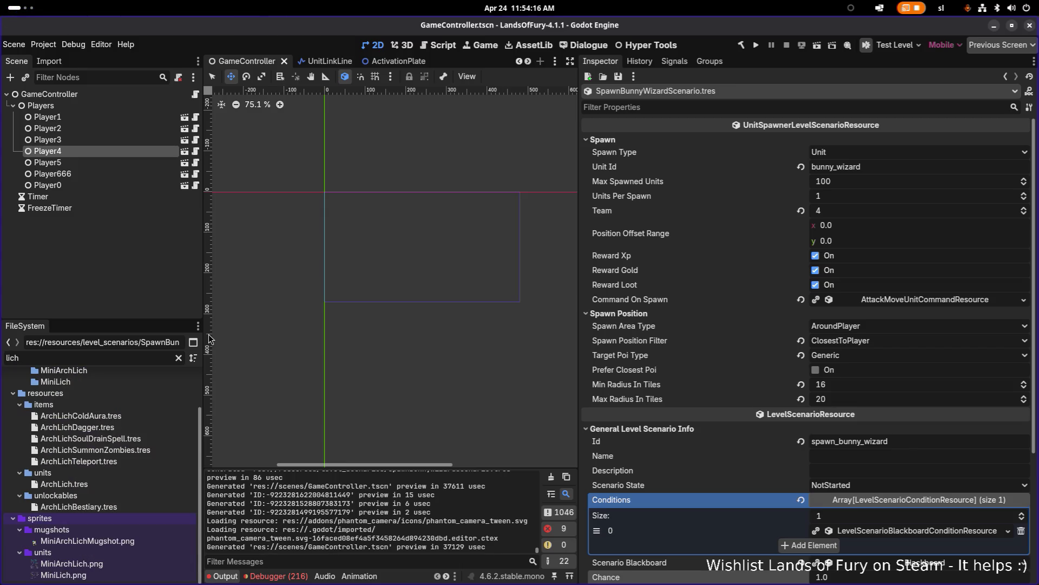
Duplicate ArchLich.tres as BunnyWizard.tres, then filter by 'bunnywiz' and delete that copy
{"action": "left_click", "coordinate": [115, 484]}
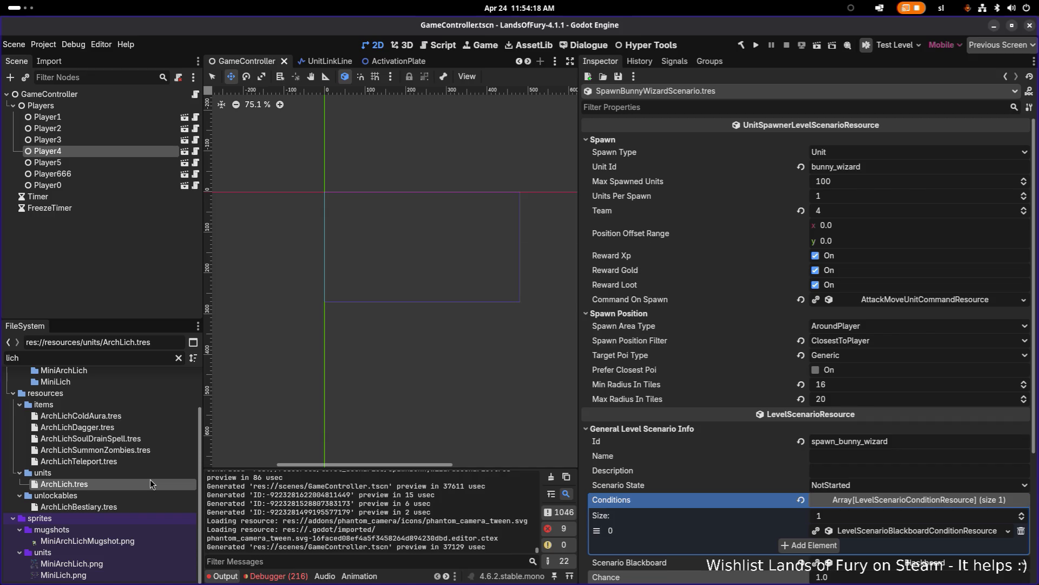
{"action": "key", "text": "ctrl+d"}
{"action": "type", "text": "Bunny"}
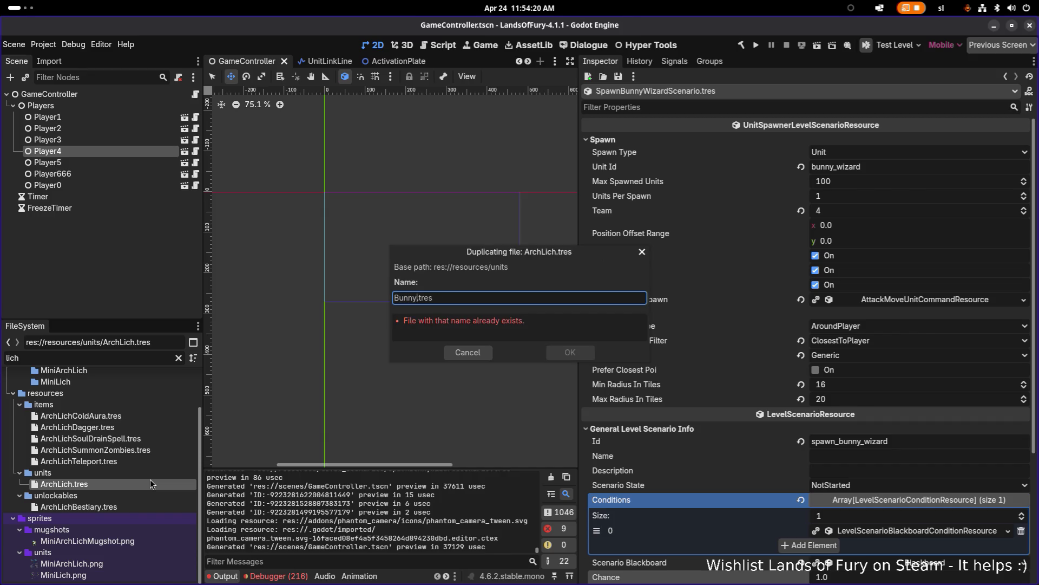
{"action": "type", "text": "Wizard"}
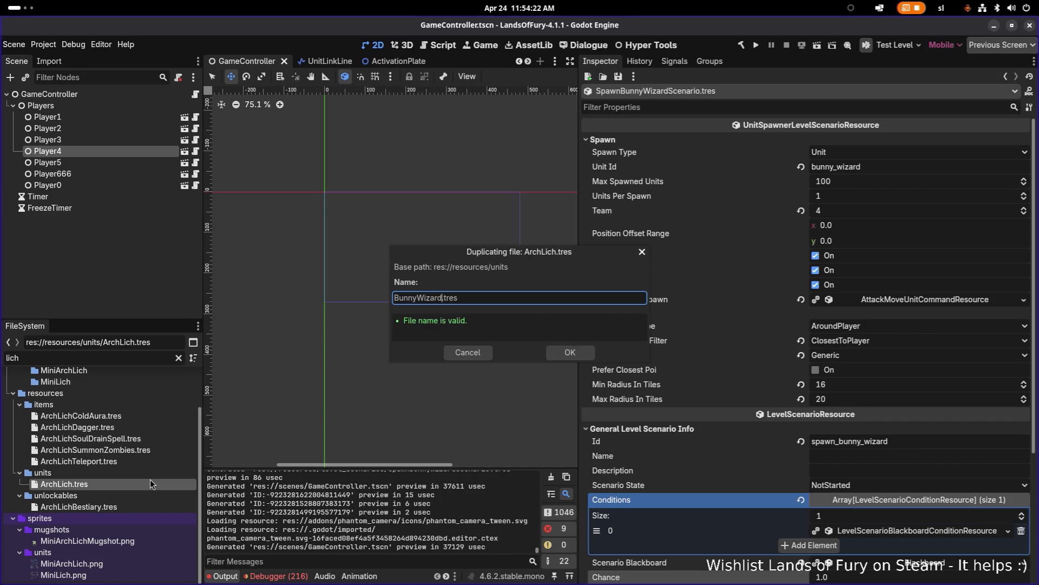
{"action": "key", "text": "Return"}
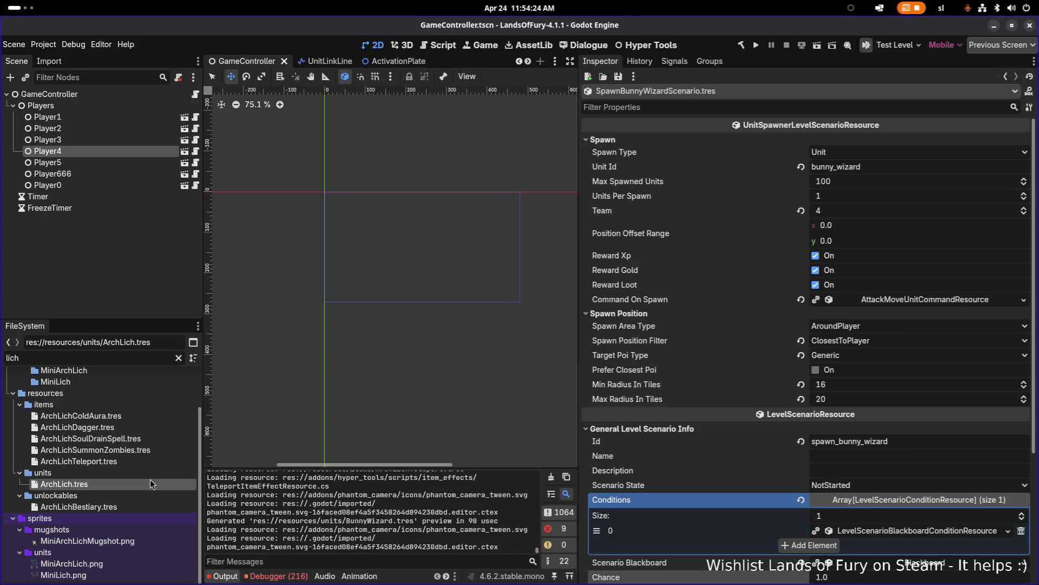
{"action": "double_click", "coordinate": [92, 359]}
{"action": "type", "text": "bunnywiz"}
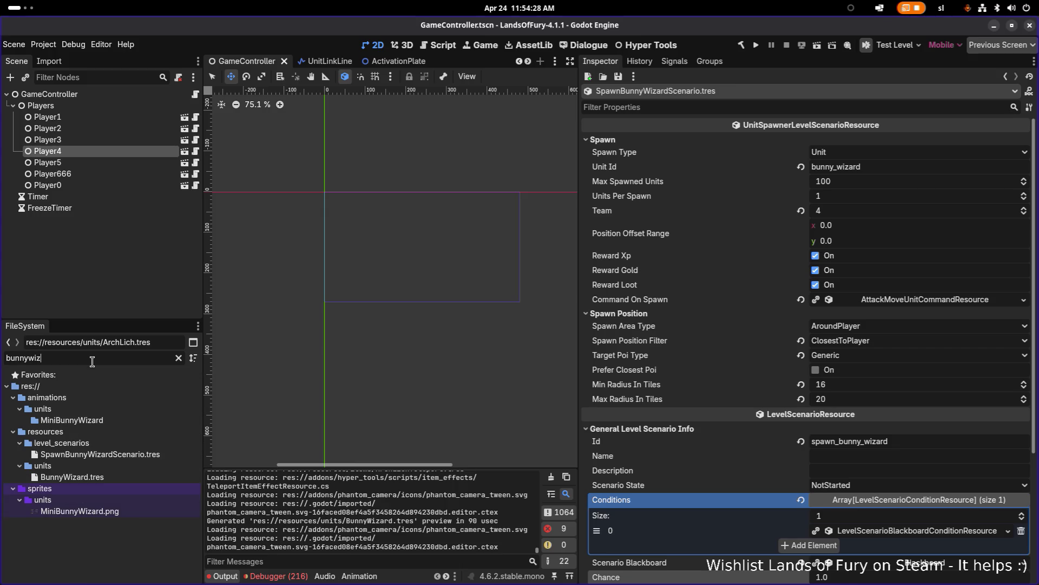
{"action": "left_click", "coordinate": [92, 475]}
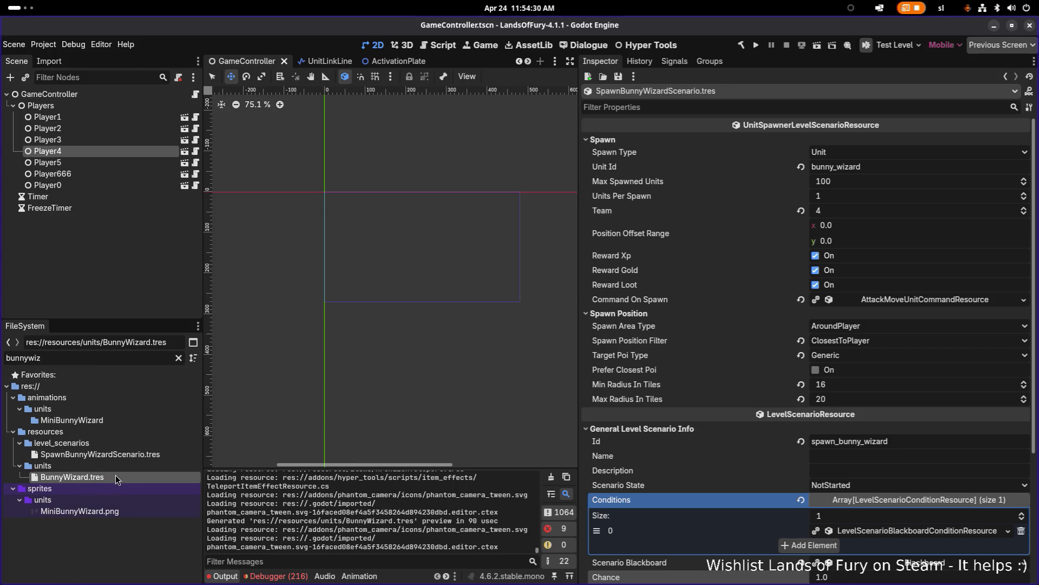
{"action": "key", "text": "Delete"}
{"action": "left_click", "coordinate": [599, 359]}
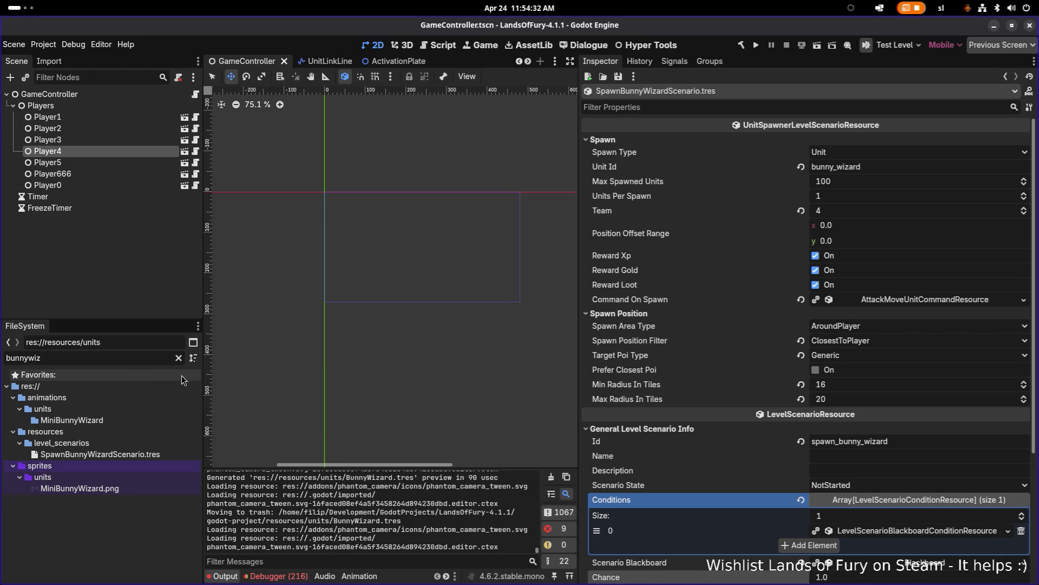
Filter by 'necro', duplicate Necromancer.tres as BunnyWizard.tres, and filter the files by 'bunnywiz'
{"action": "key", "text": "ctrl+a"}
{"action": "type", "text": "necro"}
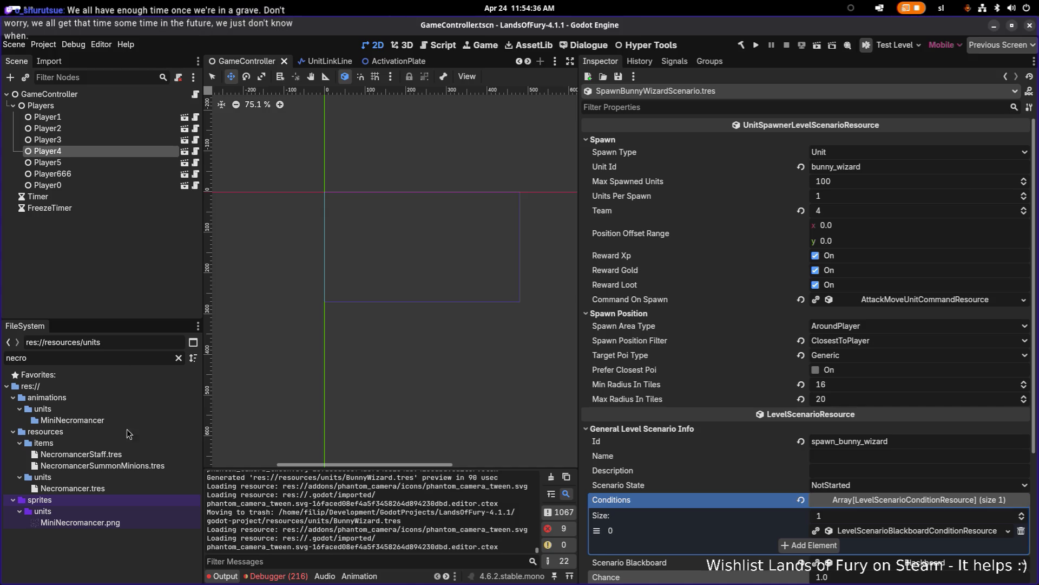
{"action": "left_click", "coordinate": [117, 485]}
{"action": "key", "text": "ctrl+d"}
{"action": "type", "text": "BunnyWi"}
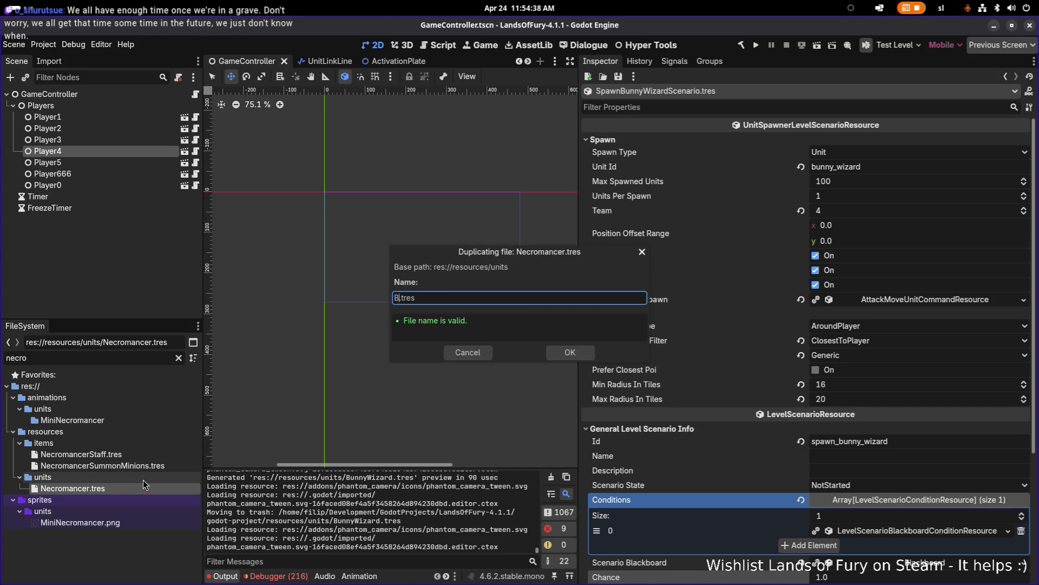
{"action": "type", "text": "zard"}
{"action": "key", "text": "Return"}
{"action": "left_click", "coordinate": [77, 358]}
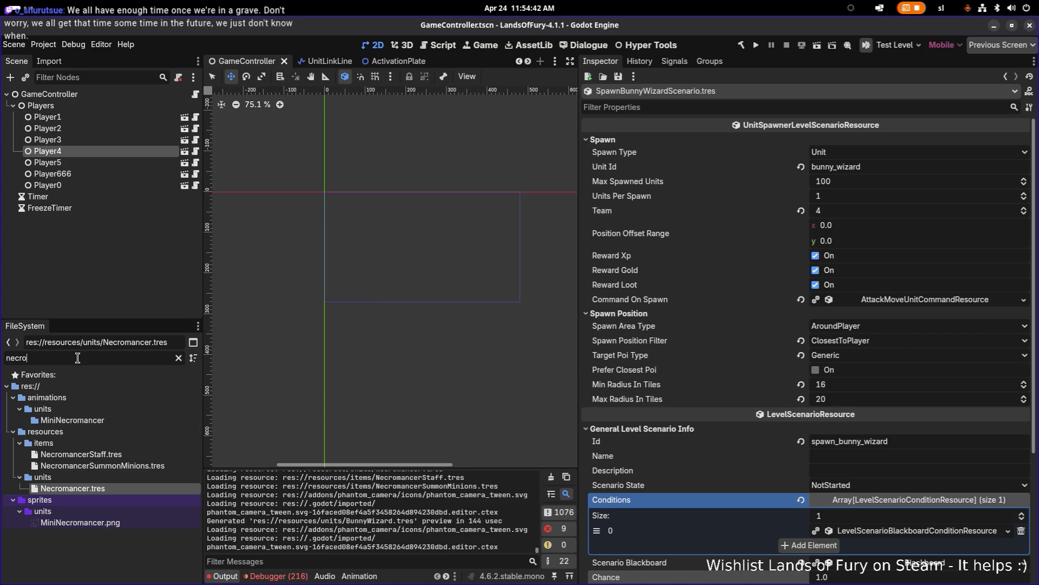
{"action": "double_click", "coordinate": [78, 358]}
{"action": "type", "text": "binn"}
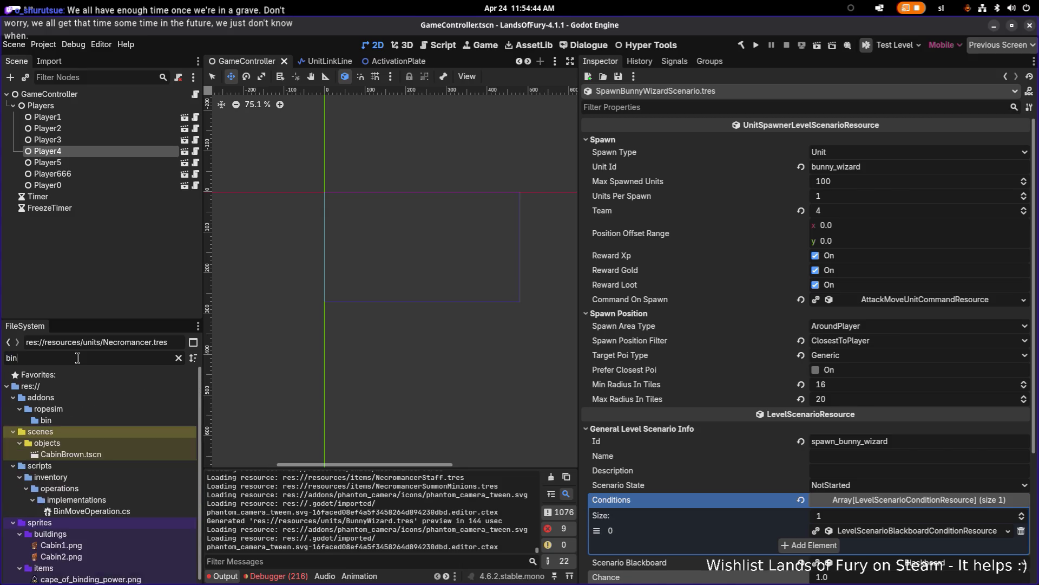
{"action": "key", "text": "BackSpace"}
{"action": "key", "text": "BackSpace"}
{"action": "key", "text": "BackSpace"}
{"action": "type", "text": "unnywiz"}
Open BunnyWizard.tres and set its Id to bunny_wizard and Name to UNIT_NAME_WIZARD
{"action": "left_click", "coordinate": [65, 475]}
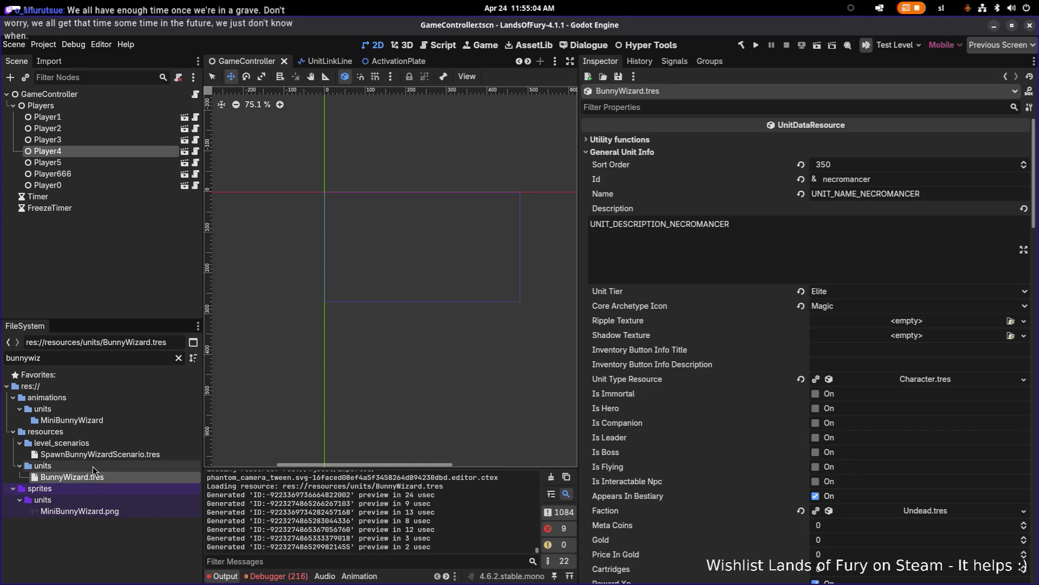
{"action": "left_click", "coordinate": [907, 184]}
{"action": "key", "text": "ctrl+a"}
{"action": "type", "text": "bunny_"}
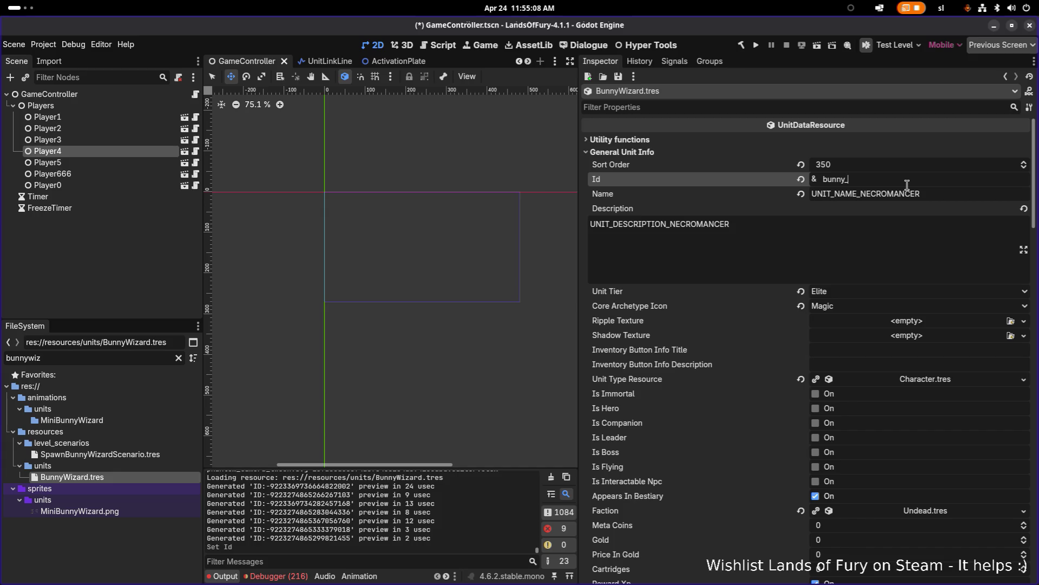
{"action": "type", "text": "wizard"}
{"action": "key", "text": "Tab"}
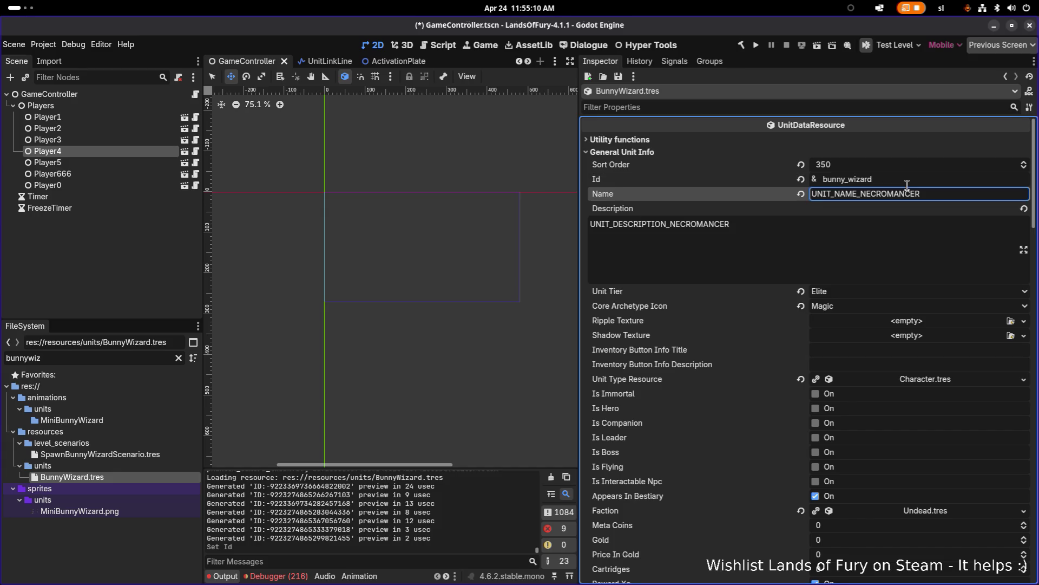
{"action": "key", "text": "Left"}
{"action": "key", "text": "Left"}
{"action": "key", "text": "Left"}
{"action": "key", "text": "shift+End"}
{"action": "type", "text": "WIZARD"}
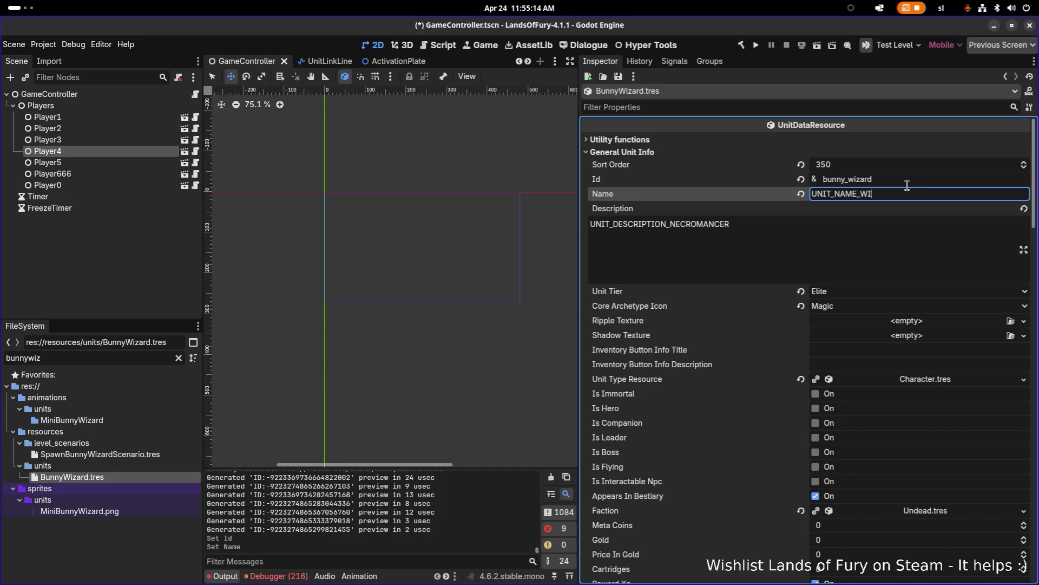
{"action": "key", "text": "Tab"}
Change the unit's Description to UNIT_DESCRIPTION_BUNNY_WIZARD
{"action": "key", "text": "Right"}
{"action": "key", "text": "Right"}
{"action": "key", "text": "Right"}
{"action": "key", "text": "shift+End"}
{"action": "type", "text": "BUNNY"}
{"action": "type", "text": ":"}
{"action": "type", "text": "_WI"}
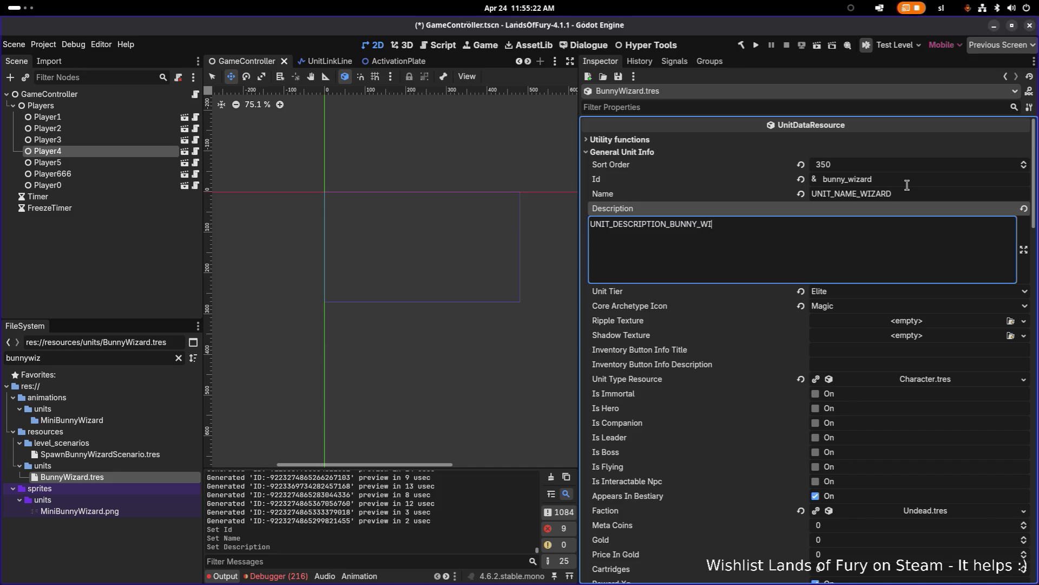
{"action": "type", "text": "ZZA"}
{"action": "key", "text": "BackSpace"}
{"action": "key", "text": "BackSpace"}
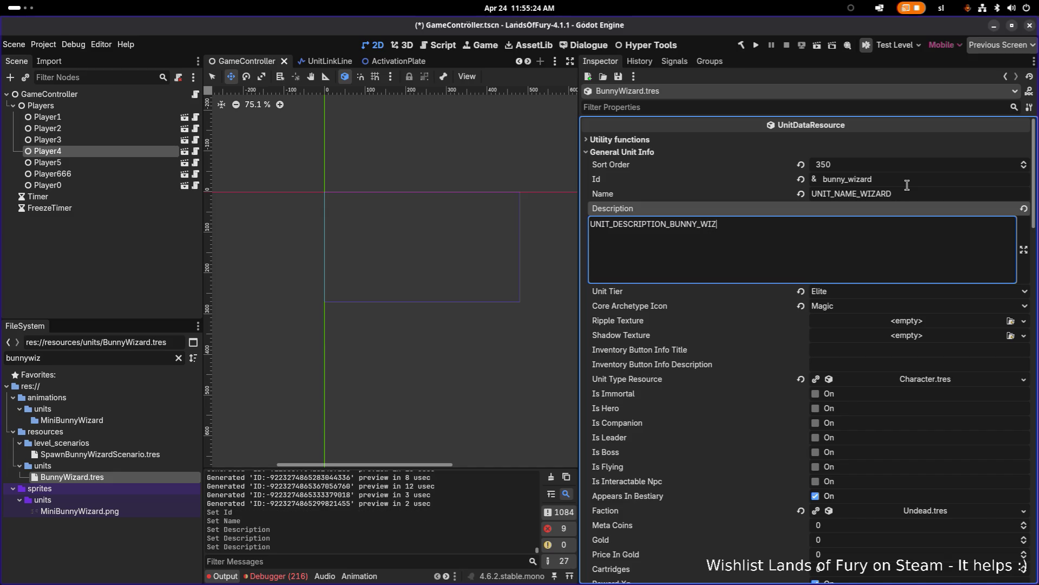
{"action": "type", "text": "ARD"}
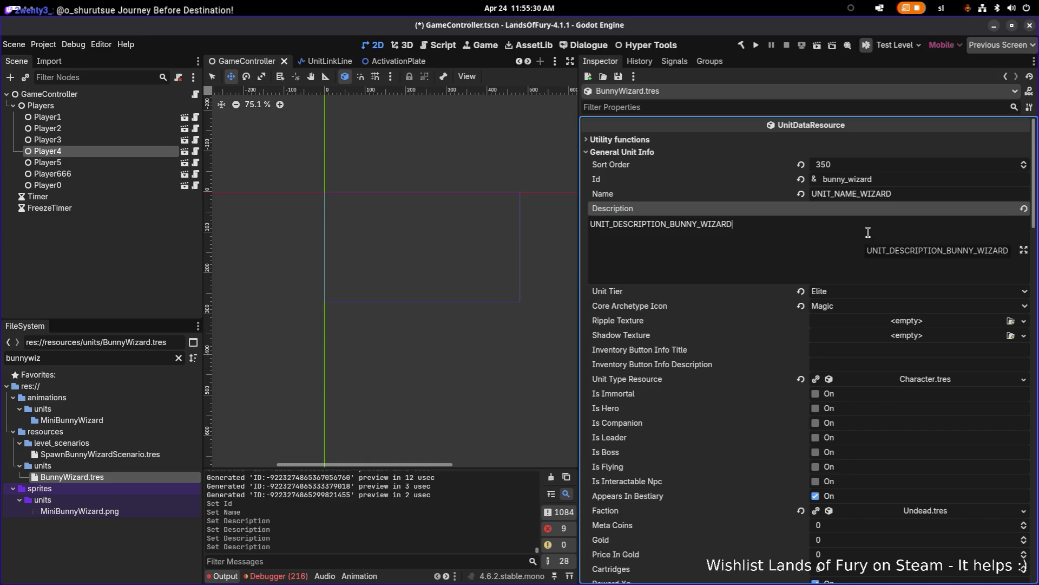
{"action": "left_click", "coordinate": [901, 195]}
Set the unit tier to MiniBoss and save
{"action": "scroll", "coordinate": [895, 219], "scroll_direction": "down", "scroll_amount": 2}
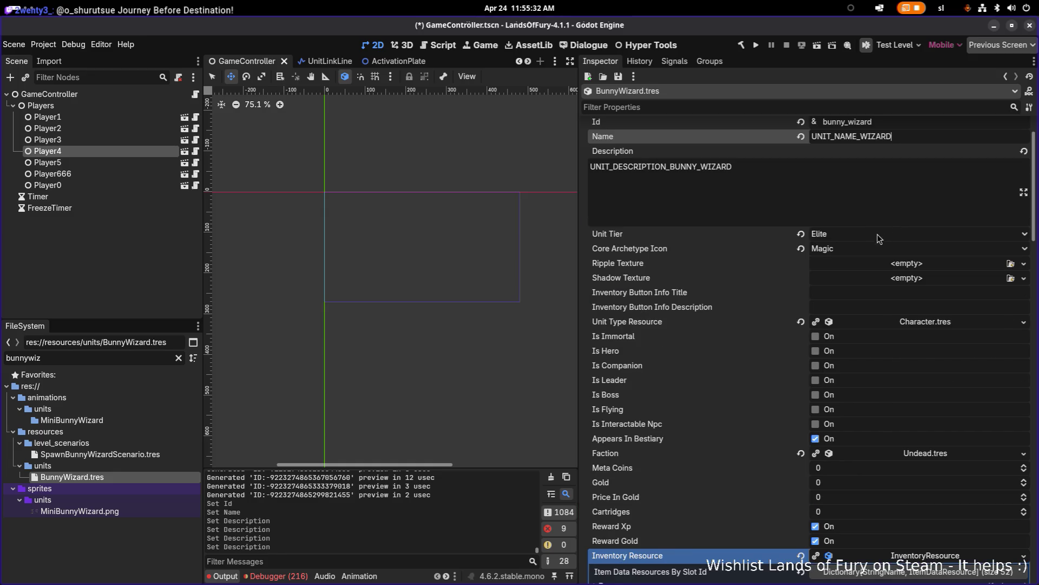
{"action": "left_click", "coordinate": [877, 238]}
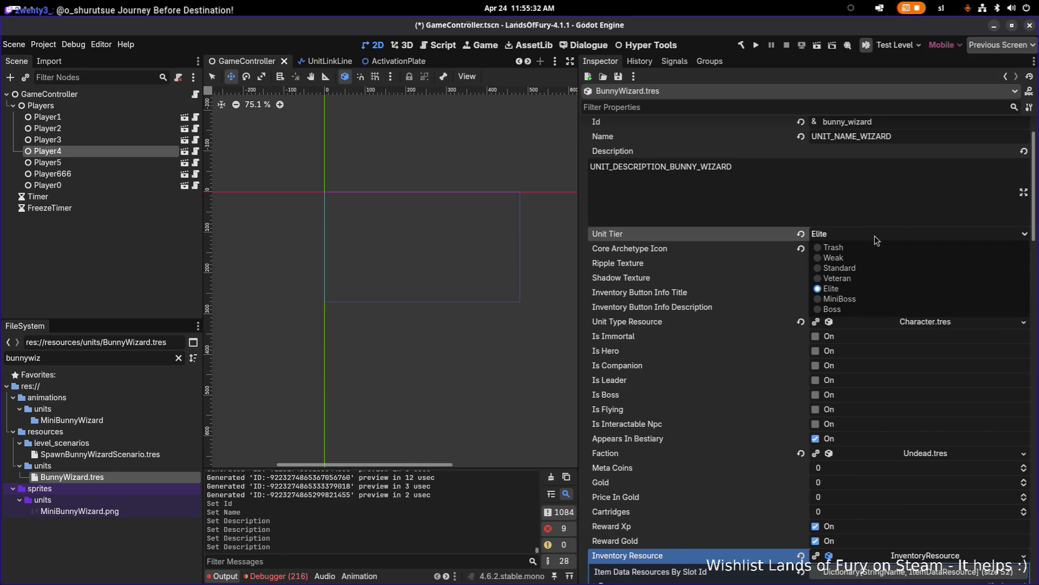
{"action": "left_click", "coordinate": [847, 299]}
{"action": "key", "text": "ctrl+s"}
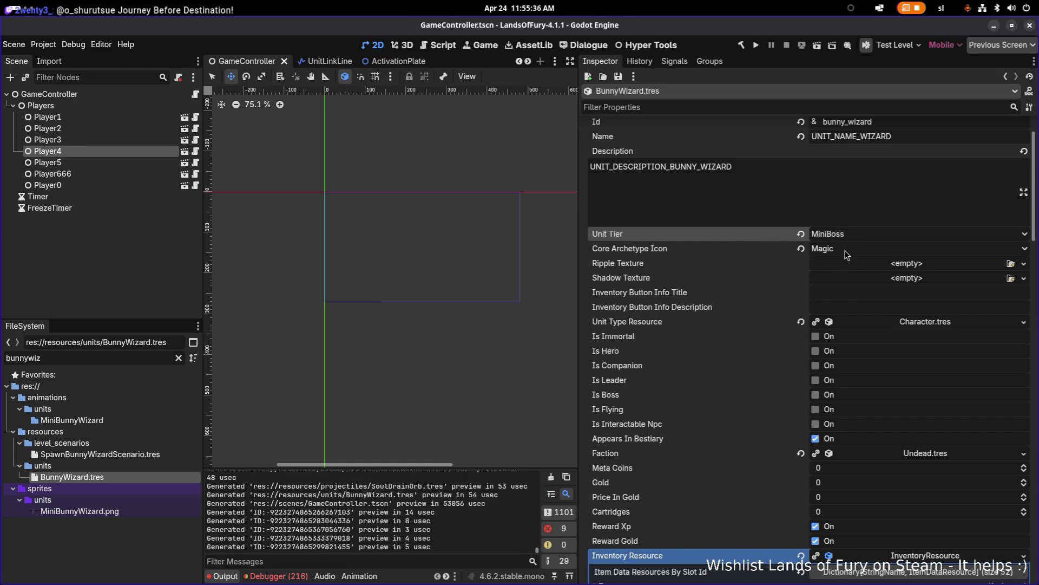
Quick-load Animals.tres as the unit's faction
{"action": "scroll", "coordinate": [848, 249], "scroll_direction": "down", "scroll_amount": 4}
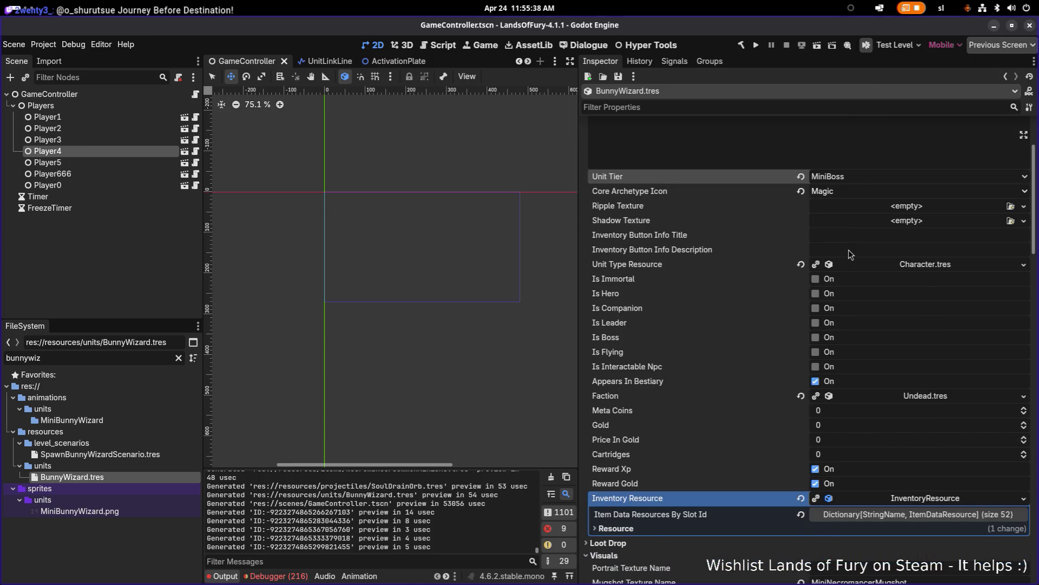
{"action": "left_click", "coordinate": [1024, 279]}
{"action": "left_click", "coordinate": [991, 323]}
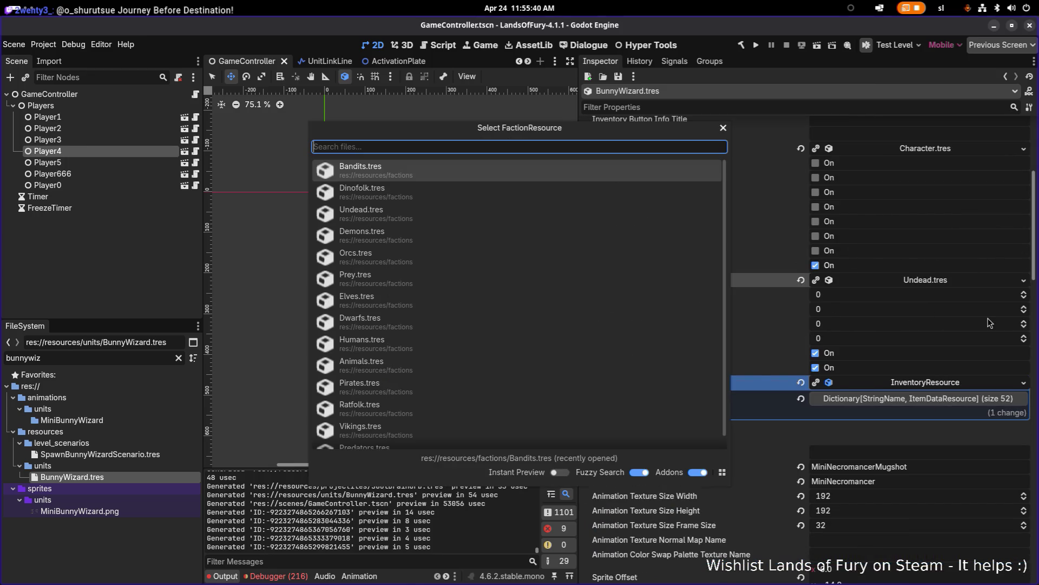
{"action": "type", "text": "anima"}
{"action": "key", "text": "Return"}
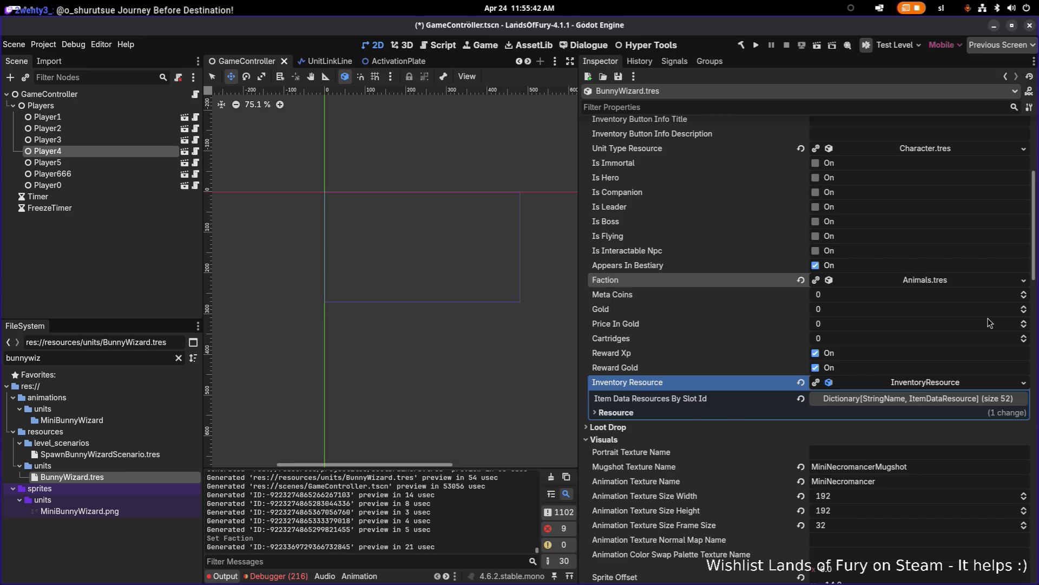
Make the inventory resource unique recursively, including its three item data entries
{"action": "right_click", "coordinate": [934, 389]}
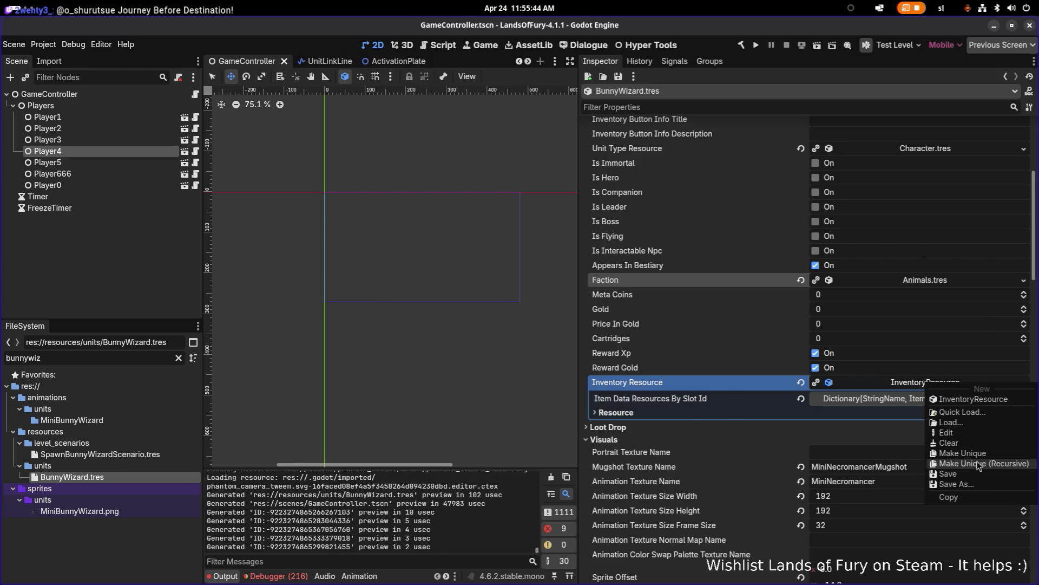
{"action": "left_click", "coordinate": [983, 464]}
{"action": "left_click", "coordinate": [399, 251]}
{"action": "left_click", "coordinate": [399, 262]}
{"action": "left_click", "coordinate": [399, 273]}
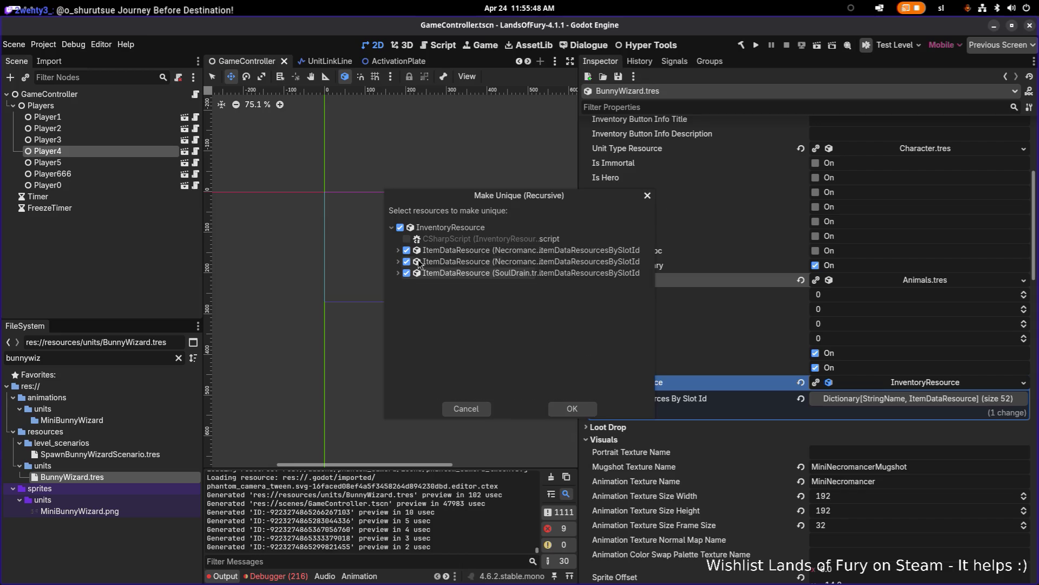
{"action": "left_click", "coordinate": [569, 408]}
Set the animation texture width to 336
{"action": "scroll", "coordinate": [861, 352], "scroll_direction": "down", "scroll_amount": 8}
{"action": "scroll", "coordinate": [891, 349], "scroll_direction": "up", "scroll_amount": 5}
{"action": "scroll", "coordinate": [893, 348], "scroll_direction": "down", "scroll_amount": 1}
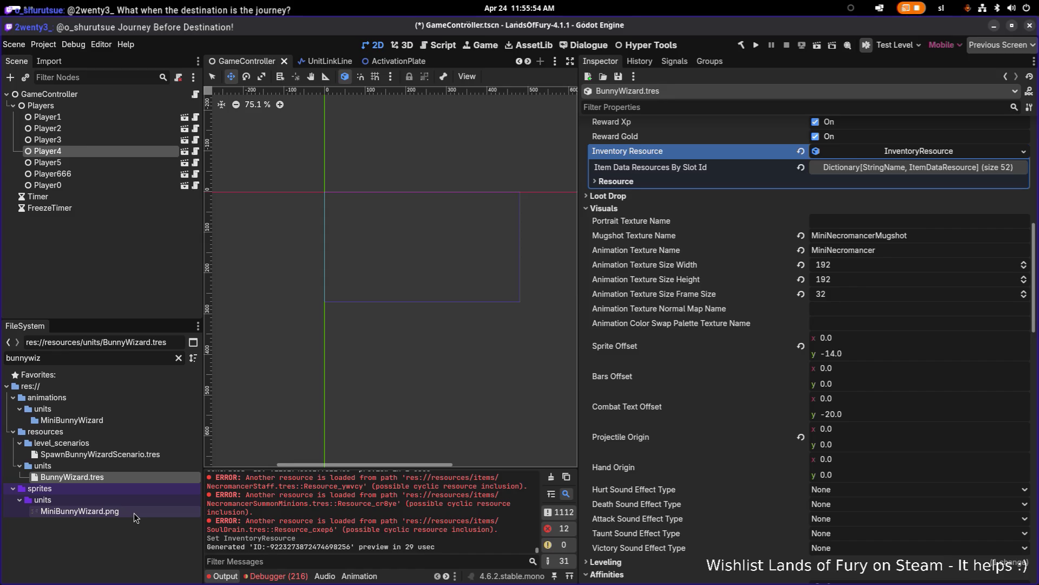
{"action": "mouse_move", "coordinate": [134, 513]}
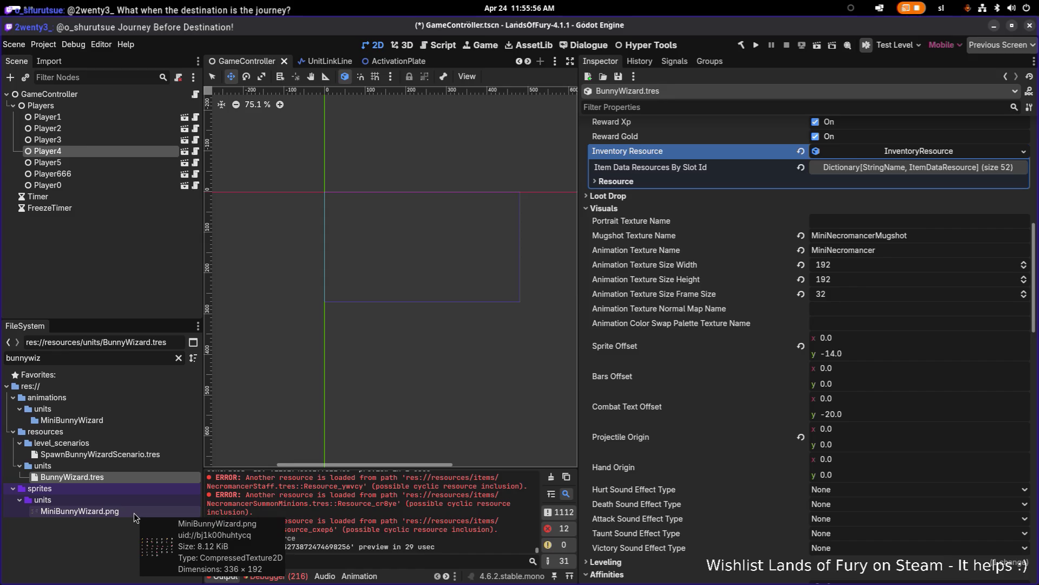
{"action": "left_click", "coordinate": [914, 271]}
{"action": "type", "text": "336"}
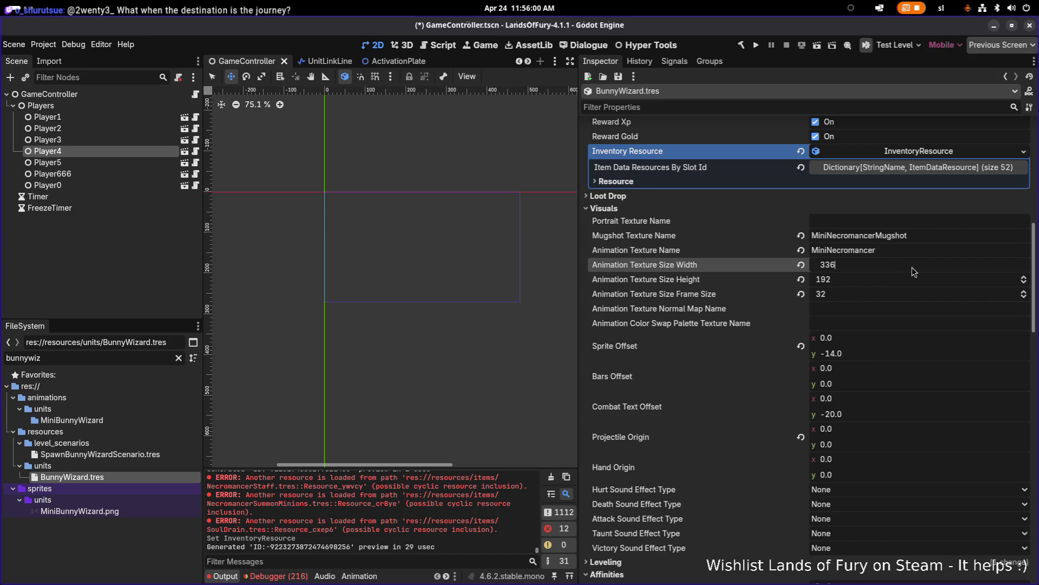
{"action": "key", "text": "Return"}
Rename the mugshot texture to MiniBunnyWizardMugshot and animation texture to MiniBunnyWizard, then save
{"action": "scroll", "coordinate": [902, 271], "scroll_direction": "down", "scroll_amount": 1}
{"action": "scroll", "coordinate": [861, 212], "scroll_direction": "up", "scroll_amount": 2}
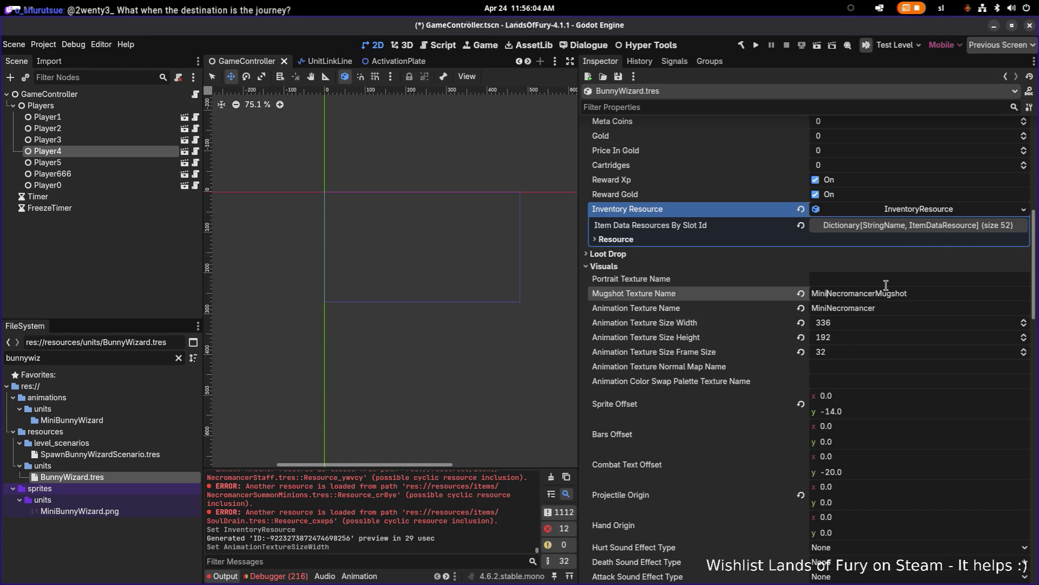
{"action": "key", "text": "shift+End"}
{"action": "type", "text": "Bunny"}
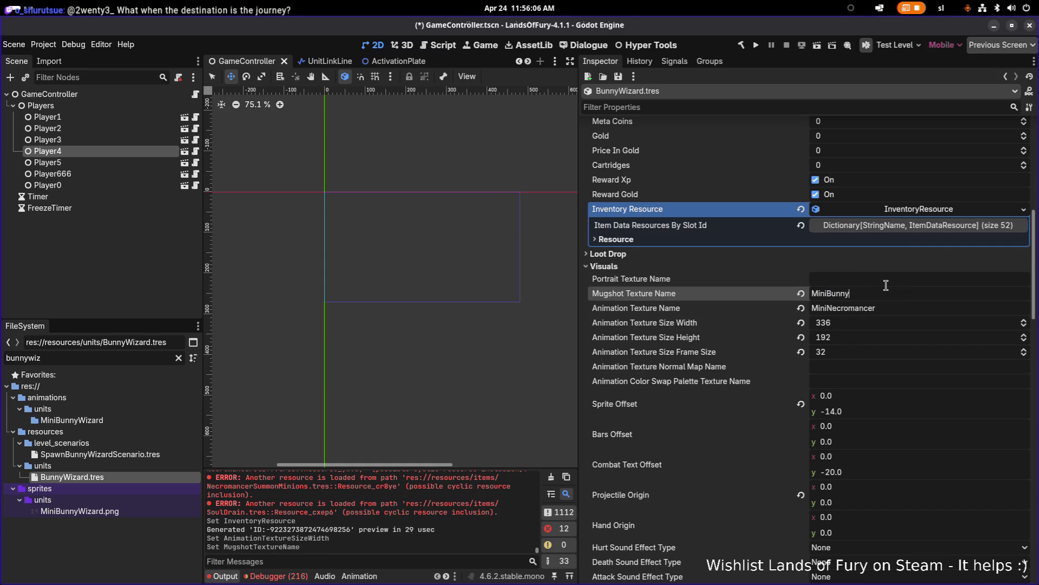
{"action": "type", "text": "WizardMug"}
{"action": "type", "text": "shot"}
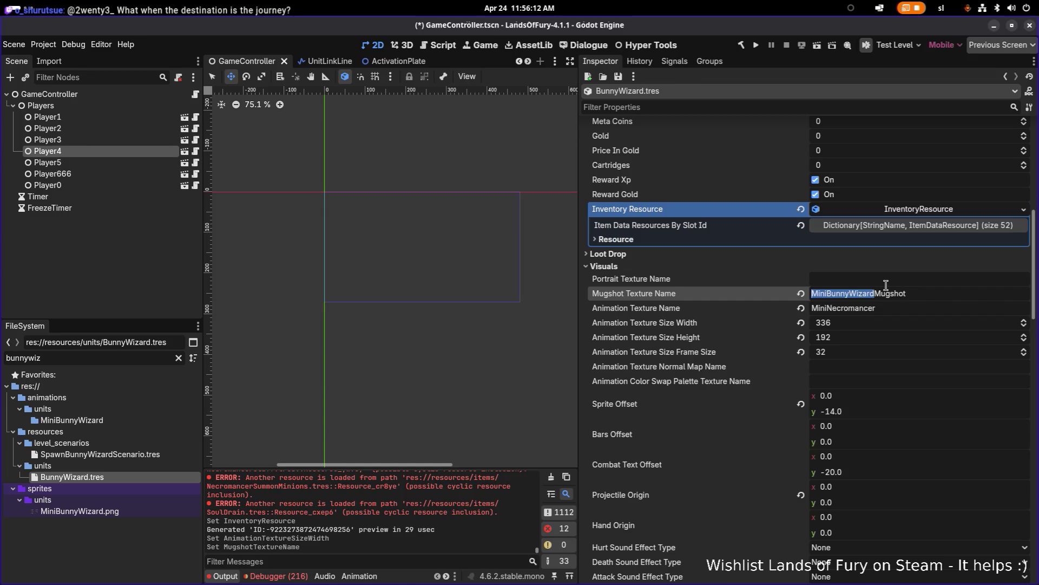
{"action": "key", "text": "Tab"}
{"action": "key", "text": "ctrl+a"}
{"action": "type", "text": "MiniBunnyWizard"}
{"action": "key", "text": "ctrl+s"}
{"action": "scroll", "coordinate": [869, 346], "scroll_direction": "down", "scroll_amount": 3}
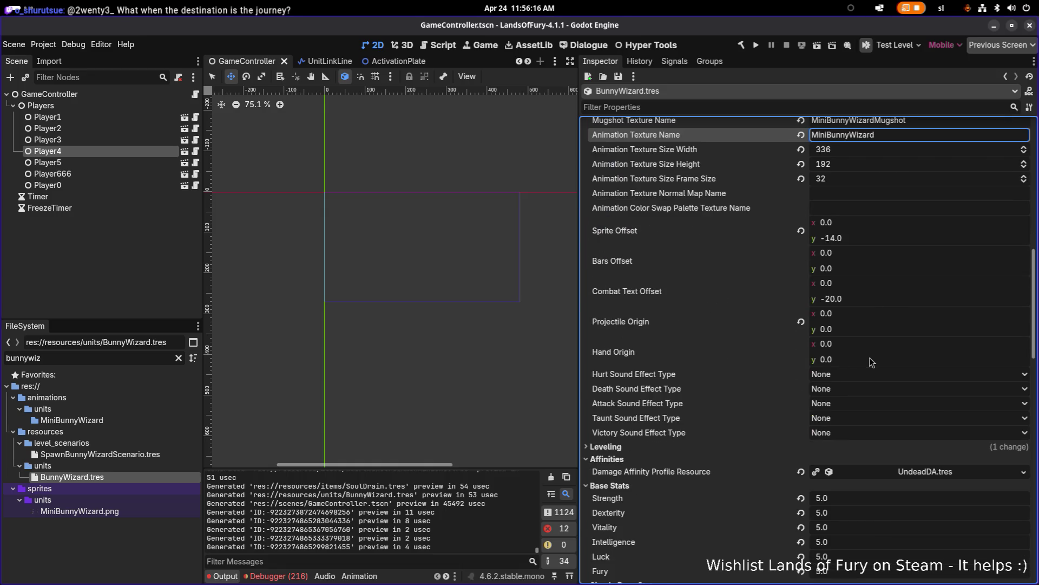
{"action": "scroll", "coordinate": [871, 362], "scroll_direction": "down", "scroll_amount": 1}
{"action": "left_click", "coordinate": [1024, 414]}
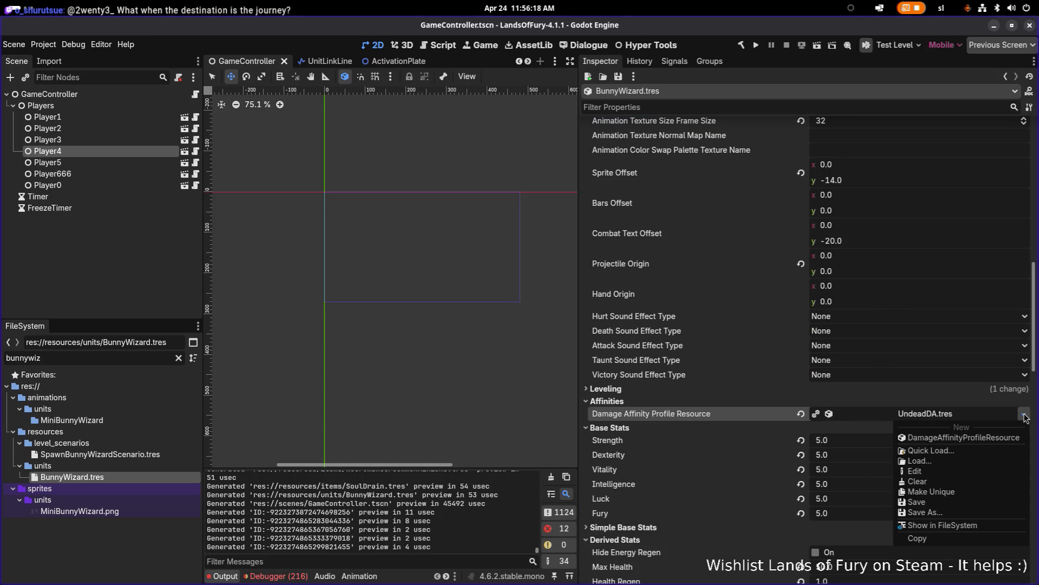
Quick-load RodentDA.tres as the damage affinity profile in place of UndeadDA.tres and save
{"action": "left_click", "coordinate": [986, 450]}
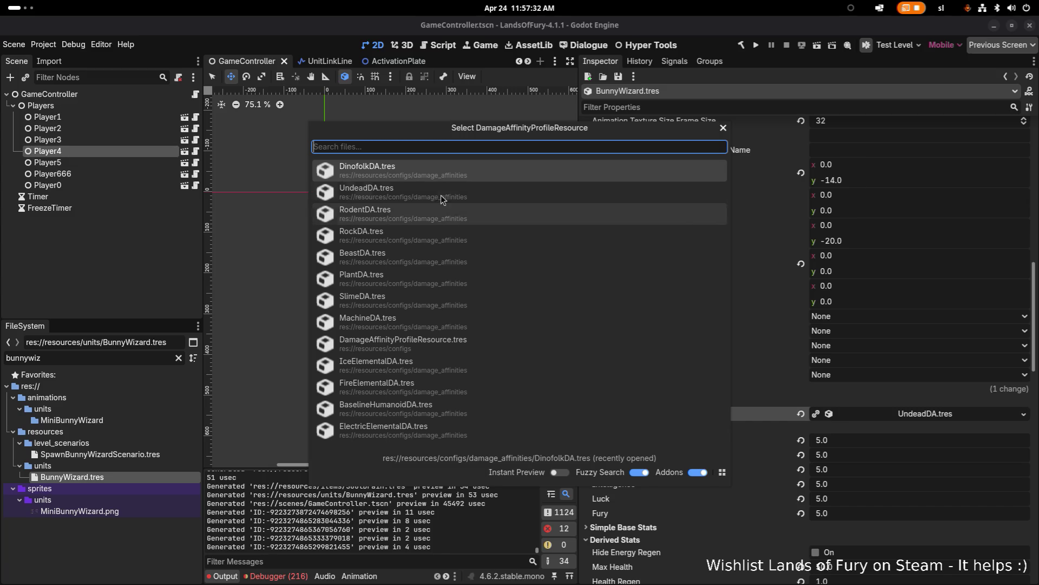
{"action": "double_click", "coordinate": [412, 214]}
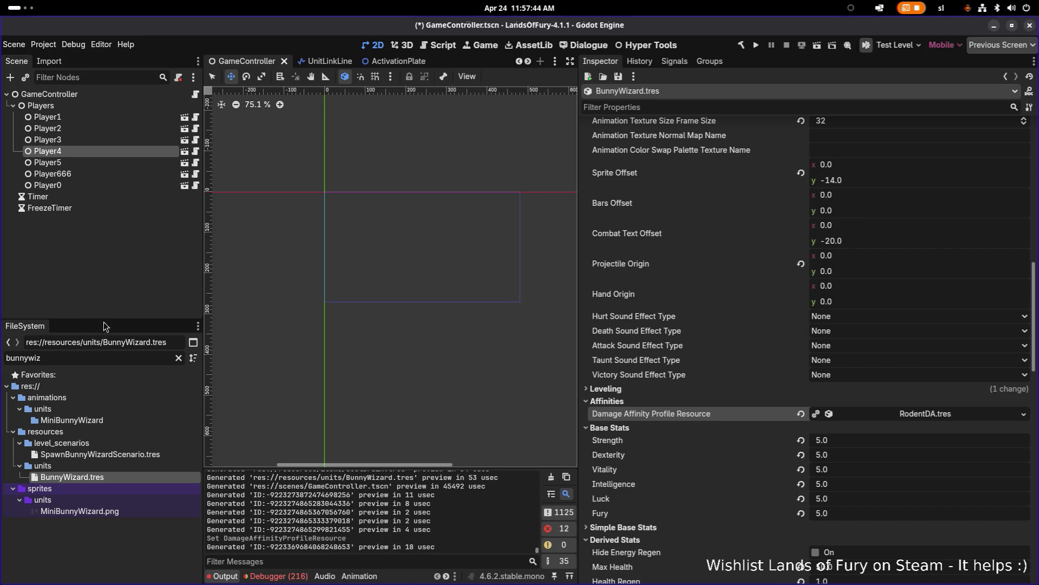
{"action": "key", "text": "ctrl+s"}
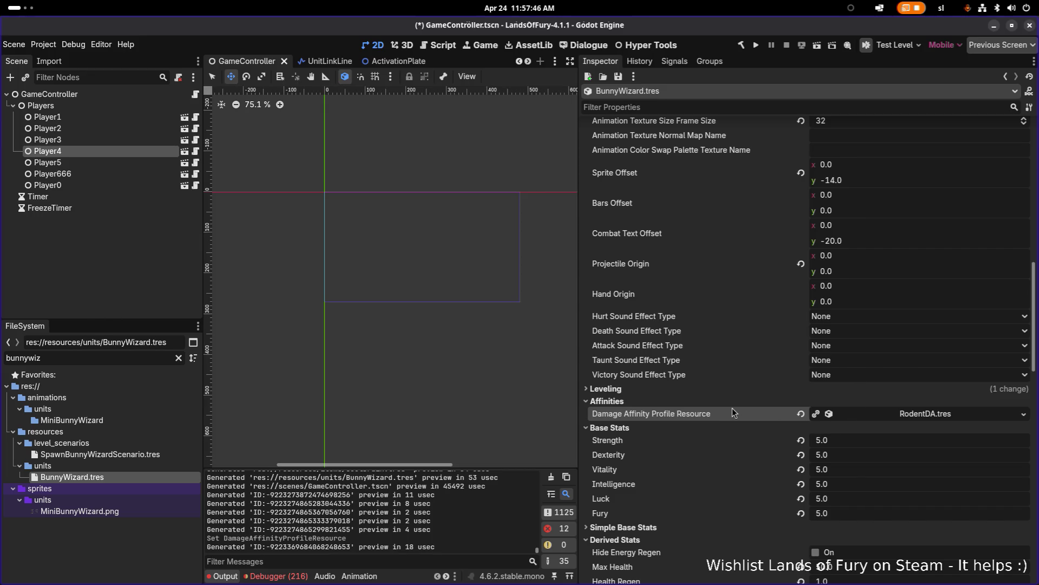
Set Max Health to 200 and Health Regen to 3, saving in between
{"action": "scroll", "coordinate": [741, 405], "scroll_direction": "down", "scroll_amount": 5}
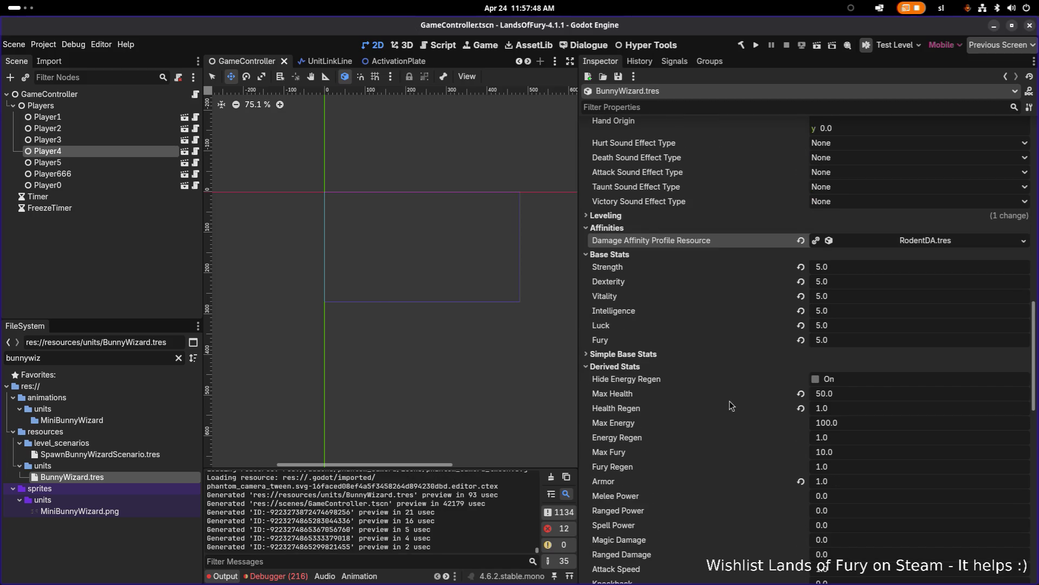
{"action": "left_click", "coordinate": [863, 278]}
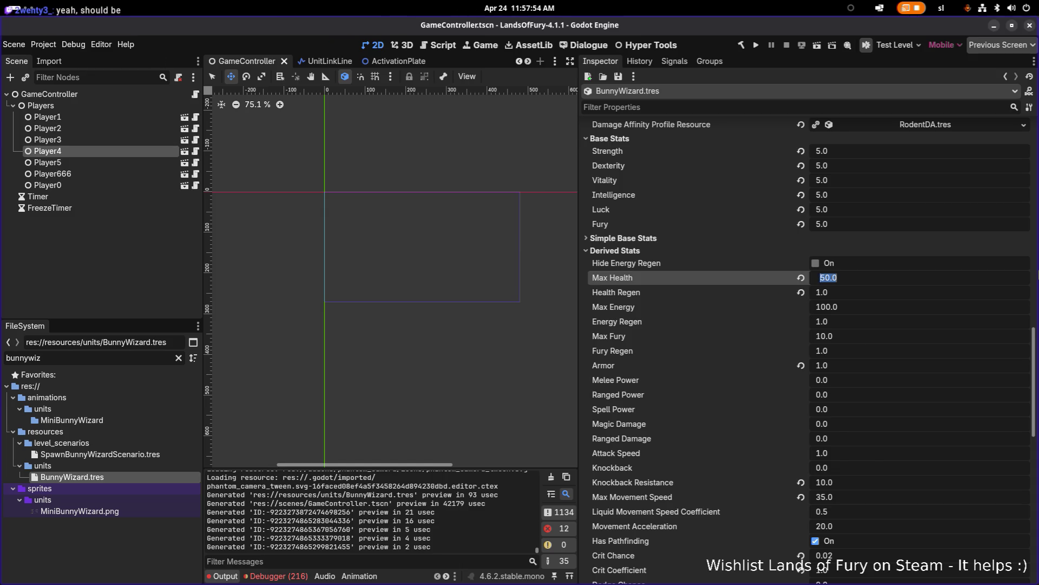
{"action": "type", "text": "200"}
{"action": "key", "text": "Return"}
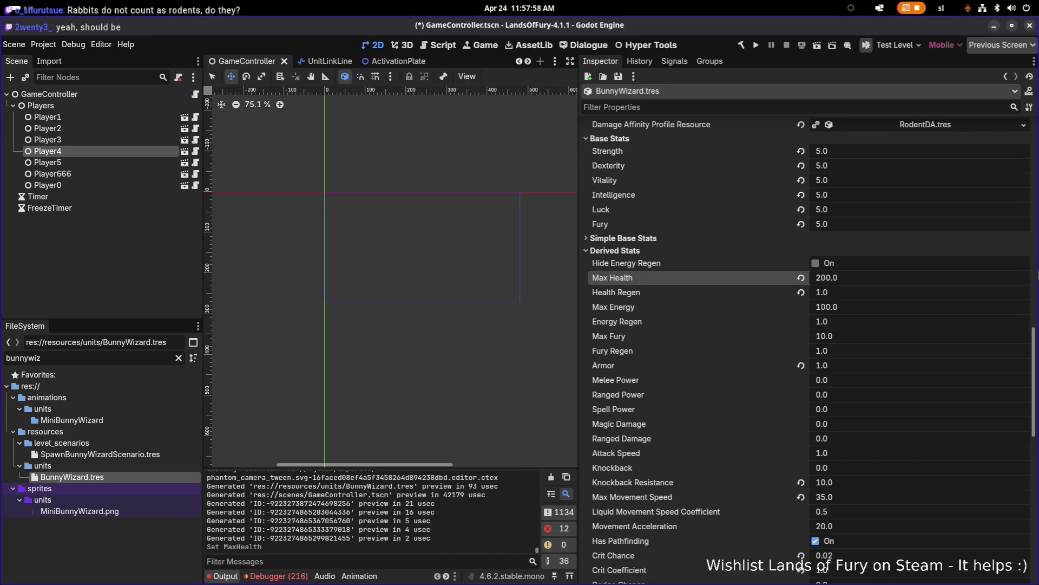
{"action": "key", "text": "ctrl+s"}
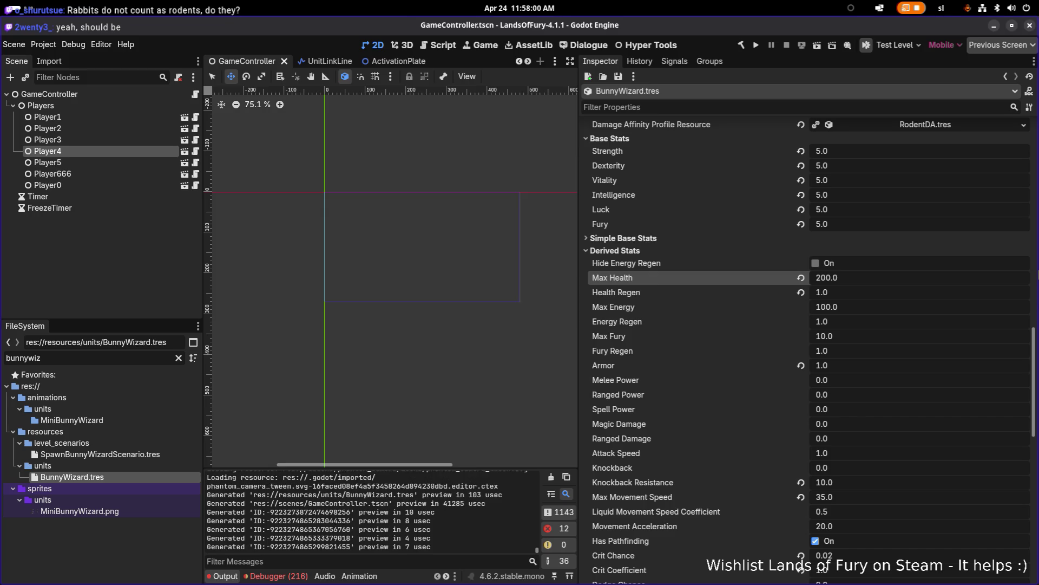
{"action": "left_click", "coordinate": [848, 293]}
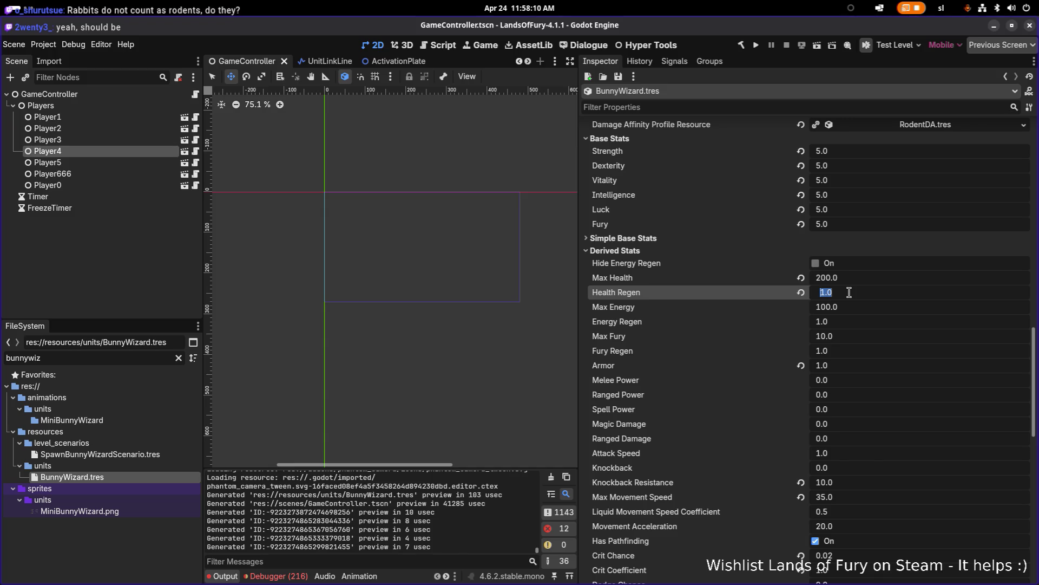
{"action": "type", "text": "3"}
{"action": "key", "text": "Return"}
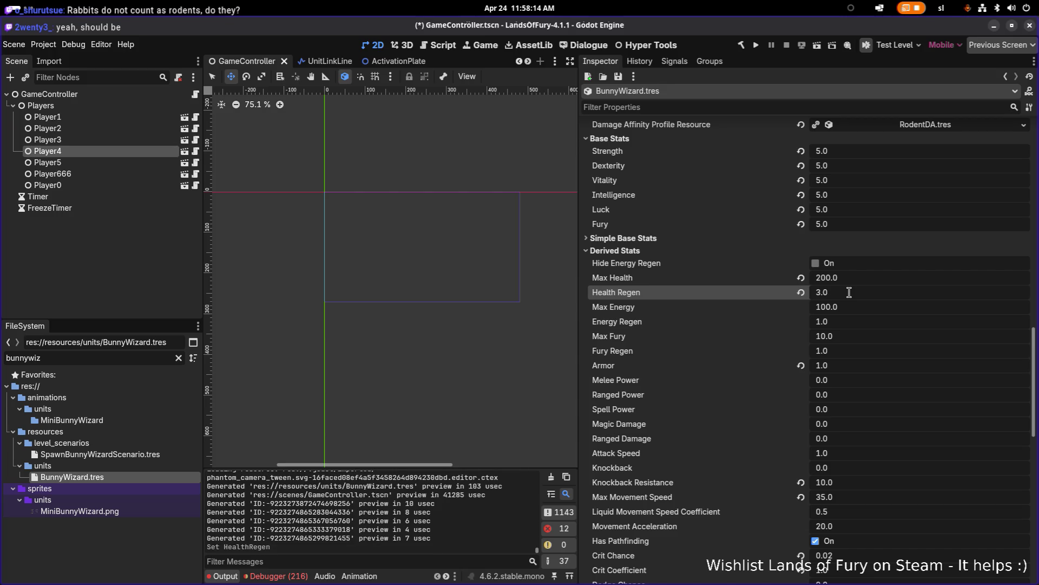
{"action": "scroll", "coordinate": [861, 338], "scroll_direction": "down", "scroll_amount": 5}
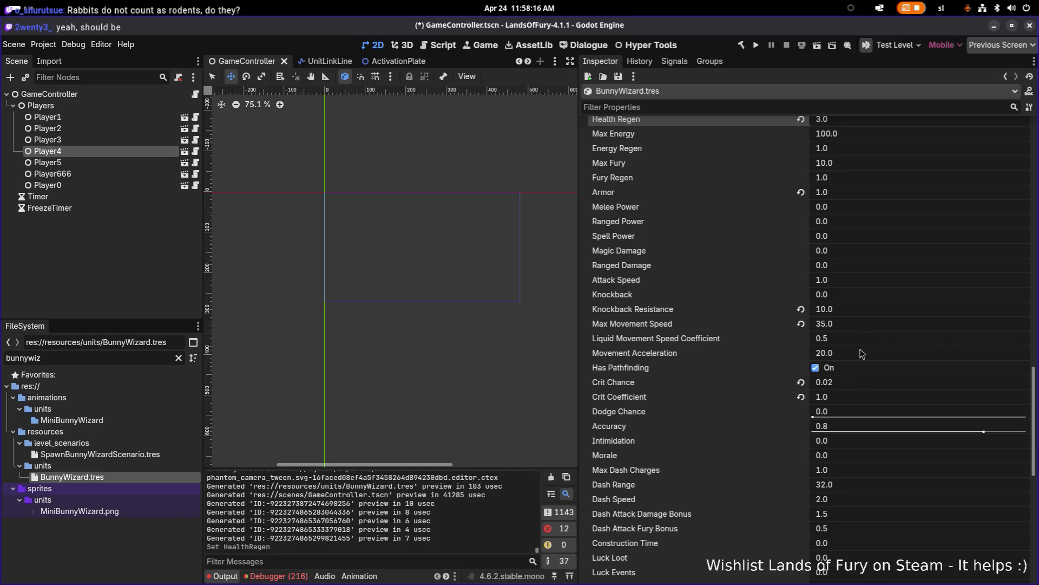
{"action": "scroll", "coordinate": [862, 355], "scroll_direction": "down", "scroll_amount": 7}
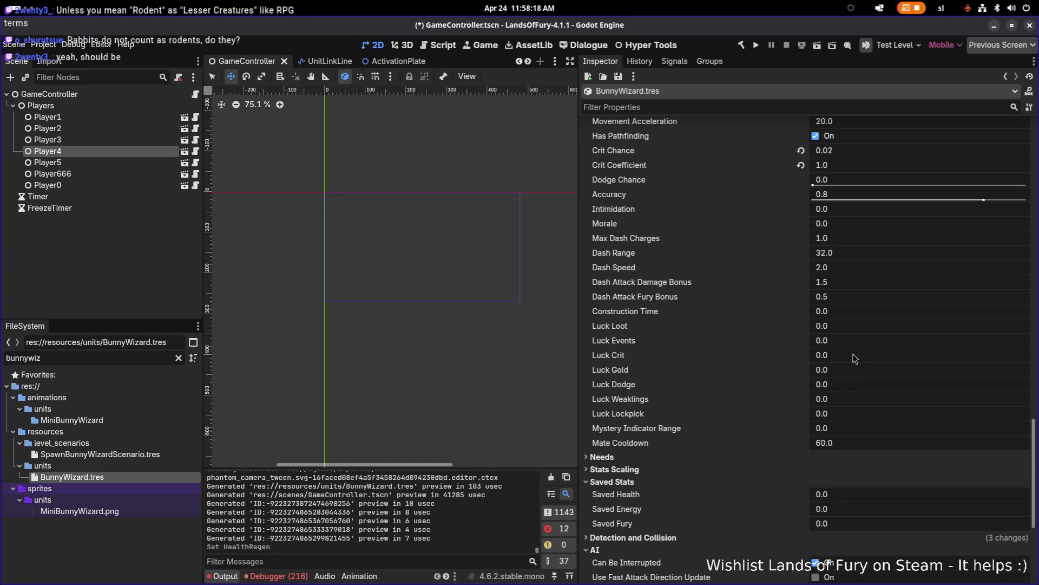
{"action": "scroll", "coordinate": [855, 357], "scroll_direction": "down", "scroll_amount": 5}
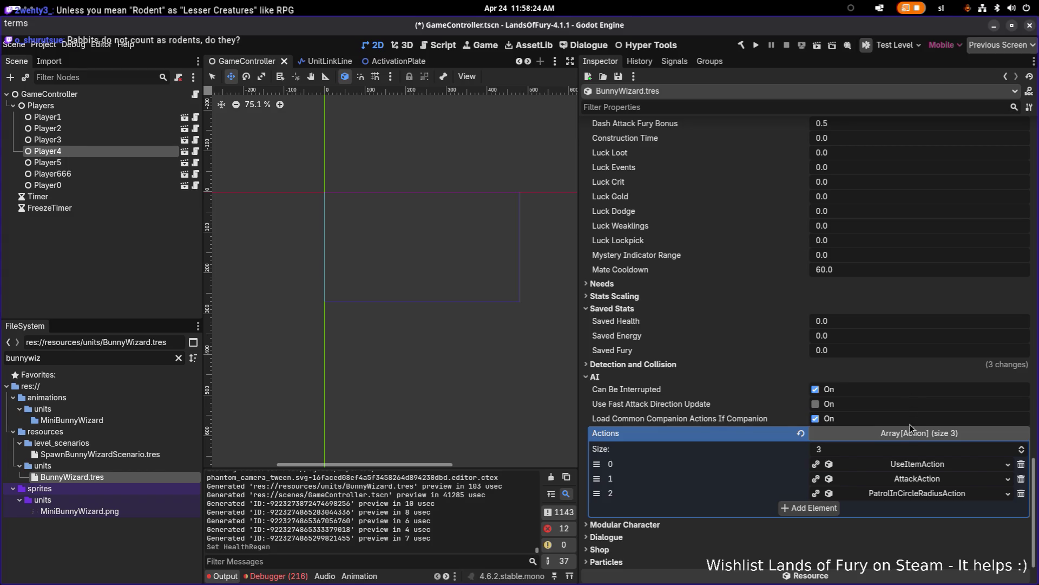
Make the UseItemAction, AttackAction and PatrolInCircleRadiusAction entries unique recursively, then check UseItemAction
{"action": "scroll", "coordinate": [907, 468], "scroll_direction": "down", "scroll_amount": 2}
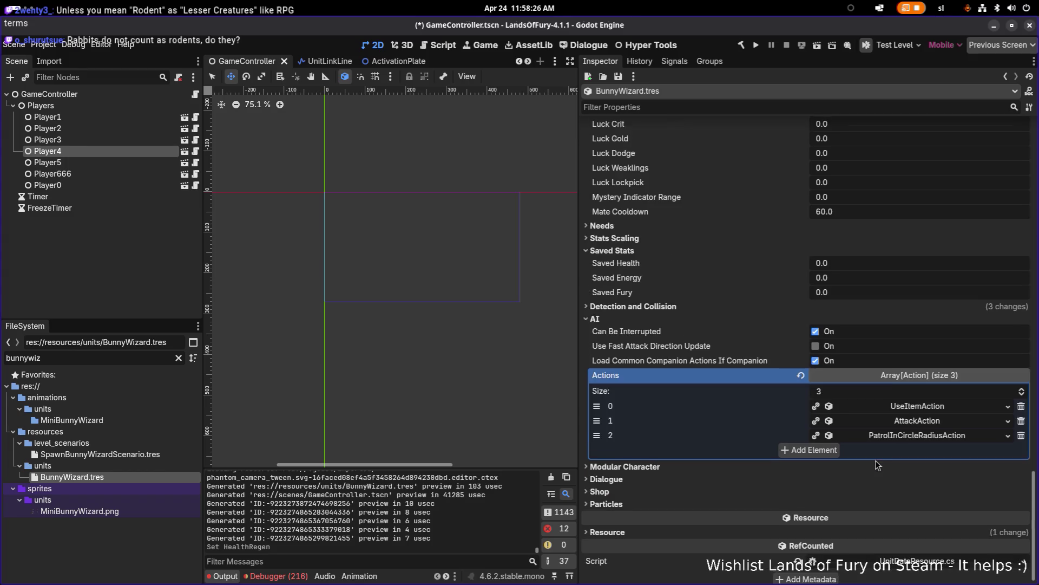
{"action": "right_click", "coordinate": [929, 403]}
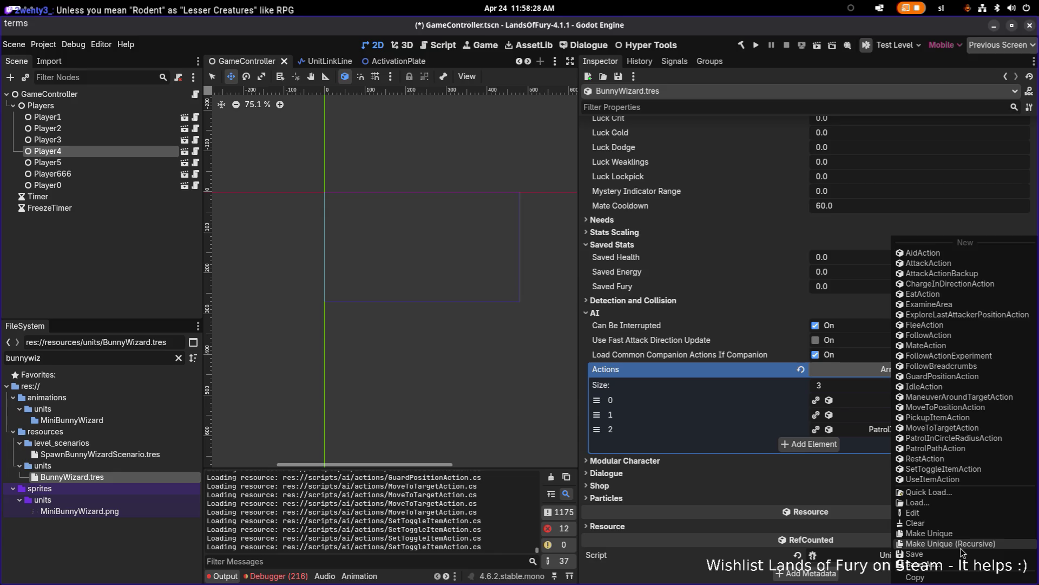
{"action": "left_click", "coordinate": [962, 549]}
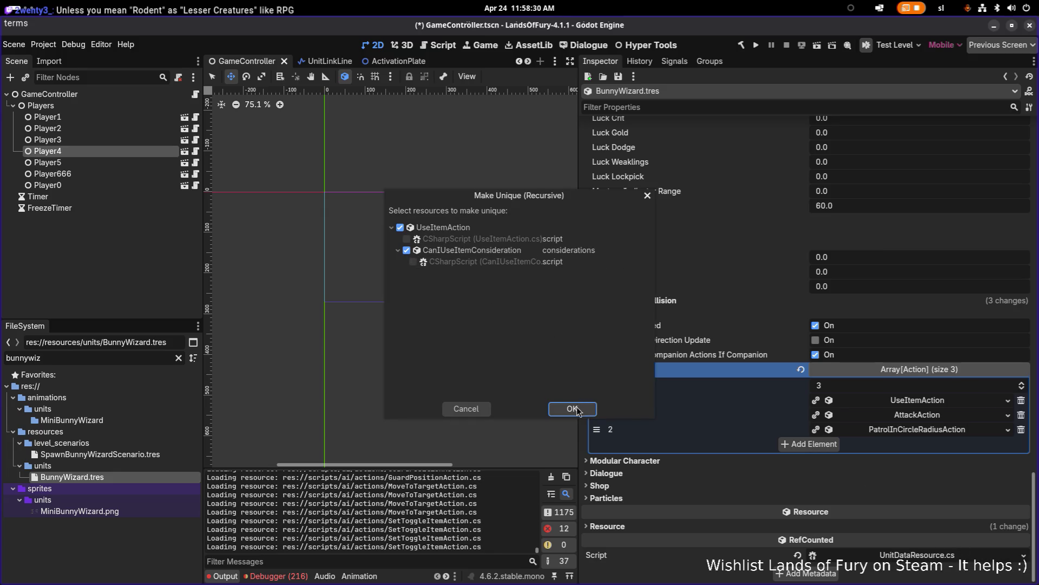
{"action": "left_click", "coordinate": [575, 408]}
{"action": "right_click", "coordinate": [884, 423]}
{"action": "left_click", "coordinate": [958, 548]}
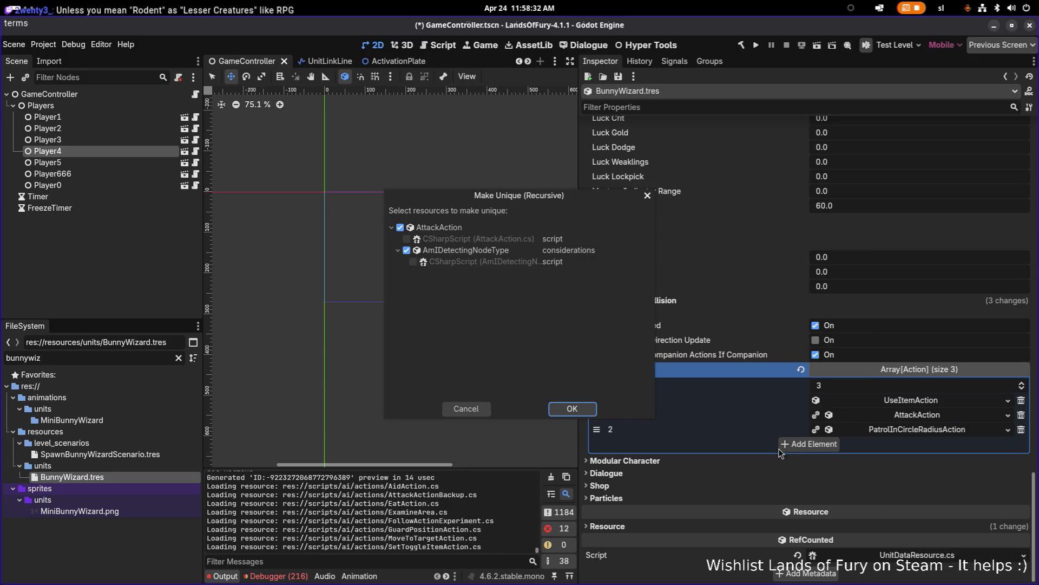
{"action": "left_click", "coordinate": [572, 408]}
{"action": "right_click", "coordinate": [915, 430]}
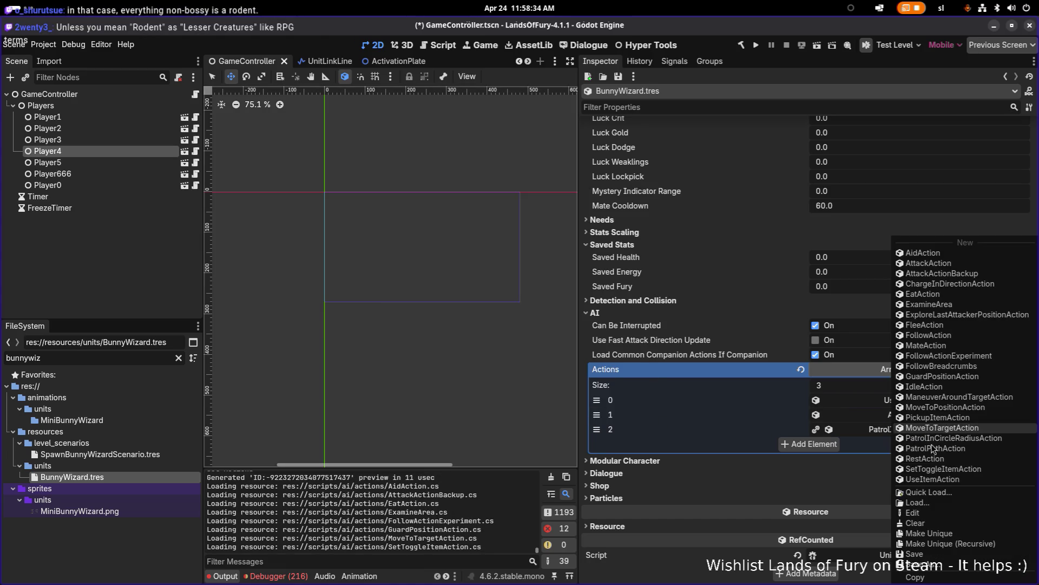
{"action": "left_click", "coordinate": [955, 548]}
{"action": "left_click", "coordinate": [575, 410]}
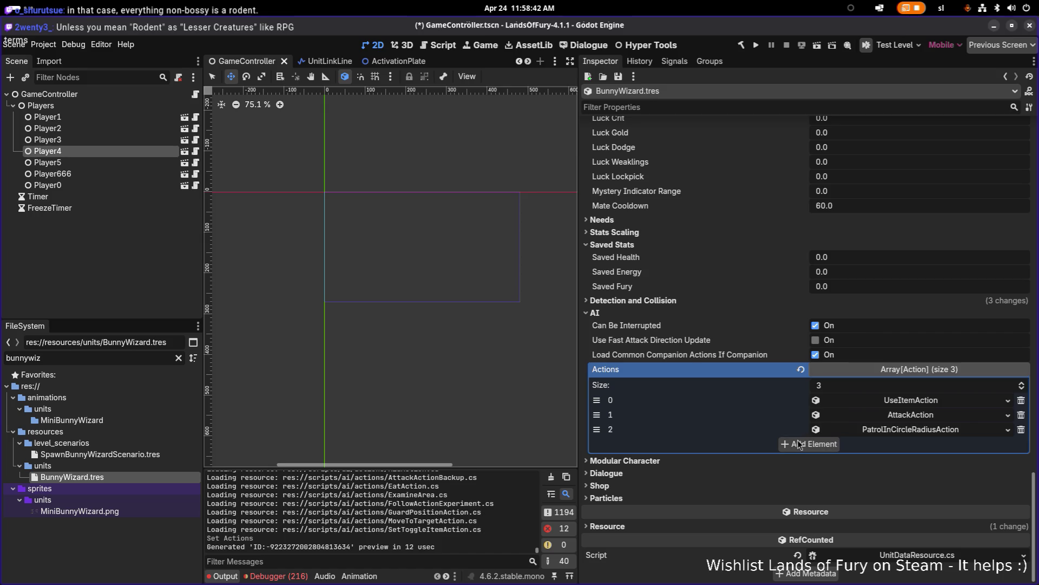
{"action": "left_click", "coordinate": [912, 401]}
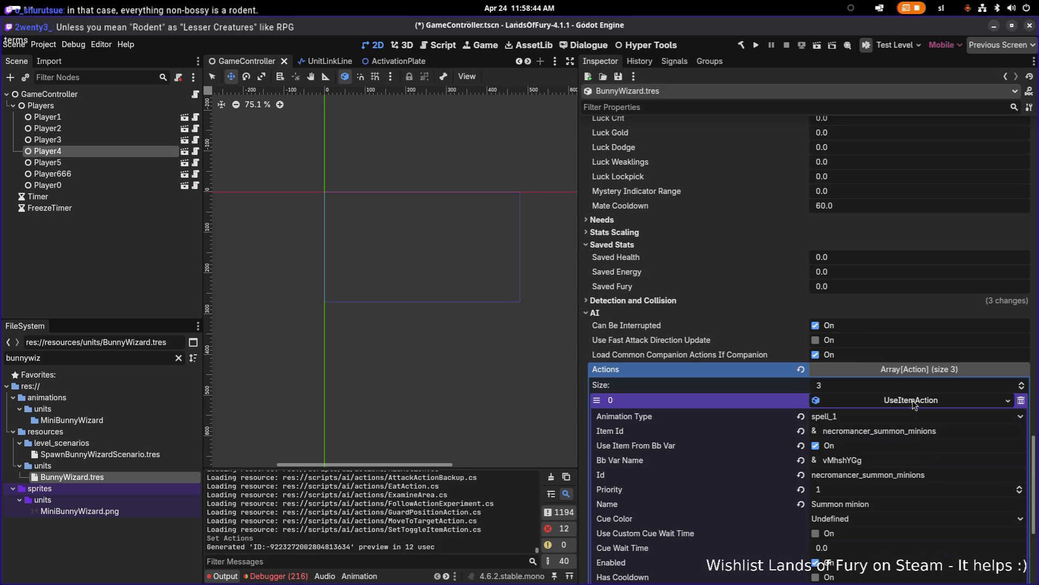
{"action": "left_click", "coordinate": [912, 401]}
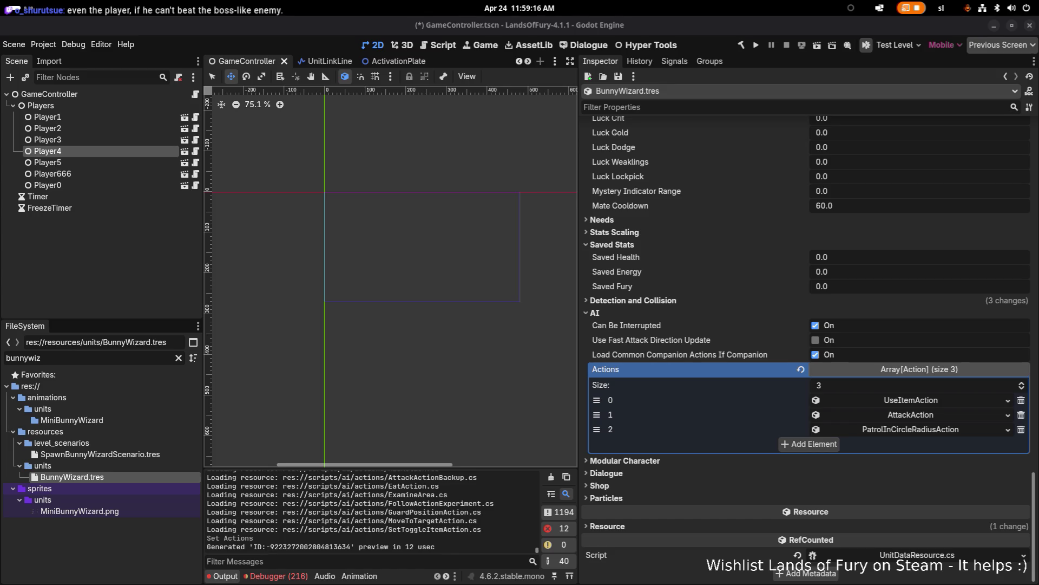
Locate RodentDA.tres, drag BeastDA.tres onto the damage affinity profile, and open BeastDA.tres
{"action": "scroll", "coordinate": [755, 261], "scroll_direction": "up", "scroll_amount": 10}
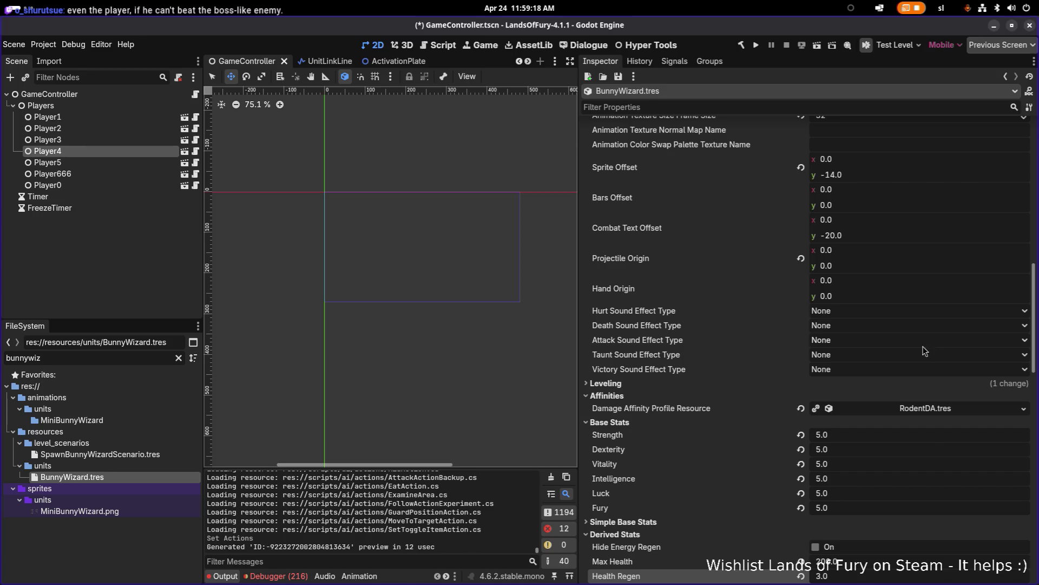
{"action": "left_click", "coordinate": [943, 414]}
{"action": "left_click", "coordinate": [957, 515]}
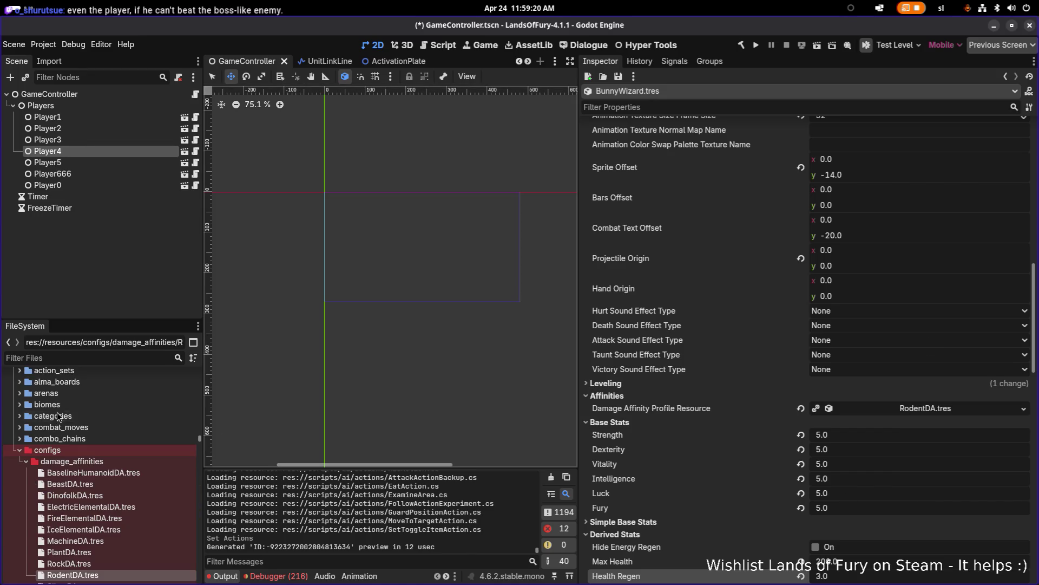
{"action": "scroll", "coordinate": [64, 410], "scroll_direction": "down", "scroll_amount": 3}
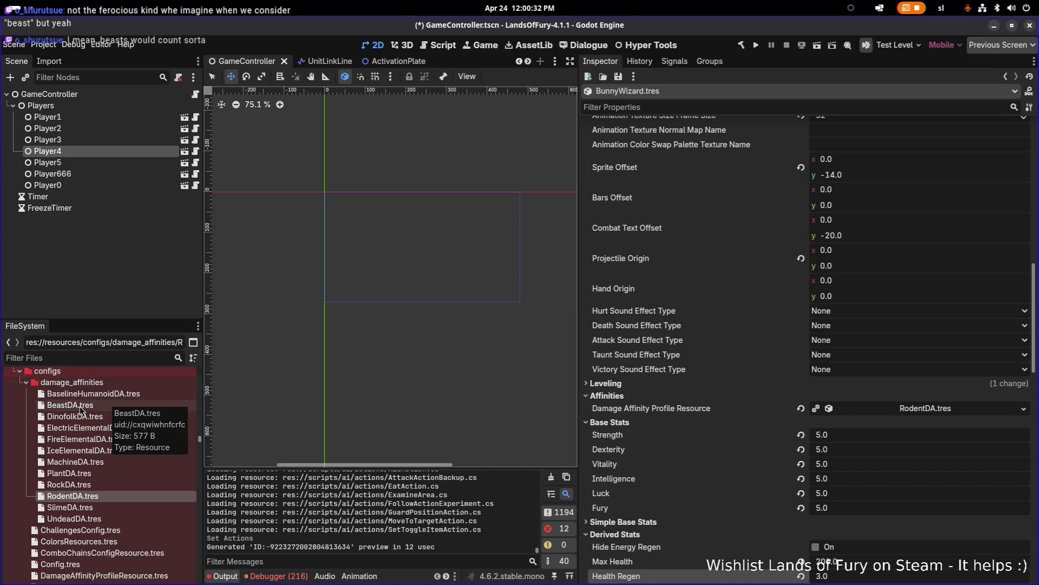
{"action": "left_click_drag", "start_coordinate": [75, 405], "coordinate": [914, 411]}
{"action": "left_click", "coordinate": [109, 405]}
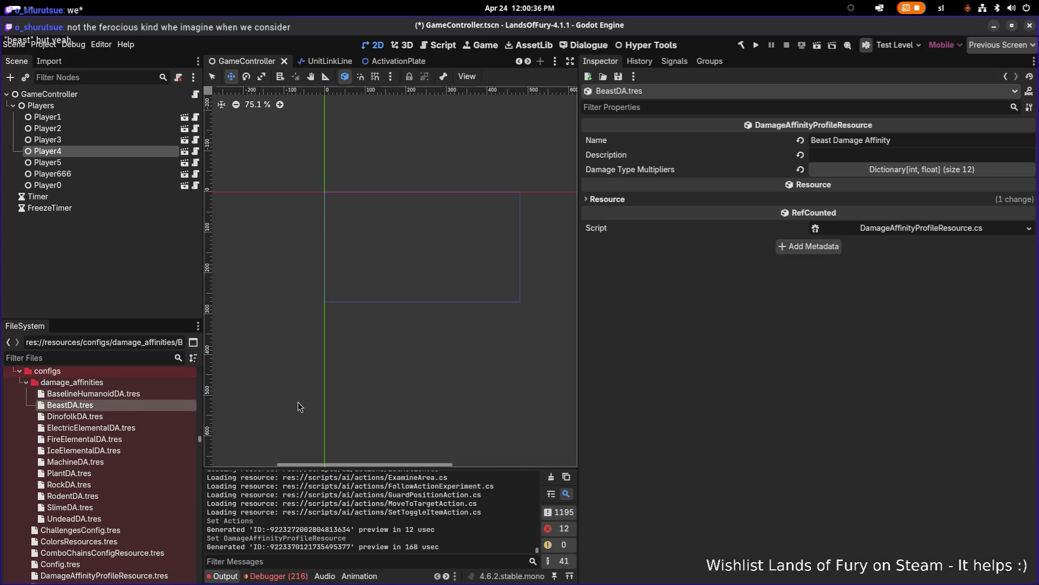
Expand BeastDA's damage type multipliers and filter the project files by 'bunnywi'
{"action": "left_click", "coordinate": [927, 171]}
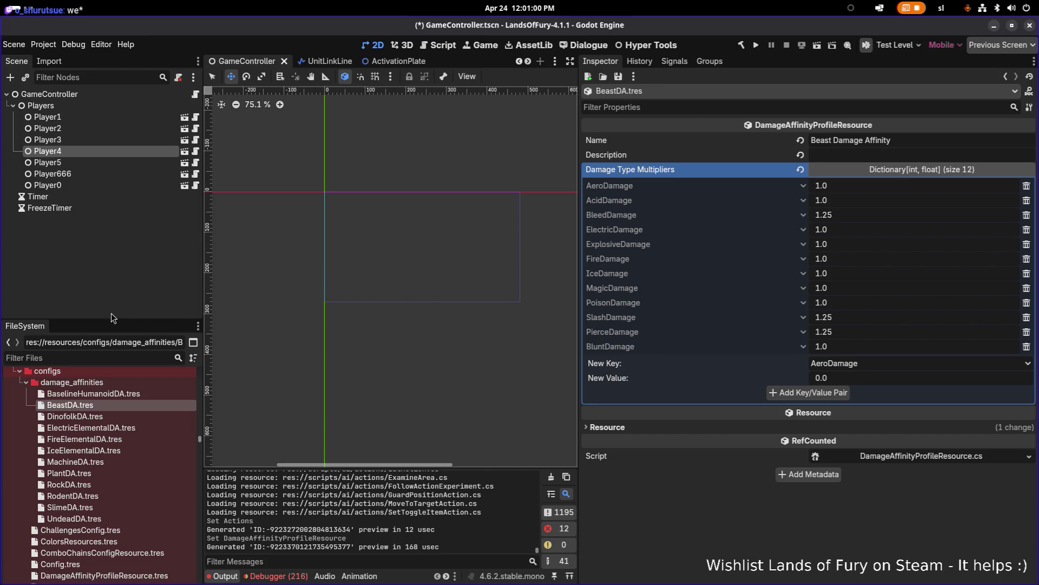
{"action": "left_click", "coordinate": [116, 354]}
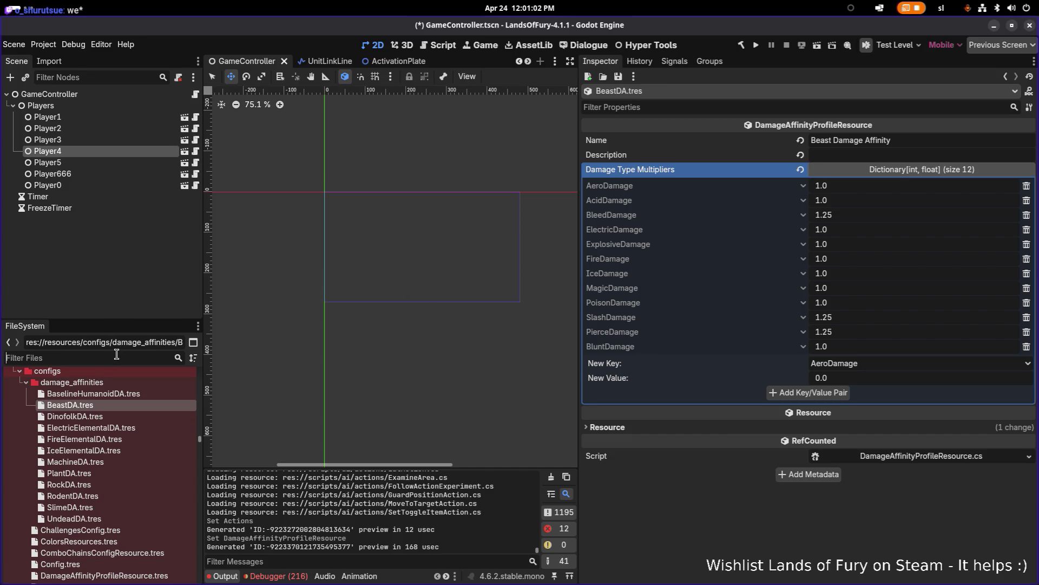
{"action": "type", "text": "bunnywi"}
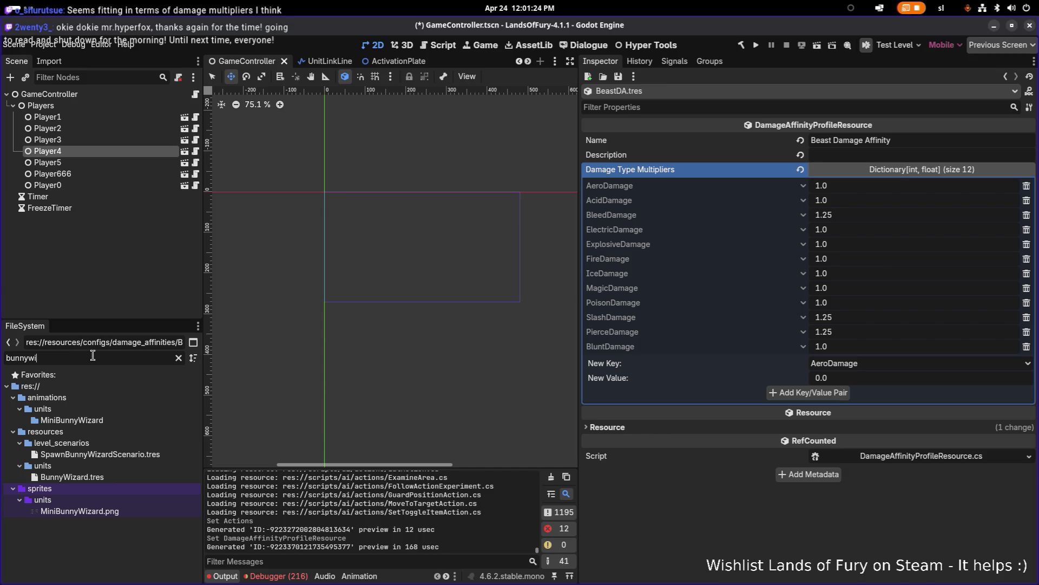
Filter files by 'wizard', open BunnyWizard.tres, change its Name to UNIT_NAME_BUNNY_WIZARD, and save
{"action": "key", "text": "ctrl+a"}
{"action": "key", "text": "BackSpace"}
{"action": "type", "text": "wizard"}
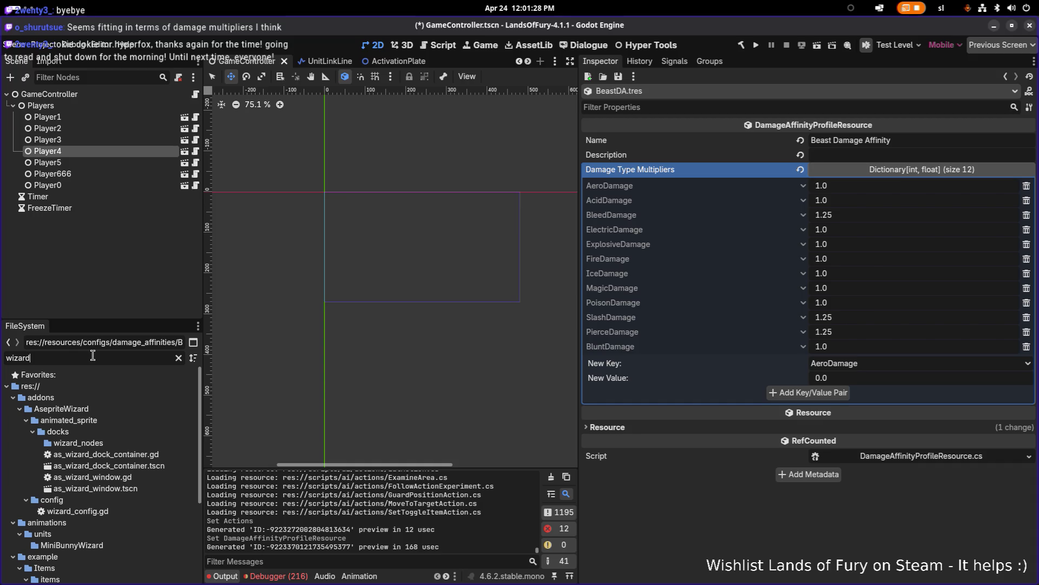
{"action": "scroll", "coordinate": [92, 416], "scroll_direction": "down", "scroll_amount": 5}
{"action": "left_click", "coordinate": [88, 516]}
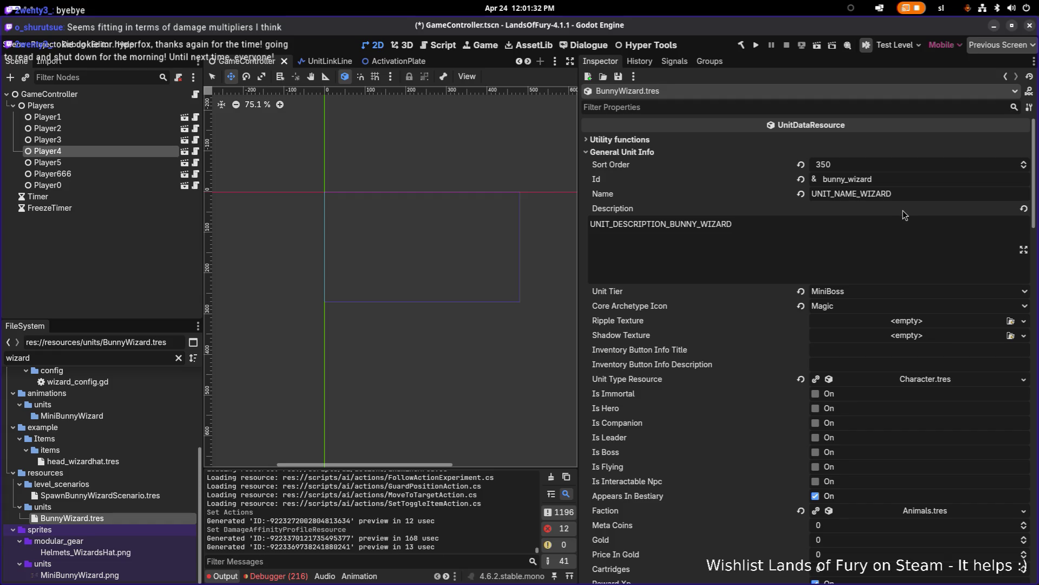
{"action": "left_click", "coordinate": [854, 194]}
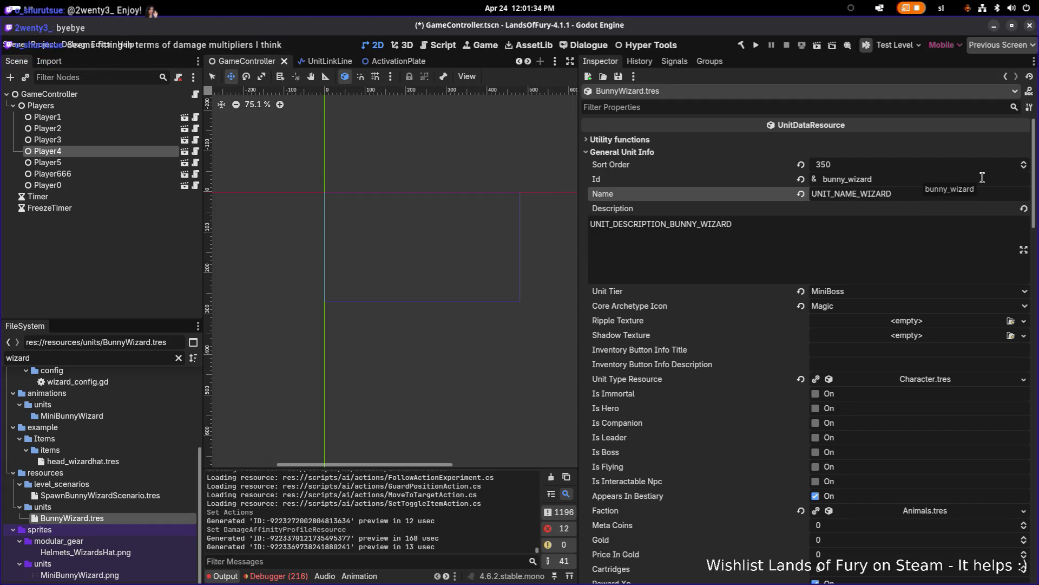
{"action": "type", "text": "_BUNNY"}
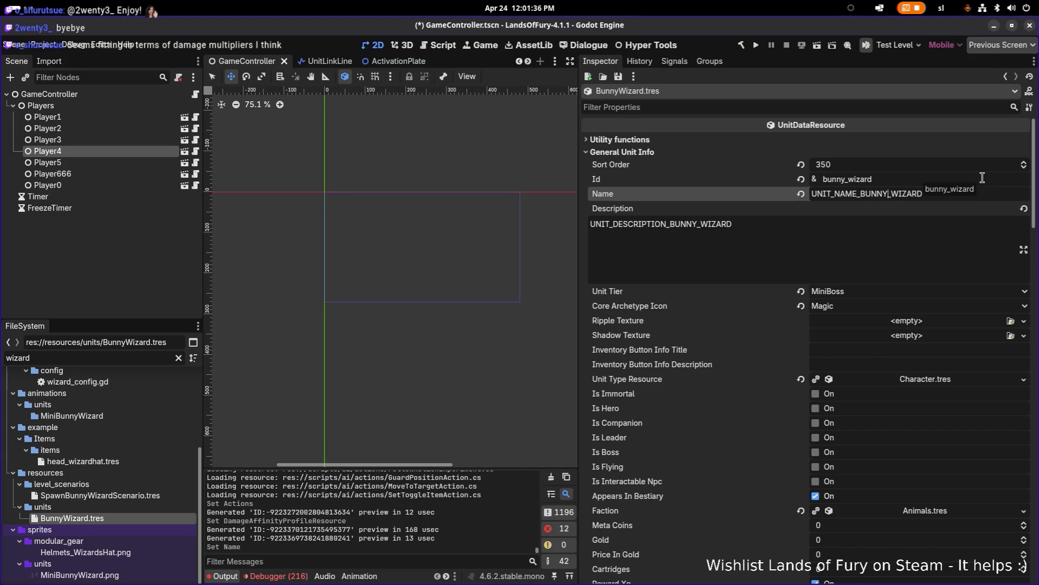
{"action": "key", "text": "ctrl+s"}
Expand the inventory slots and reveal item_1's NecromancerStaff.tres in the FileSystem
{"action": "scroll", "coordinate": [936, 217], "scroll_direction": "down", "scroll_amount": 5}
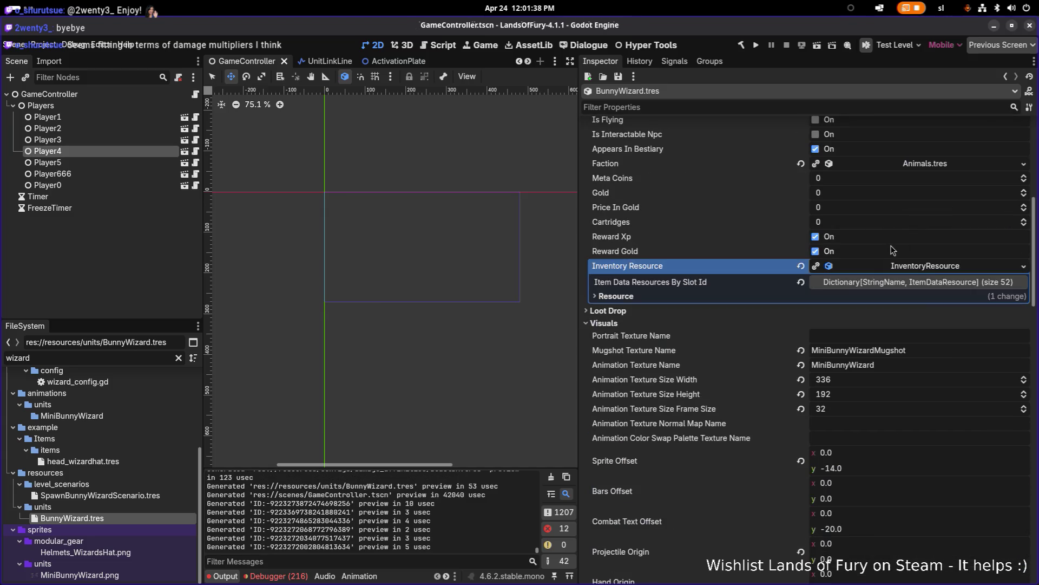
{"action": "scroll", "coordinate": [885, 250], "scroll_direction": "down", "scroll_amount": 5}
{"action": "scroll", "coordinate": [880, 248], "scroll_direction": "down", "scroll_amount": 4}
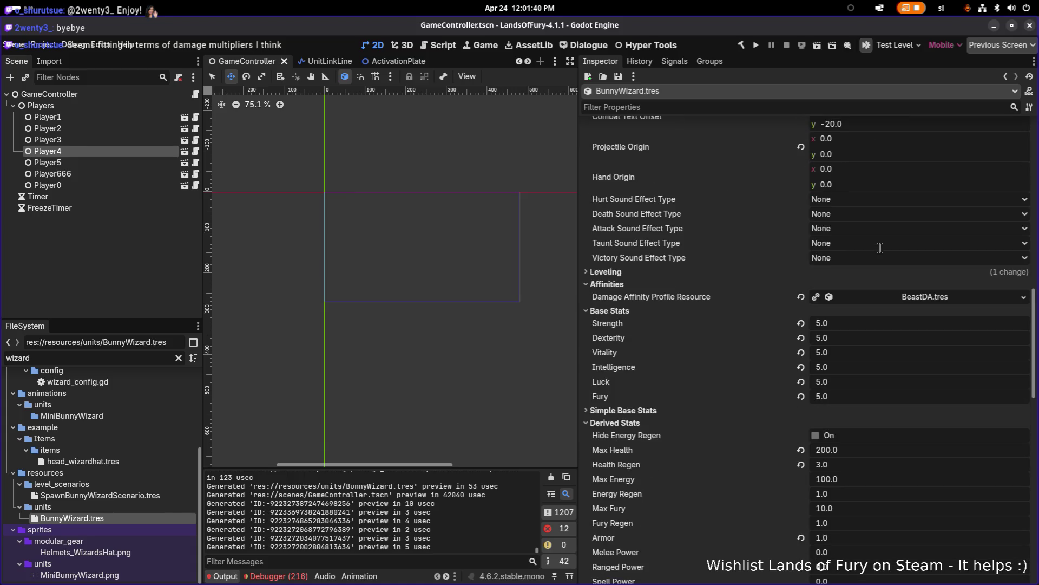
{"action": "scroll", "coordinate": [880, 248], "scroll_direction": "down", "scroll_amount": 3}
{"action": "scroll", "coordinate": [881, 248], "scroll_direction": "down", "scroll_amount": 14}
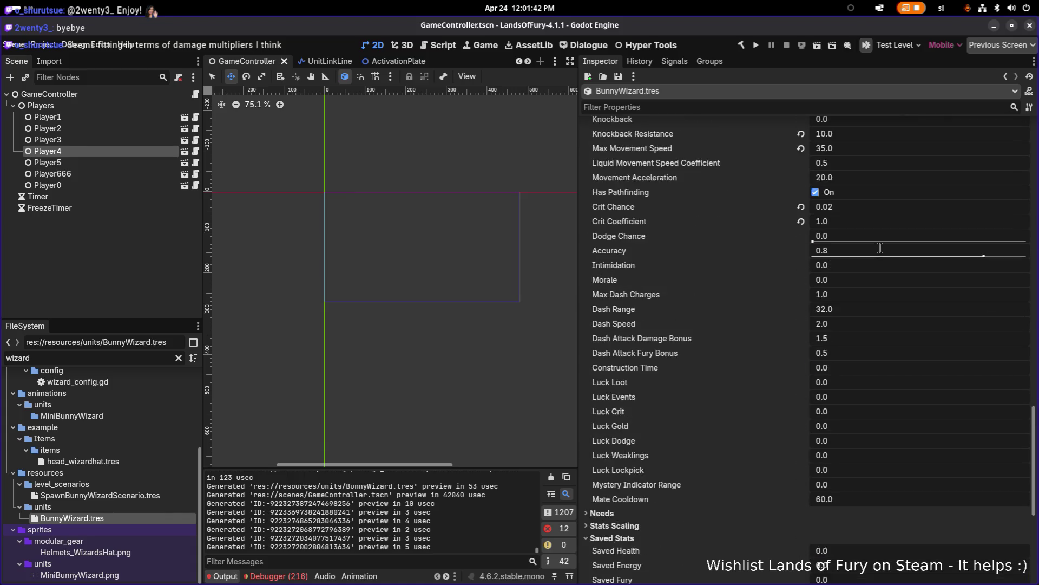
{"action": "scroll", "coordinate": [755, 340], "scroll_direction": "up", "scroll_amount": 20}
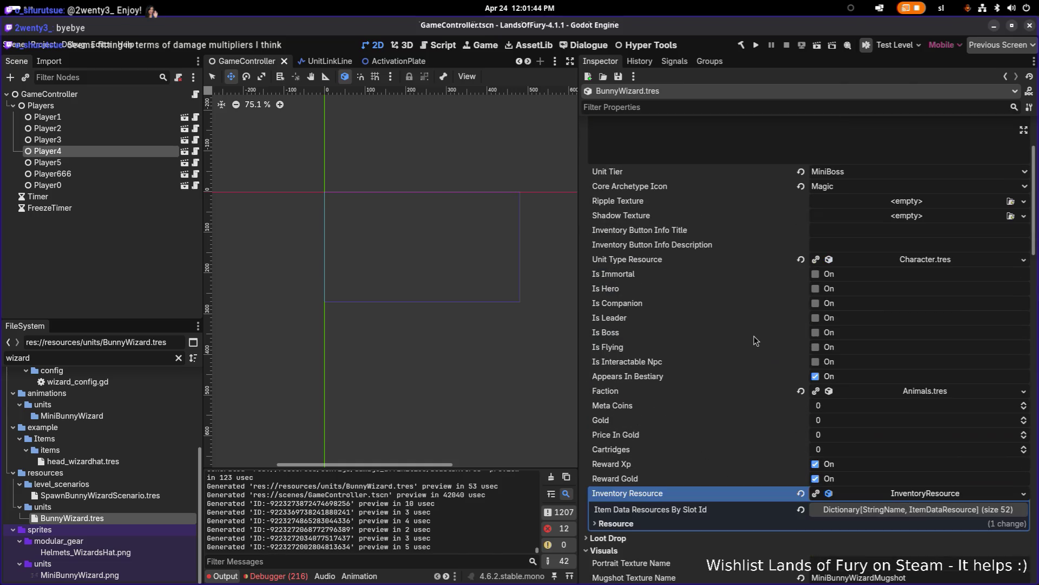
{"action": "scroll", "coordinate": [788, 341], "scroll_direction": "up", "scroll_amount": 5}
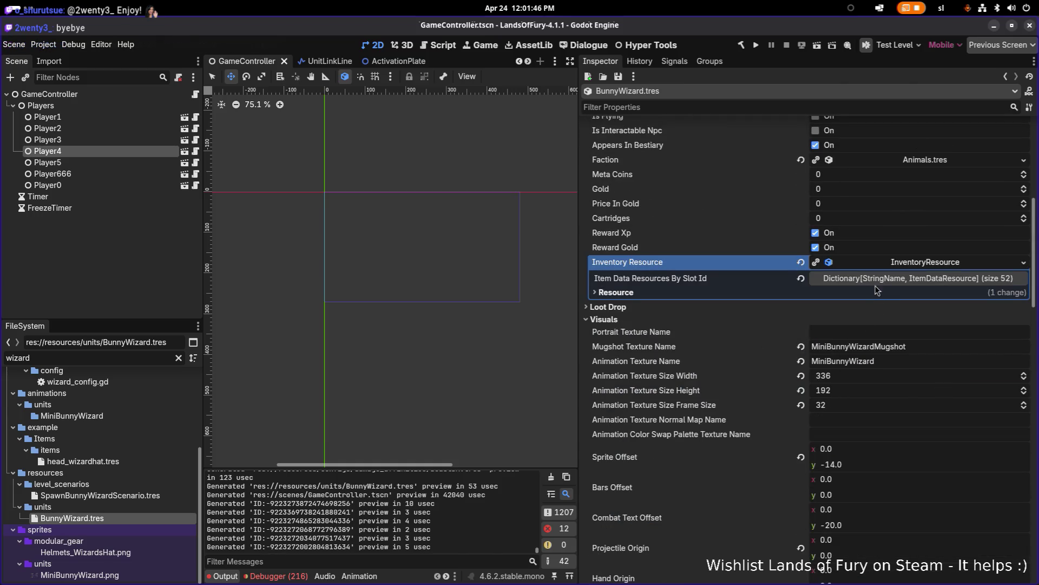
{"action": "left_click", "coordinate": [878, 279]}
{"action": "scroll", "coordinate": [876, 311], "scroll_direction": "down", "scroll_amount": 3}
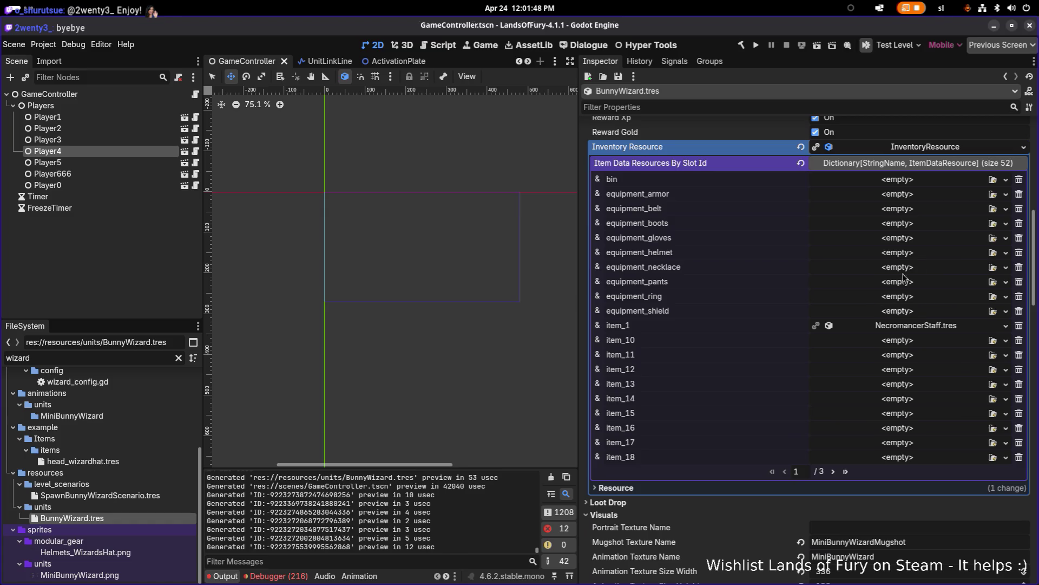
{"action": "right_click", "coordinate": [911, 326]}
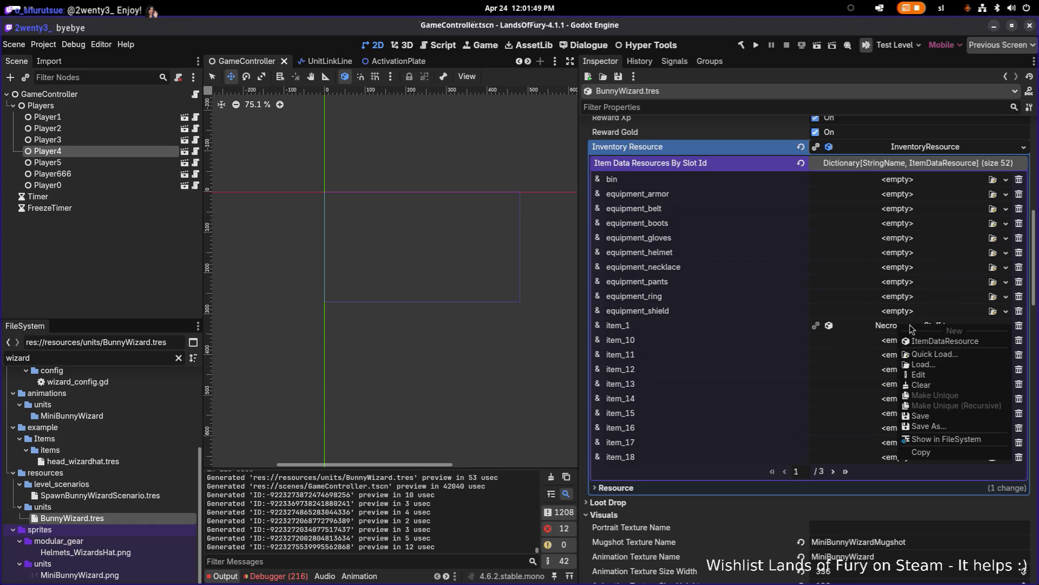
{"action": "left_click", "coordinate": [952, 439]}
{"action": "scroll", "coordinate": [93, 541], "scroll_direction": "down", "scroll_amount": 3}
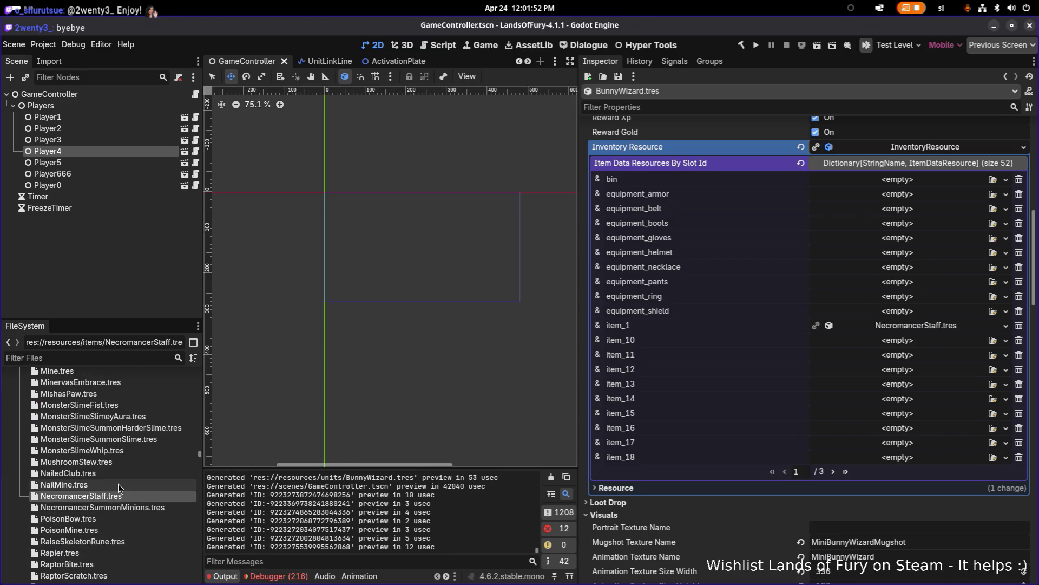
Duplicate NecromancerStaff.tres as BunnyWizardStaff.tres
{"action": "key", "text": "ctrl+d"}
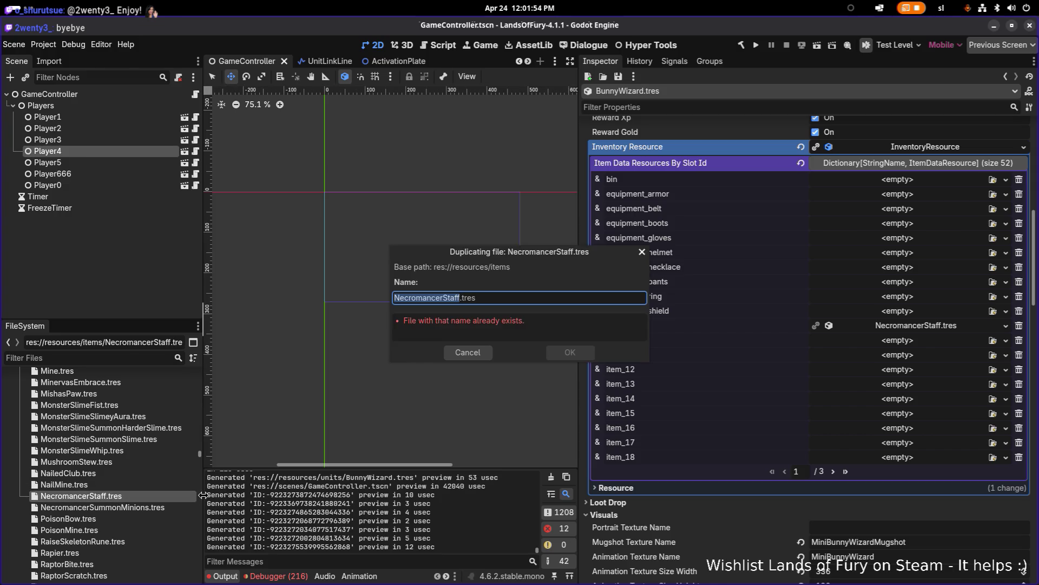
{"action": "key", "text": "Right"}
{"action": "key", "text": "shift+Home"}
{"action": "type", "text": "Bunn"}
{"action": "type", "text": "yWiz"}
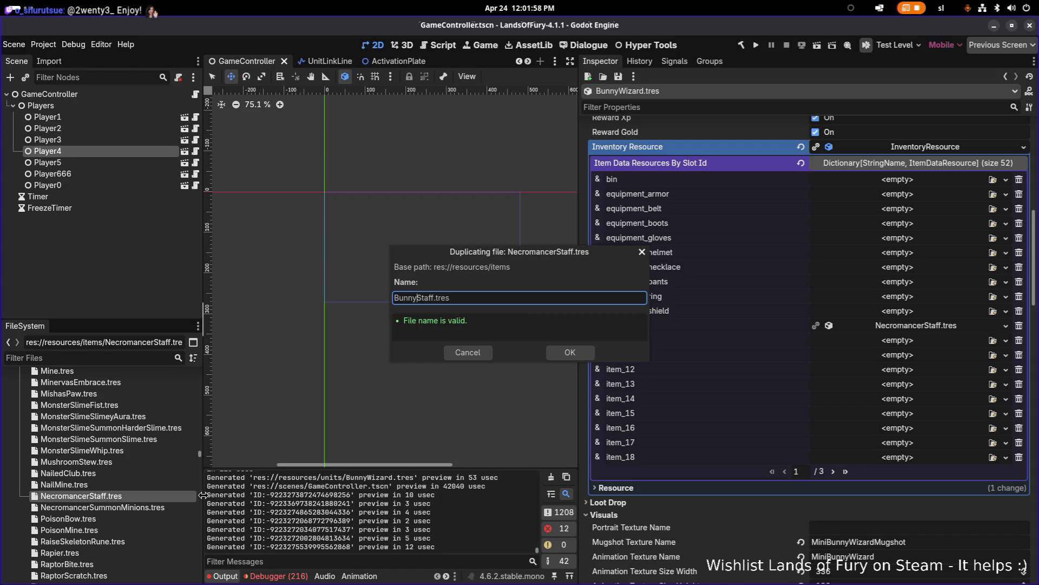
{"action": "type", "text": "ard"}
{"action": "key", "text": "Return"}
Quick Load BunnyWizardStaff.tres into the BunnyWizard's item_1 slot and expand it
{"action": "scroll", "coordinate": [128, 471], "scroll_direction": "up", "scroll_amount": 5}
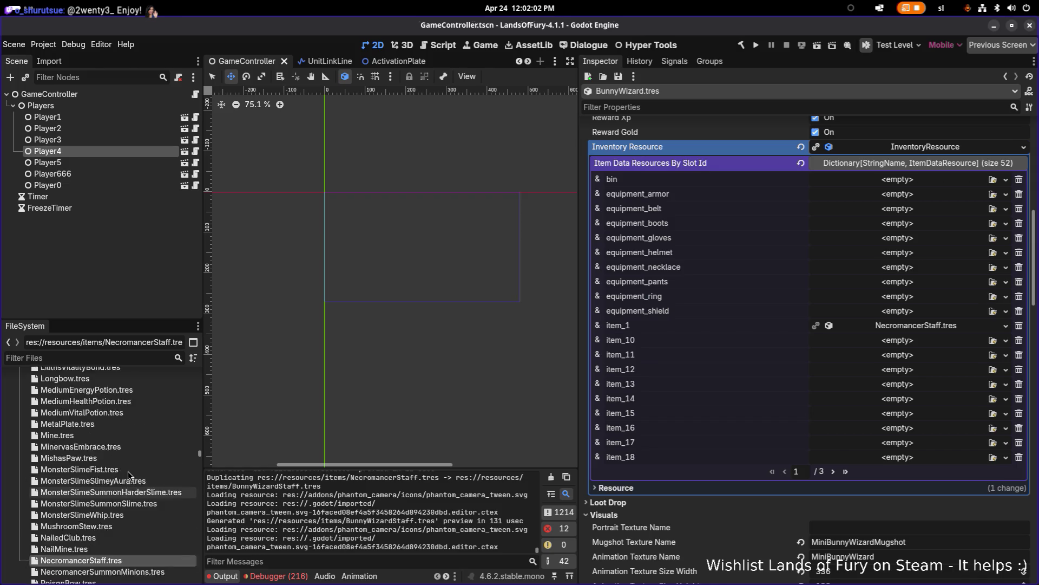
{"action": "scroll", "coordinate": [127, 480], "scroll_direction": "down", "scroll_amount": 5}
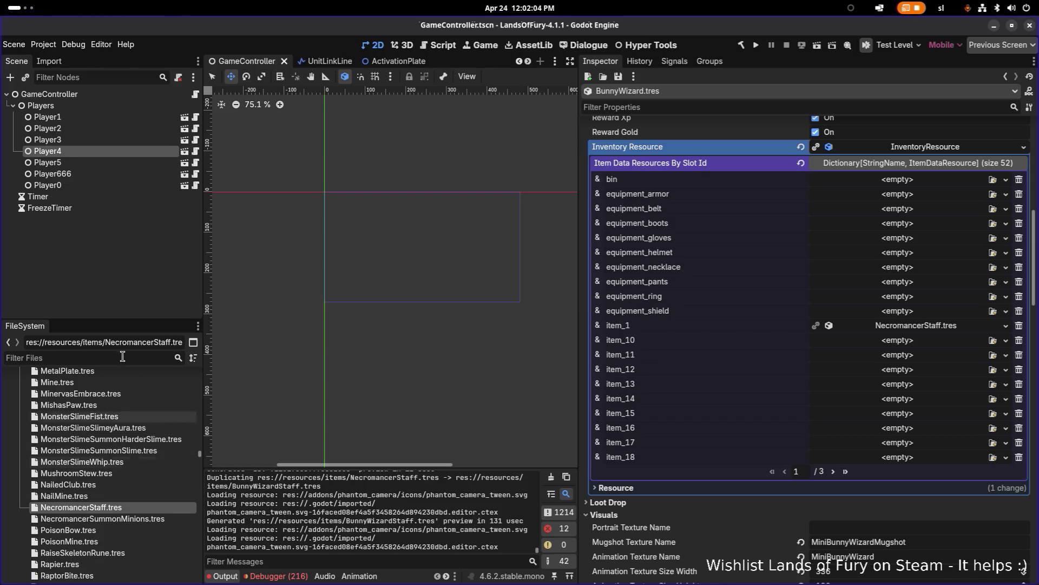
{"action": "left_click", "coordinate": [1006, 325]}
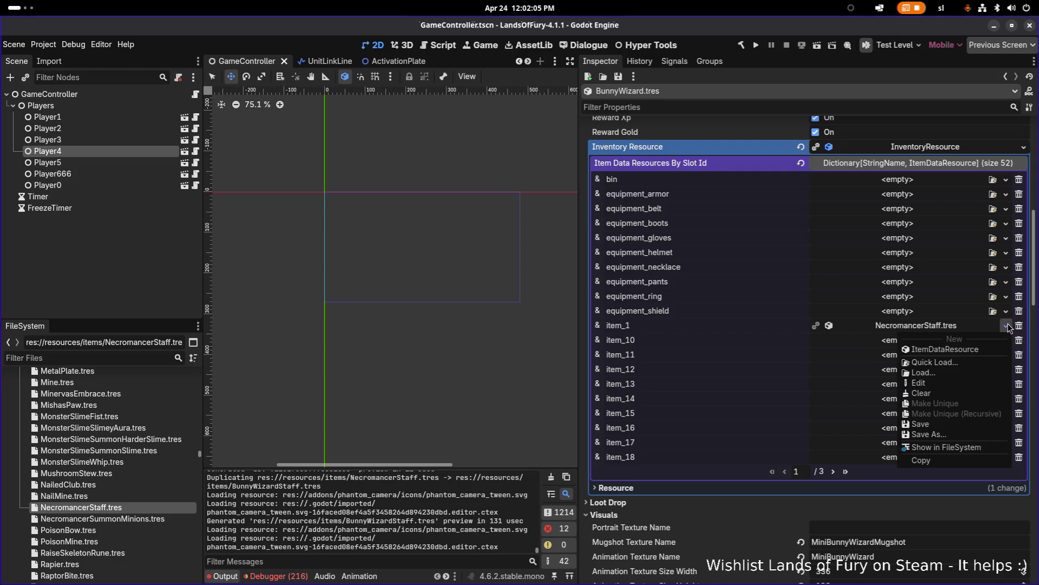
{"action": "left_click", "coordinate": [977, 363]}
{"action": "type", "text": "bun"}
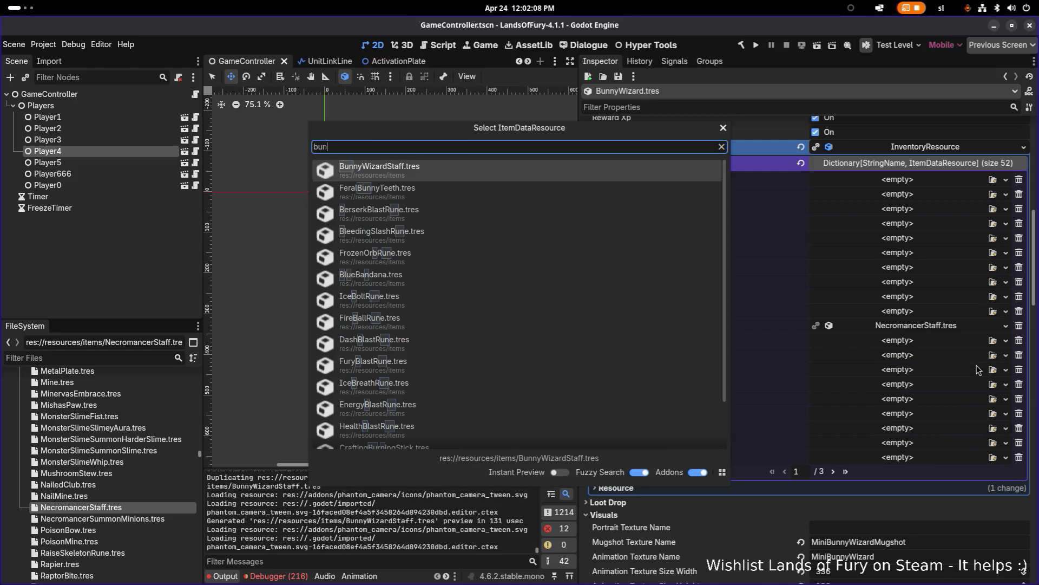
{"action": "type", "text": "nywi"}
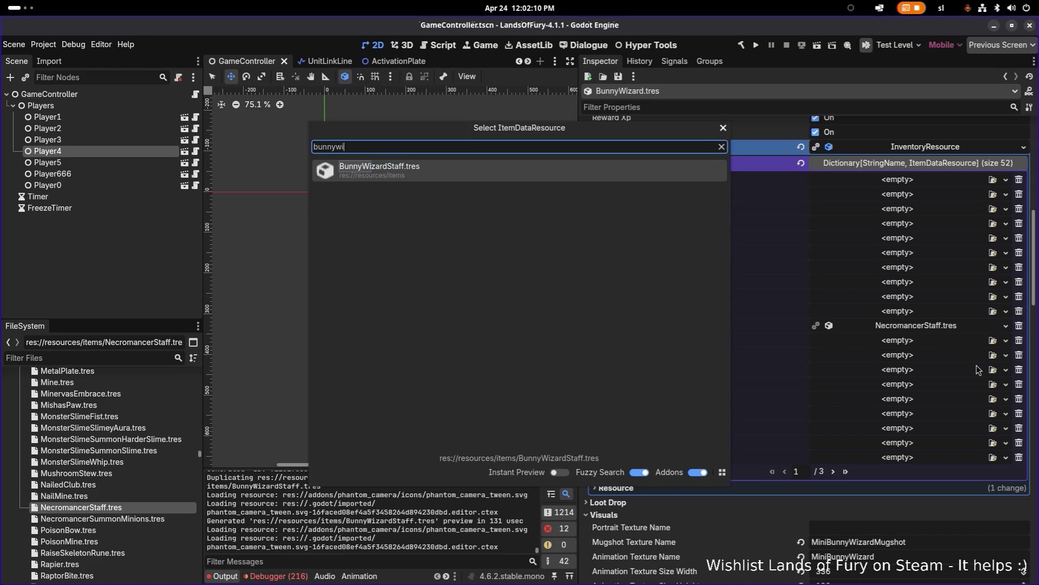
{"action": "key", "text": "Return"}
{"action": "left_click", "coordinate": [934, 329]}
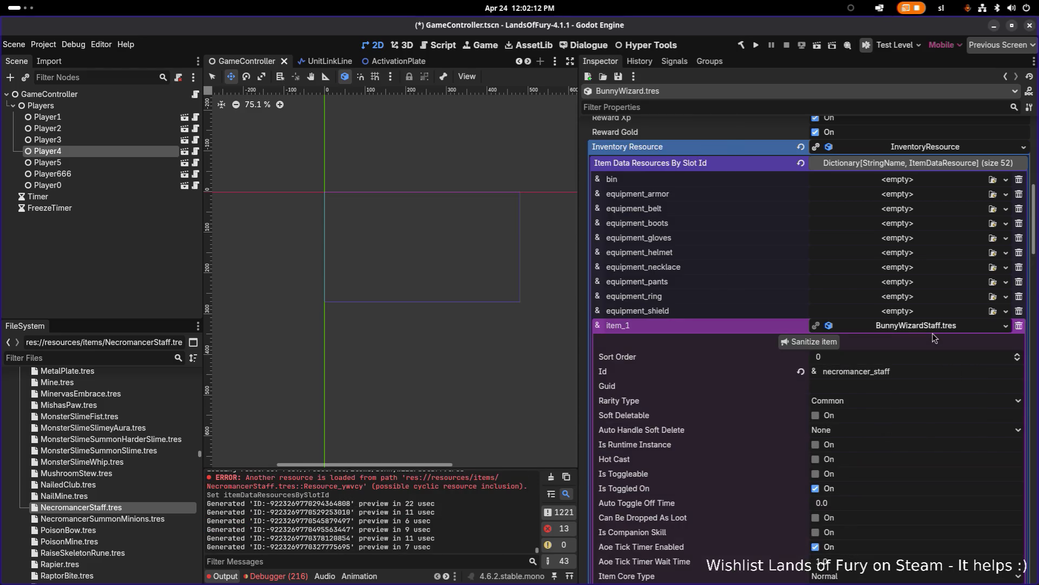
Change the staff's Id to bunny_wizard_staff
{"action": "left_click", "coordinate": [915, 373]}
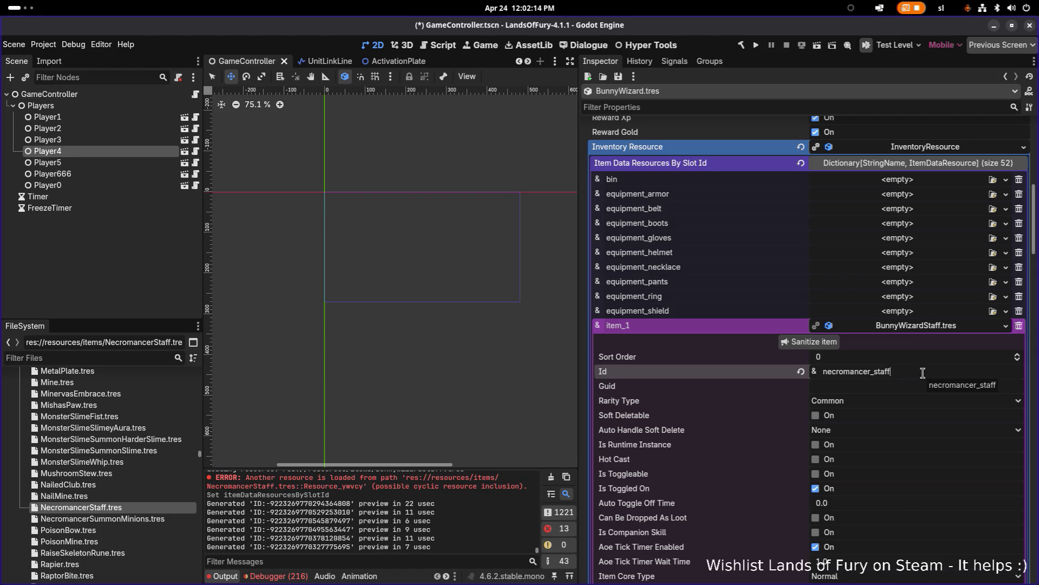
{"action": "type", "text": "bunnyw"}
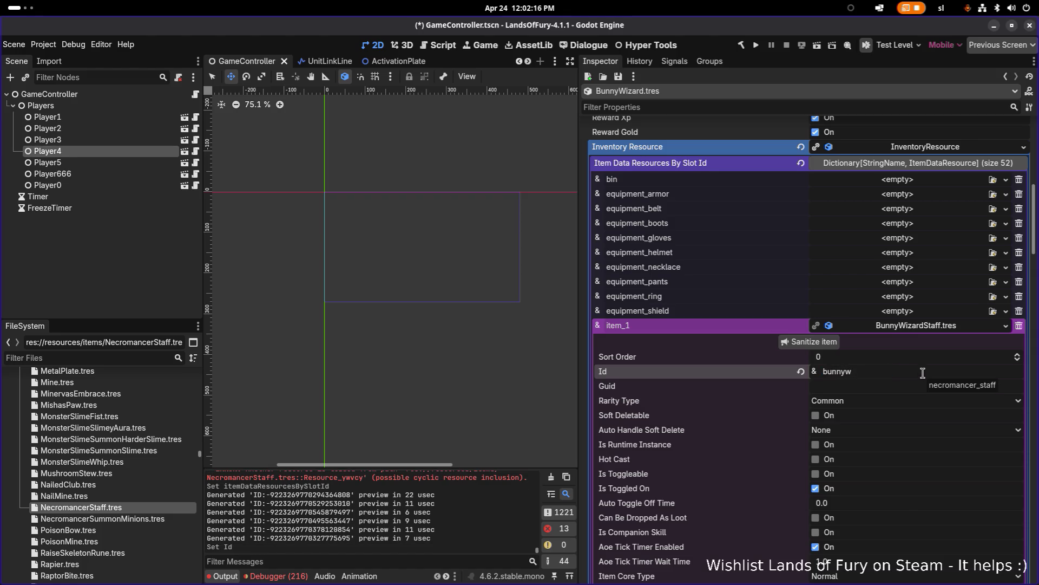
{"action": "key", "text": "BackSpace"}
{"action": "type", "text": "_wizard_sta"}
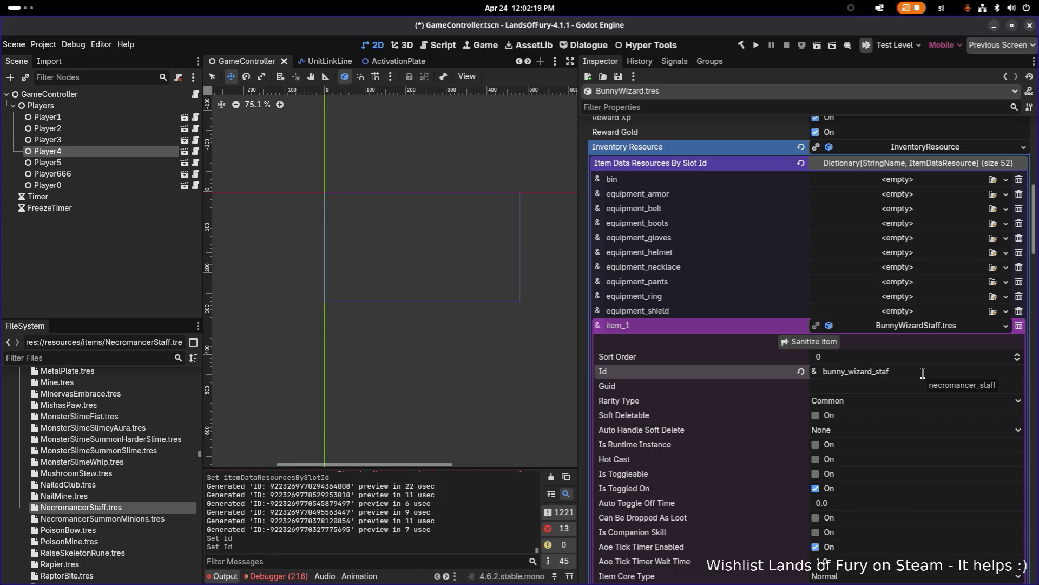
{"action": "type", "text": "ff"}
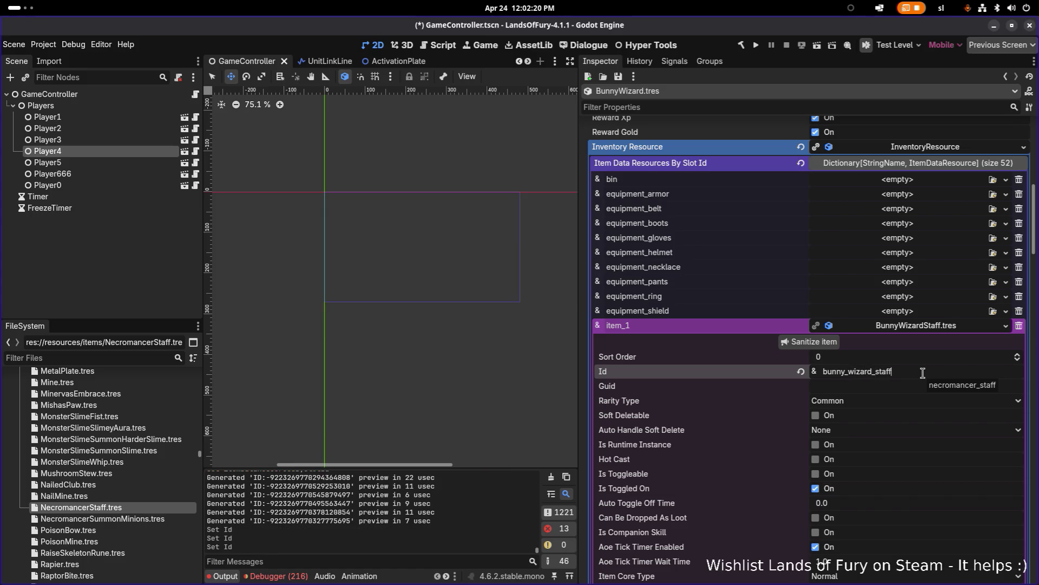
{"action": "scroll", "coordinate": [923, 373], "scroll_direction": "down", "scroll_amount": 5}
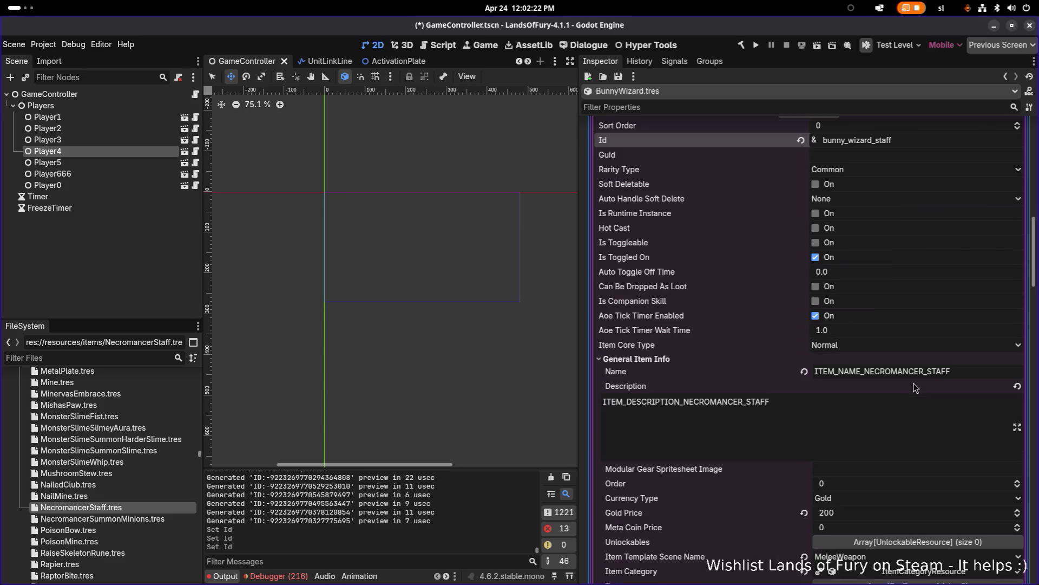
Set the staff's Name to ITEM_NAME_BUNNY_WIZARD_STAFF
{"action": "left_click", "coordinate": [864, 371]}
{"action": "key", "text": "shift+End"}
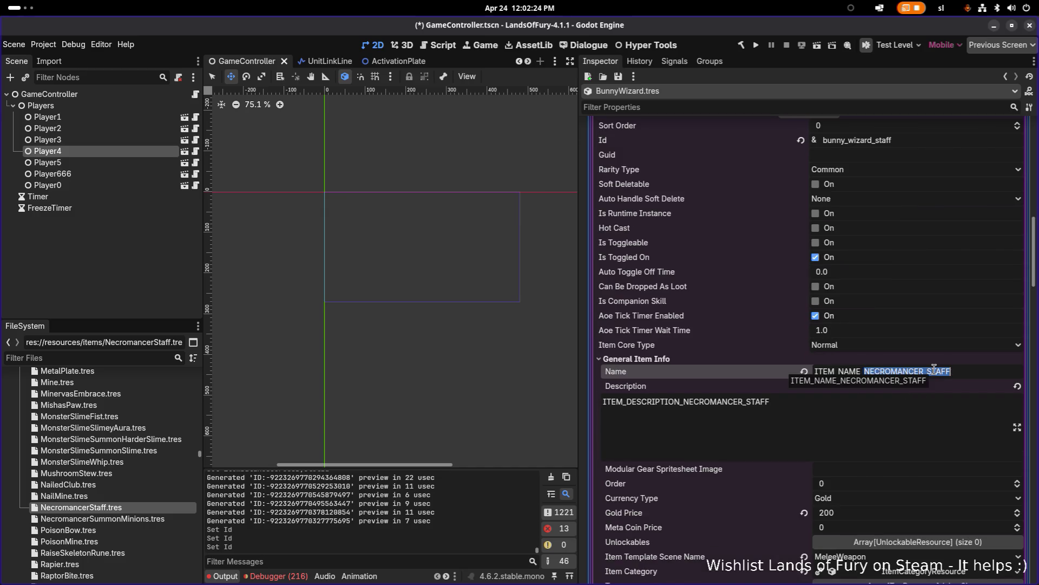
{"action": "type", "text": "BUNNY"}
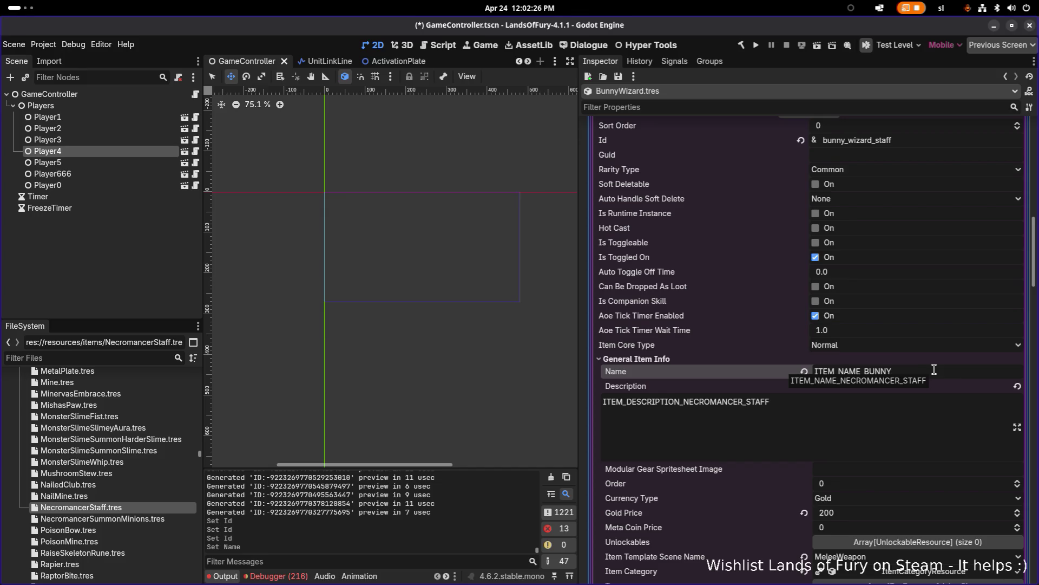
{"action": "type", "text": "_"}
{"action": "key", "text": "BackSpace"}
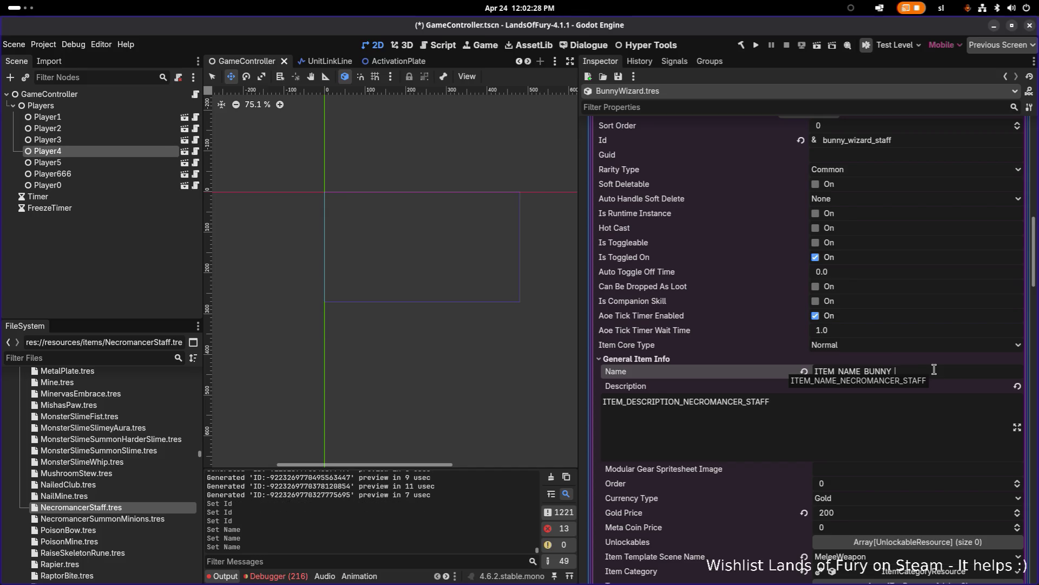
{"action": "type", "text": "_WIZARD_STA"}
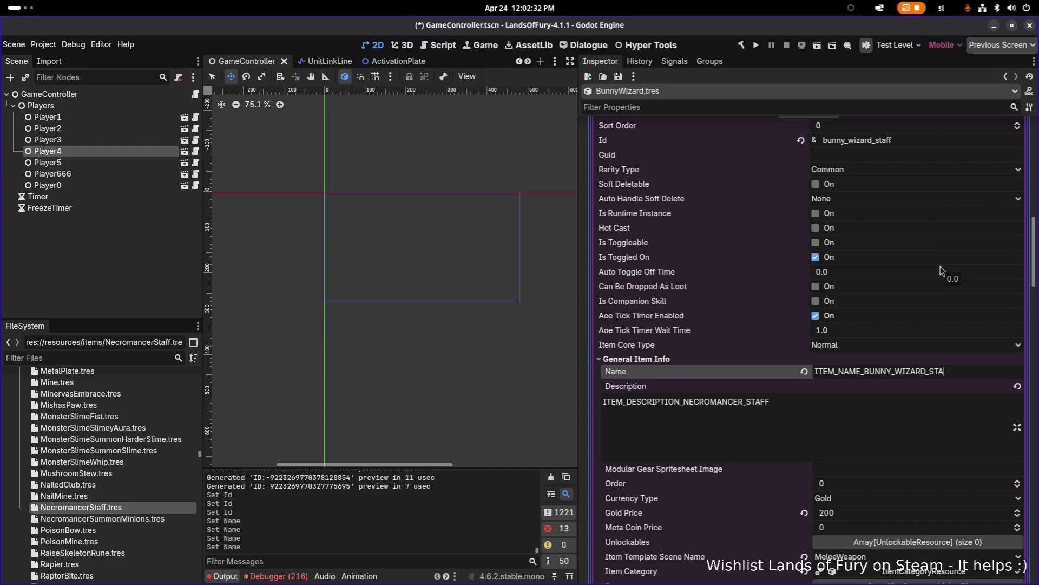
Set the Description to ITEM_DESCRIPTION_BUNNY_WIZARD_STAFF and save the scene
{"action": "key", "text": "ctrl+a"}
{"action": "key", "text": "ctrl+c"}
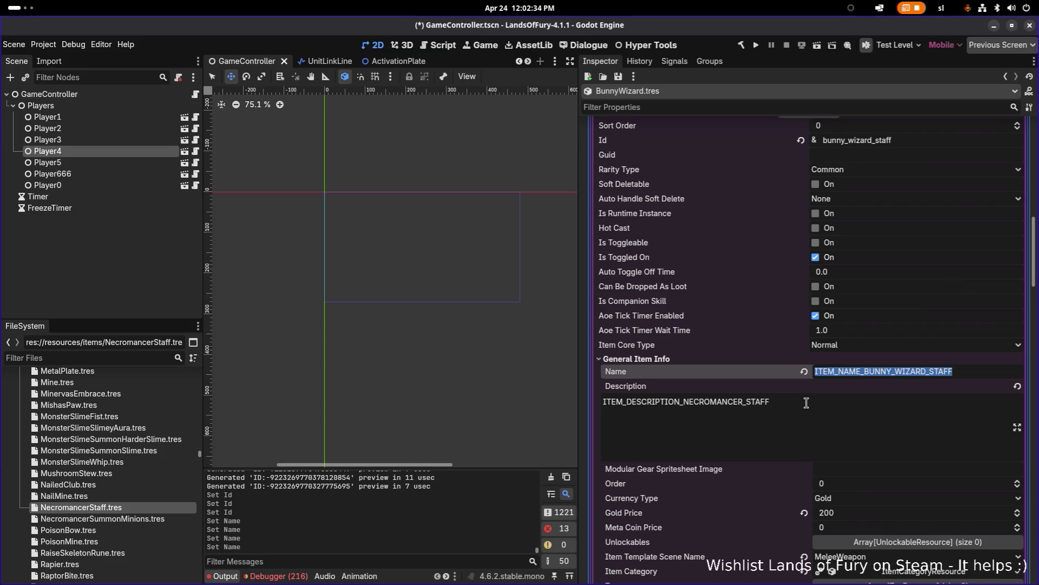
{"action": "left_click", "coordinate": [804, 402]}
{"action": "key", "text": "ctrl+a"}
{"action": "key", "text": "ctrl+v"}
{"action": "left_click", "coordinate": [653, 402]}
{"action": "key", "text": "Left"}
{"action": "key", "text": "shift+Left"}
{"action": "key", "text": "shift+Left"}
{"action": "key", "text": "shift+Left"}
{"action": "type", "text": "DESCRIPT"}
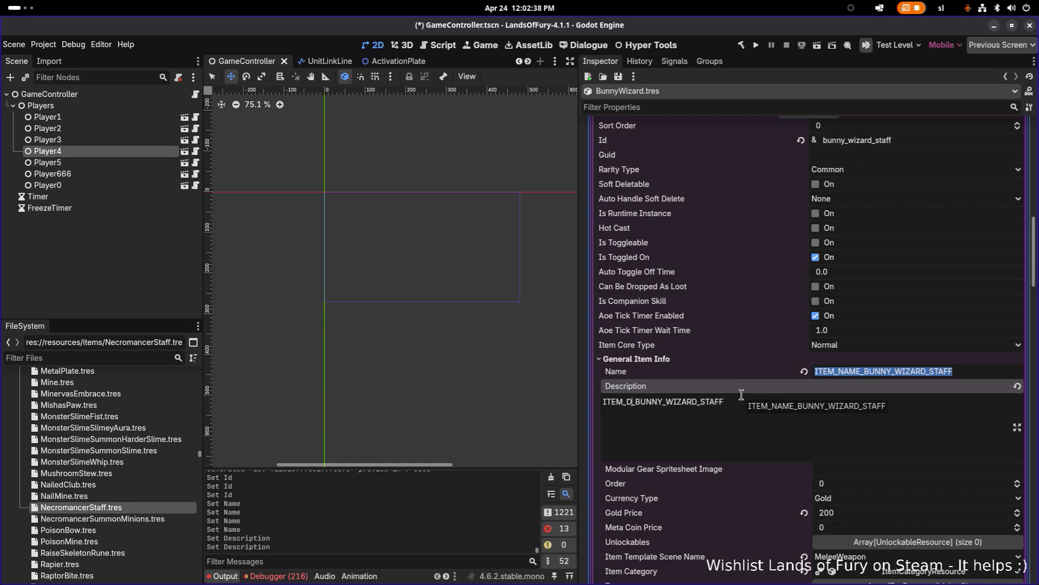
{"action": "type", "text": "ION"}
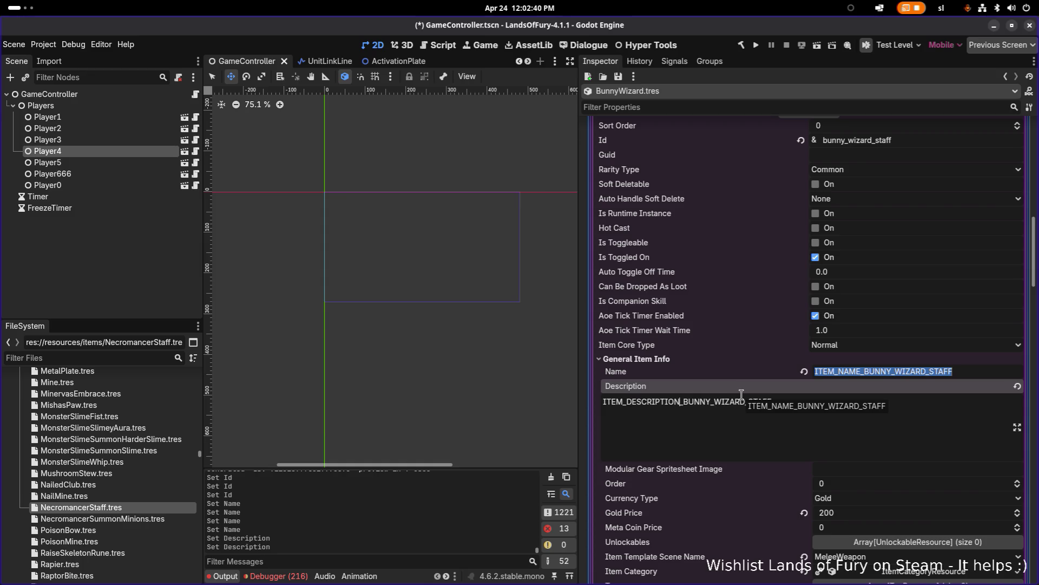
{"action": "key", "text": "ctrl+s"}
{"action": "scroll", "coordinate": [763, 403], "scroll_direction": "down", "scroll_amount": 4}
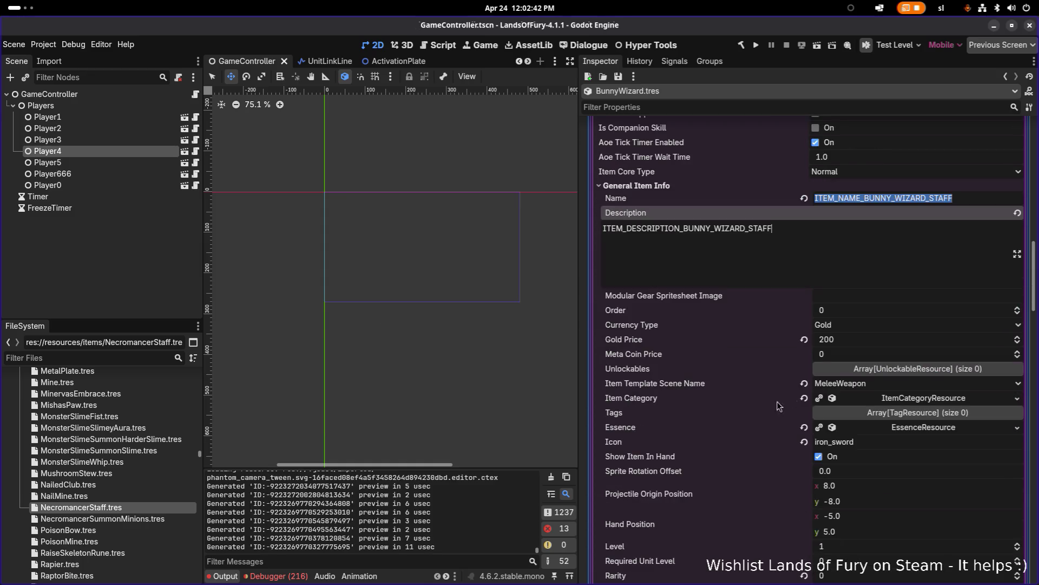
Make the staff's cooldown item effect unique
{"action": "scroll", "coordinate": [817, 390], "scroll_direction": "down", "scroll_amount": 1}
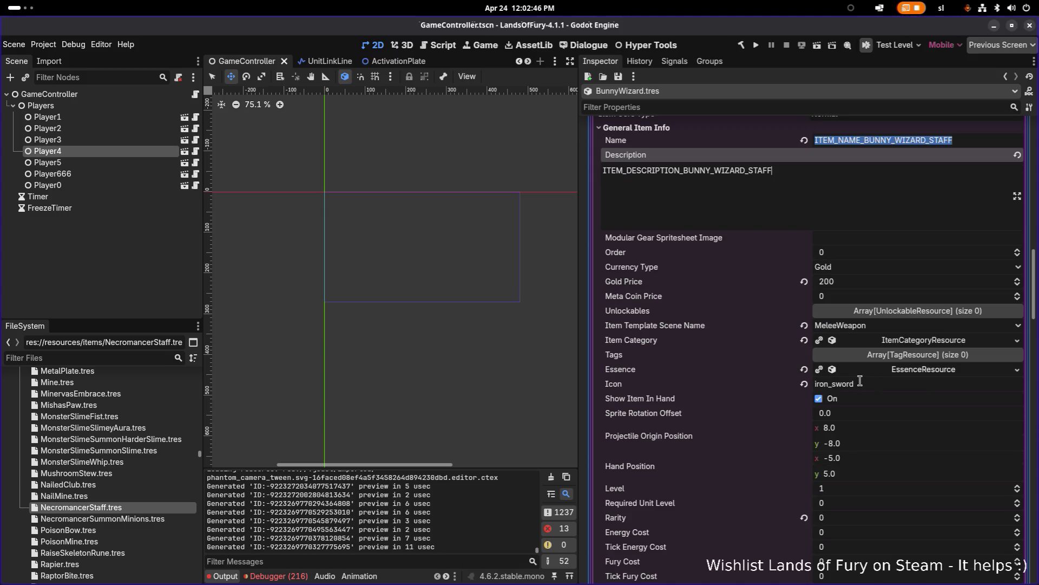
{"action": "scroll", "coordinate": [858, 385], "scroll_direction": "down", "scroll_amount": 4}
{"action": "scroll", "coordinate": [868, 428], "scroll_direction": "down", "scroll_amount": 1}
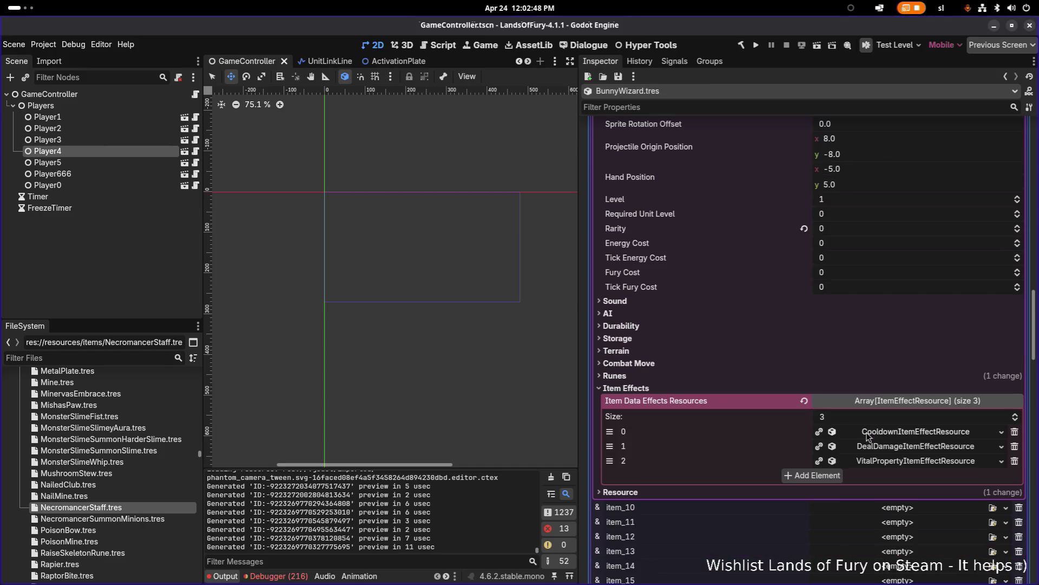
{"action": "right_click", "coordinate": [899, 431]}
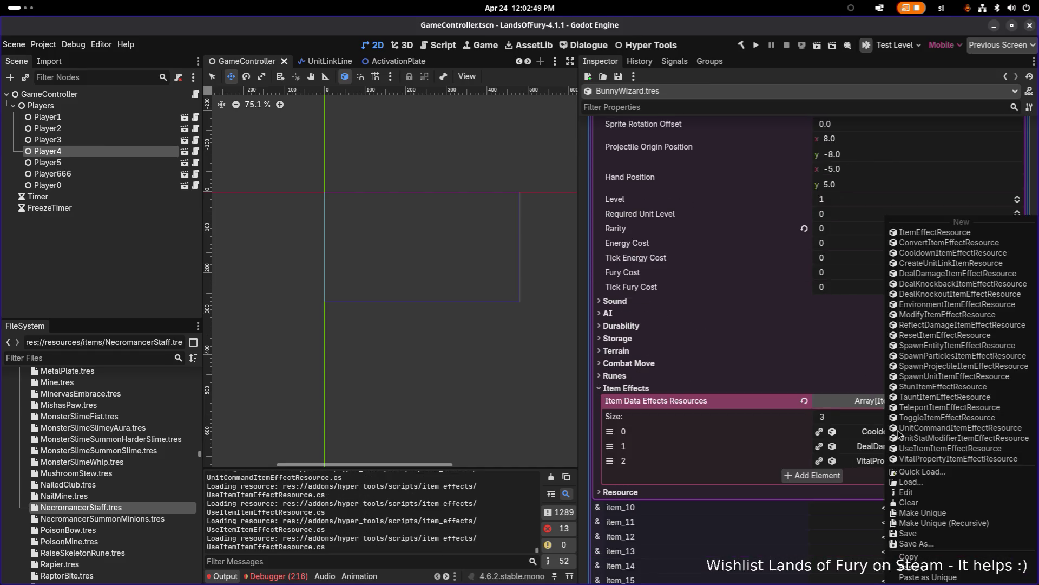
{"action": "left_click", "coordinate": [965, 517]}
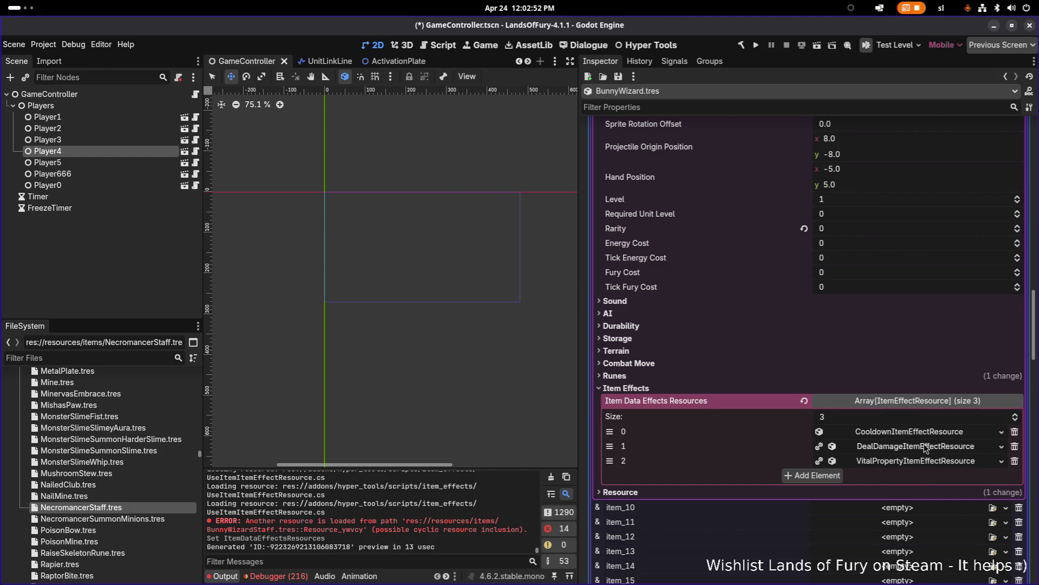
Make the damage effect unique recursively, keeping DealDamageUnitStatResource shared
{"action": "right_click", "coordinate": [914, 432]}
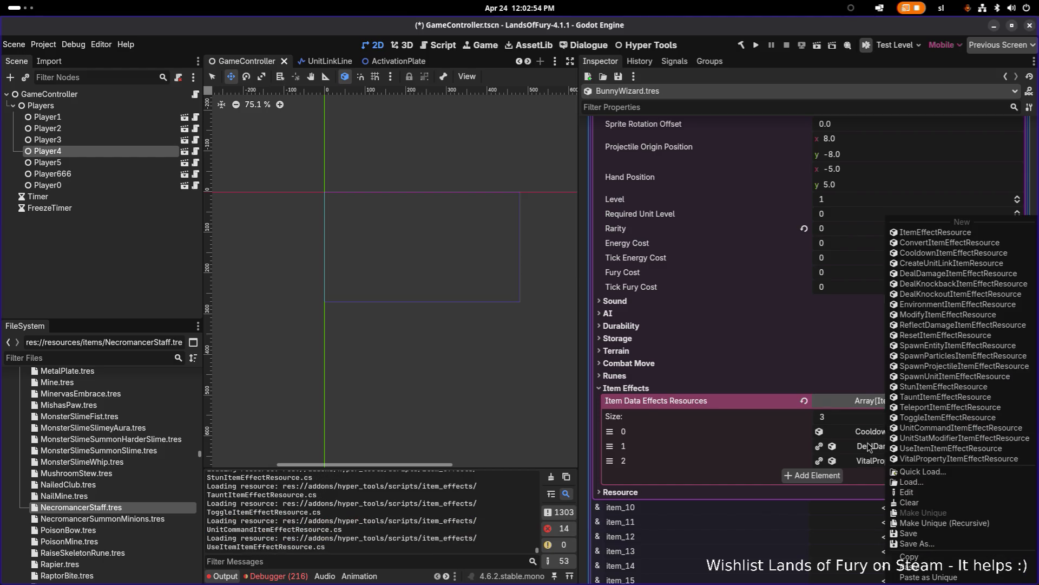
{"action": "left_click", "coordinate": [869, 446]}
{"action": "left_click", "coordinate": [868, 446]}
{"action": "right_click", "coordinate": [869, 446]}
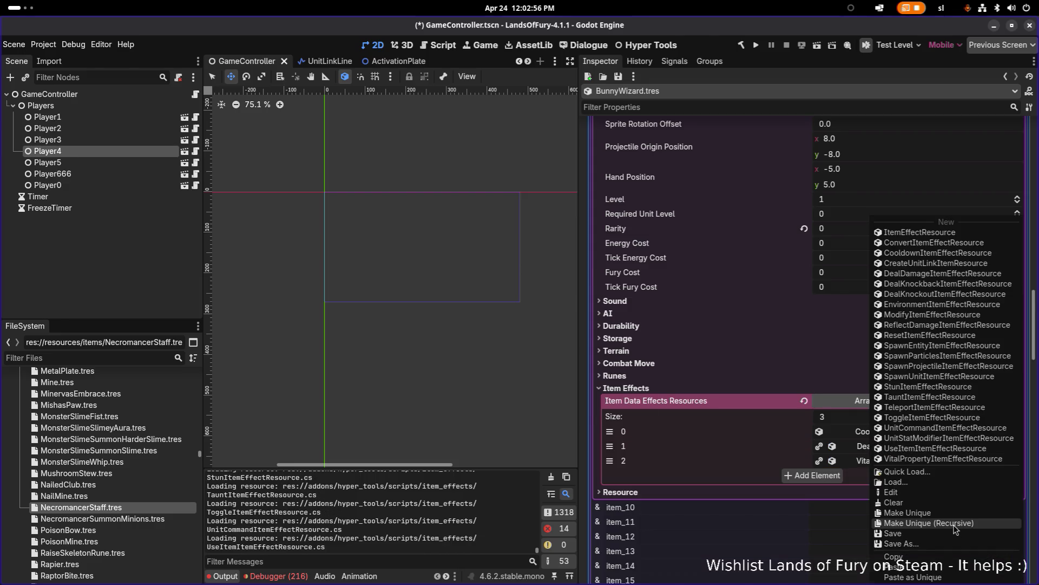
{"action": "left_click", "coordinate": [954, 524]}
{"action": "left_click", "coordinate": [407, 251]}
{"action": "left_click", "coordinate": [574, 408]}
Make the vital property effect unique recursively and expand the damage effect's General Item Effect Info
{"action": "right_click", "coordinate": [890, 461]}
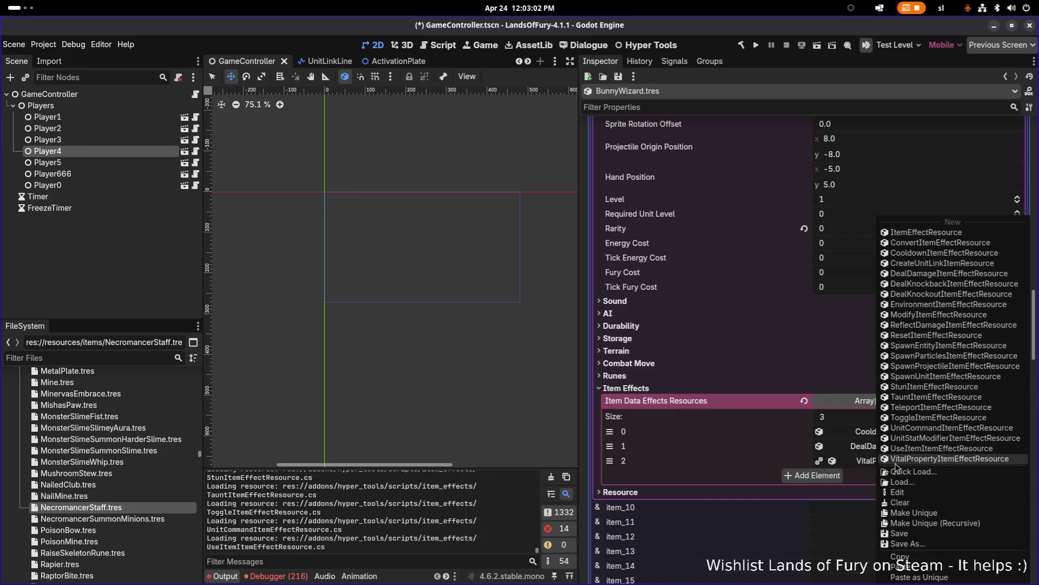
{"action": "left_click", "coordinate": [938, 524]}
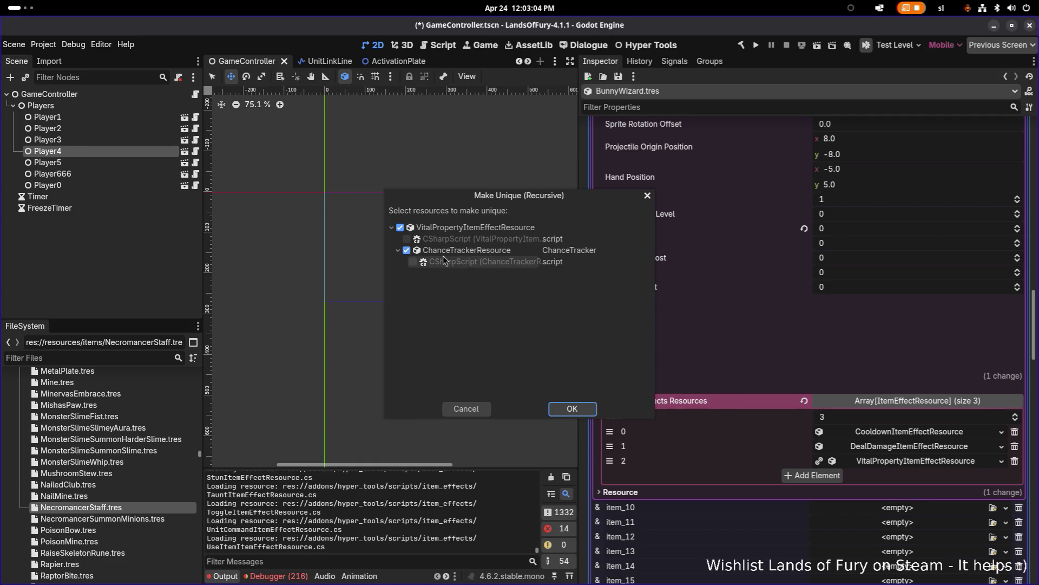
{"action": "left_click", "coordinate": [582, 407]}
{"action": "left_click", "coordinate": [898, 446]}
{"action": "scroll", "coordinate": [882, 438], "scroll_direction": "down", "scroll_amount": 3}
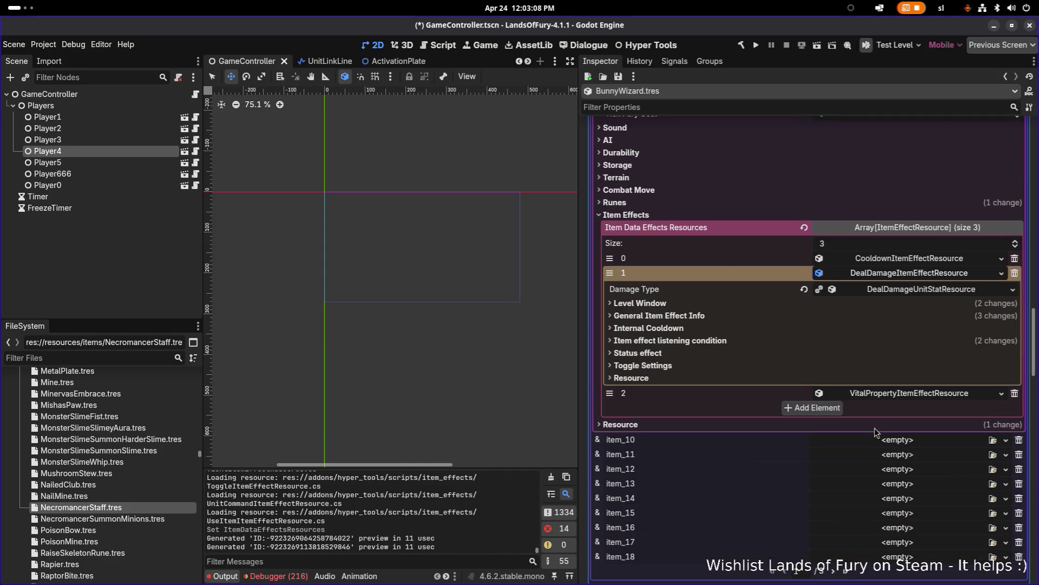
{"action": "left_click", "coordinate": [759, 317]}
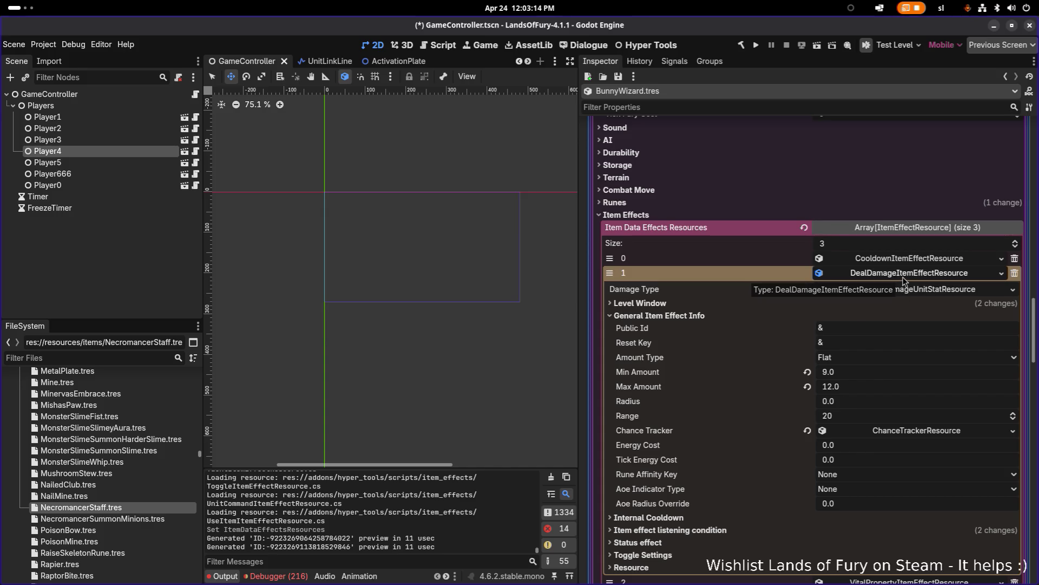
{"action": "key", "text": "alt+Tab"}
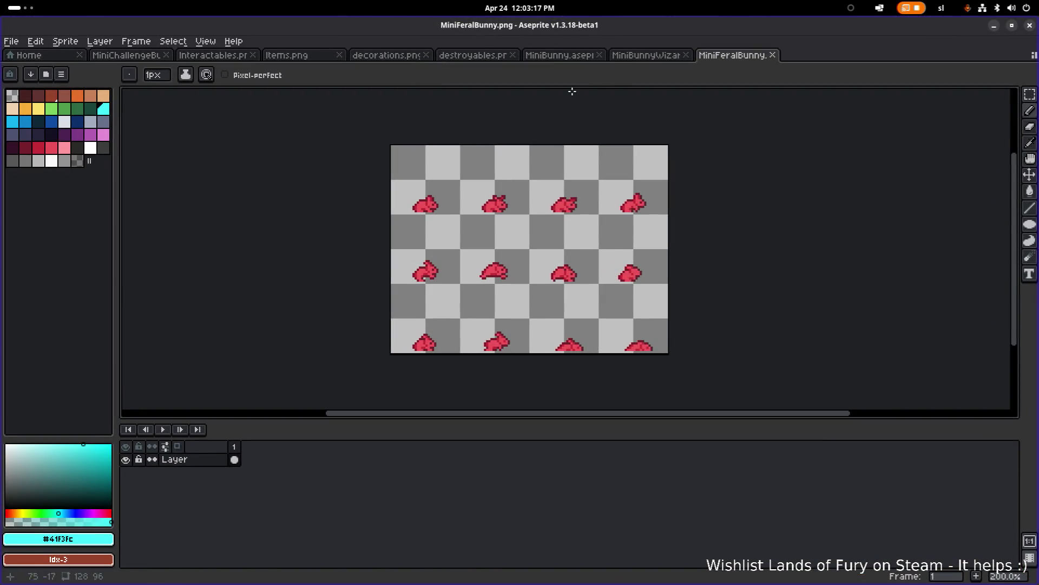
Preview the MiniBunnyWizard spell_1 animation from frame 15 in Aseprite, then return to Godot
{"action": "left_click", "coordinate": [631, 56]}
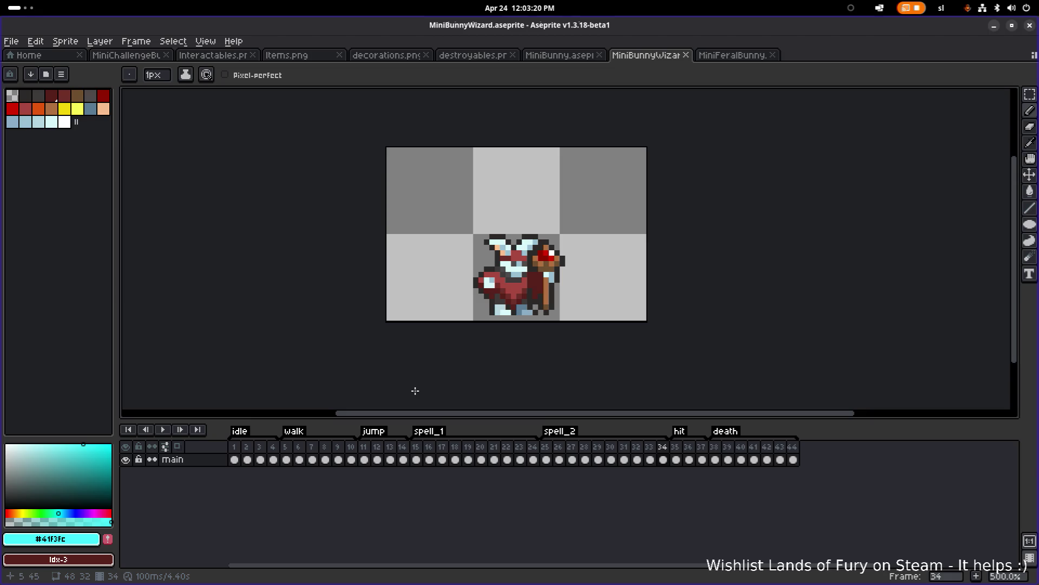
{"action": "left_click", "coordinate": [416, 459]}
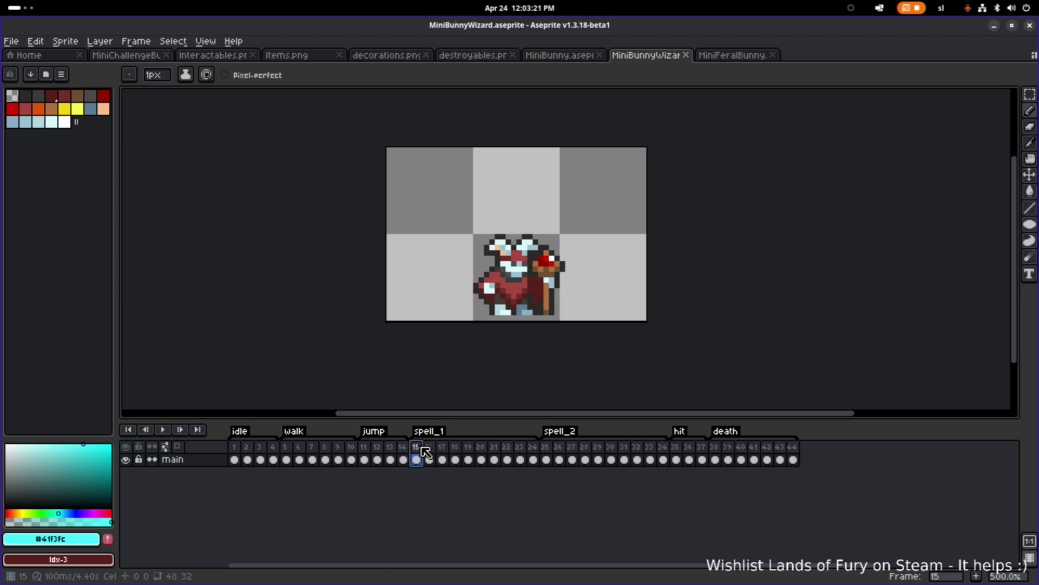
{"action": "left_click", "coordinate": [161, 429]}
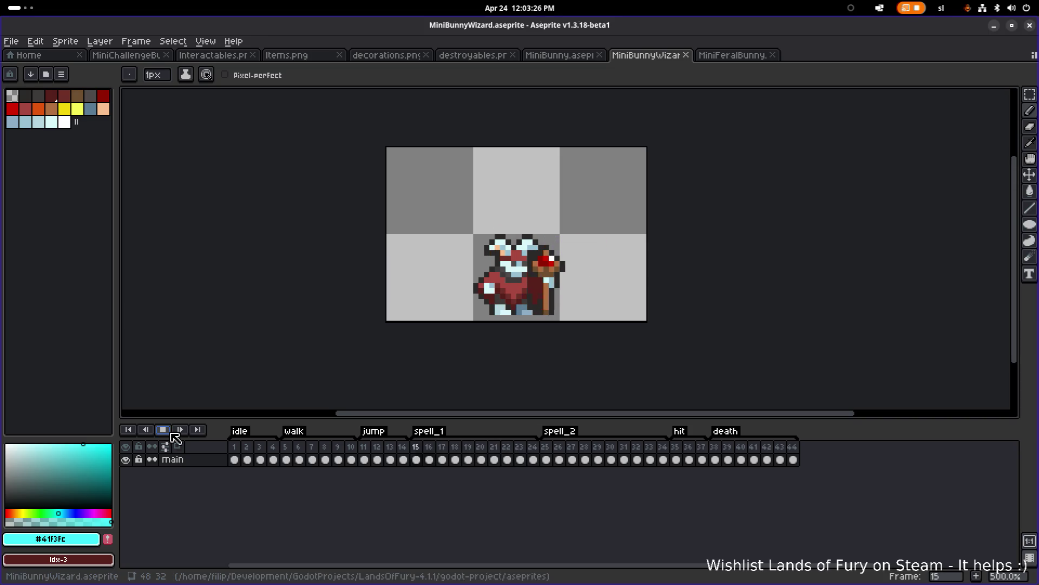
{"action": "left_click", "coordinate": [548, 447]}
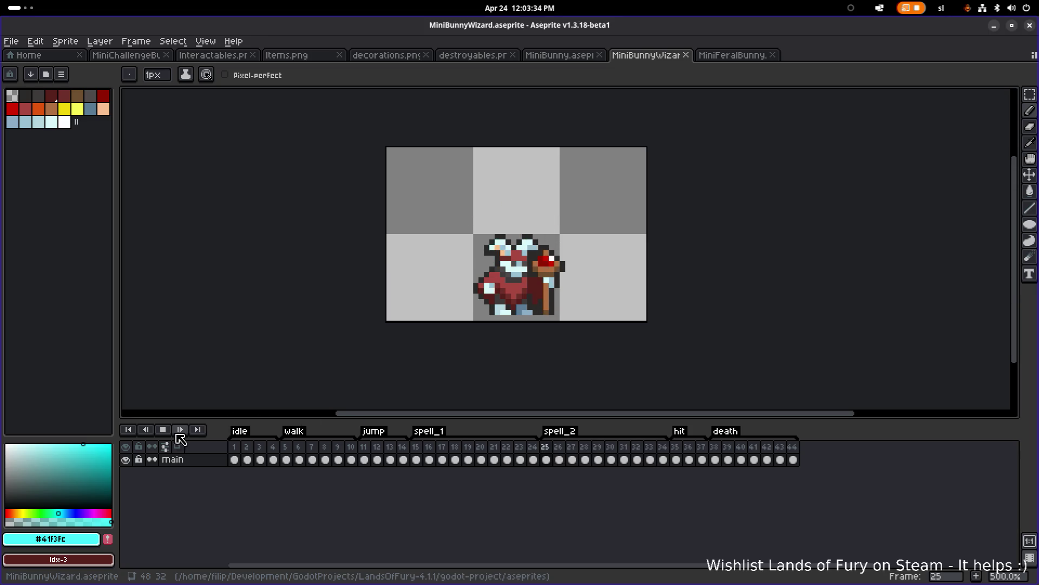
{"action": "left_click", "coordinate": [994, 26]}
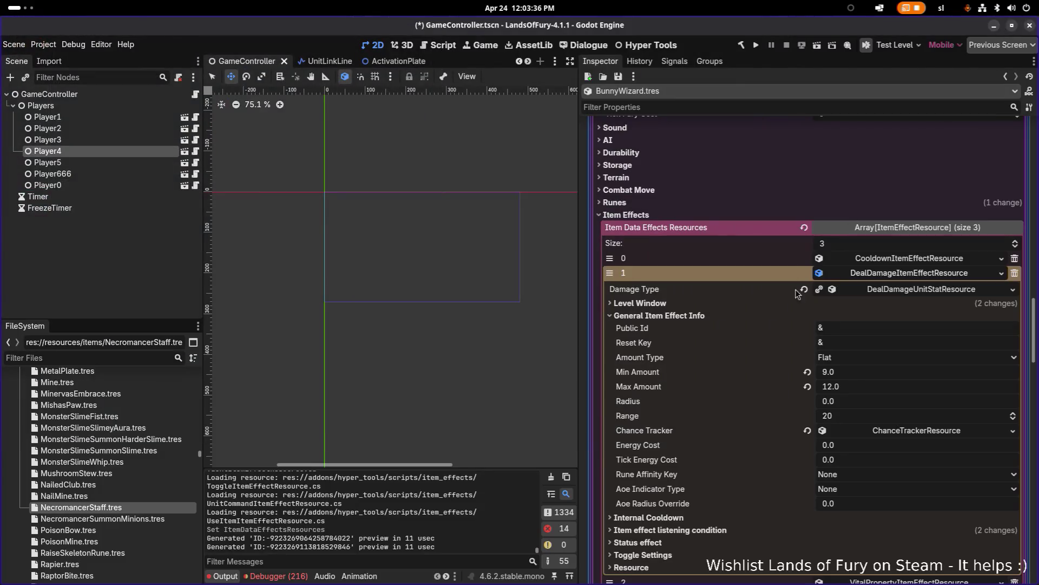
Change the staff's Item Template Scene Name from MeleeWeapon to ShooterWeapon and save
{"action": "left_click", "coordinate": [873, 274]}
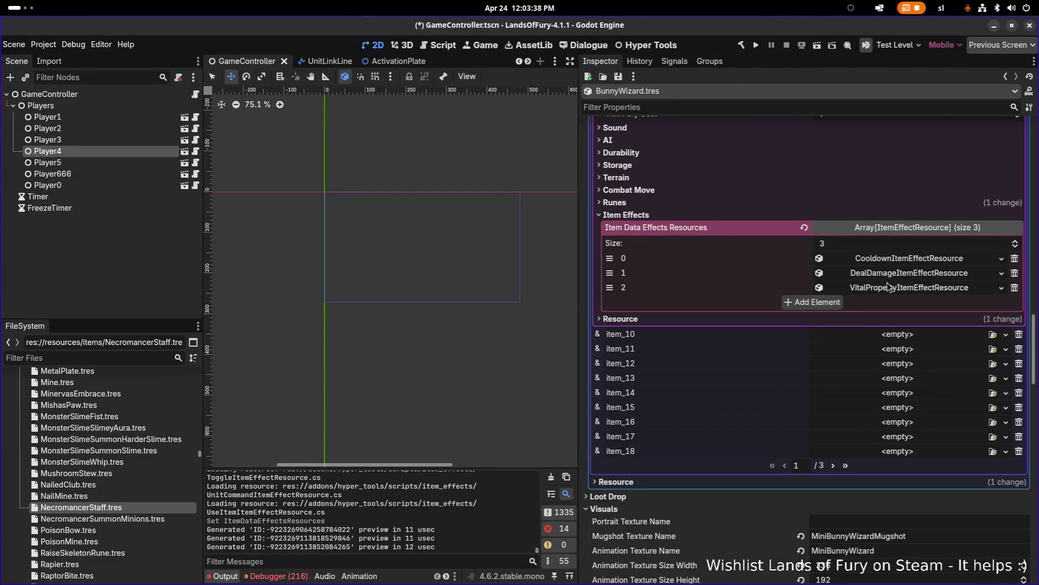
{"action": "scroll", "coordinate": [774, 313], "scroll_direction": "up", "scroll_amount": 5}
{"action": "scroll", "coordinate": [775, 312], "scroll_direction": "up", "scroll_amount": 2}
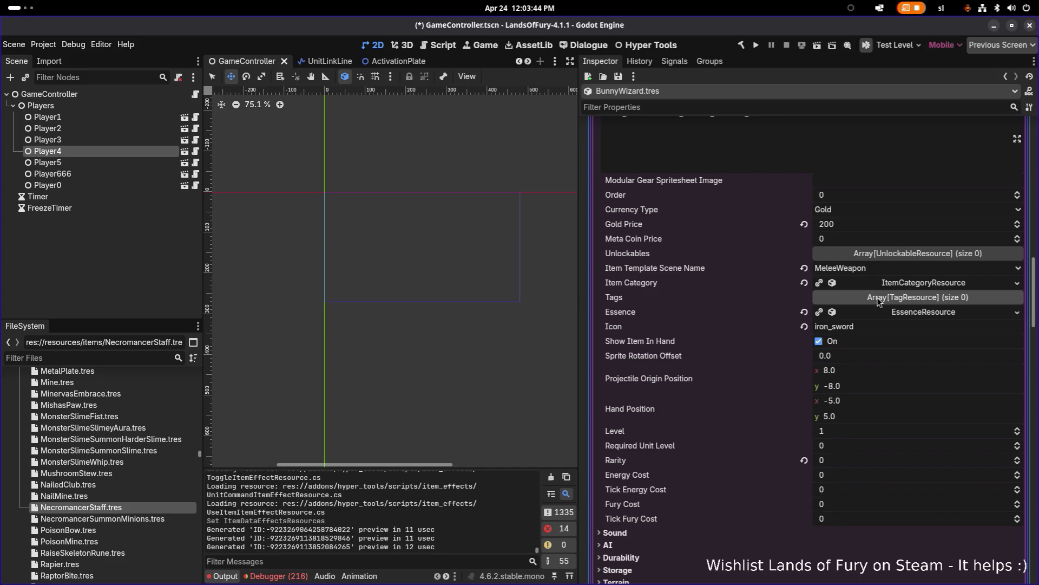
{"action": "left_click", "coordinate": [869, 269]}
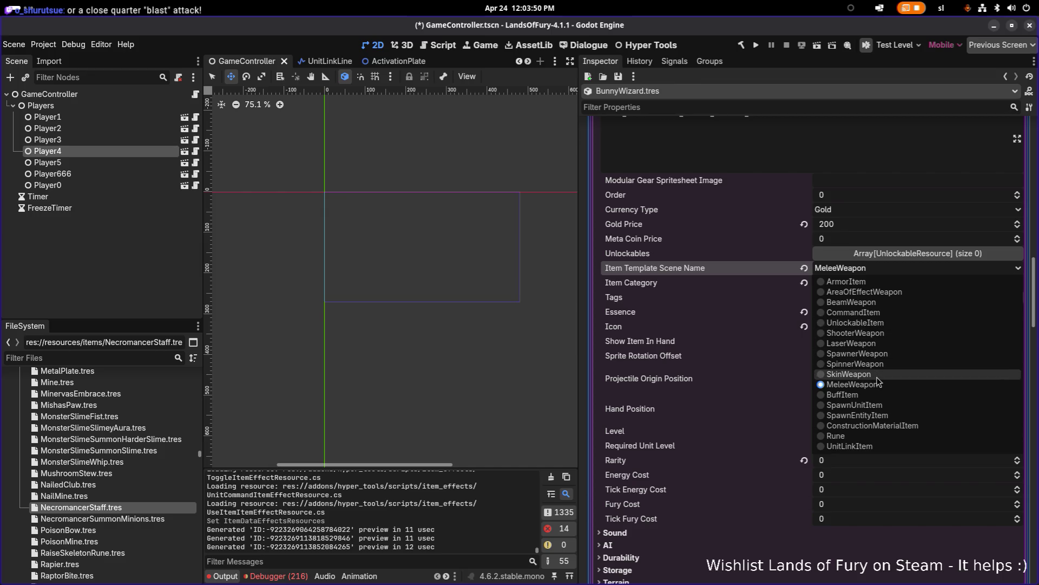
{"action": "left_click", "coordinate": [880, 333]}
{"action": "key", "text": "ctrl+s"}
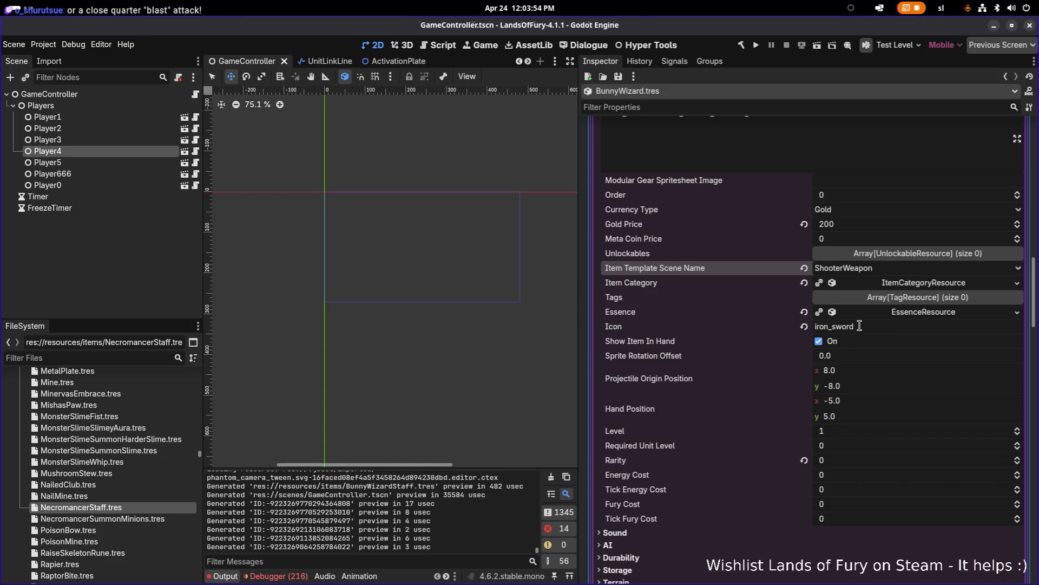
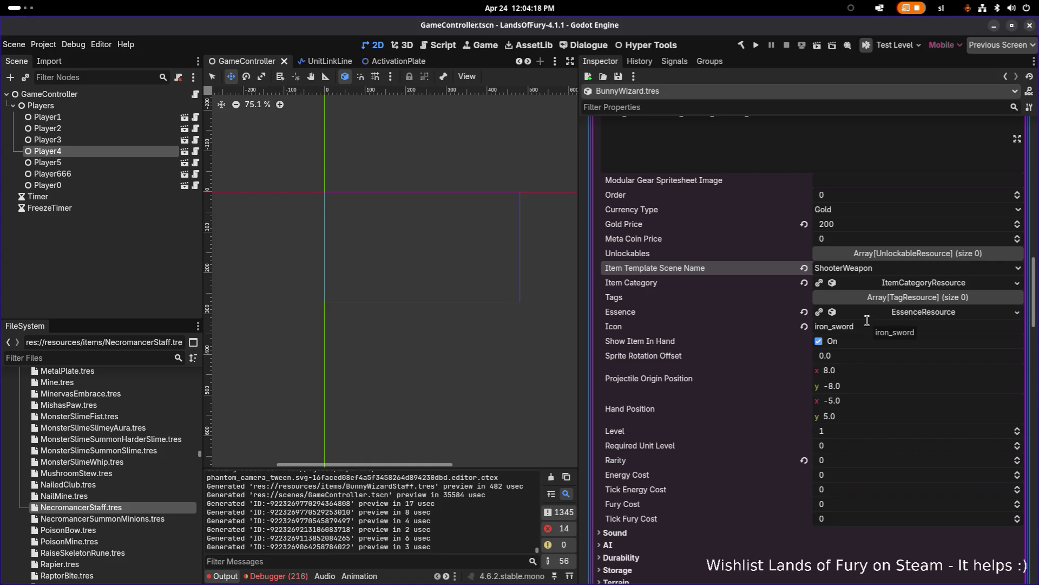
Add an empty fourth slot after Cooldown, DealDamage and VitalProperty in BunnyWizard's Item Effects
{"action": "scroll", "coordinate": [867, 320], "scroll_direction": "down", "scroll_amount": 2}
{"action": "scroll", "coordinate": [858, 265], "scroll_direction": "down", "scroll_amount": 1}
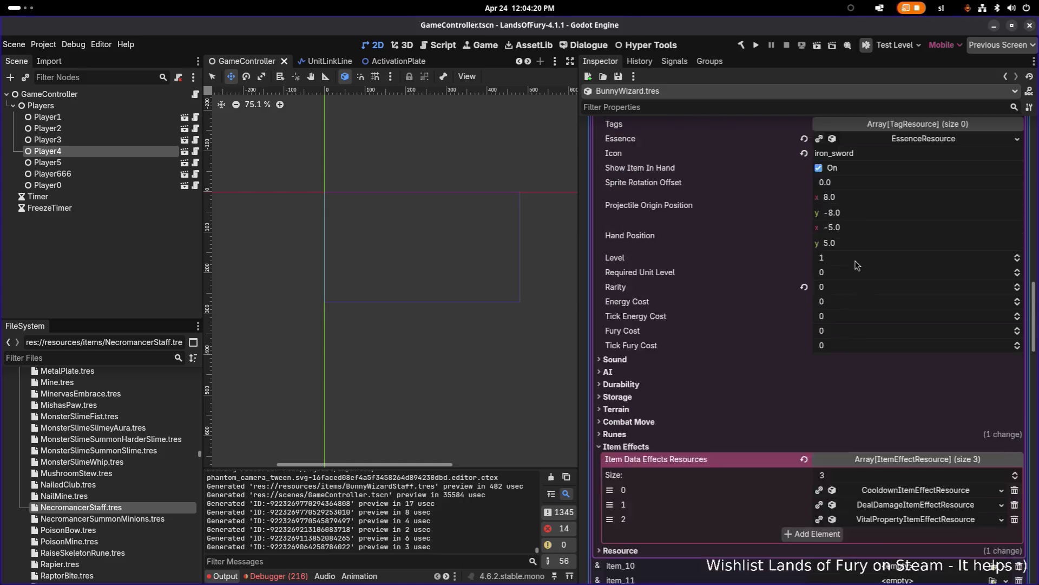
{"action": "scroll", "coordinate": [858, 264], "scroll_direction": "down", "scroll_amount": 3}
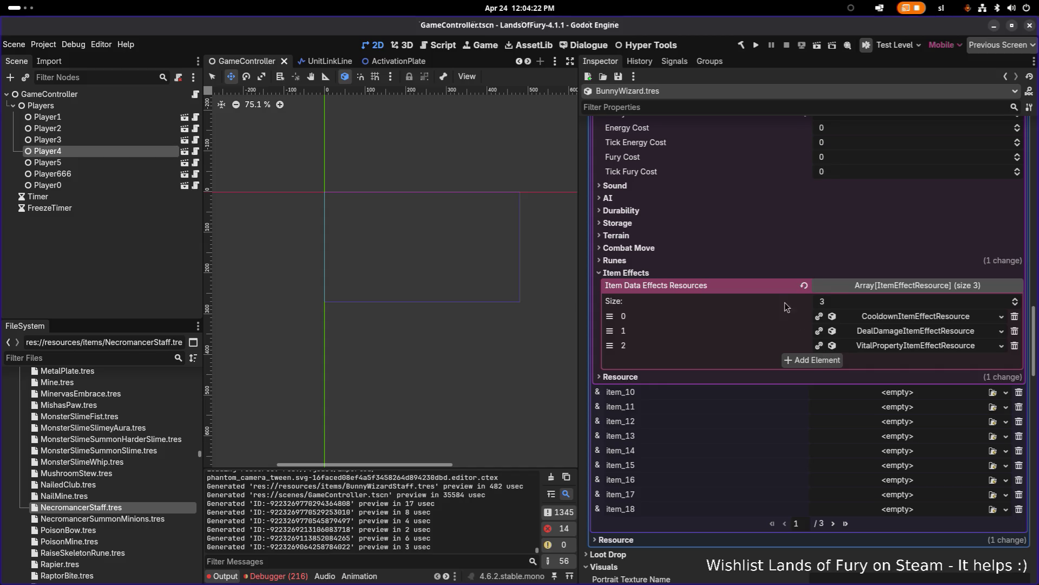
{"action": "left_click", "coordinate": [756, 262]}
{"action": "left_click", "coordinate": [757, 262]}
{"action": "left_click", "coordinate": [771, 186]}
{"action": "left_click", "coordinate": [771, 186]}
{"action": "left_click", "coordinate": [835, 361]}
{"action": "left_click", "coordinate": [875, 361]}
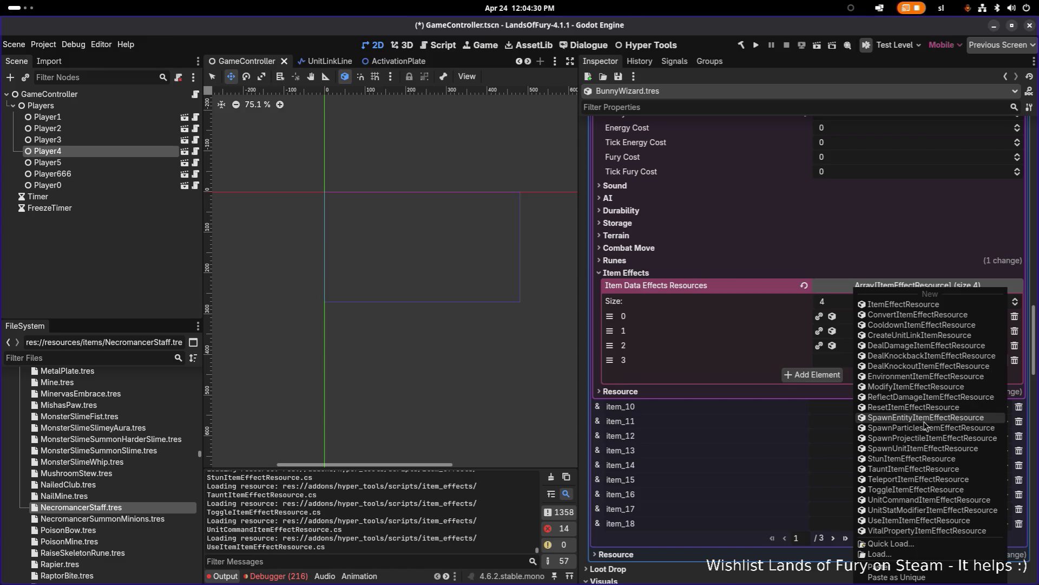
{"action": "left_click", "coordinate": [715, 374]}
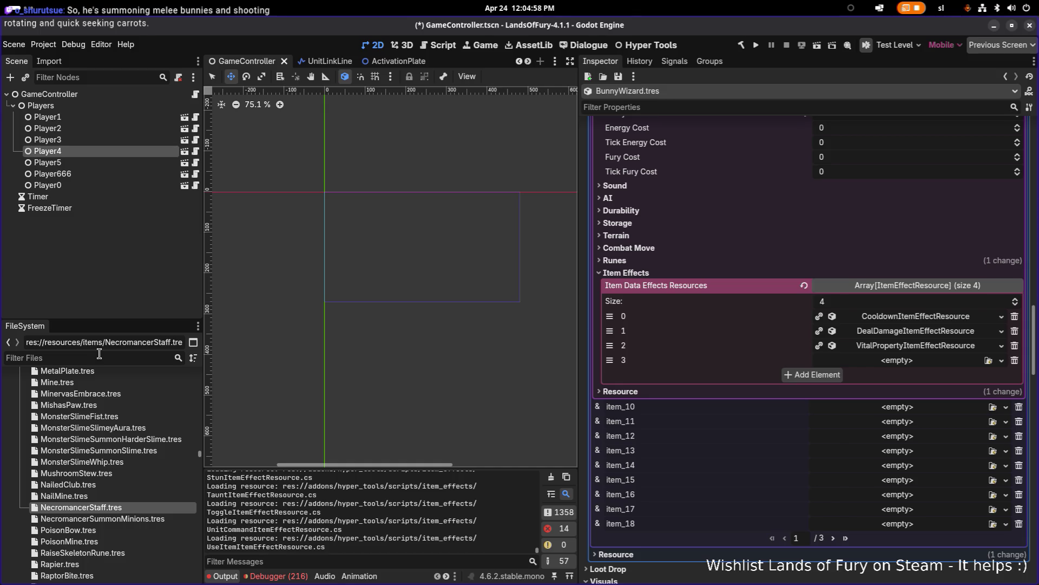
{"action": "left_click", "coordinate": [99, 359]}
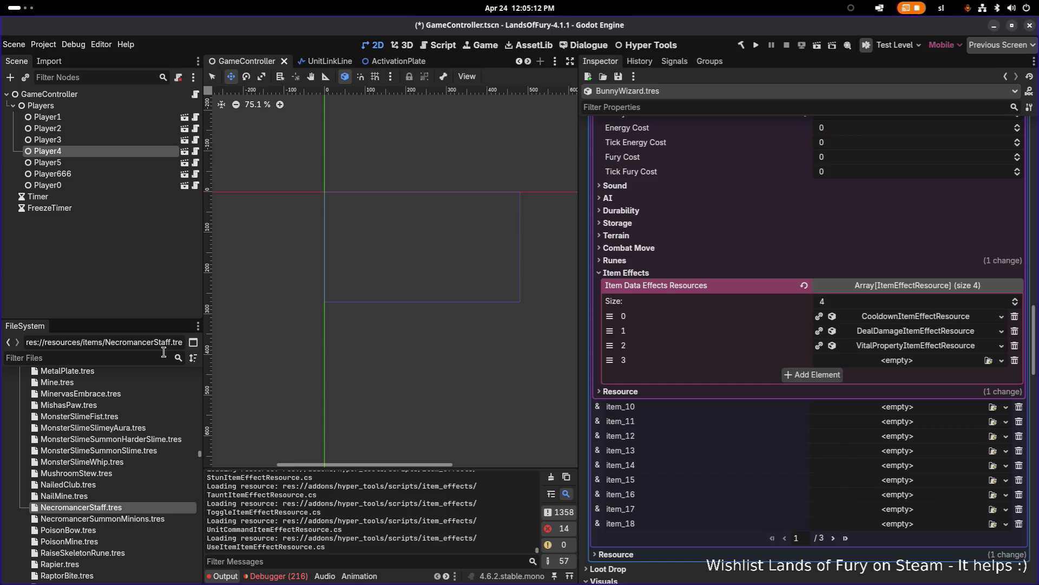
Filter the project files for 'icebol' and load IceBoltRune.tres into the Inspector
{"action": "type", "text": "icebol"}
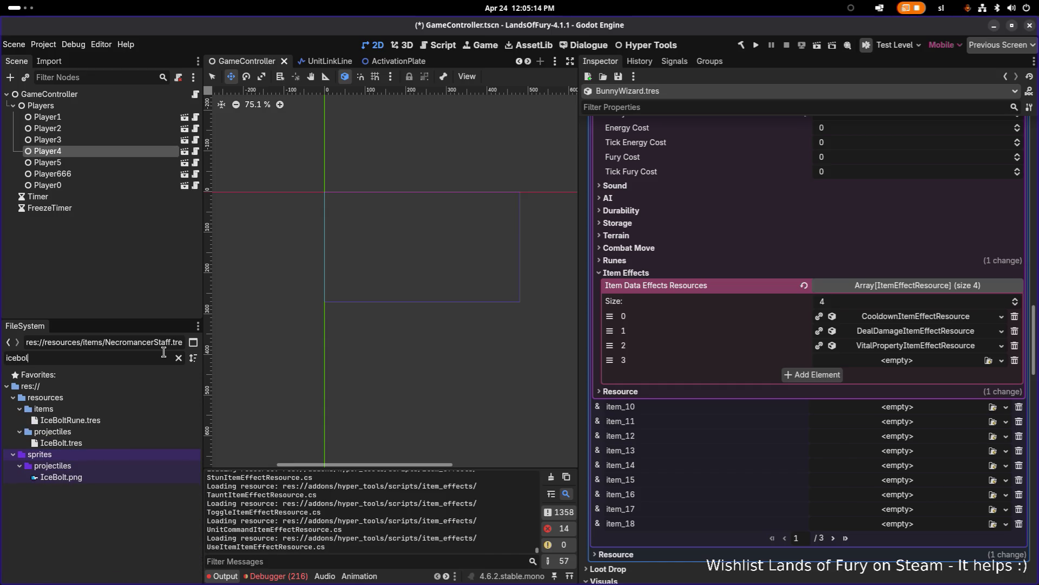
{"action": "left_click", "coordinate": [138, 420]}
{"action": "scroll", "coordinate": [674, 351], "scroll_direction": "down", "scroll_amount": 10}
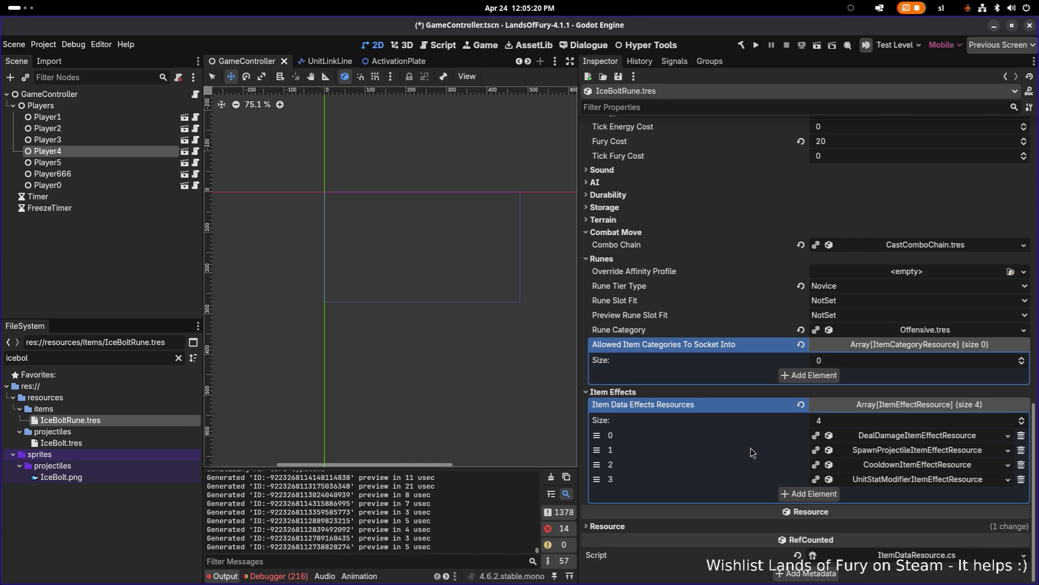
{"action": "right_click", "coordinate": [891, 454]}
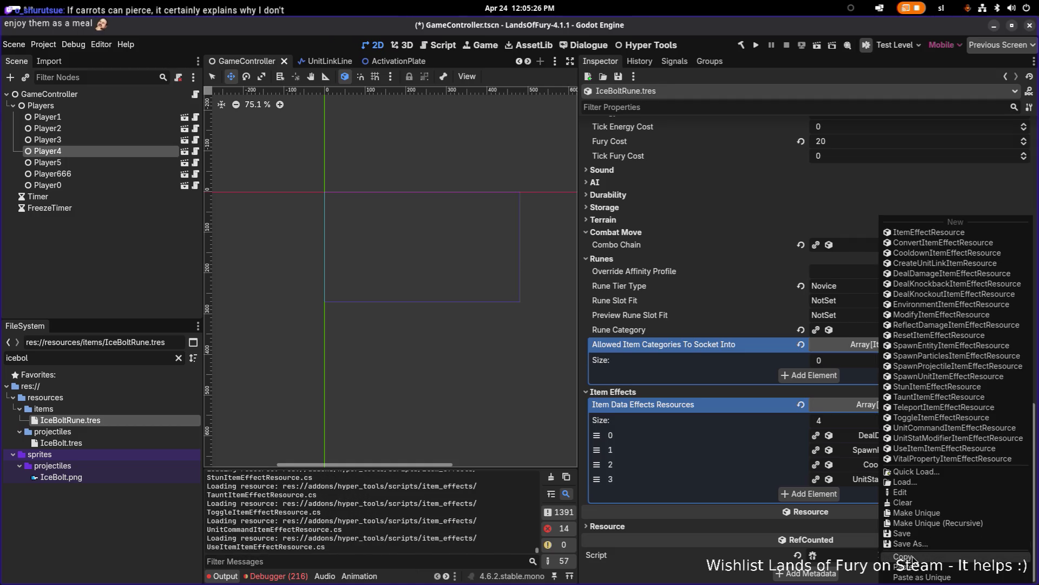
Copy IceBoltRune's SpawnProjectile effect and inspect the DealDamage effect's trigger conditions
{"action": "left_click", "coordinate": [903, 556]}
{"action": "left_click", "coordinate": [877, 436]}
{"action": "scroll", "coordinate": [785, 422], "scroll_direction": "down", "scroll_amount": 2}
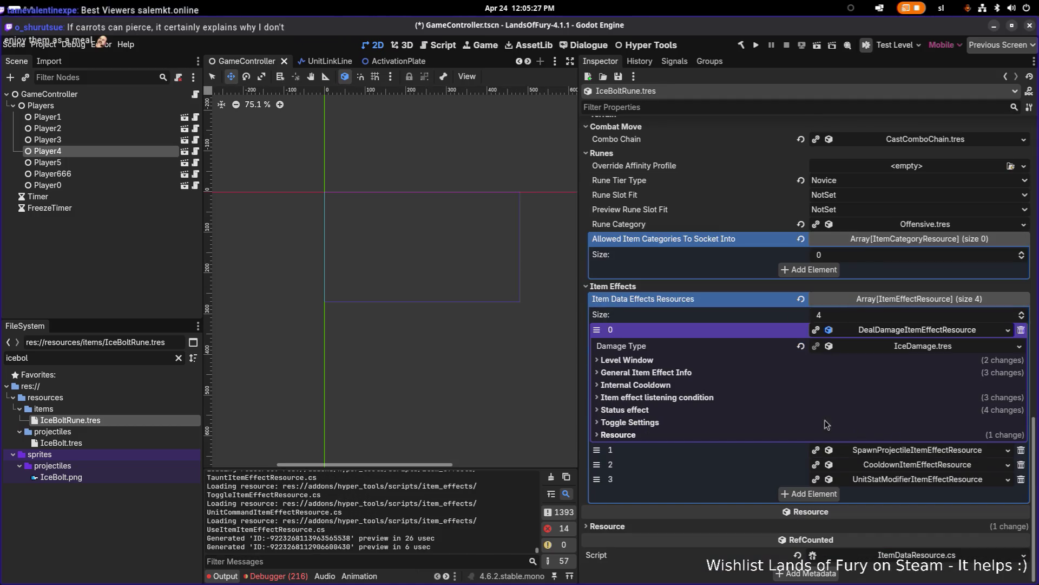
{"action": "left_click", "coordinate": [747, 401]}
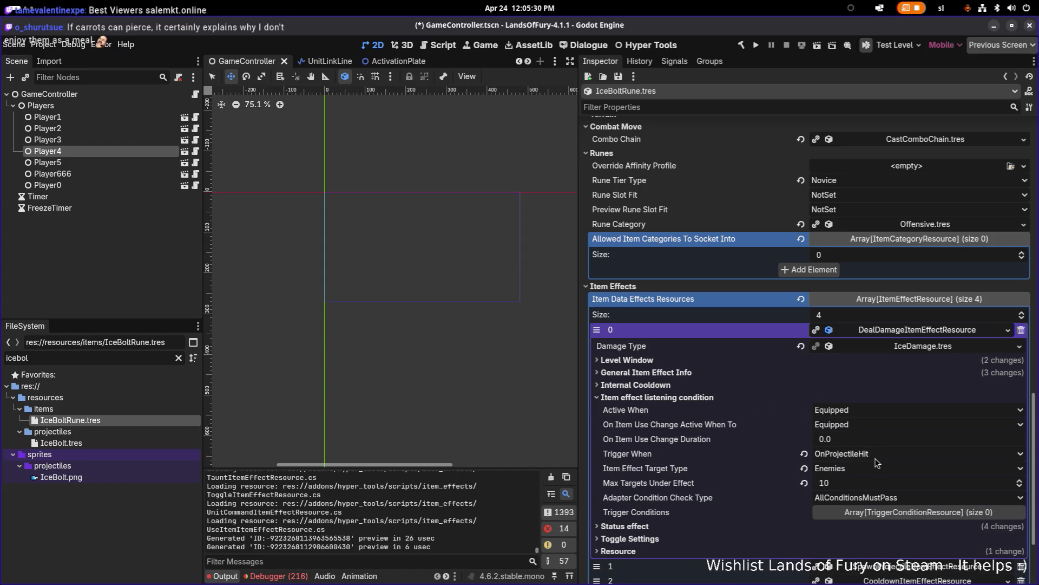
Refilter the project files to 'bunn' and open BunnyWizardStaff.tres
{"action": "left_click", "coordinate": [125, 357]}
{"action": "key", "text": "ctrl+a"}
{"action": "type", "text": "bunnys"}
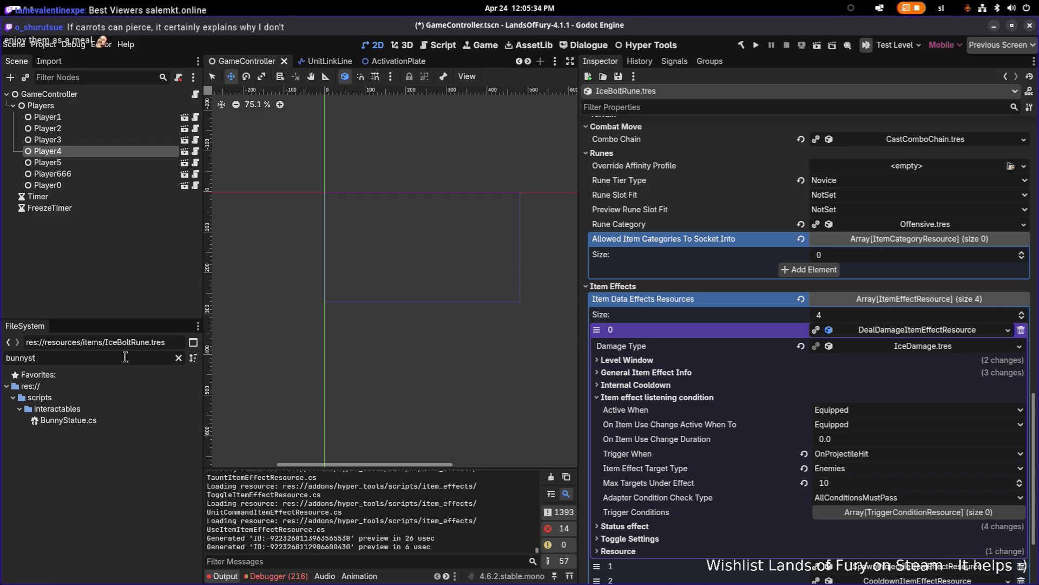
{"action": "key", "text": "ctrl+a"}
{"action": "type", "text": "wizard"}
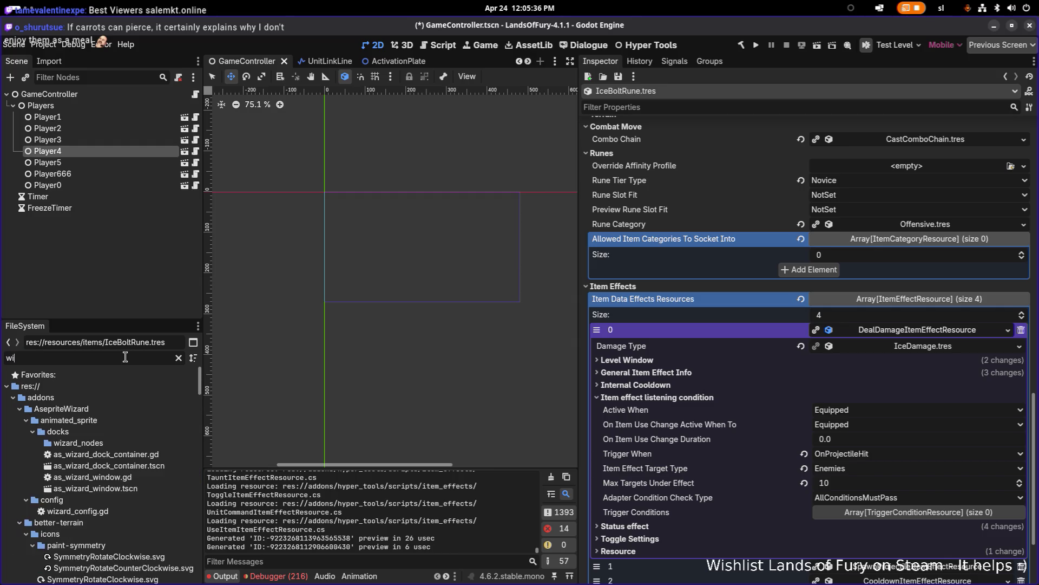
{"action": "key", "text": "ctrl+a"}
{"action": "type", "text": "bunn"}
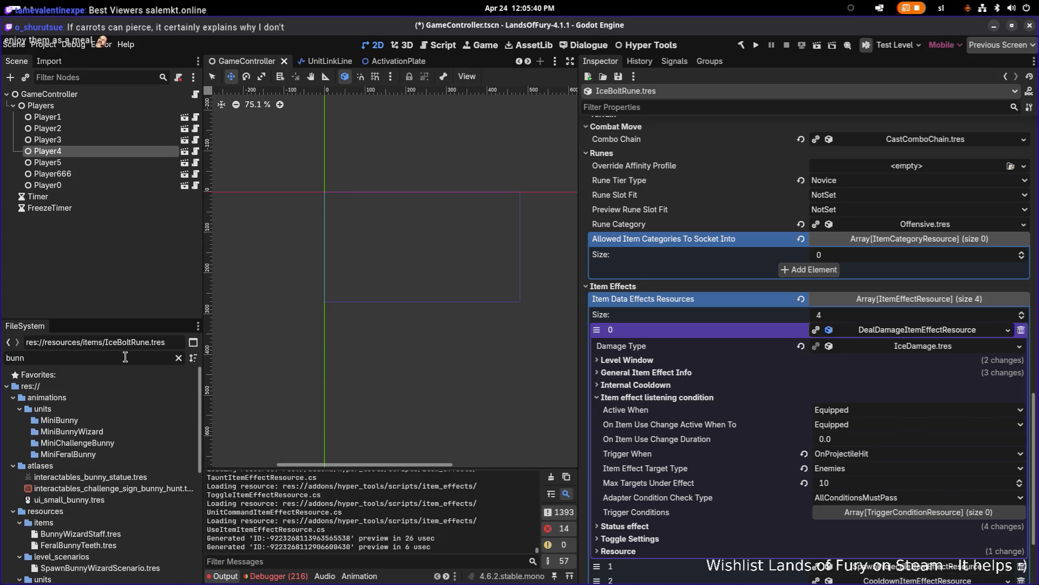
{"action": "scroll", "coordinate": [141, 469], "scroll_direction": "down", "scroll_amount": 3}
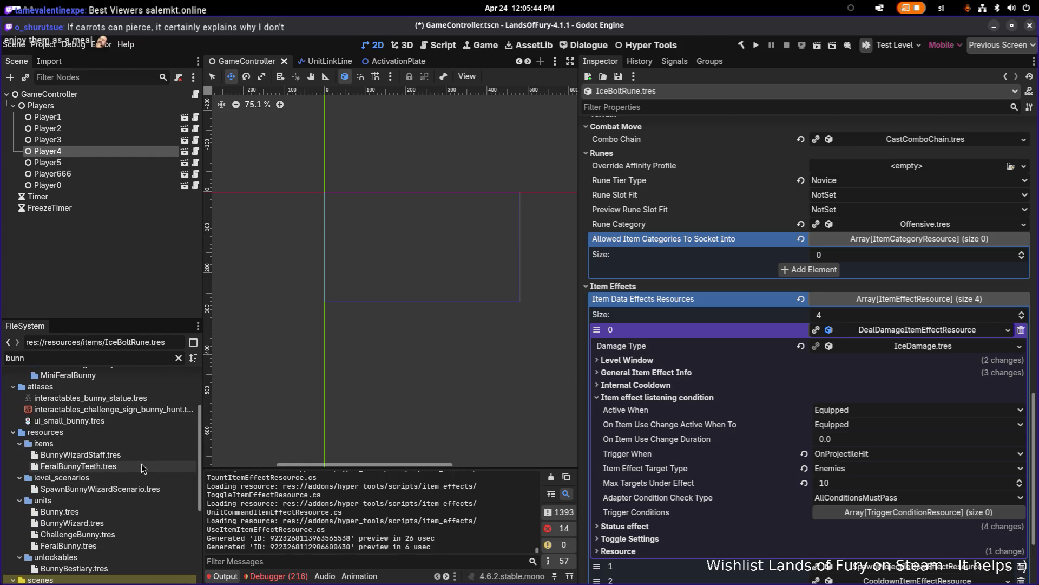
{"action": "scroll", "coordinate": [147, 488], "scroll_direction": "down", "scroll_amount": 6}
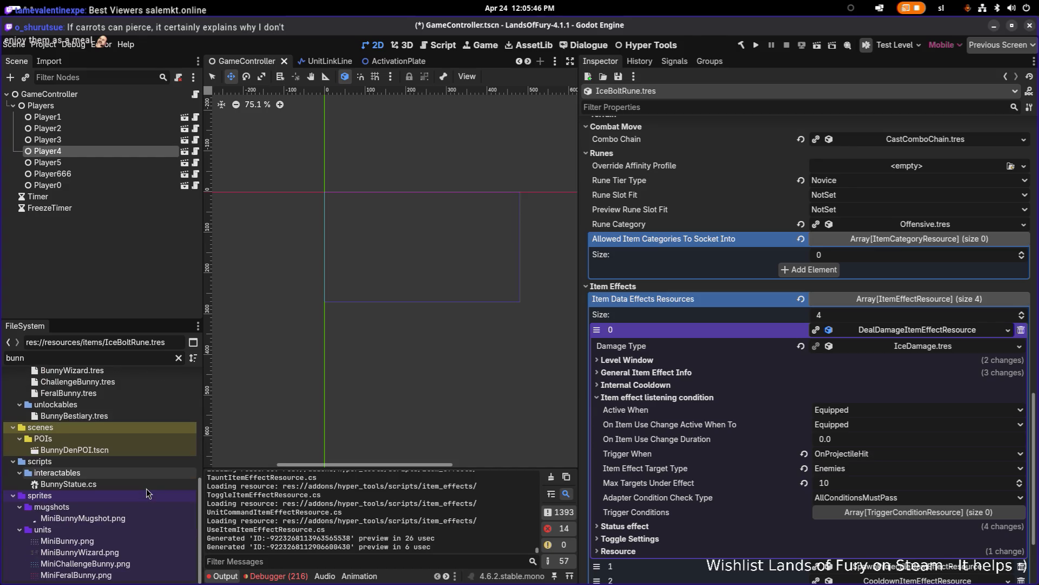
{"action": "scroll", "coordinate": [146, 488], "scroll_direction": "up", "scroll_amount": 3}
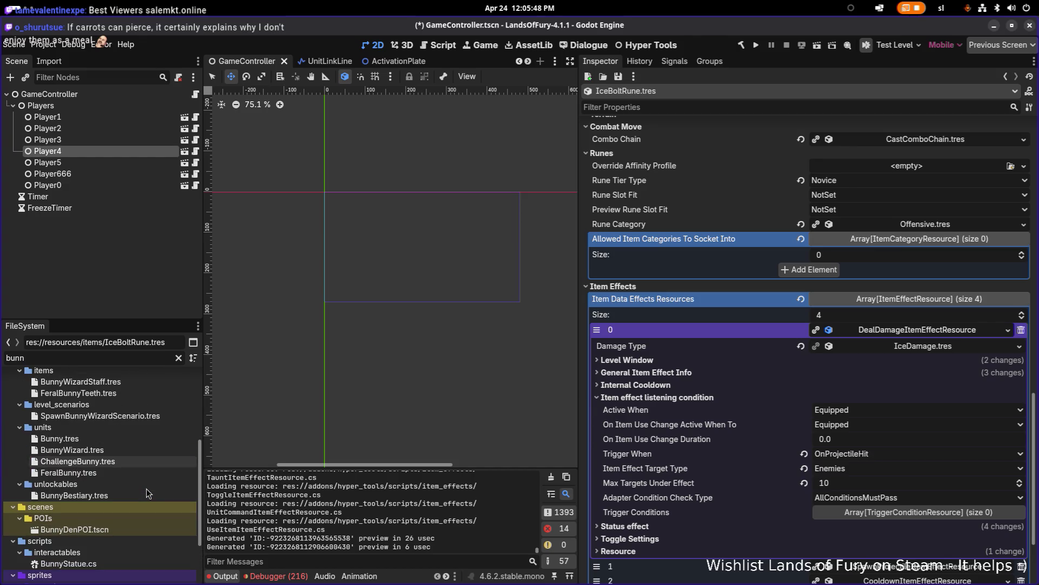
{"action": "scroll", "coordinate": [145, 488], "scroll_direction": "up", "scroll_amount": 3}
{"action": "scroll", "coordinate": [145, 488], "scroll_direction": "down", "scroll_amount": 1}
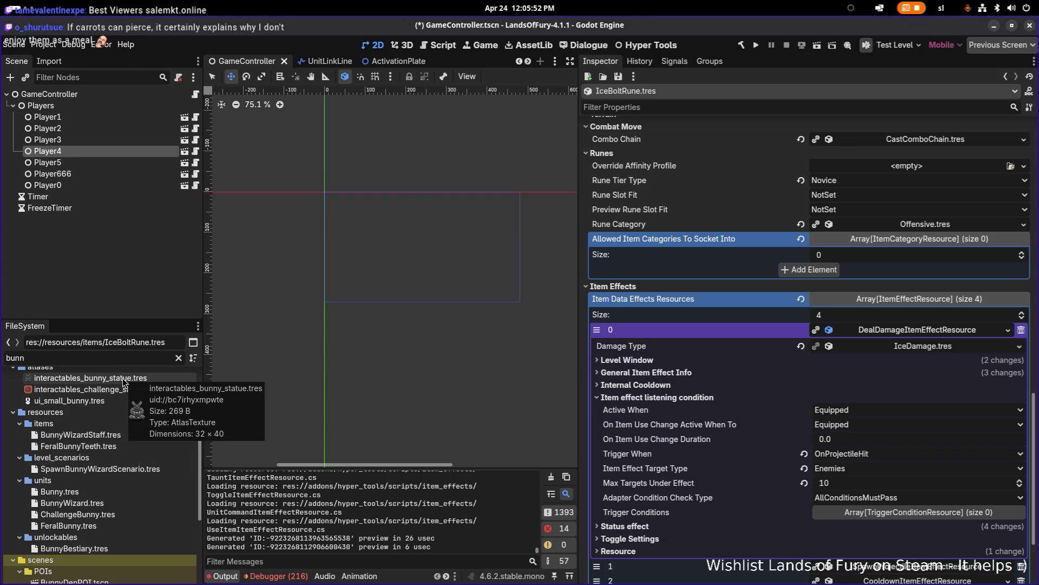
{"action": "left_click", "coordinate": [81, 434]}
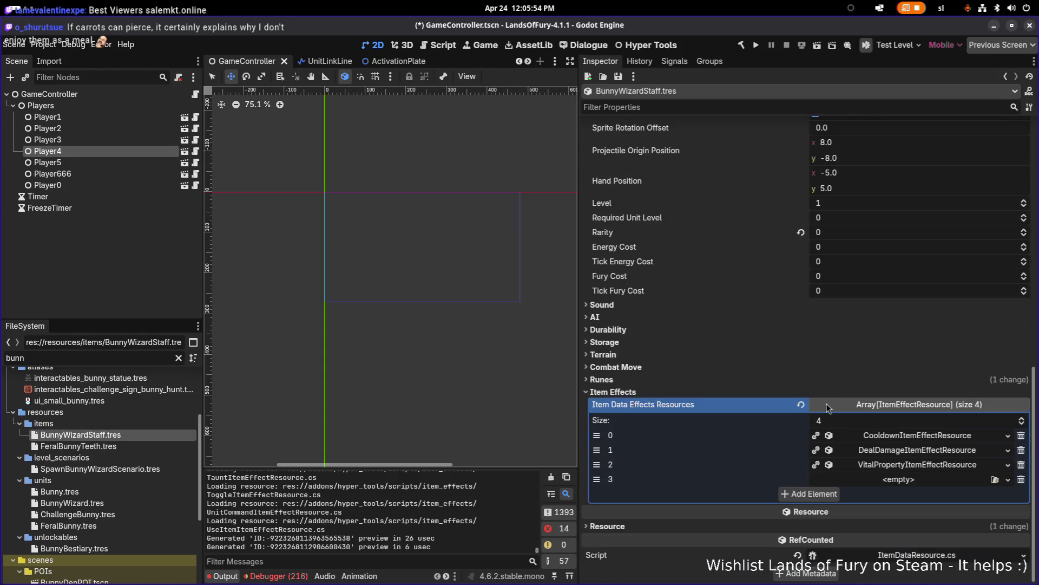
Paste SpawnProjectile uniquely into the empty slot, sharing its projectile data and shape, then move Cooldown last
{"action": "right_click", "coordinate": [631, 479]}
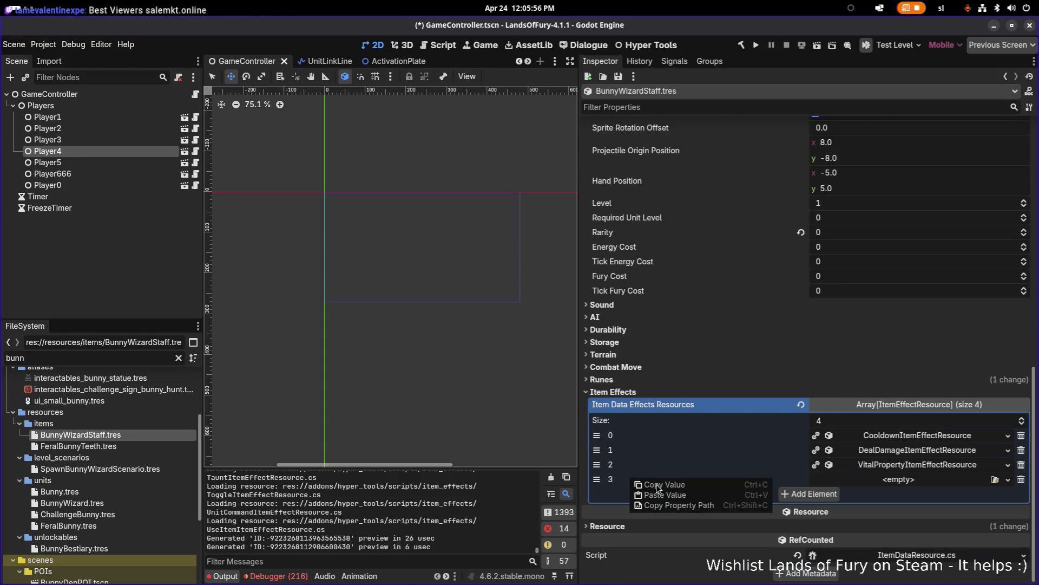
{"action": "left_click", "coordinate": [896, 490]}
{"action": "left_click", "coordinate": [898, 481]}
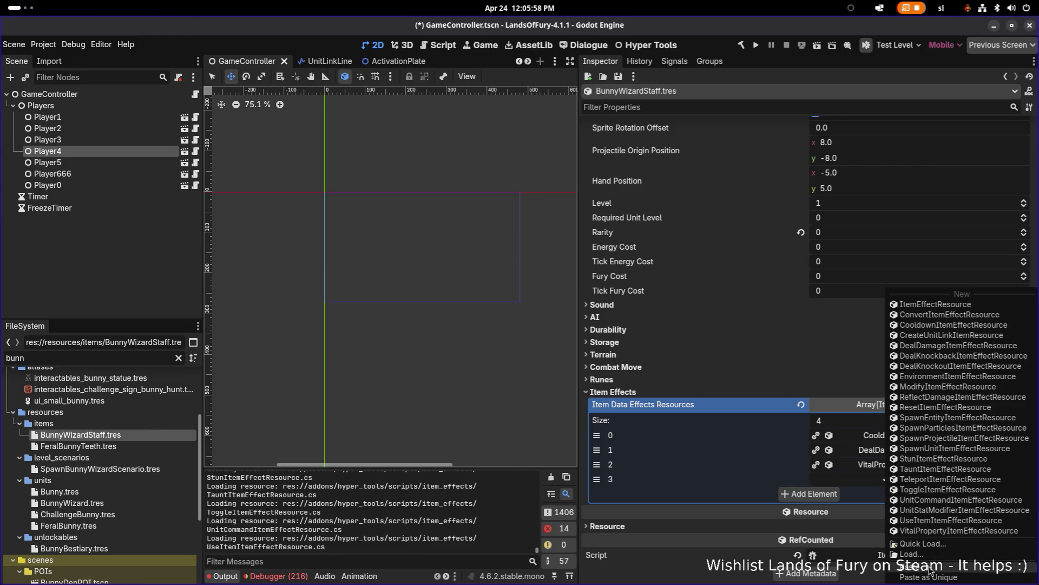
{"action": "left_click", "coordinate": [927, 576]}
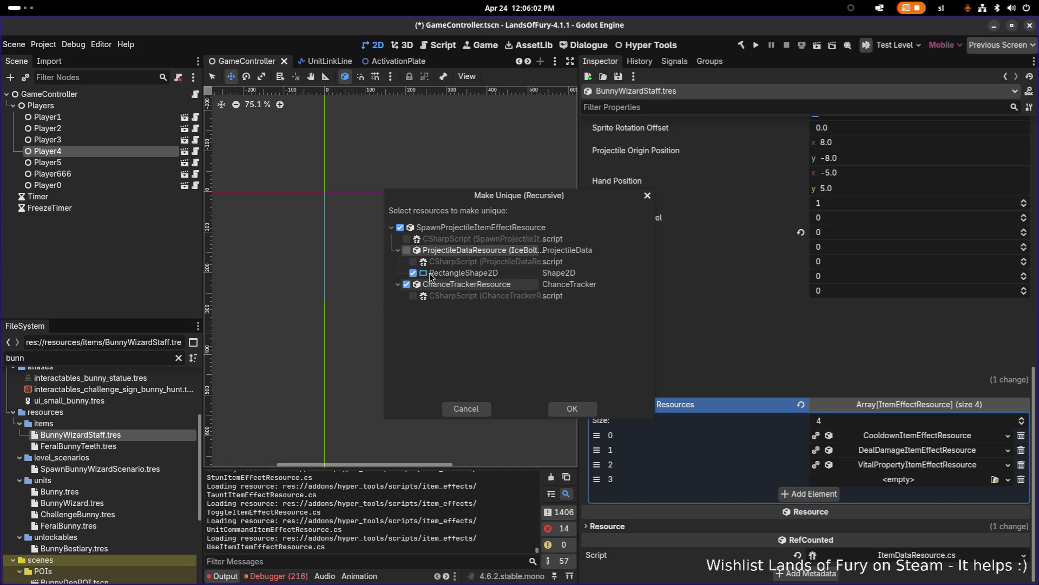
{"action": "left_click", "coordinate": [413, 272]}
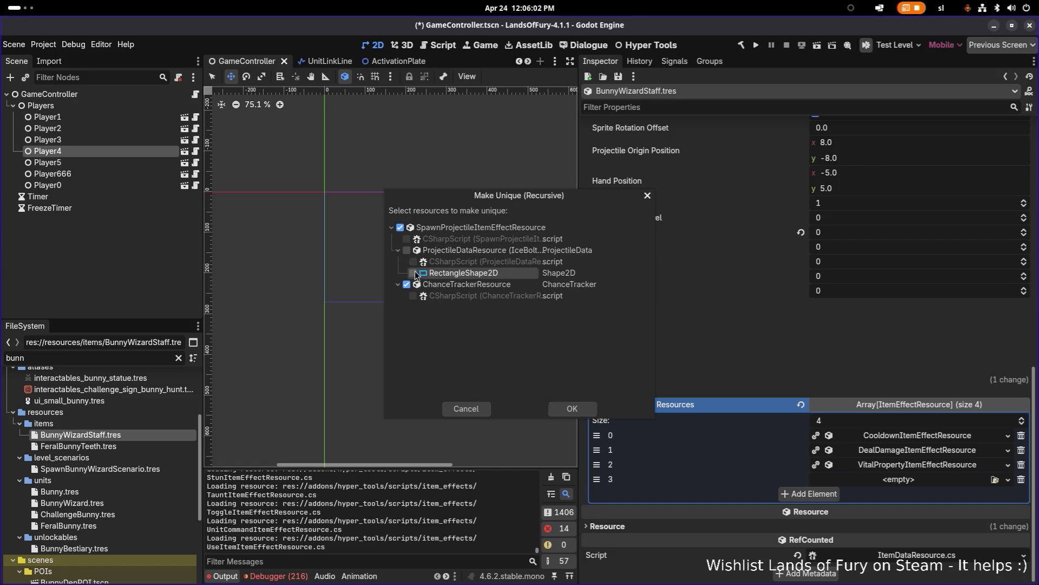
{"action": "left_click", "coordinate": [573, 409]}
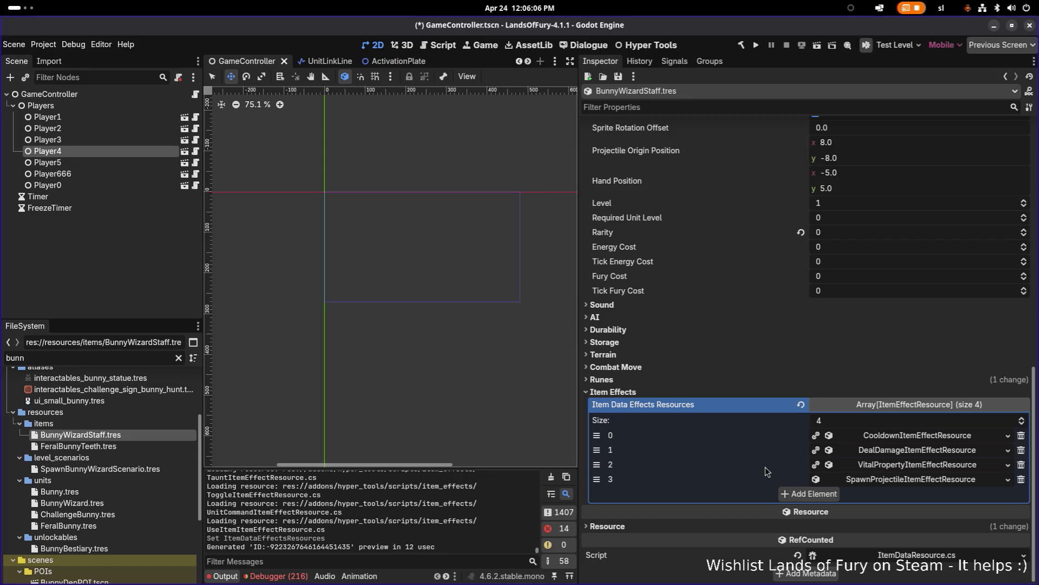
{"action": "mouse_move", "coordinate": [597, 480]}
{"action": "left_mouse_down"}
{"action": "mouse_move", "coordinate": [596, 450]}
{"action": "mouse_move", "coordinate": [596, 479]}
{"action": "left_mouse_up"}
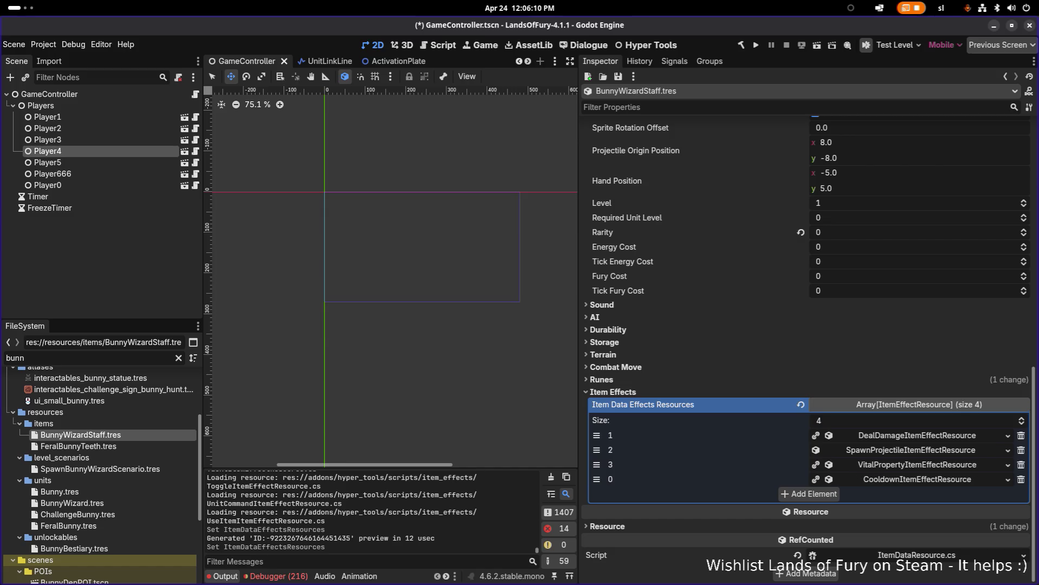
{"action": "left_click", "coordinate": [885, 466]}
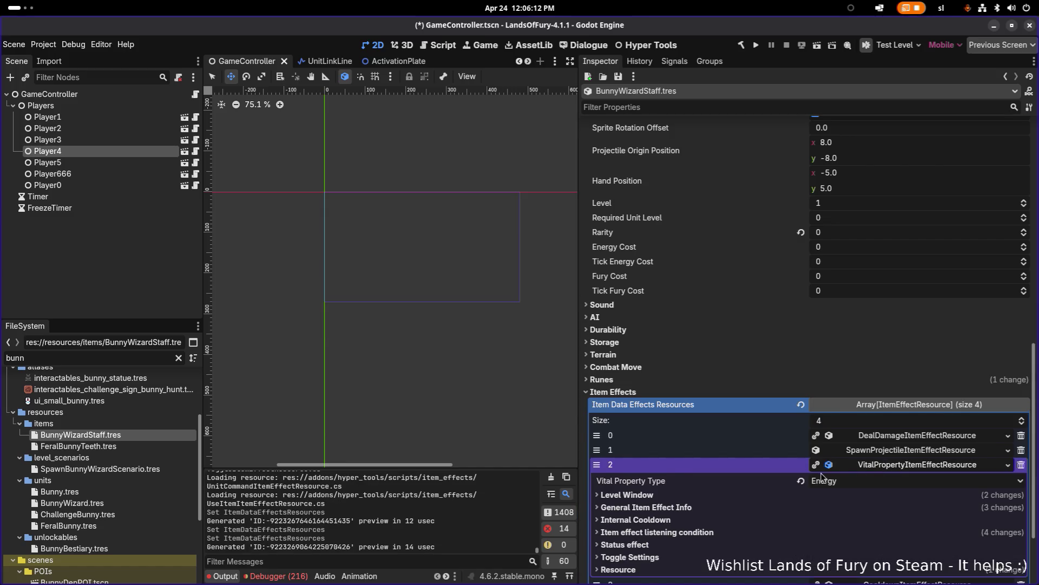
Change the DealDamage effect's damage type from BluntDamage to PierceDamage.tres using Quick Load
{"action": "scroll", "coordinate": [822, 477], "scroll_direction": "down", "scroll_amount": 1}
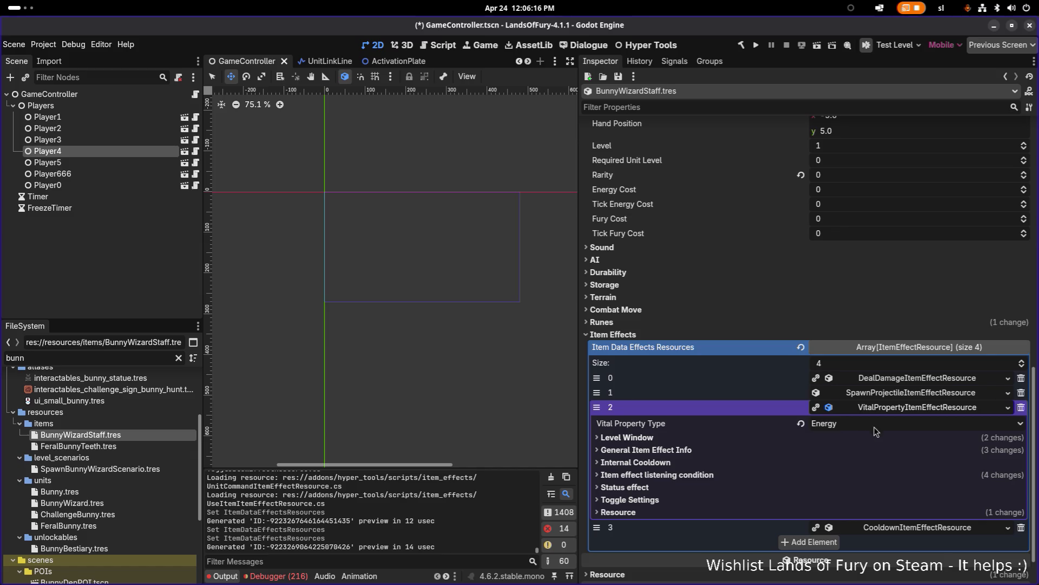
{"action": "left_click", "coordinate": [913, 381]}
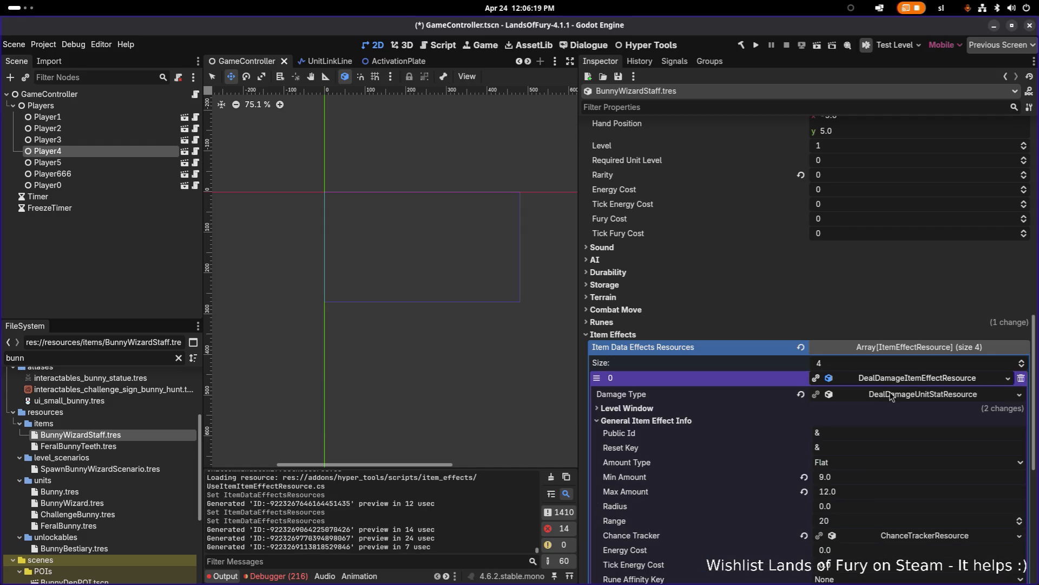
{"action": "left_click", "coordinate": [975, 397]}
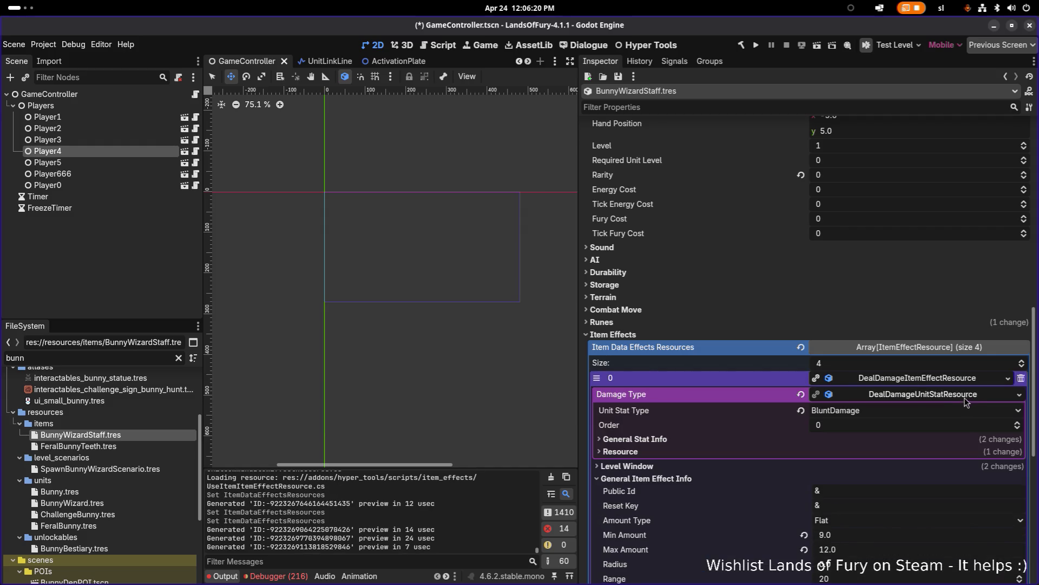
{"action": "left_click", "coordinate": [1021, 398]}
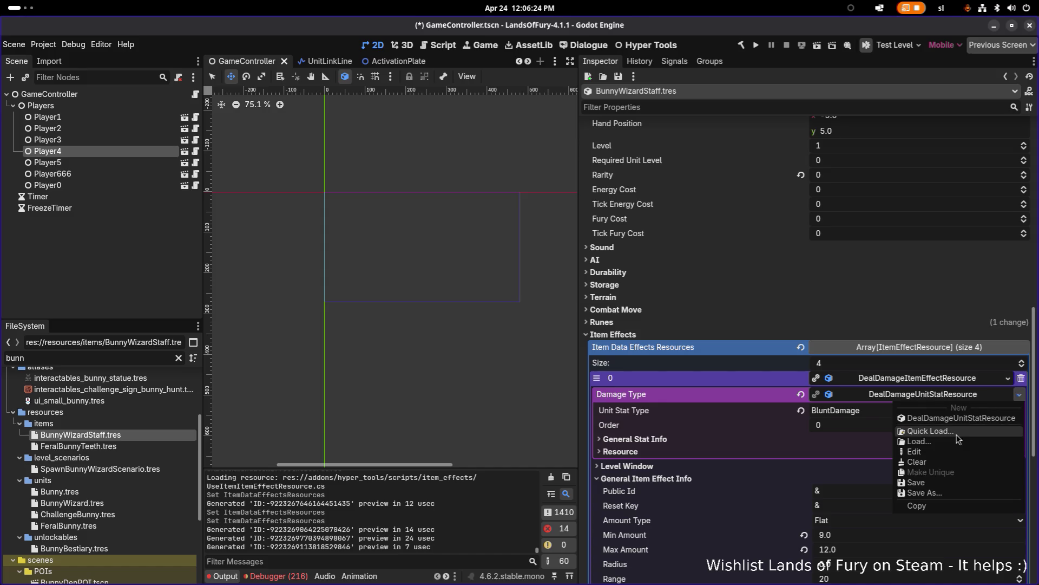
{"action": "left_click", "coordinate": [959, 438]}
{"action": "type", "text": "pie"}
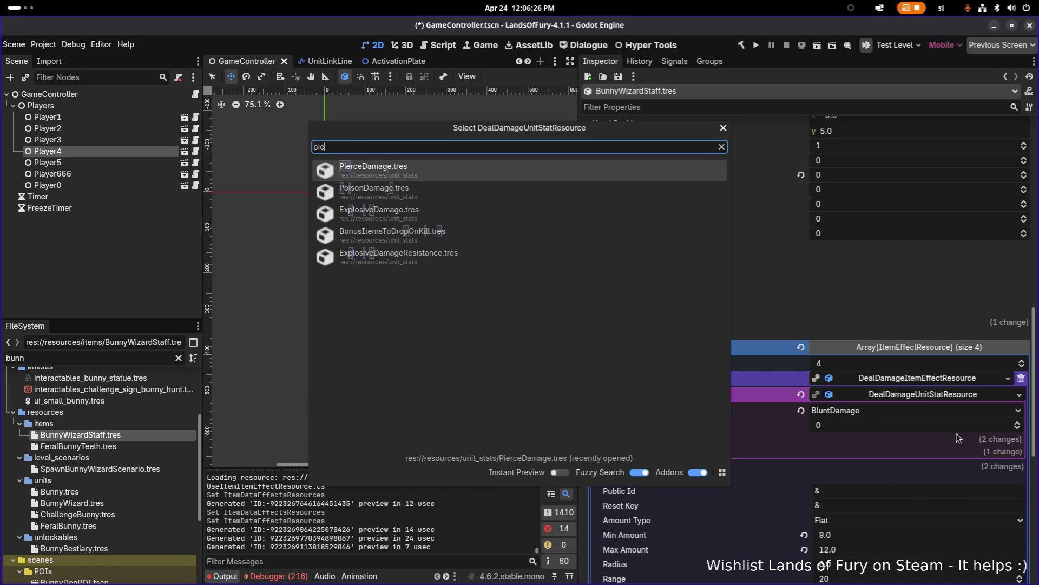
{"action": "key", "text": "Return"}
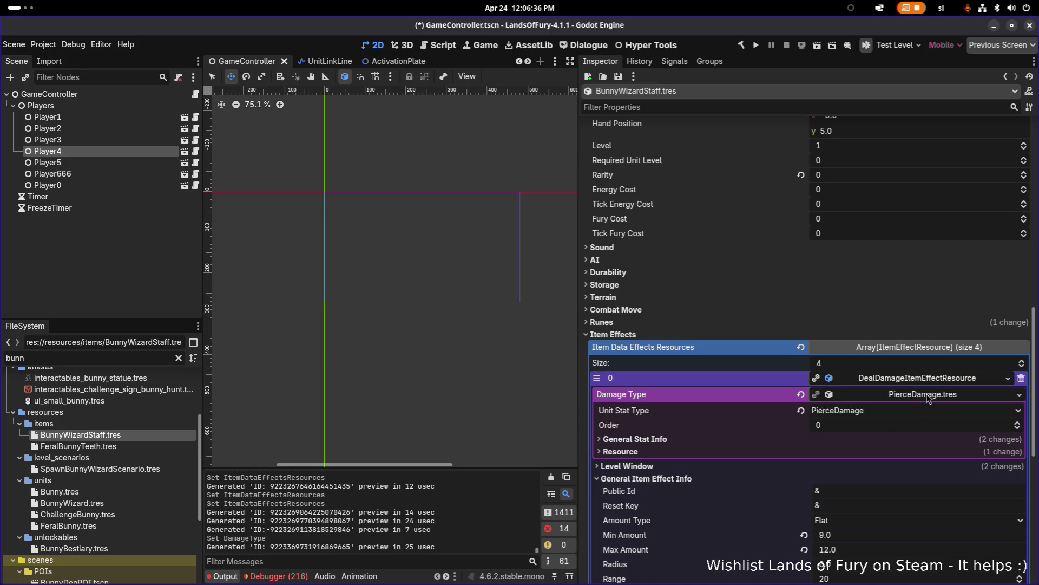
{"action": "left_click", "coordinate": [921, 395]}
Set the DealDamage effect's listening condition Trigger When to OnProjectileHit
{"action": "scroll", "coordinate": [866, 436], "scroll_direction": "down", "scroll_amount": 5}
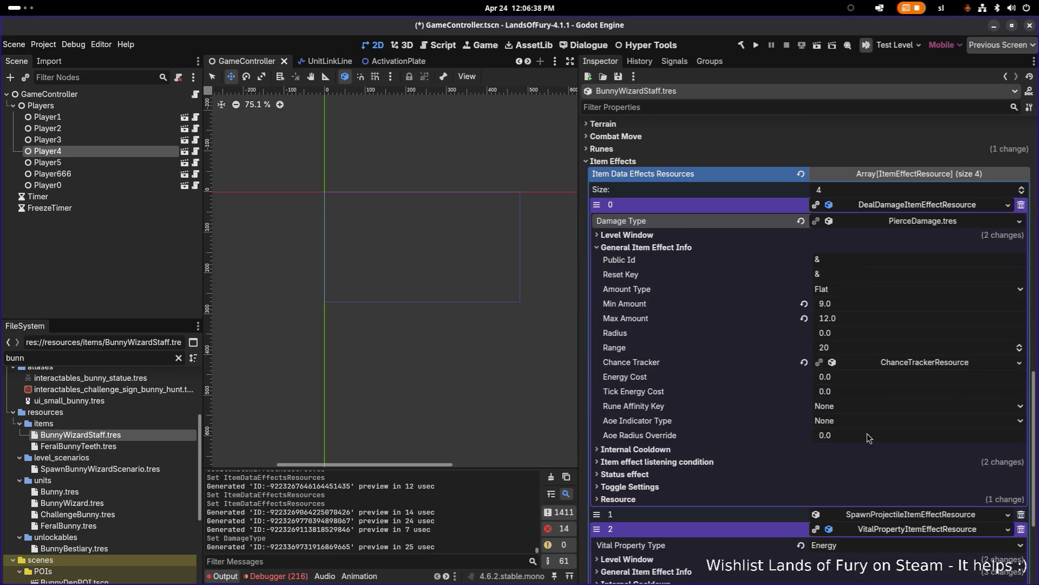
{"action": "scroll", "coordinate": [886, 407], "scroll_direction": "down", "scroll_amount": 3}
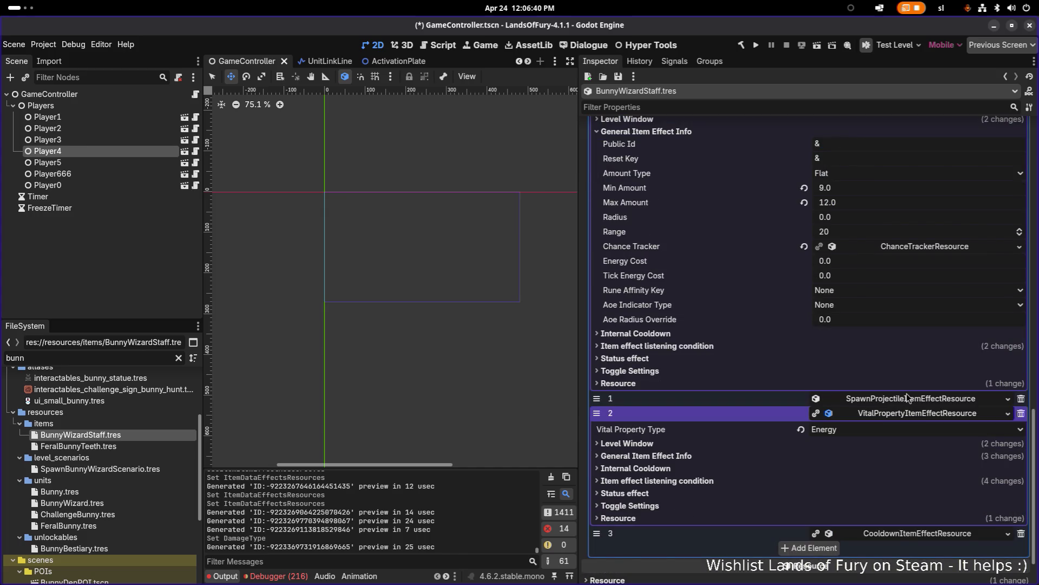
{"action": "left_click", "coordinate": [902, 413]}
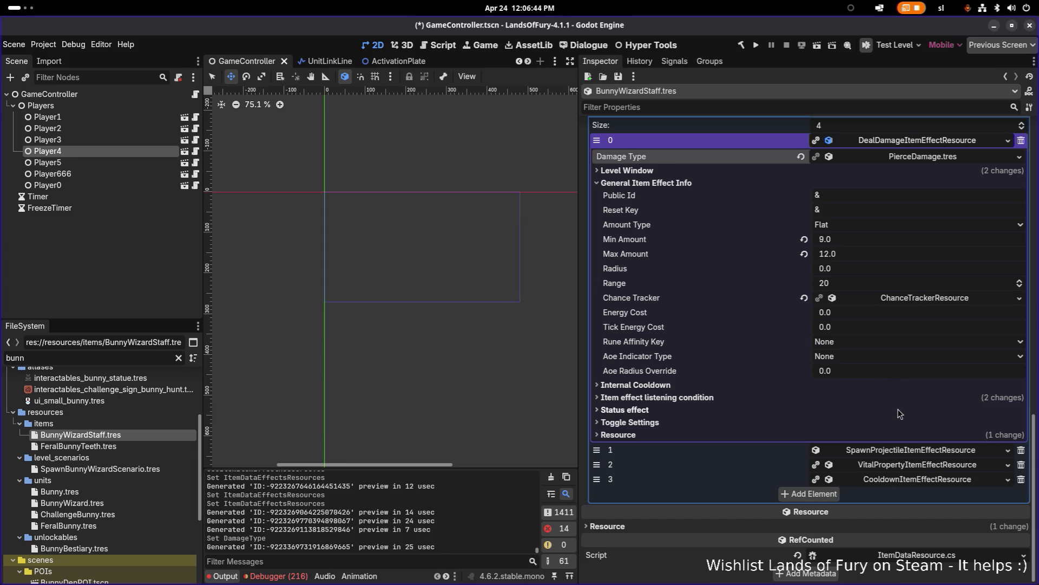
{"action": "left_click", "coordinate": [929, 143]}
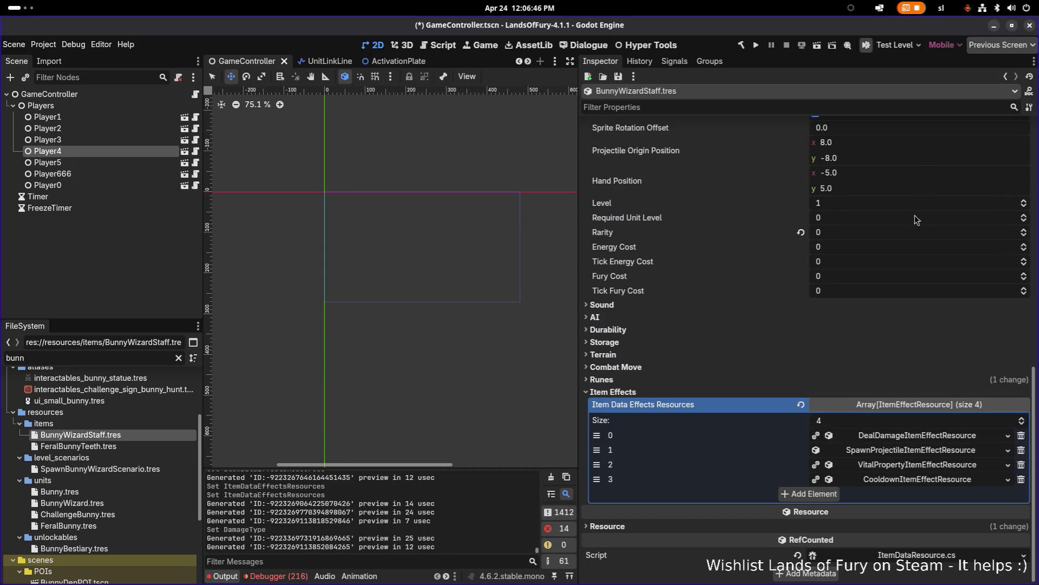
{"action": "left_click", "coordinate": [903, 449]}
{"action": "left_click", "coordinate": [904, 436]}
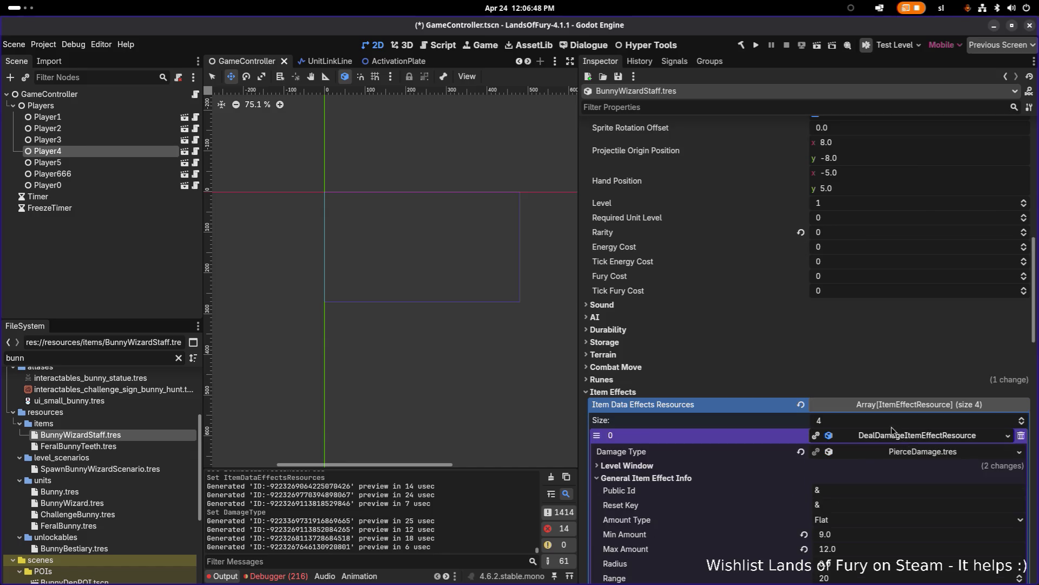
{"action": "scroll", "coordinate": [757, 352], "scroll_direction": "down", "scroll_amount": 5}
{"action": "left_click", "coordinate": [717, 404]}
{"action": "scroll", "coordinate": [769, 398], "scroll_direction": "down", "scroll_amount": 3}
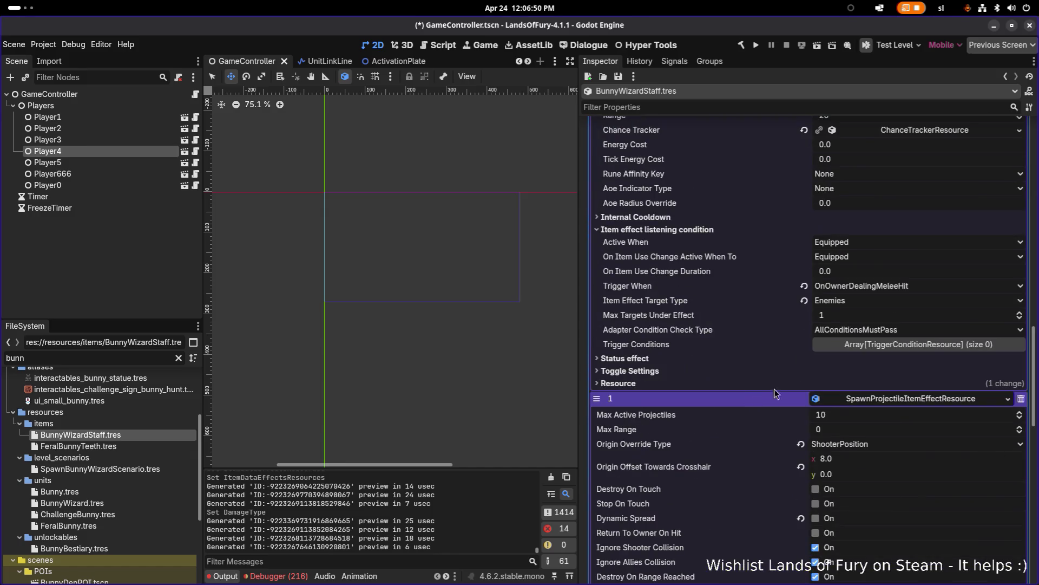
{"action": "left_click", "coordinate": [890, 288]}
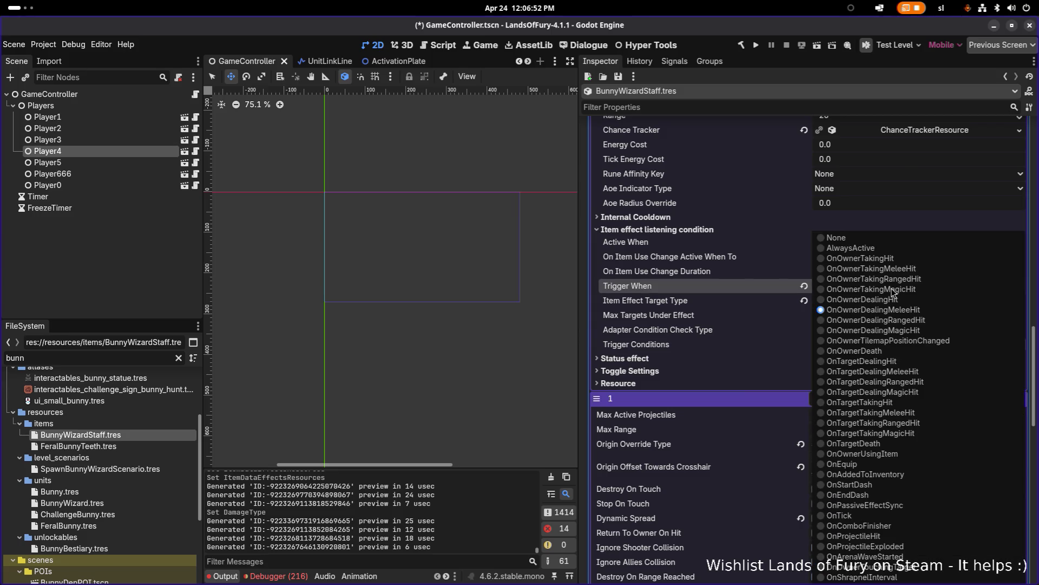
{"action": "left_click", "coordinate": [906, 519]}
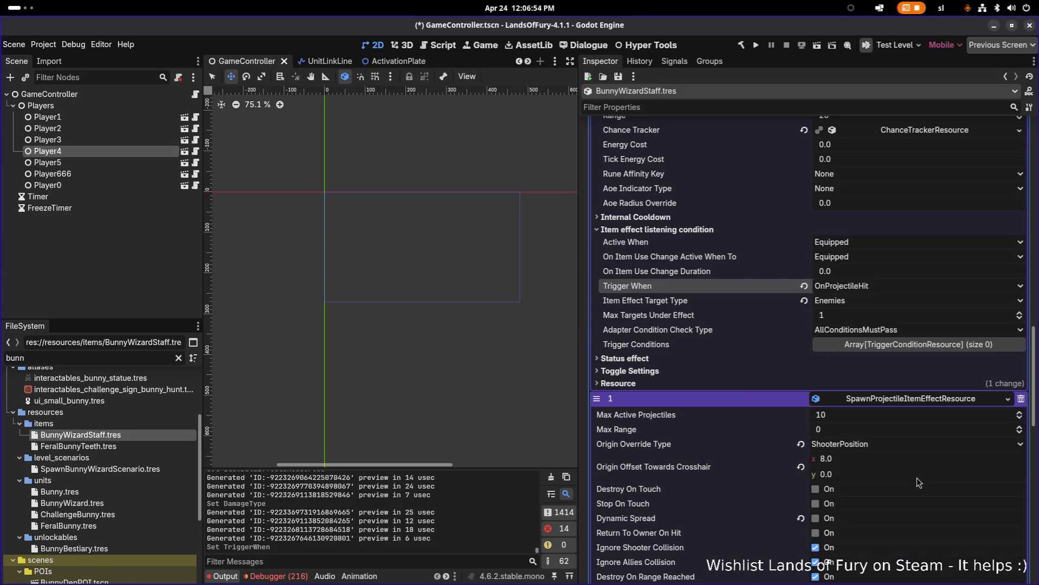
Check that the SpawnProjectile effect still fires on OnOwnerUsingItem
{"action": "scroll", "coordinate": [840, 336], "scroll_direction": "up", "scroll_amount": 5}
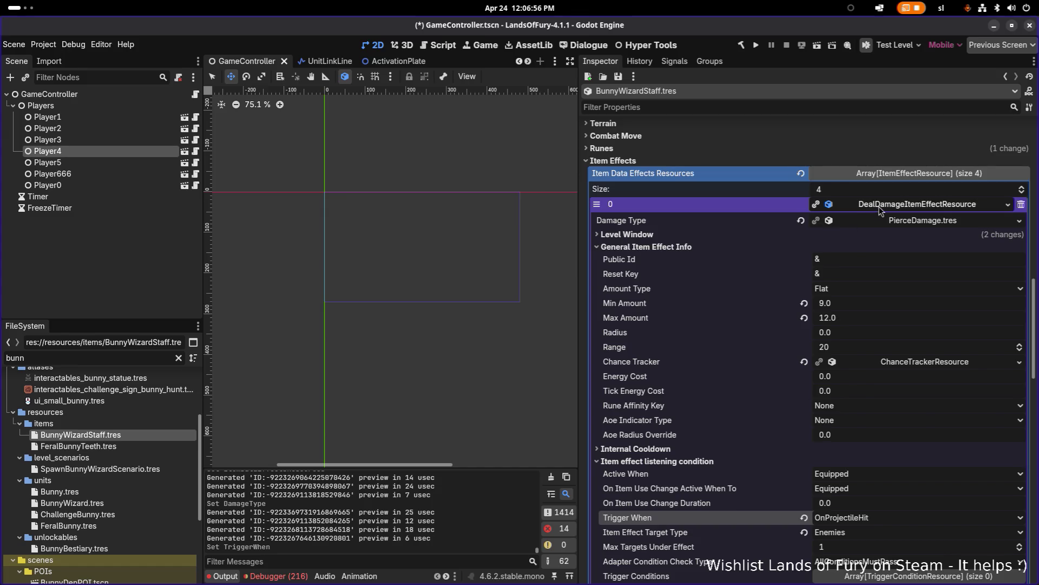
{"action": "left_click", "coordinate": [881, 210]}
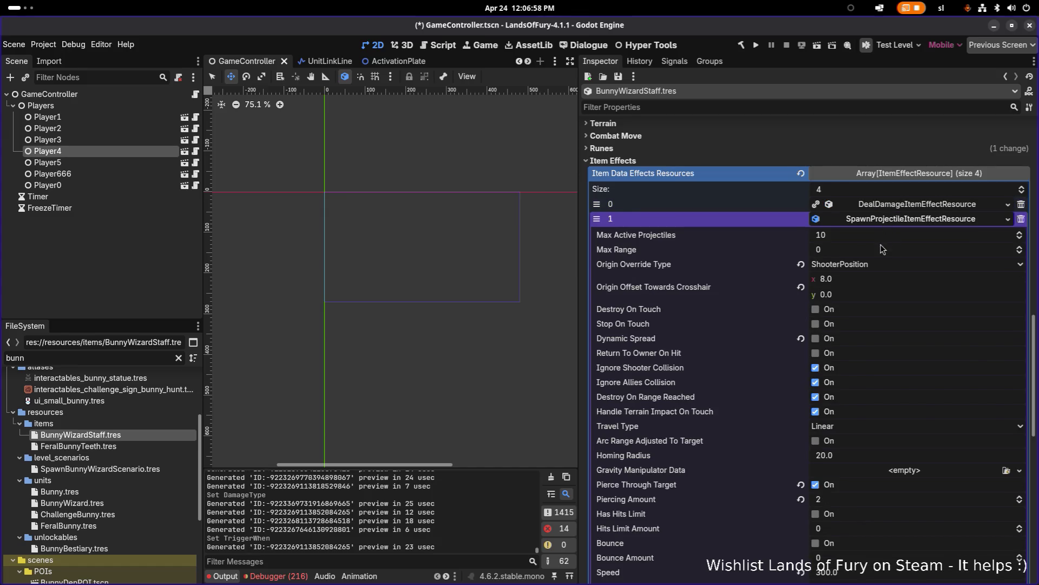
{"action": "scroll", "coordinate": [881, 249], "scroll_direction": "down", "scroll_amount": 10}
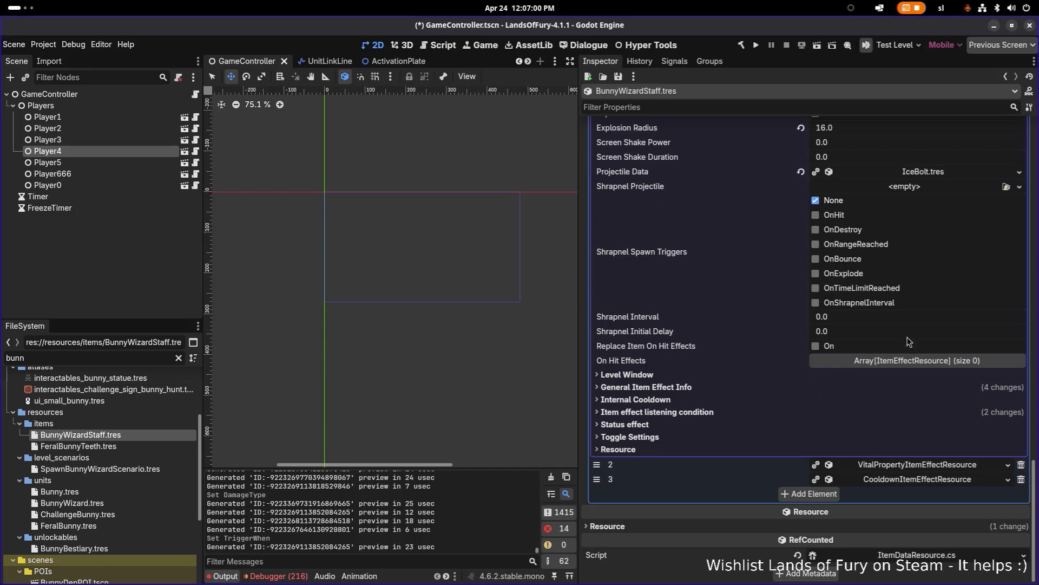
{"action": "left_click", "coordinate": [804, 413]}
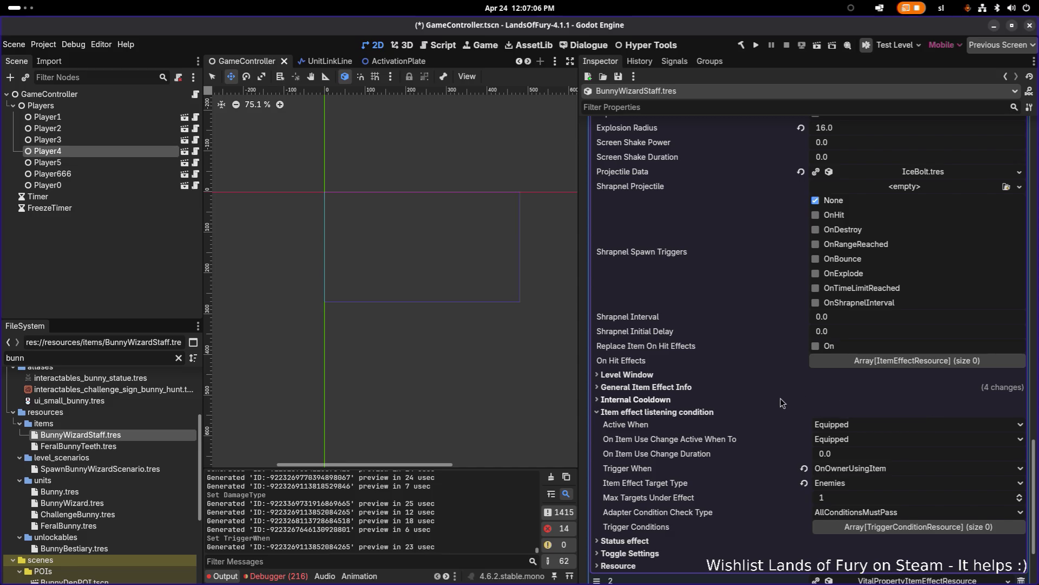
Save the scene and locate the IceBolt.tres projectile data in the FileSystem
{"action": "scroll", "coordinate": [781, 404], "scroll_direction": "up", "scroll_amount": 3}
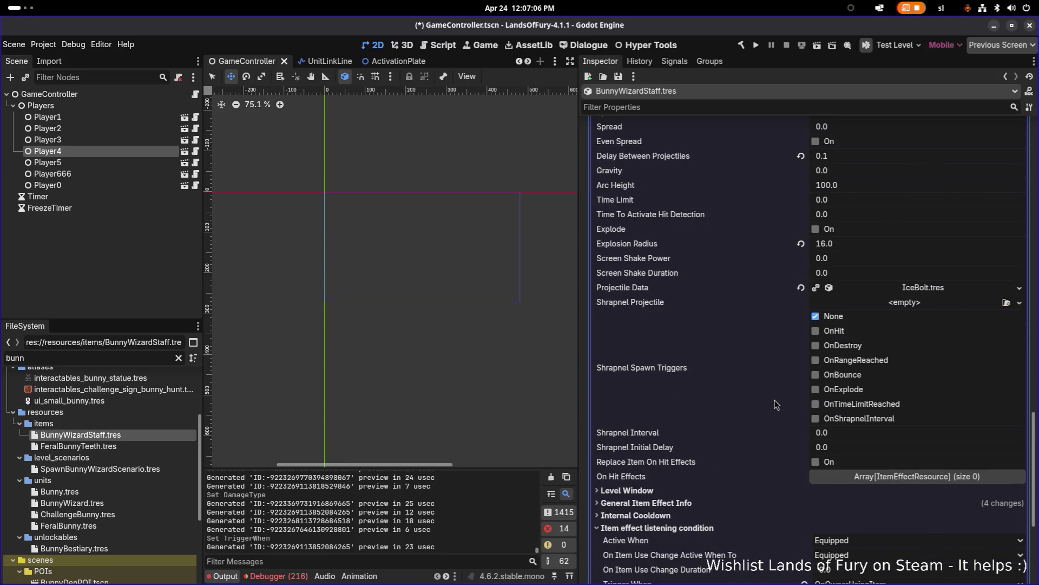
{"action": "key", "text": "ctrl+s"}
{"action": "right_click", "coordinate": [937, 291]}
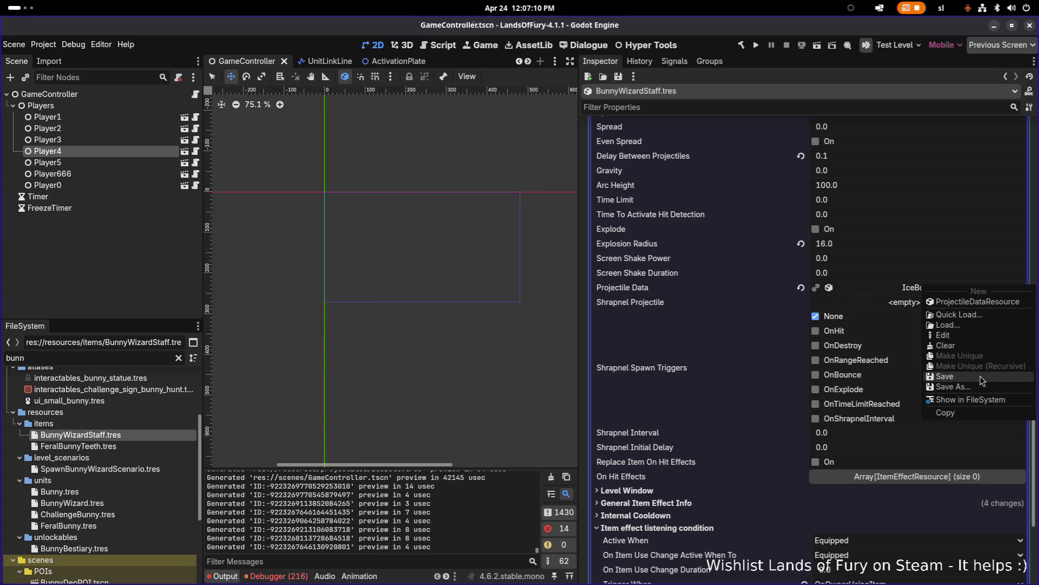
{"action": "left_click", "coordinate": [971, 399]}
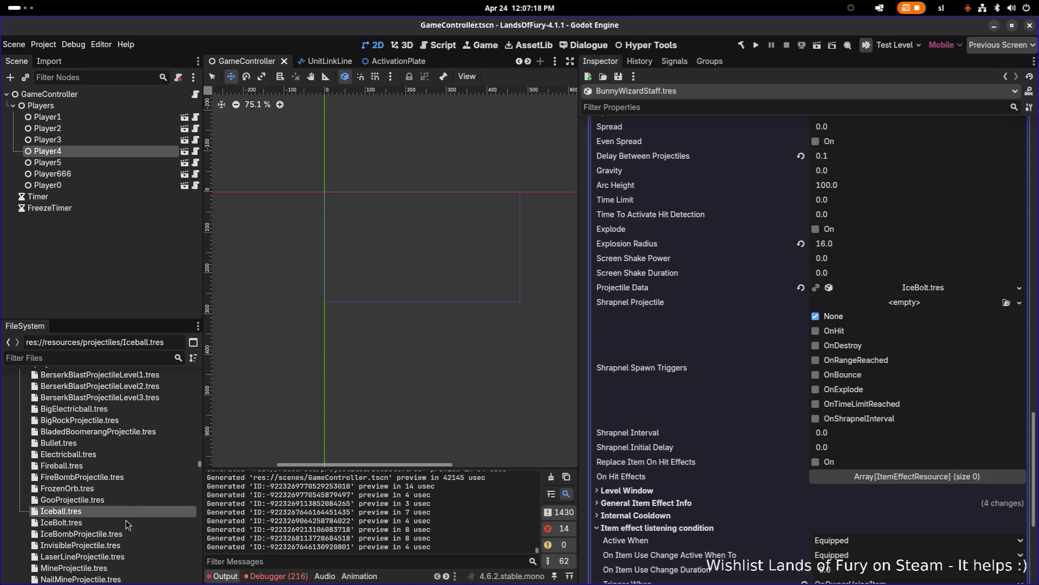
Duplicate IceBolt.tres as CarrotBolt.tres and open it in the Inspector
{"action": "key", "text": "ctrl+d"}
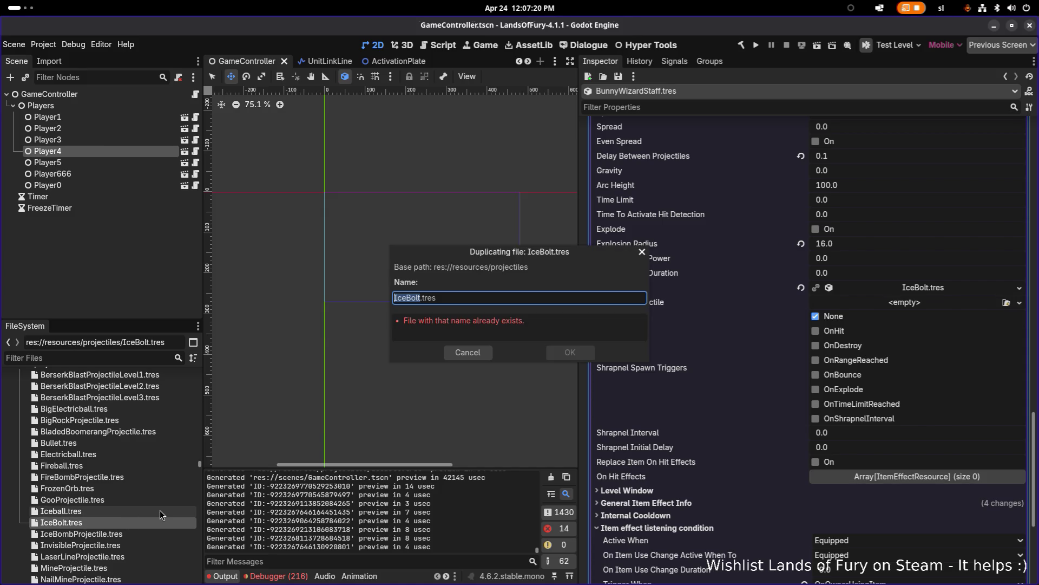
{"action": "type", "text": "Carrot"}
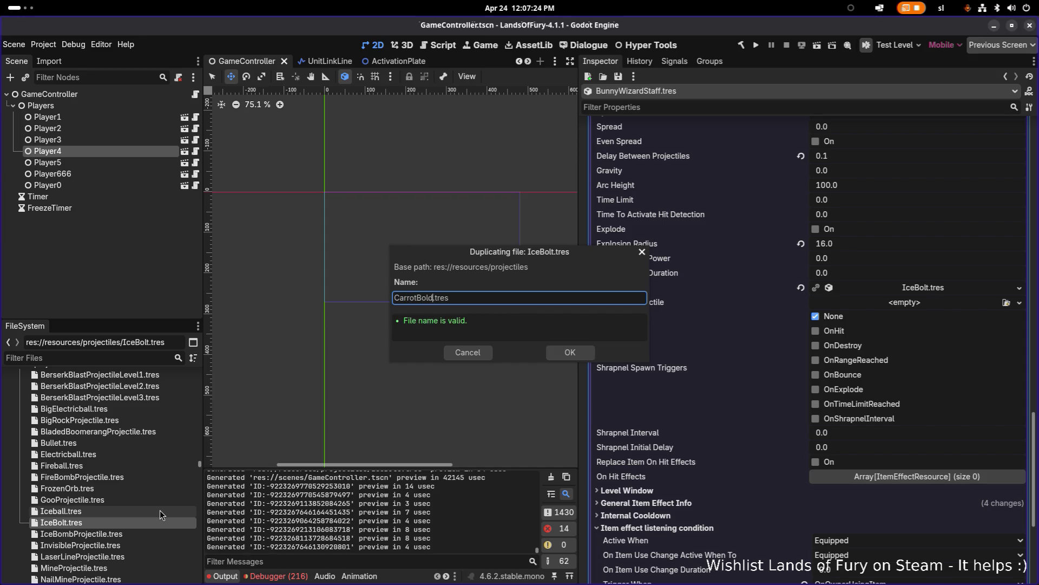
{"action": "key", "text": "Return"}
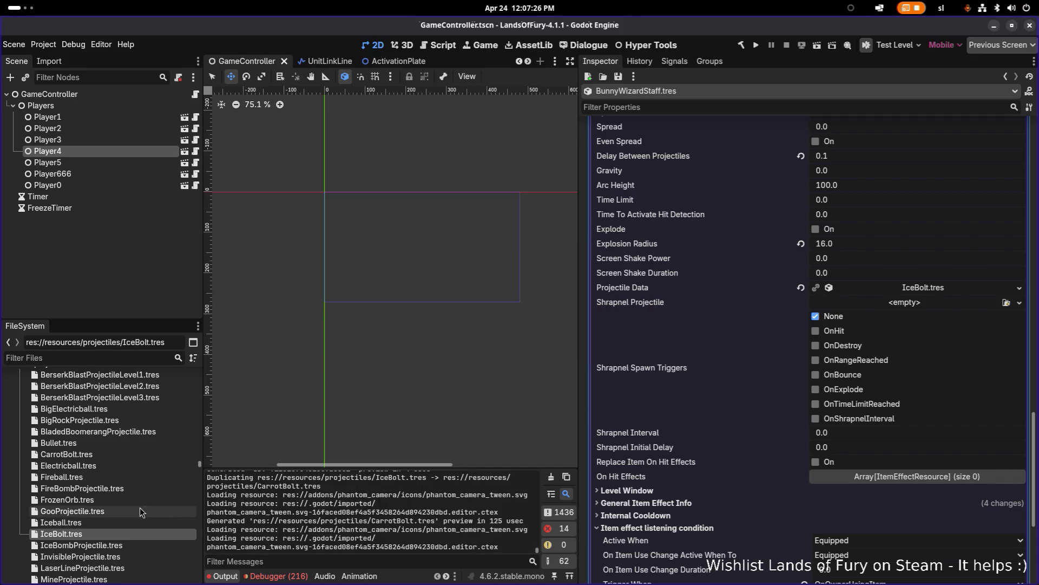
{"action": "double_click", "coordinate": [137, 453]}
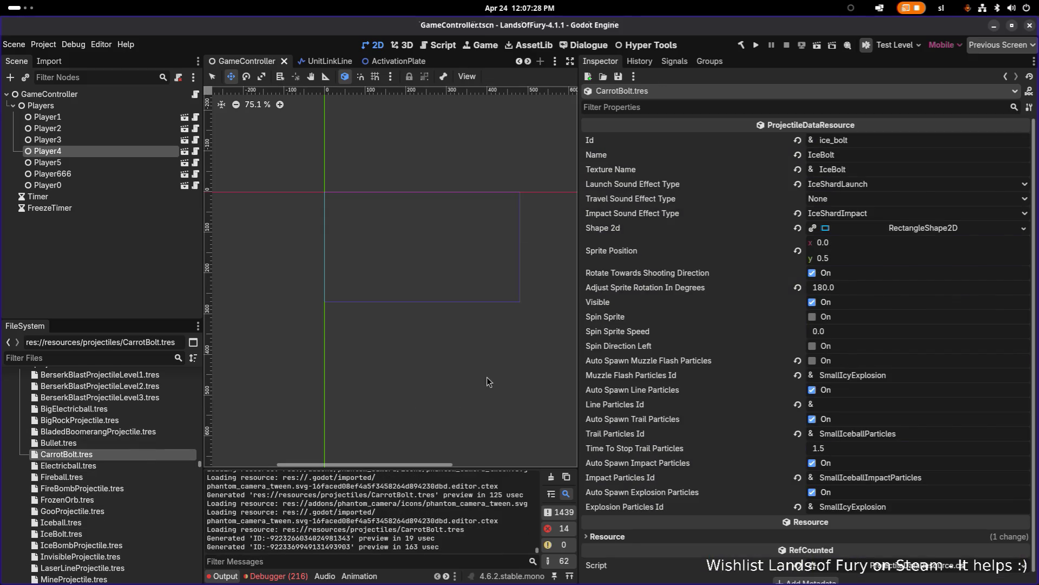
{"action": "left_click", "coordinate": [111, 359]}
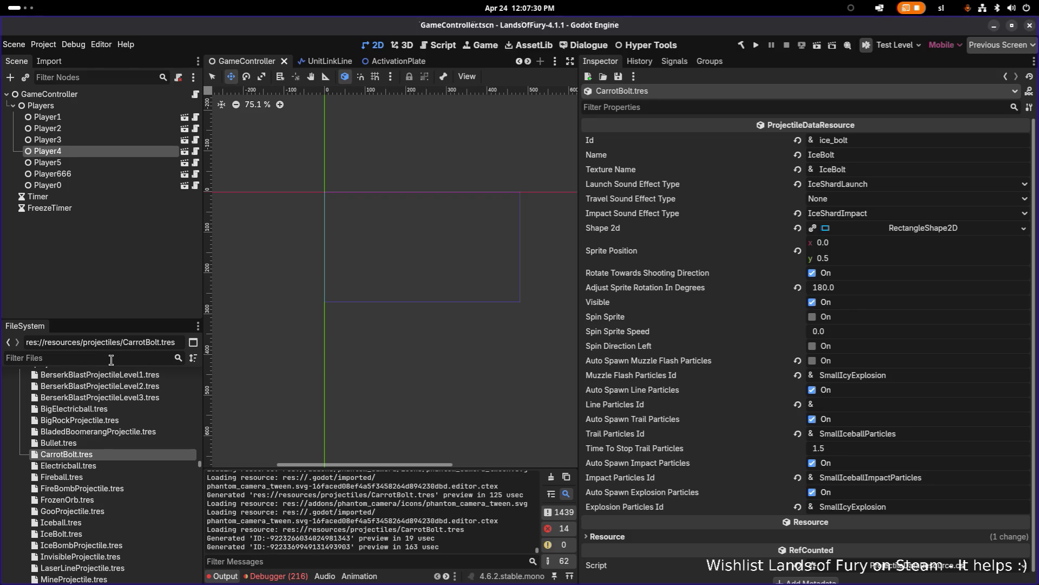
{"action": "type", "text": "icebol"}
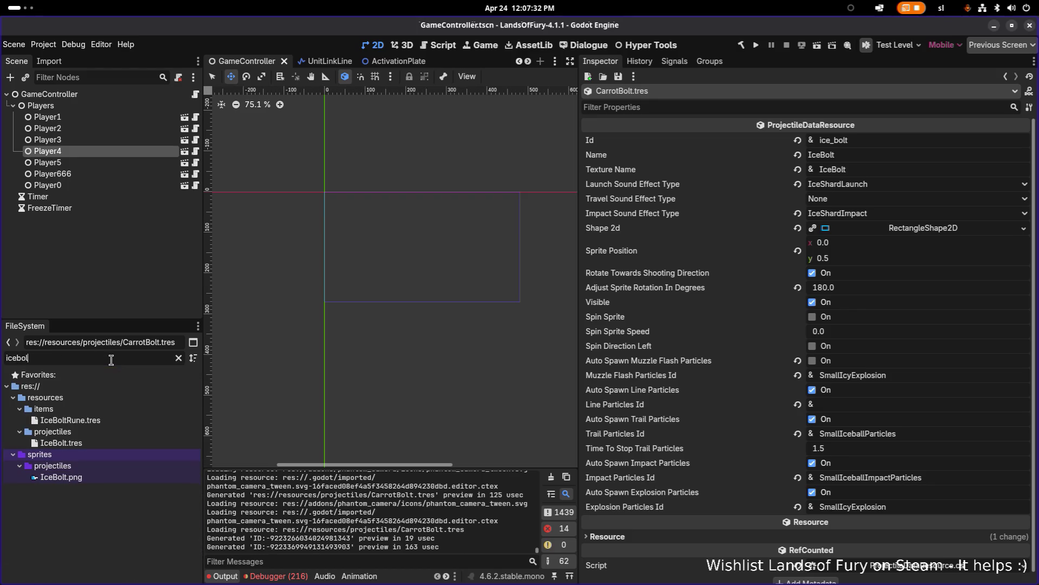
Duplicate the IceBolt.png sprite and rename the copy CarrotBolt.png
{"action": "left_click", "coordinate": [78, 477]}
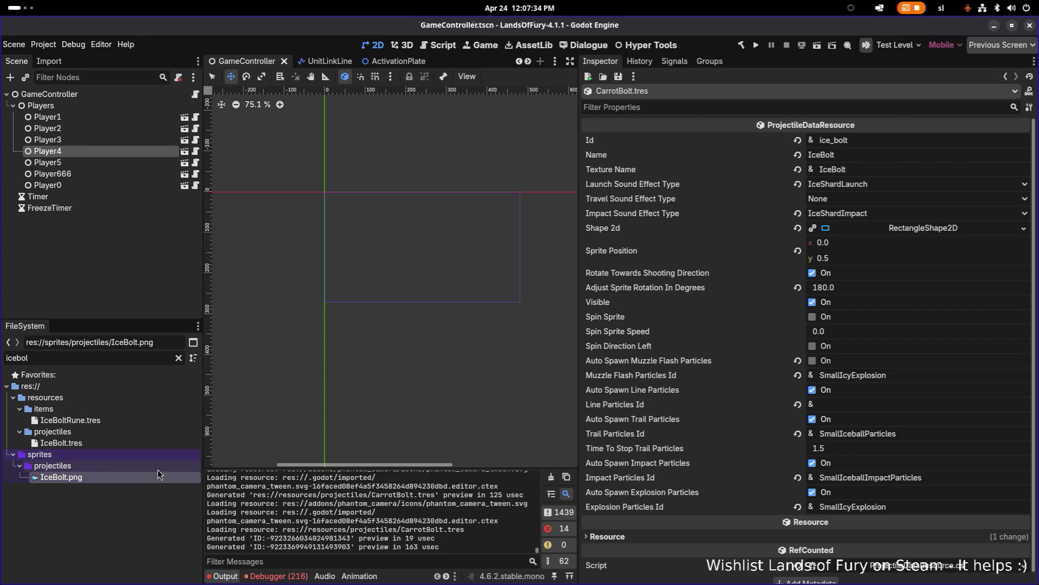
{"action": "key", "text": "ctrl+d"}
{"action": "key", "text": "Left"}
{"action": "key", "text": "Right"}
{"action": "key", "text": "Right"}
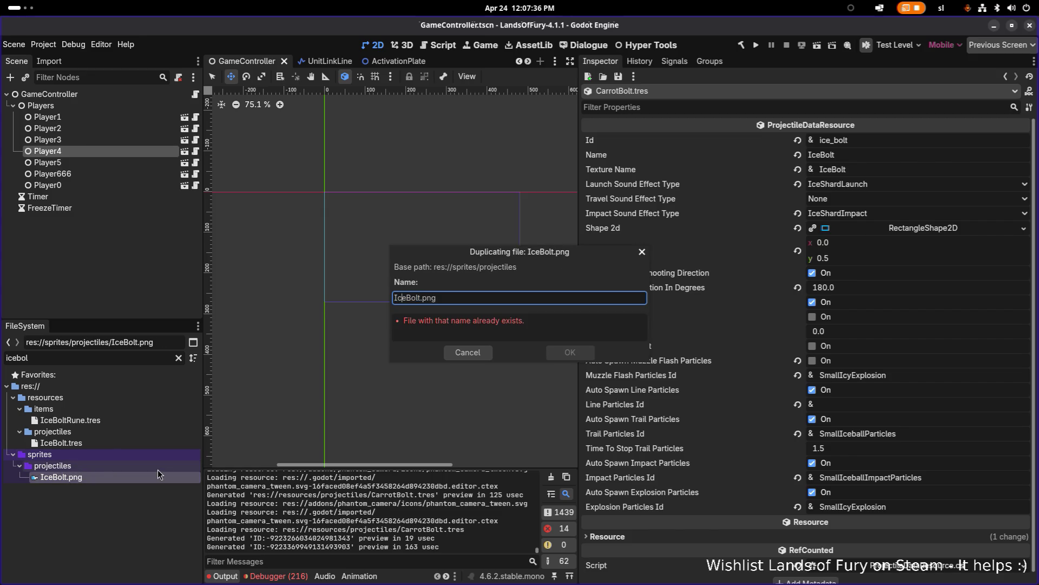
{"action": "key", "text": "BackSpace"}
{"action": "key", "text": "BackSpace"}
{"action": "key", "text": "BackSpace"}
{"action": "type", "text": "Carrot"}
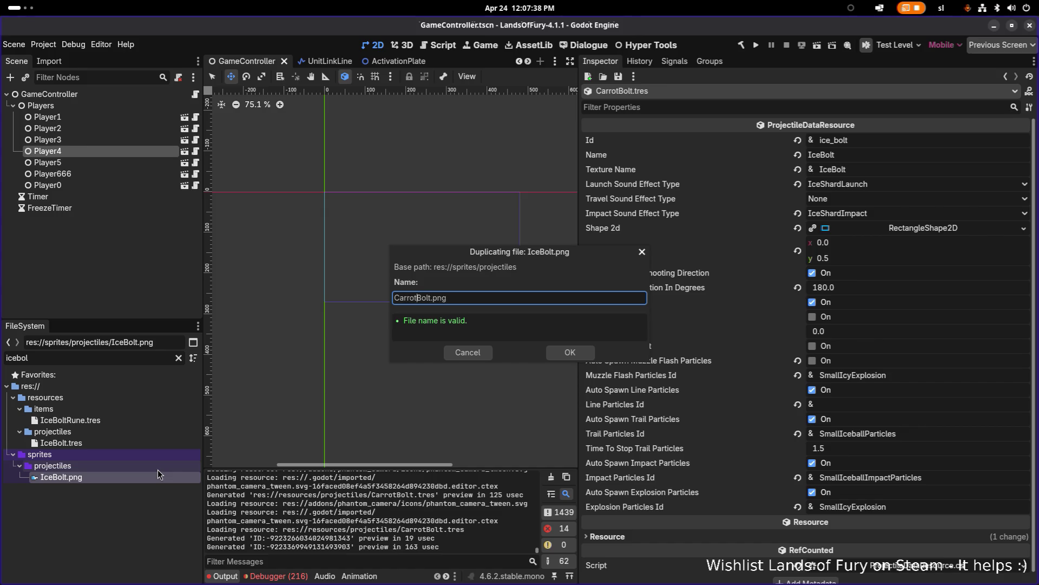
{"action": "key", "text": "Return"}
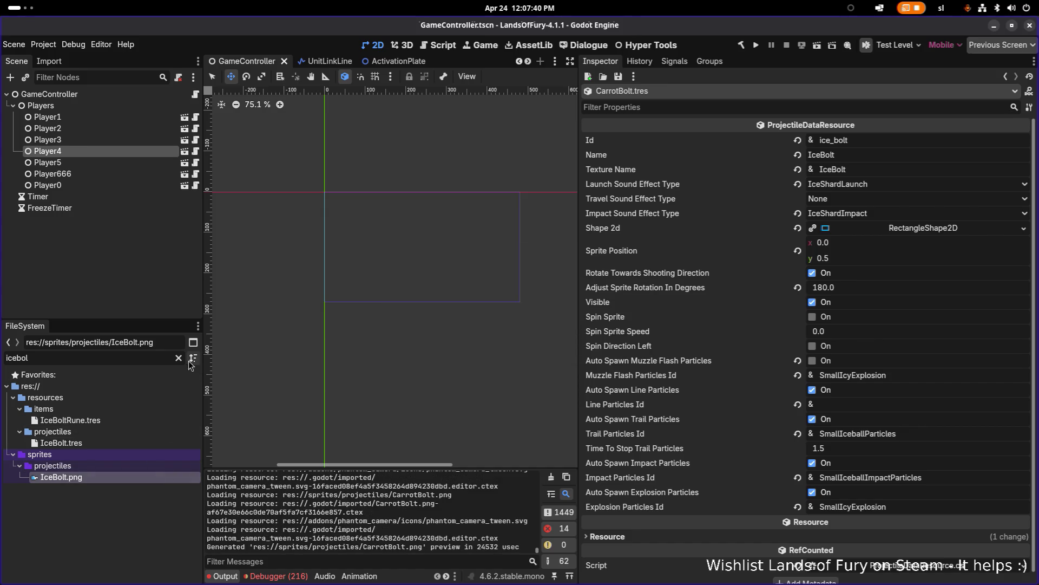
Clear the file filter and reveal CarrotBolt.png in the system file manager
{"action": "left_click", "coordinate": [178, 358]}
{"action": "scroll", "coordinate": [154, 417], "scroll_direction": "down", "scroll_amount": 3}
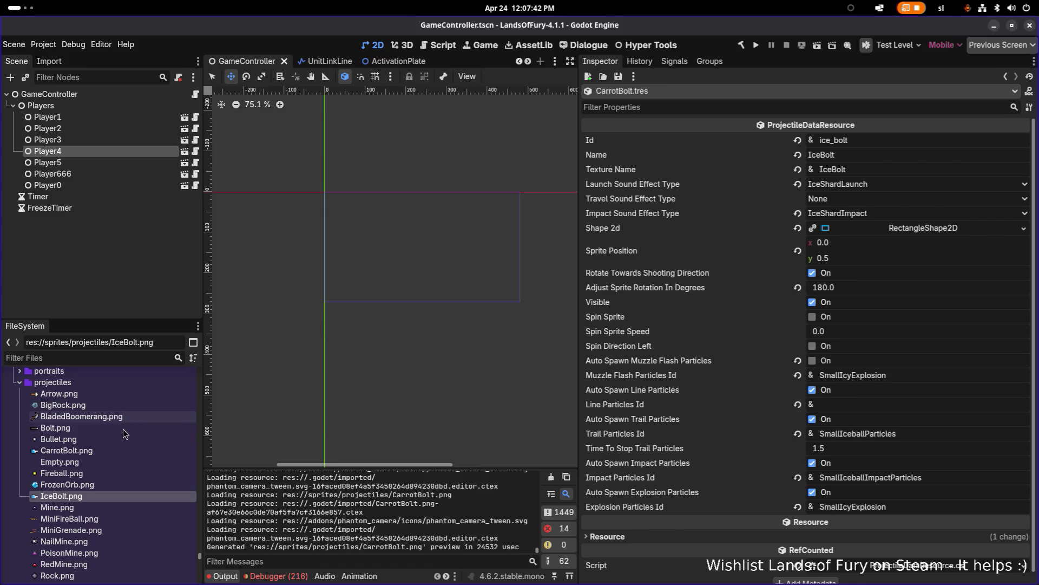
{"action": "left_click", "coordinate": [113, 450]}
{"action": "right_click", "coordinate": [111, 450]}
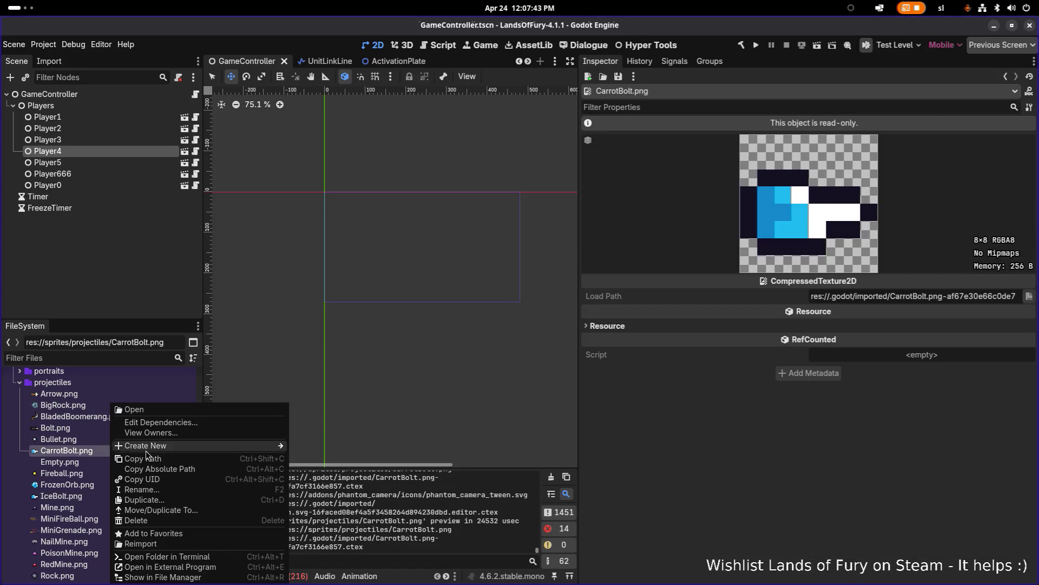
{"action": "left_click", "coordinate": [180, 579]}
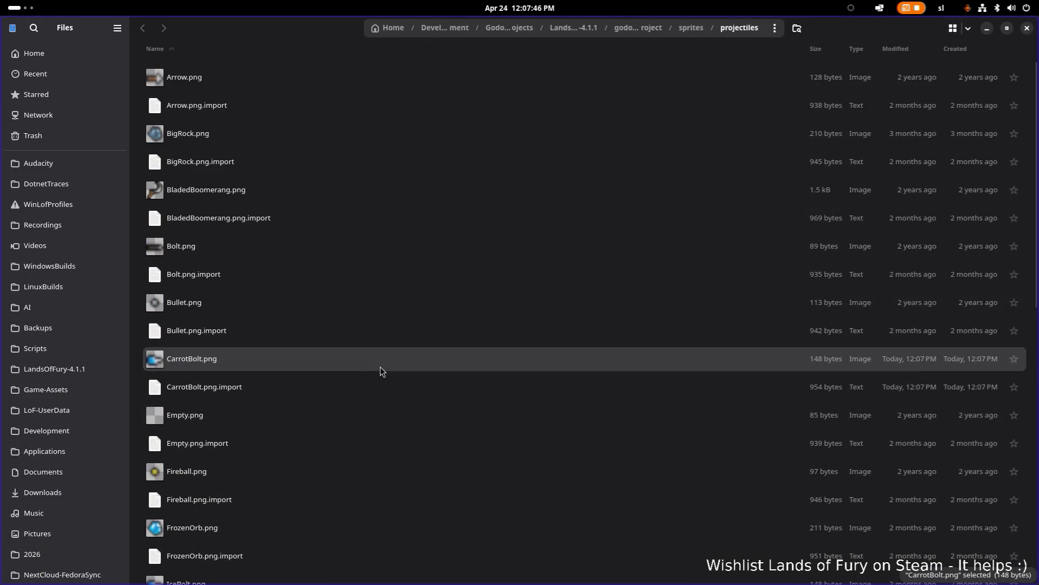
{"action": "key", "text": "alt+Tab"}
Open CarrotBolt.png from the projectiles folder in Aseprite
{"action": "left_click", "coordinate": [689, 288]}
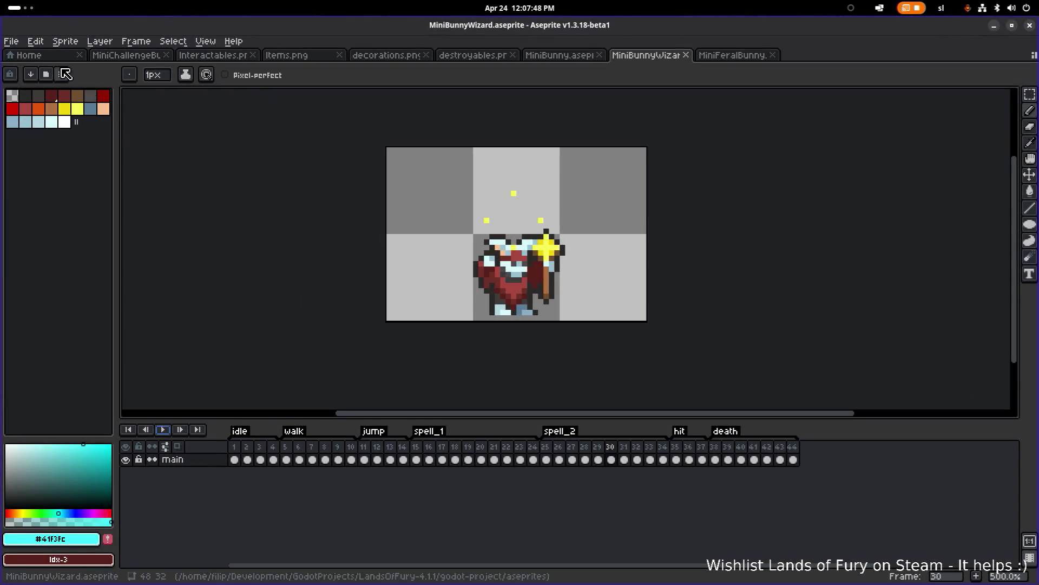
{"action": "left_click", "coordinate": [17, 42]}
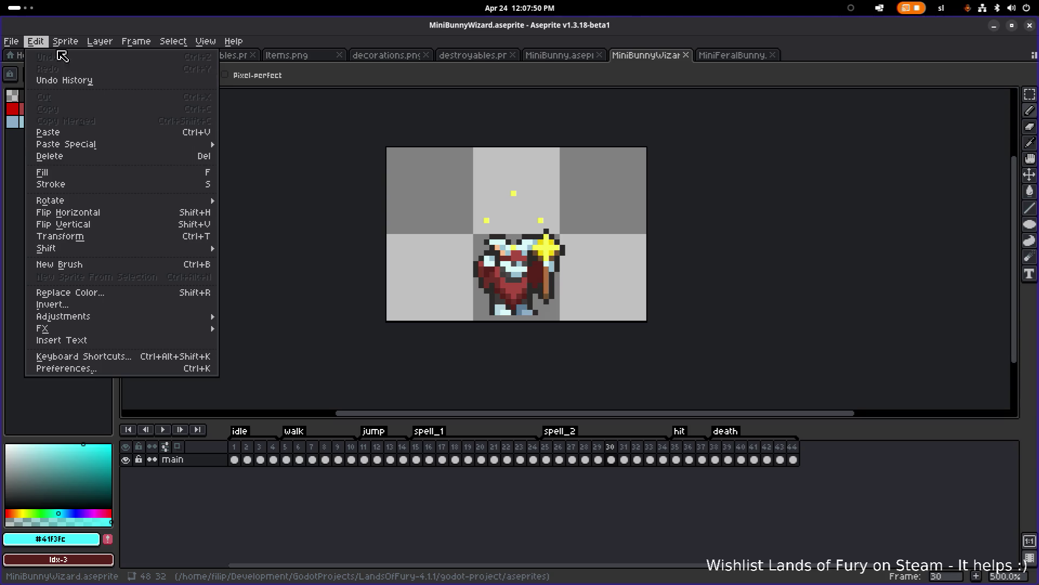
{"action": "left_click", "coordinate": [31, 70]}
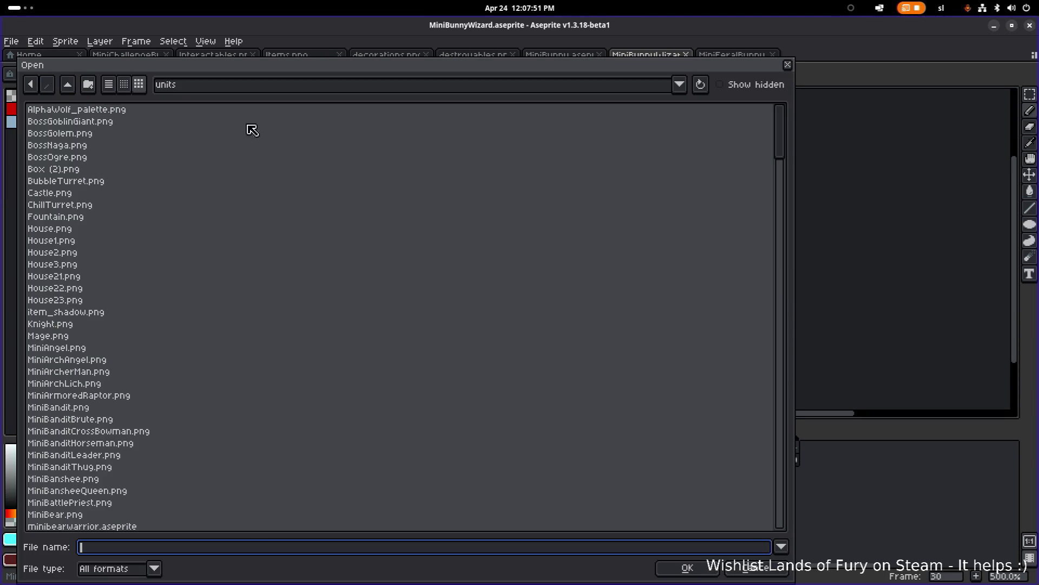
{"action": "left_click", "coordinate": [68, 85]}
{"action": "double_click", "coordinate": [90, 378]}
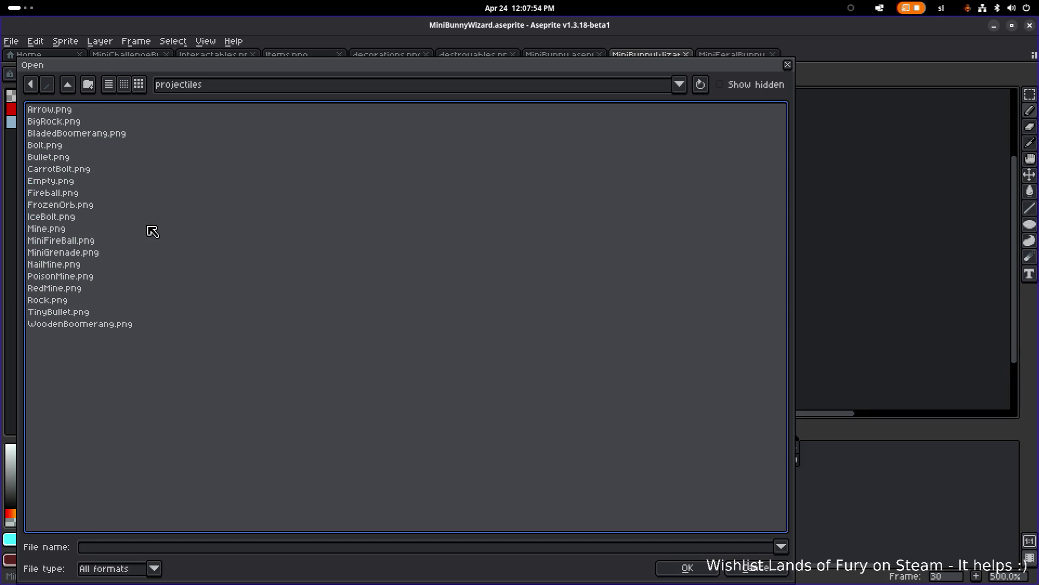
{"action": "double_click", "coordinate": [84, 169]}
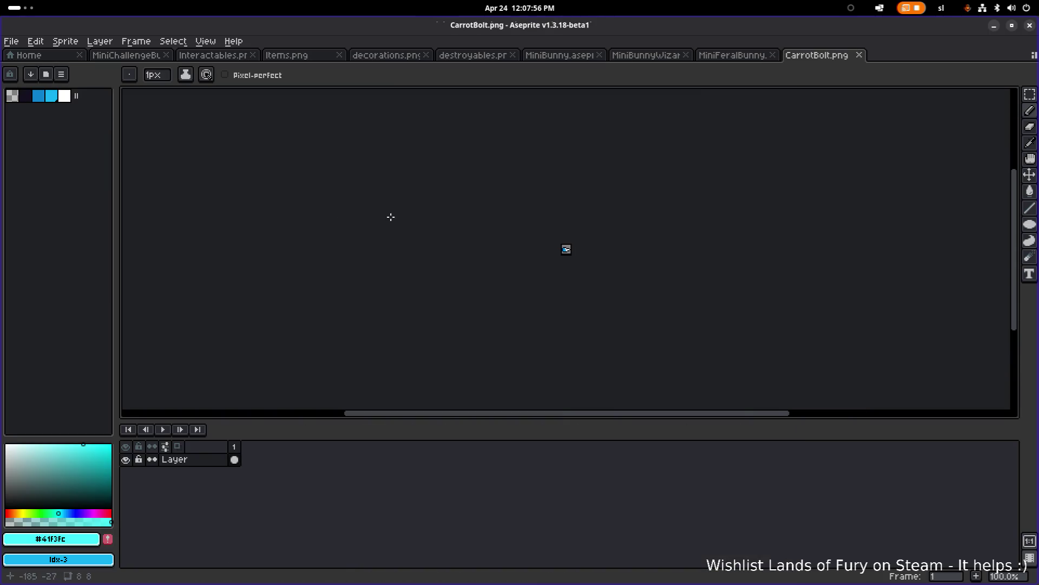
{"action": "scroll", "coordinate": [568, 239], "scroll_direction": "up", "scroll_amount": 3}
{"action": "scroll", "coordinate": [575, 246], "scroll_direction": "down", "scroll_amount": 2}
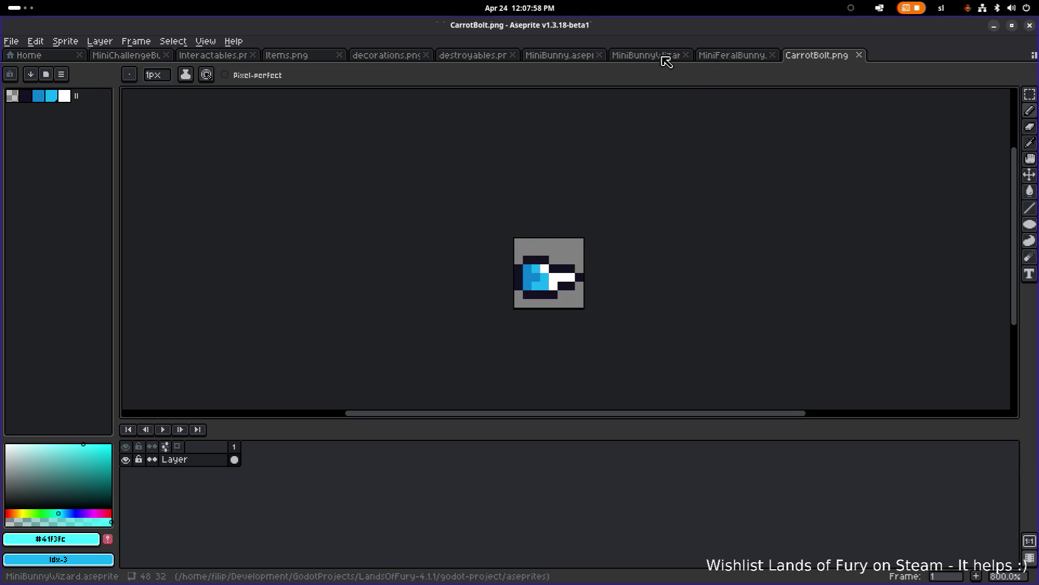
Marquee-select and copy the carrot icon cell from the Items.png sprite sheet
{"action": "left_click", "coordinate": [198, 55]}
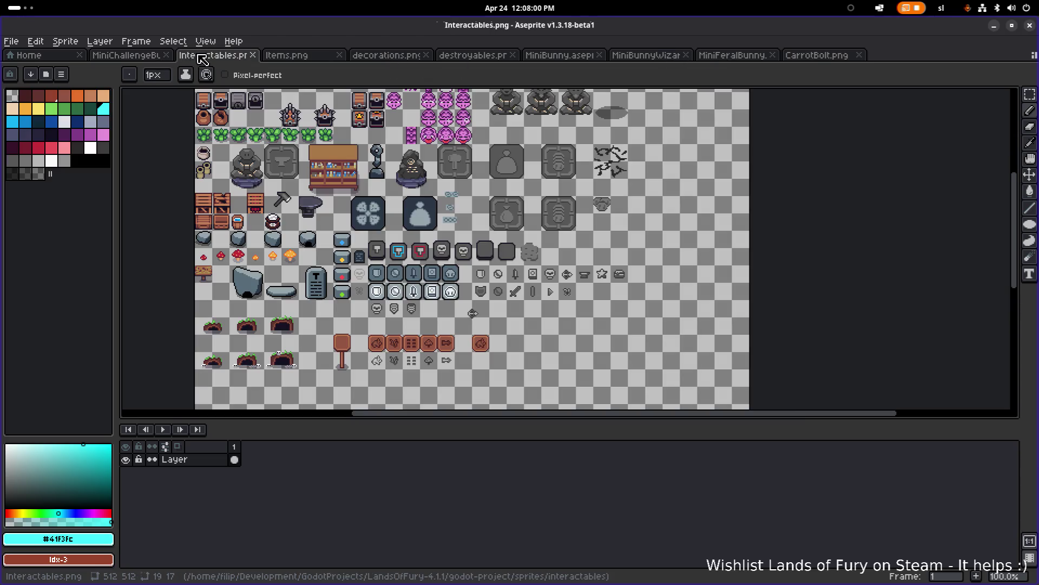
{"action": "left_click", "coordinate": [144, 55]}
{"action": "left_click", "coordinate": [293, 56]}
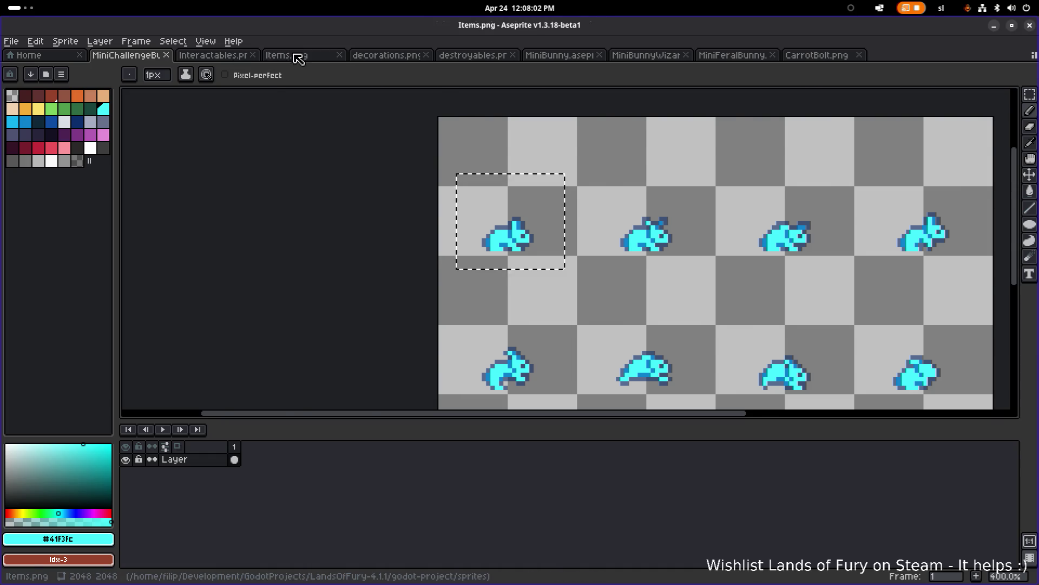
{"action": "scroll", "coordinate": [494, 197], "scroll_direction": "right", "scroll_amount": 1}
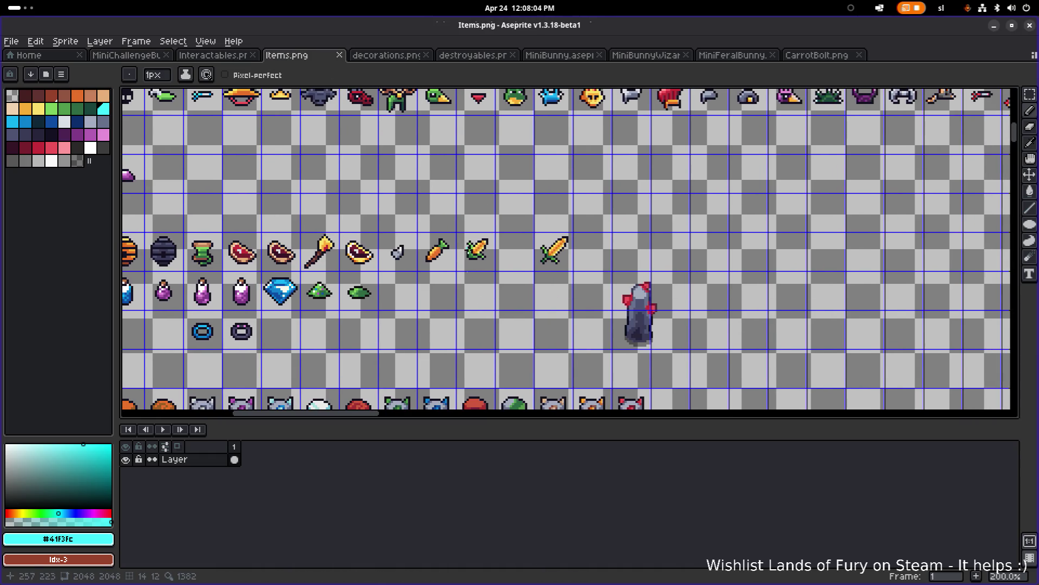
{"action": "scroll", "coordinate": [425, 278], "scroll_direction": "up", "scroll_amount": 2}
{"action": "key", "text": "m"}
{"action": "left_click_drag", "start_coordinate": [441, 236], "coordinate": [473, 243]}
{"action": "left_click", "coordinate": [817, 55]}
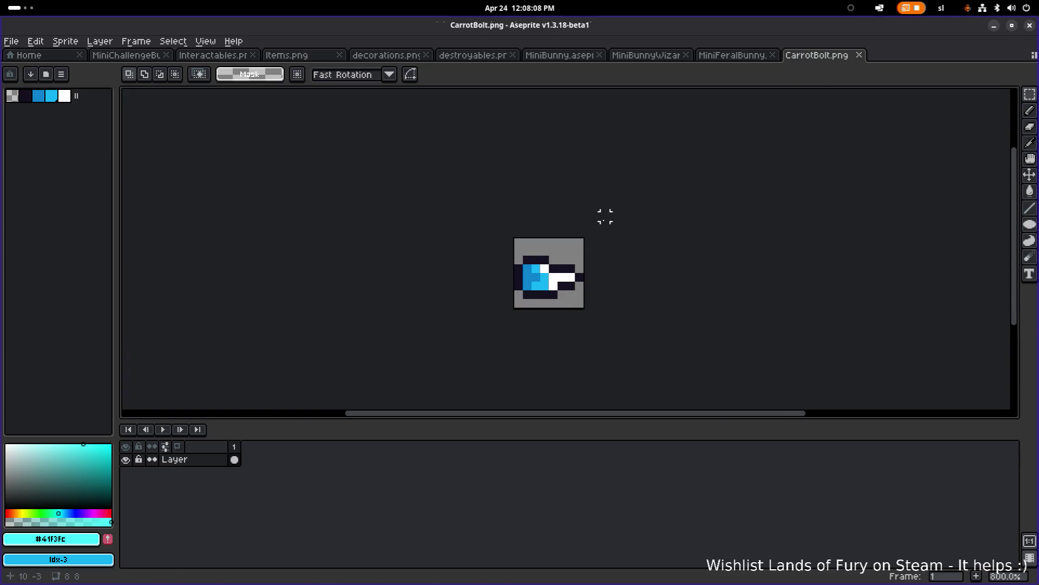
Clear the blue ice bolt pixels from CarrotBolt.png's canvas
{"action": "scroll", "coordinate": [606, 222], "scroll_direction": "up", "scroll_amount": 3}
{"action": "key", "text": "ctrl+v"}
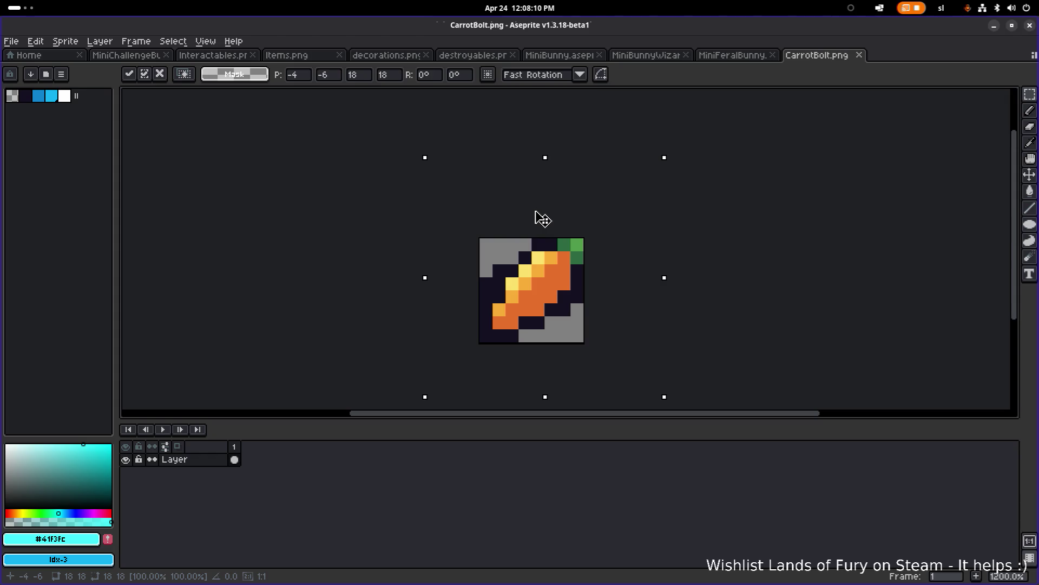
{"action": "mouse_move", "coordinate": [543, 219]}
{"action": "left_mouse_down"}
{"action": "mouse_move", "coordinate": [687, 180]}
{"action": "mouse_move", "coordinate": [758, 184]}
{"action": "left_mouse_up"}
{"action": "left_click", "coordinate": [563, 206]}
{"action": "key", "text": "ctrl+a"}
{"action": "key", "text": "Delete"}
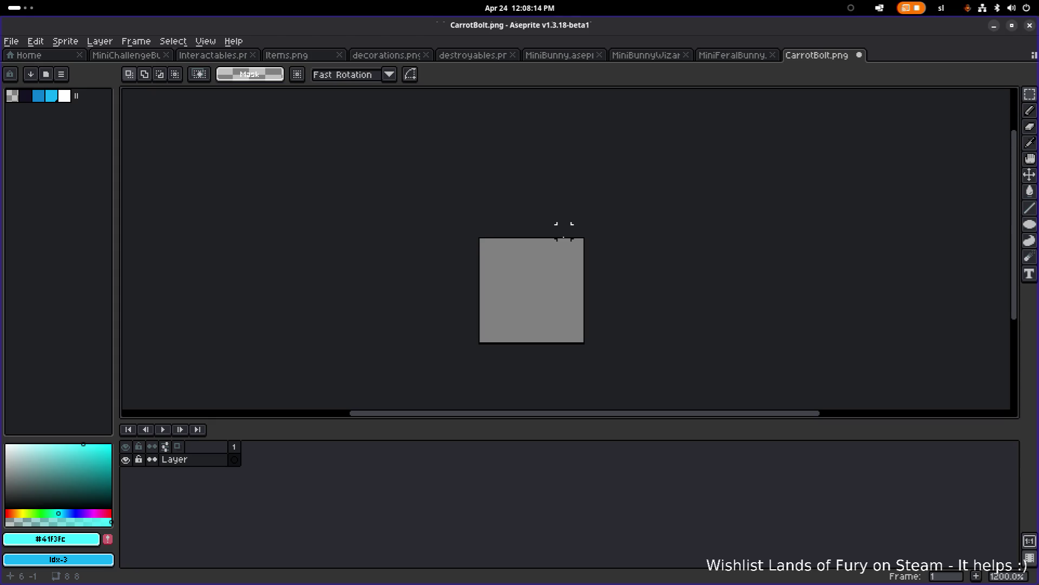
{"action": "key", "text": "ctrl+v"}
{"action": "mouse_move", "coordinate": [604, 274]}
{"action": "left_mouse_down"}
{"action": "mouse_move", "coordinate": [624, 256]}
{"action": "mouse_move", "coordinate": [726, 265]}
{"action": "left_mouse_up"}
{"action": "key", "text": "Escape"}
{"action": "key", "text": "ctrl+z"}
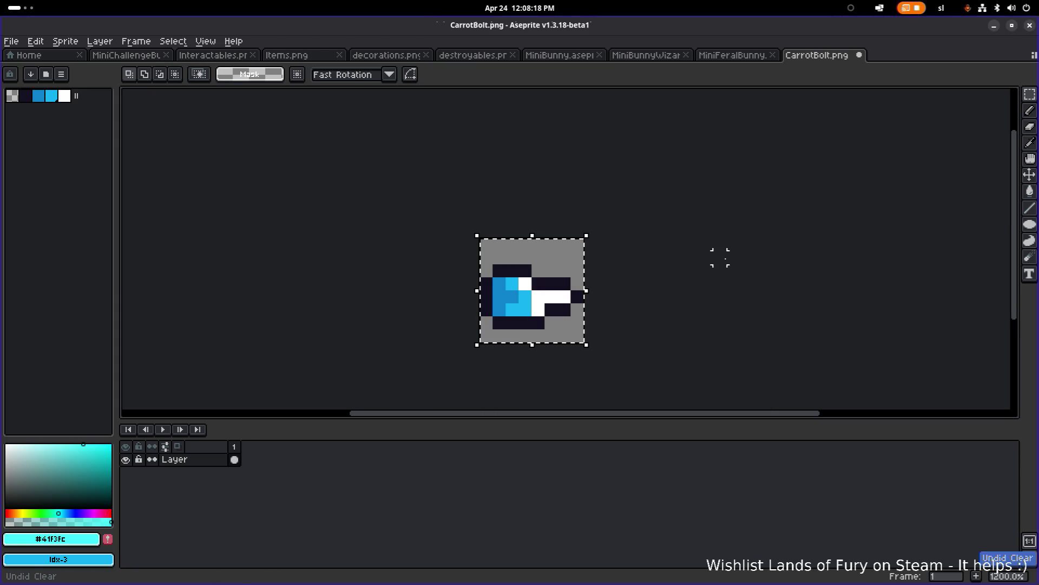
{"action": "left_click_drag", "start_coordinate": [707, 229], "coordinate": [577, 270]}
{"action": "key", "text": "Delete"}
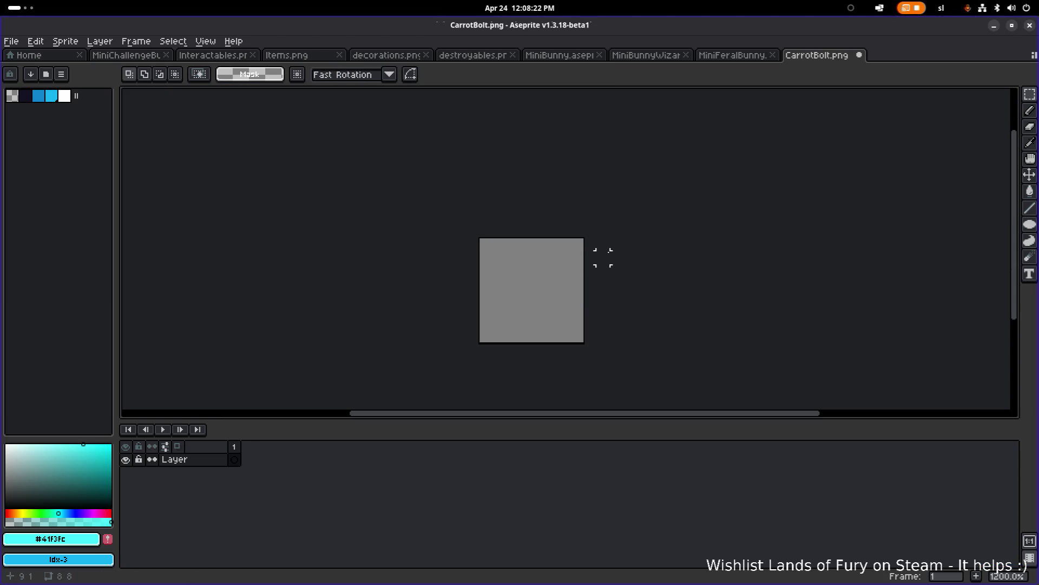
Paste the carrot, rotate it about 139° to lie horizontally, and commit it
{"action": "key", "text": "ctrl+v"}
{"action": "mouse_move", "coordinate": [638, 297]}
{"action": "left_mouse_down"}
{"action": "mouse_move", "coordinate": [559, 239]}
{"action": "mouse_move", "coordinate": [587, 246]}
{"action": "left_mouse_up"}
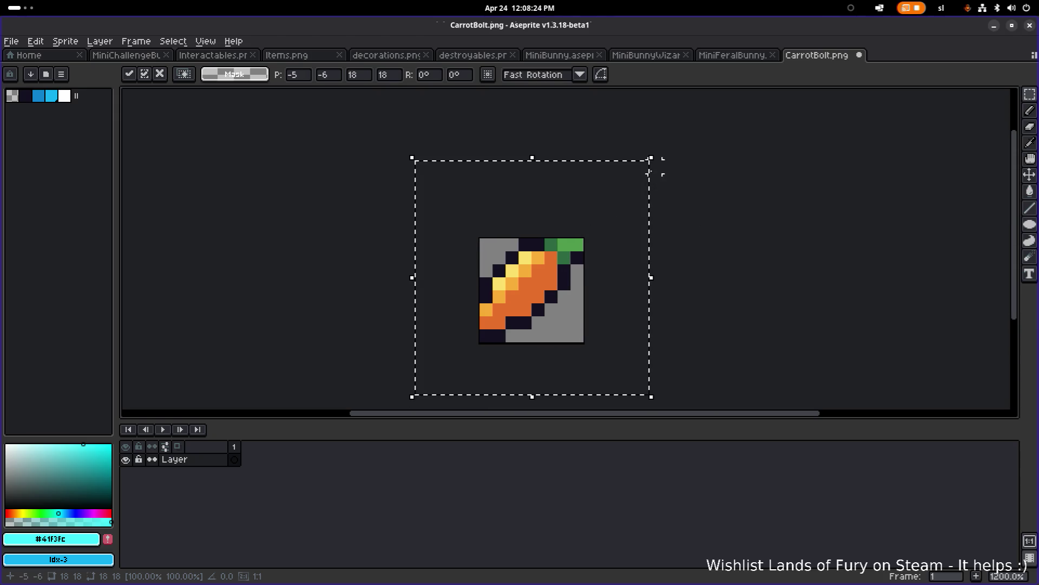
{"action": "mouse_move", "coordinate": [661, 146]}
{"action": "left_mouse_down"}
{"action": "mouse_move", "coordinate": [318, 209]}
{"action": "mouse_move", "coordinate": [257, 319]}
{"action": "left_mouse_up"}
{"action": "mouse_move", "coordinate": [550, 285]}
{"action": "left_mouse_down"}
{"action": "mouse_move", "coordinate": [569, 309]}
{"action": "mouse_move", "coordinate": [562, 295]}
{"action": "mouse_move", "coordinate": [570, 299]}
{"action": "left_mouse_up"}
{"action": "left_click", "coordinate": [595, 302]}
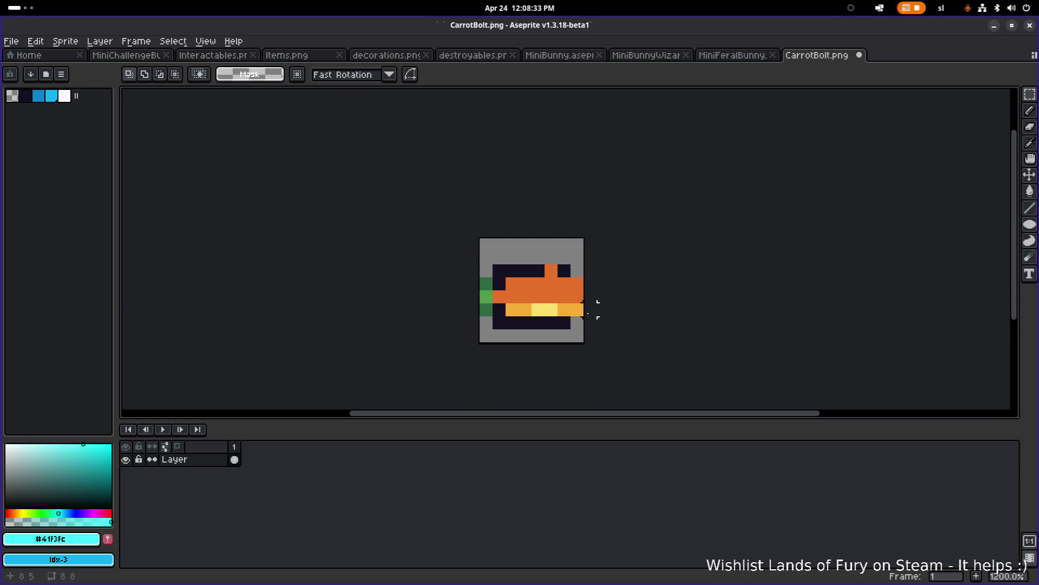
Sample the dark outline colour and darken five orange and yellow edge pixels of the carrot
{"action": "scroll", "coordinate": [595, 301], "scroll_direction": "up", "scroll_amount": 1}
{"action": "key", "text": "b"}
{"action": "key", "text": "alt"}
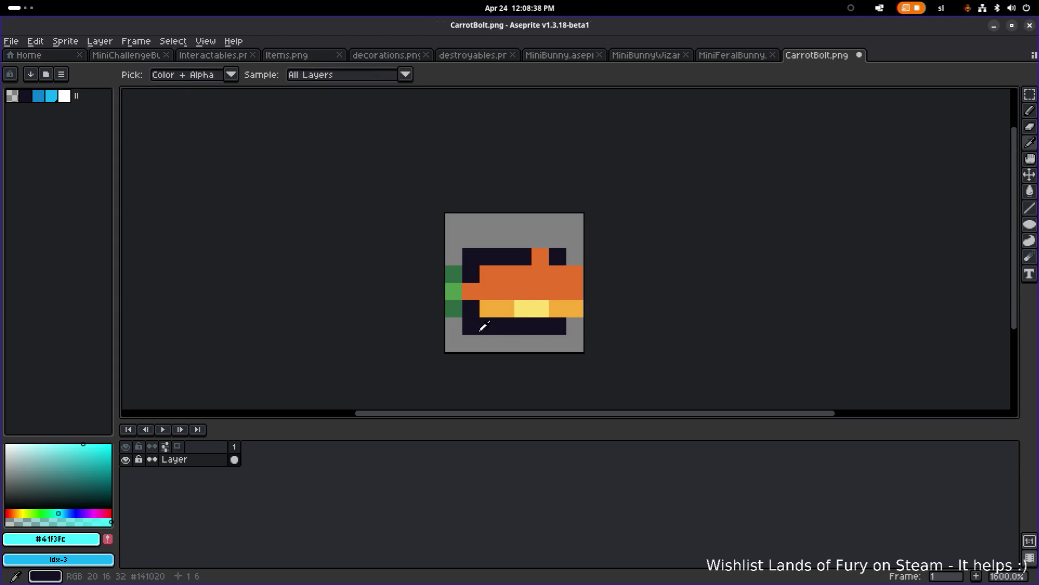
{"action": "left_click", "coordinate": [529, 251], "text": "alt"}
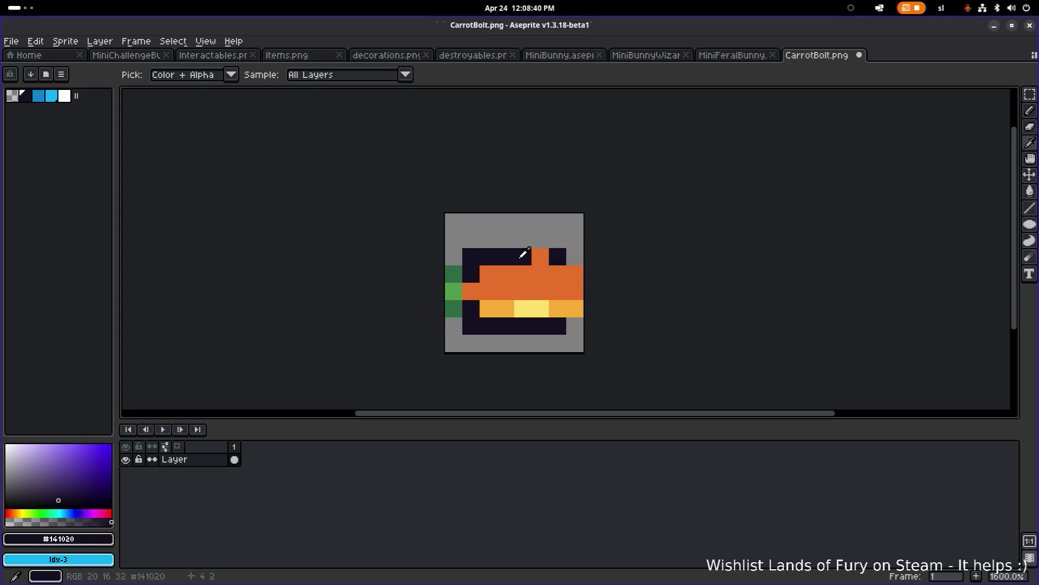
{"action": "left_click", "coordinate": [541, 259]}
{"action": "left_click", "coordinate": [575, 274]}
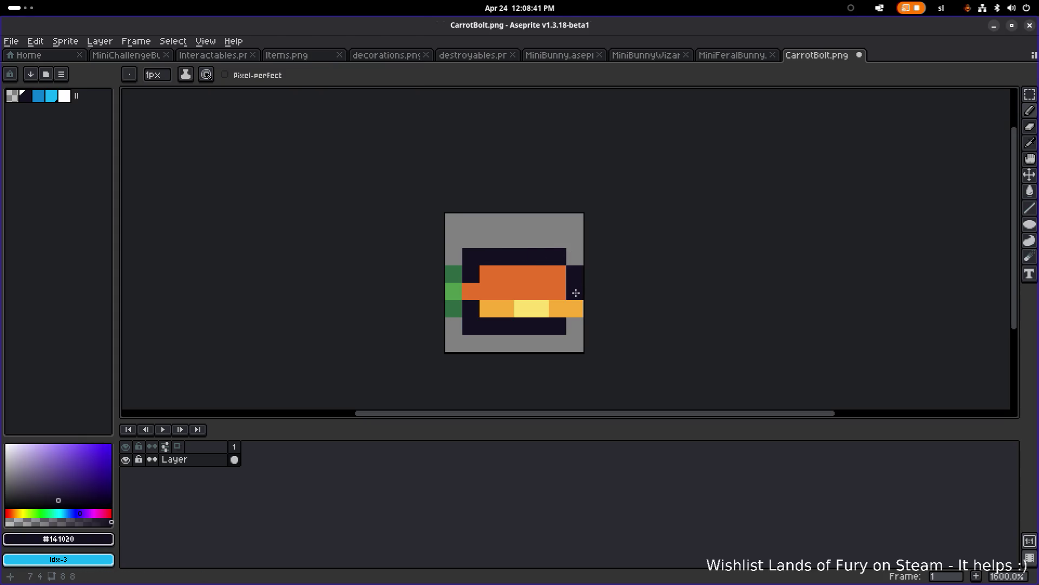
{"action": "left_click", "coordinate": [576, 313]}
{"action": "left_click", "coordinate": [557, 309]}
{"action": "left_click", "coordinate": [555, 267]}
Erase the stray dark outline corner pixels, including the top-left and bottom-left ones
{"action": "key", "text": "e"}
{"action": "left_click", "coordinate": [558, 256]}
{"action": "left_click", "coordinate": [575, 274]}
{"action": "left_click", "coordinate": [574, 308]}
{"action": "left_click", "coordinate": [557, 326]}
{"action": "scroll", "coordinate": [596, 254], "scroll_direction": "down", "scroll_amount": 2}
{"action": "scroll", "coordinate": [572, 258], "scroll_direction": "up", "scroll_amount": 4}
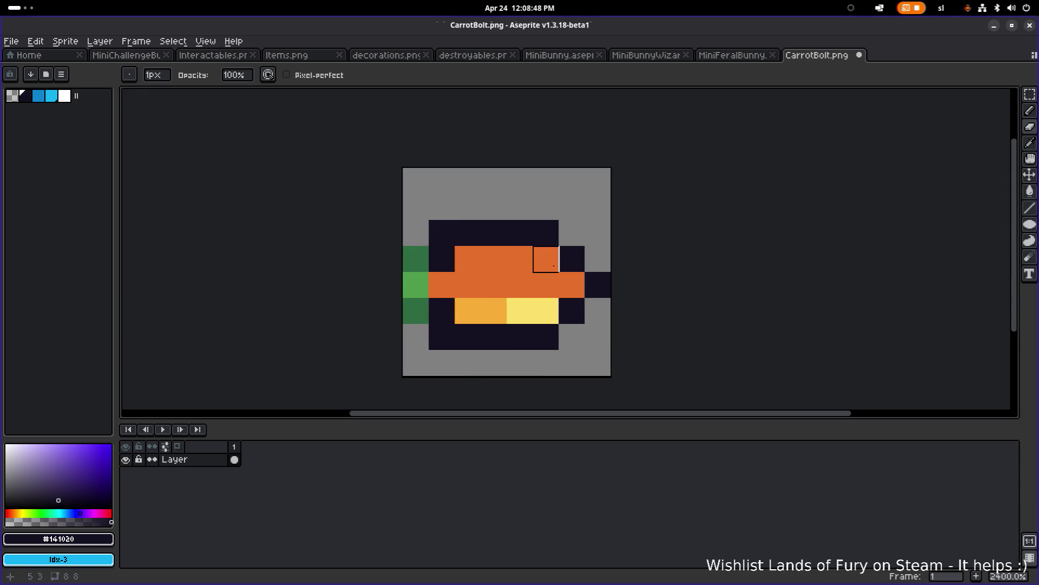
{"action": "left_click", "coordinate": [431, 236]}
{"action": "left_click", "coordinate": [441, 335]}
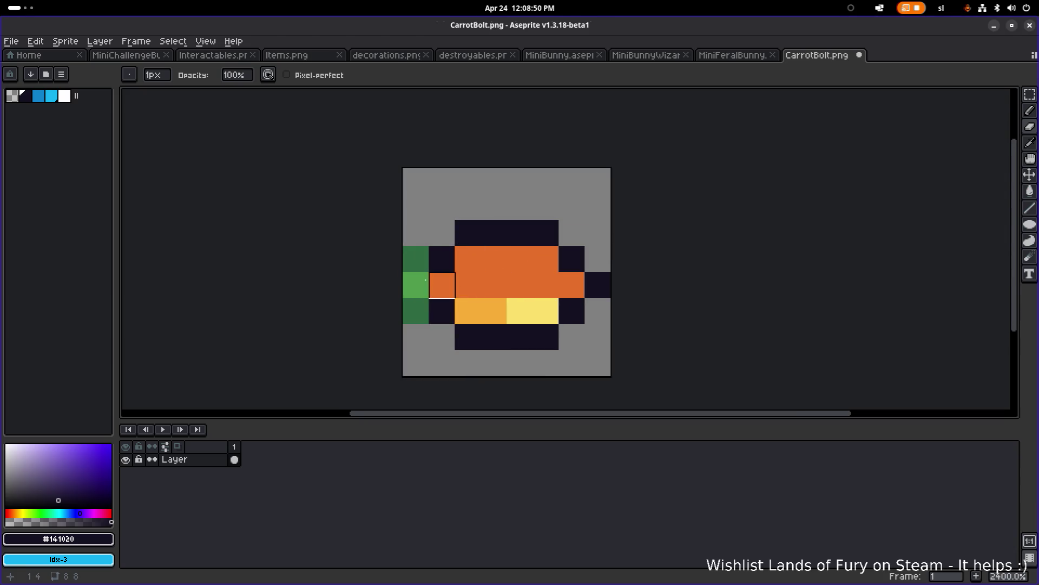
Extend the dark green leaves down the left side and add a light green leaf pixel
{"action": "left_click", "coordinate": [422, 257], "text": "alt"}
{"action": "key", "text": "b"}
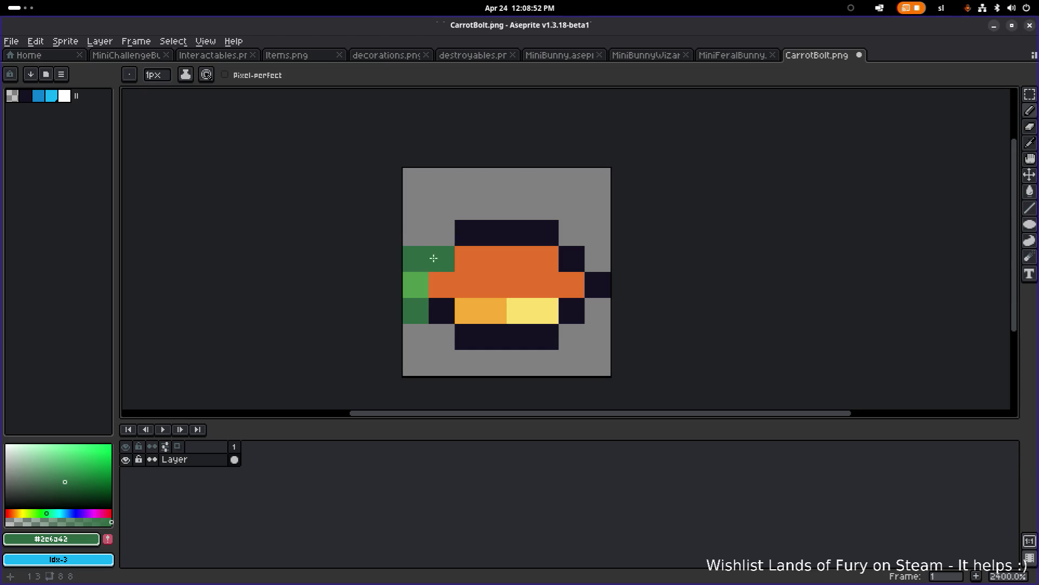
{"action": "left_click", "coordinate": [417, 234]}
{"action": "mouse_move", "coordinate": [433, 254]}
{"action": "left_mouse_down"}
{"action": "mouse_move", "coordinate": [442, 316]}
{"action": "mouse_move", "coordinate": [457, 318]}
{"action": "left_mouse_up"}
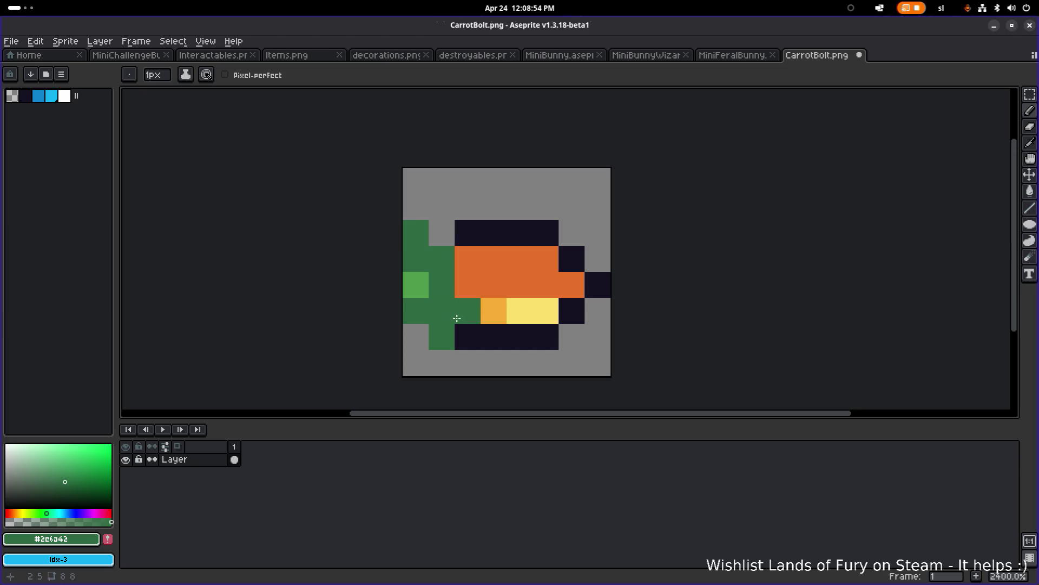
{"action": "key", "text": "alt"}
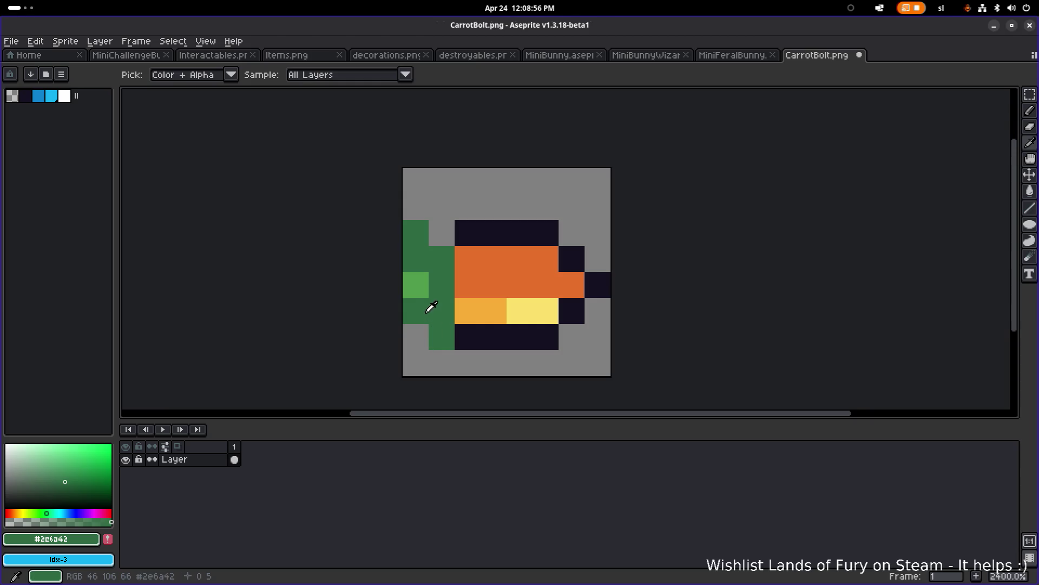
{"action": "left_click", "coordinate": [417, 328]}
{"action": "right_click", "coordinate": [442, 337]}
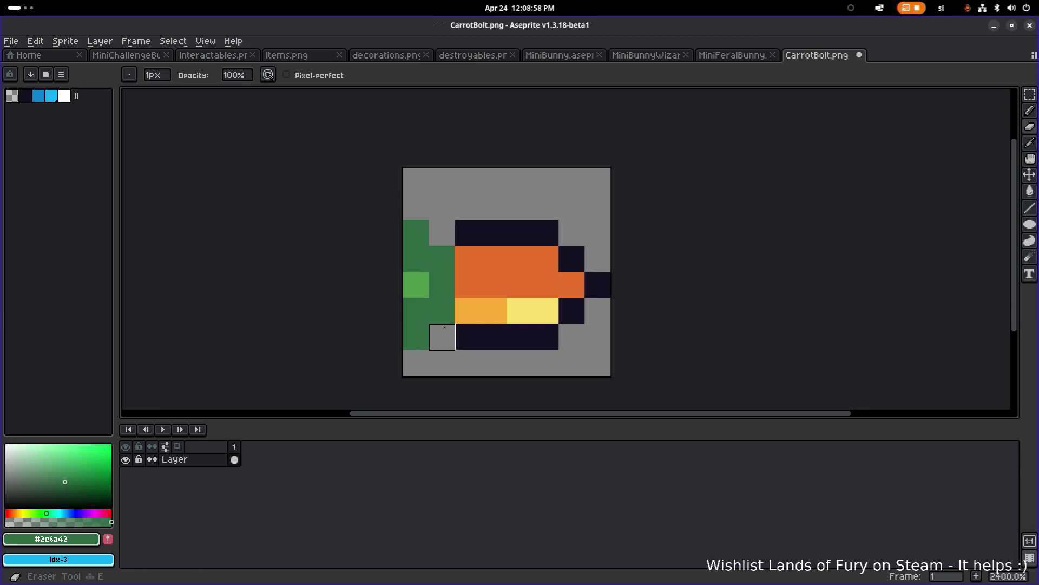
{"action": "left_click", "coordinate": [424, 284], "text": "alt"}
{"action": "left_click", "coordinate": [442, 285]}
Paint the first orange pixel of the lower row light green
{"action": "scroll", "coordinate": [482, 281], "scroll_direction": "down", "scroll_amount": 6}
{"action": "scroll", "coordinate": [482, 281], "scroll_direction": "up", "scroll_amount": 6}
{"action": "scroll", "coordinate": [482, 281], "scroll_direction": "down", "scroll_amount": 2}
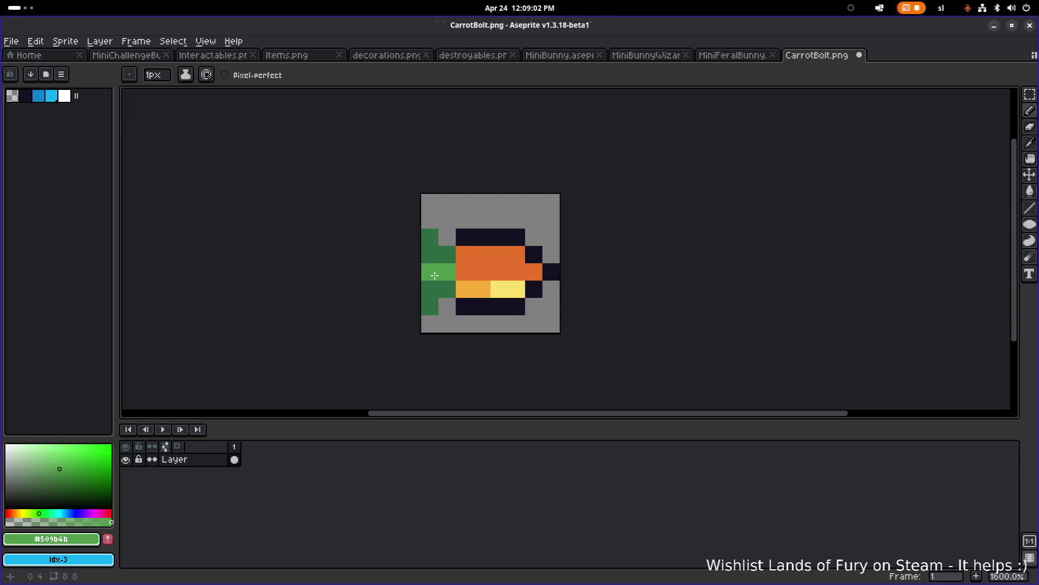
{"action": "scroll", "coordinate": [503, 243], "scroll_direction": "down", "scroll_amount": 7}
{"action": "scroll", "coordinate": [536, 248], "scroll_direction": "up", "scroll_amount": 8}
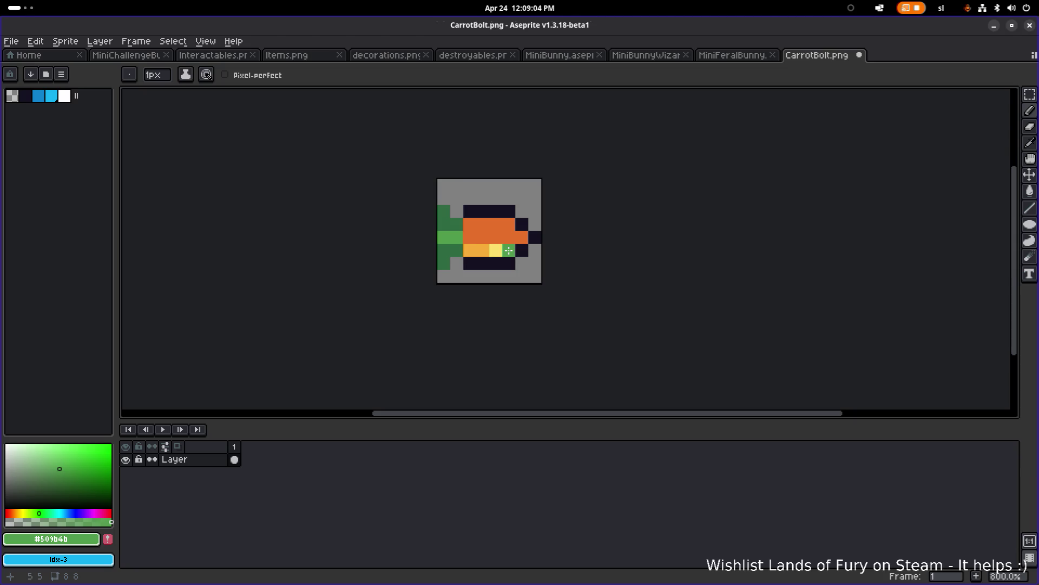
{"action": "scroll", "coordinate": [487, 228], "scroll_direction": "down", "scroll_amount": 3}
{"action": "scroll", "coordinate": [463, 217], "scroll_direction": "up", "scroll_amount": 6}
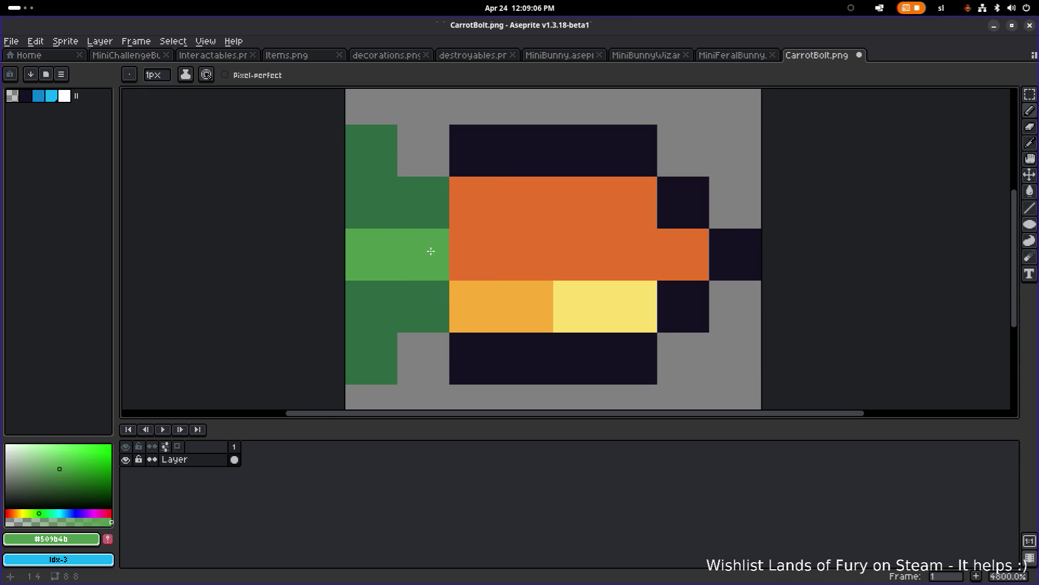
{"action": "scroll", "coordinate": [459, 238], "scroll_direction": "down", "scroll_amount": 1}
{"action": "left_click", "coordinate": [470, 276]}
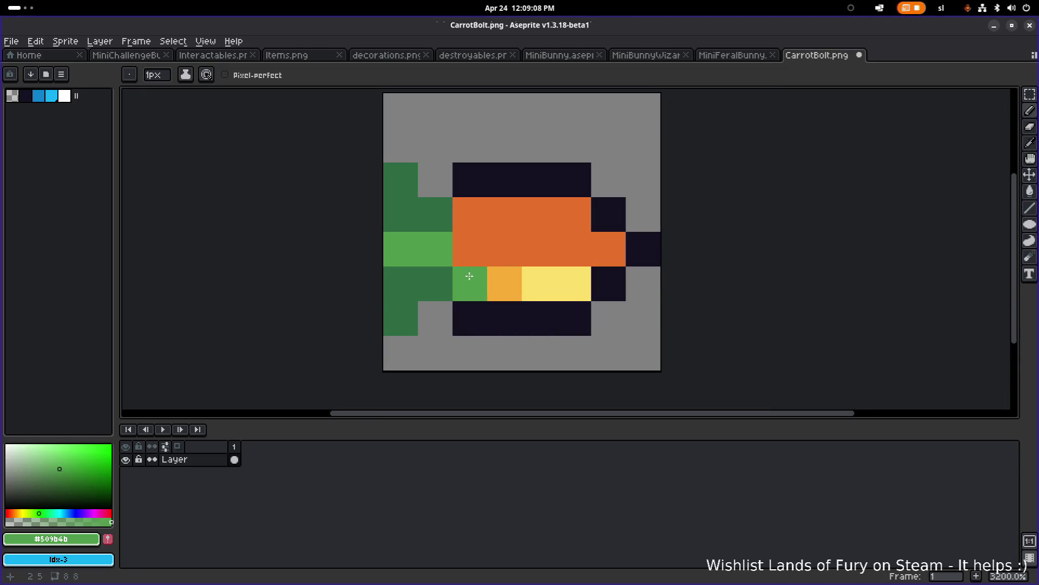
{"action": "scroll", "coordinate": [554, 227], "scroll_direction": "down", "scroll_amount": 4}
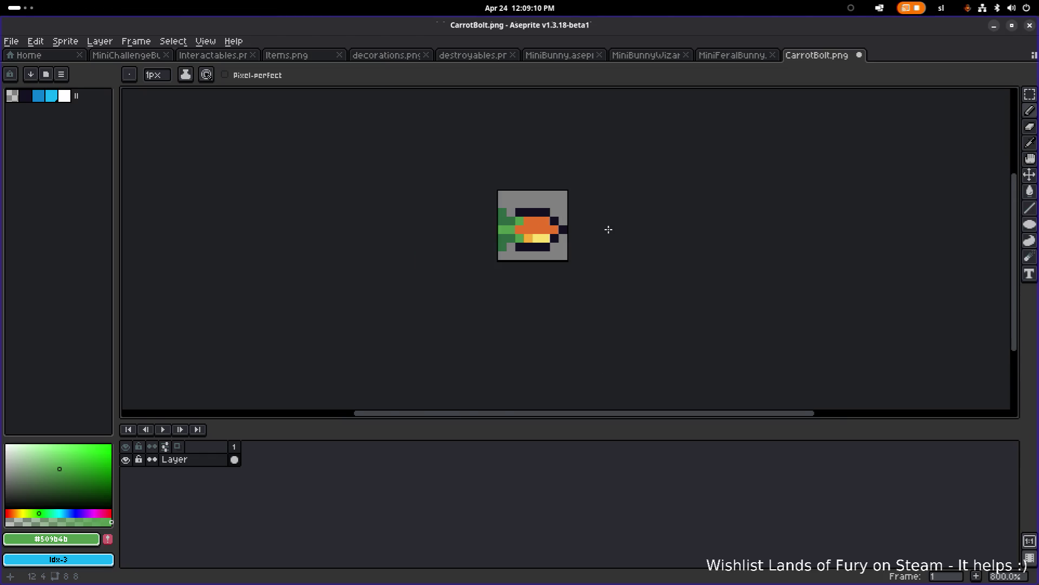
{"action": "scroll", "coordinate": [610, 233], "scroll_direction": "down", "scroll_amount": 1}
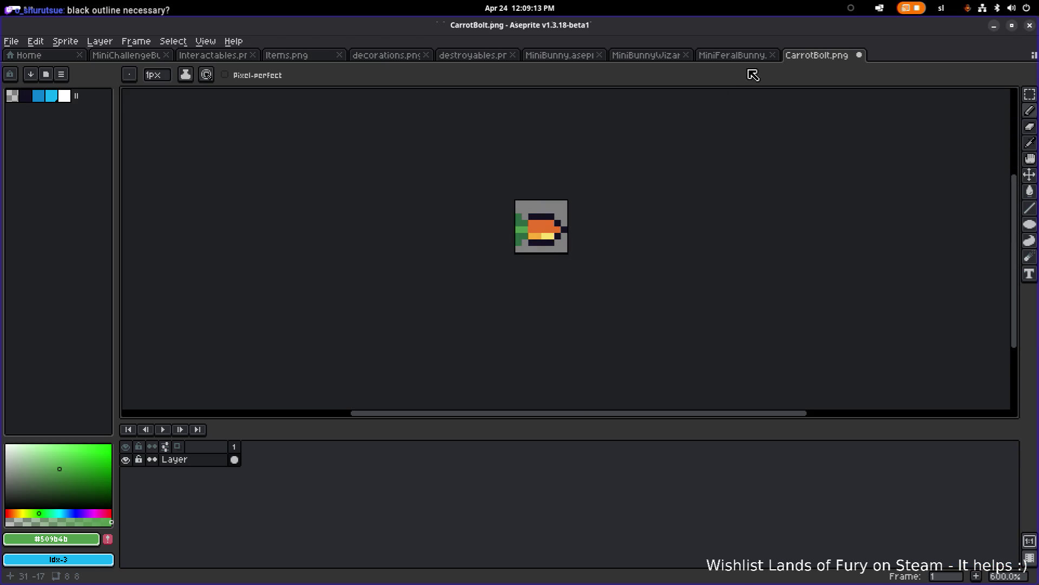
{"action": "key", "text": "super"}
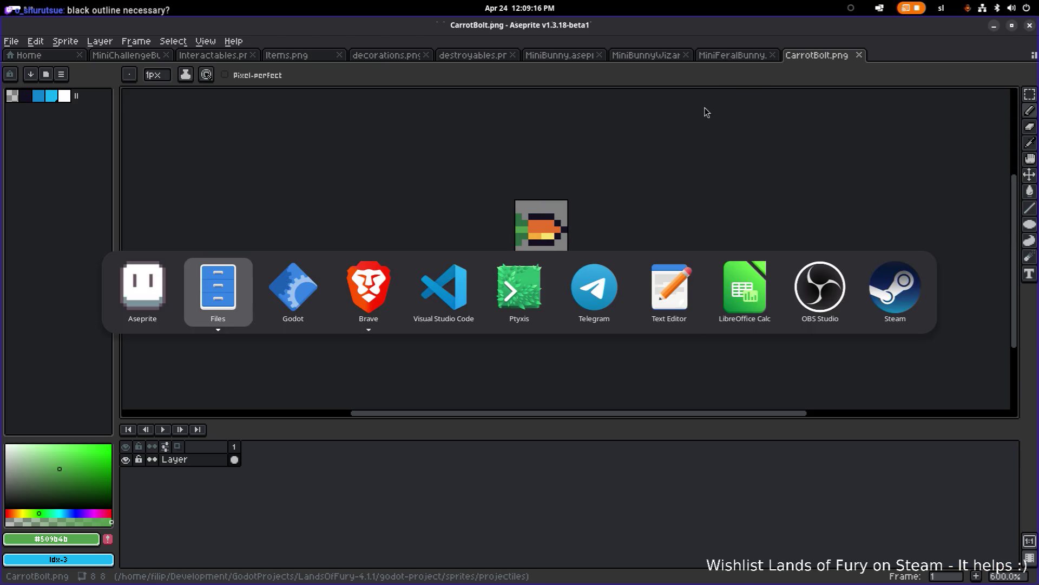
In Godot, preview the projectile textures from Arrow and Bolt through Fireball, IceBolt and Mine
{"action": "left_click", "coordinate": [308, 288]}
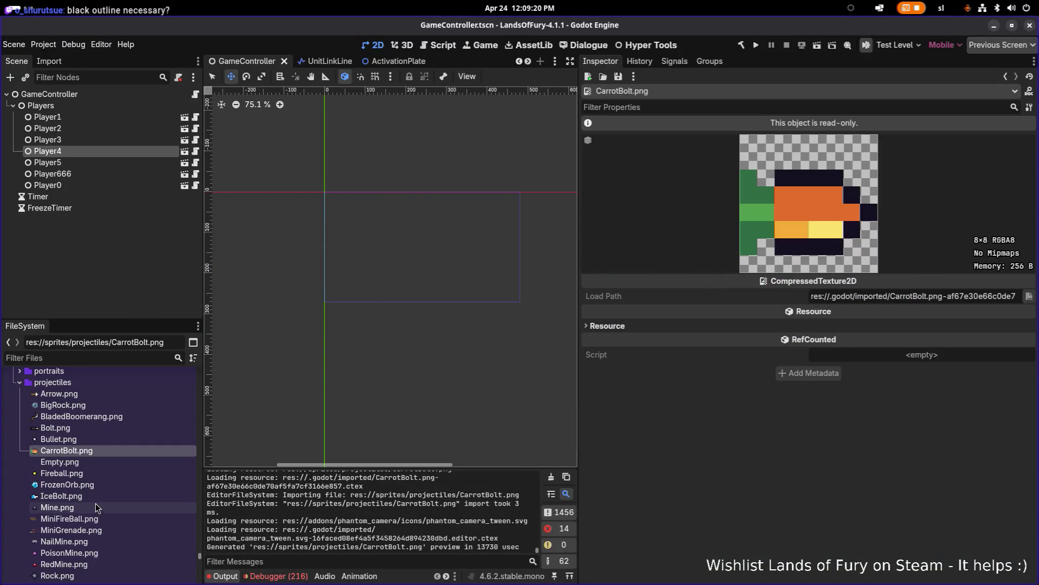
{"action": "left_click", "coordinate": [115, 426]}
{"action": "left_click", "coordinate": [121, 414]}
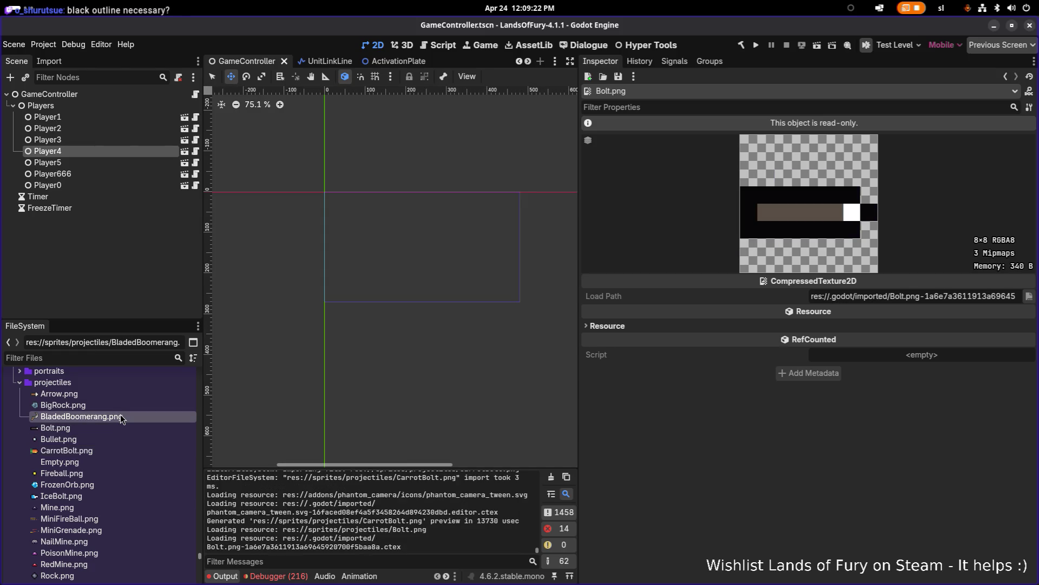
{"action": "left_click", "coordinate": [108, 405]}
{"action": "left_click", "coordinate": [110, 395]}
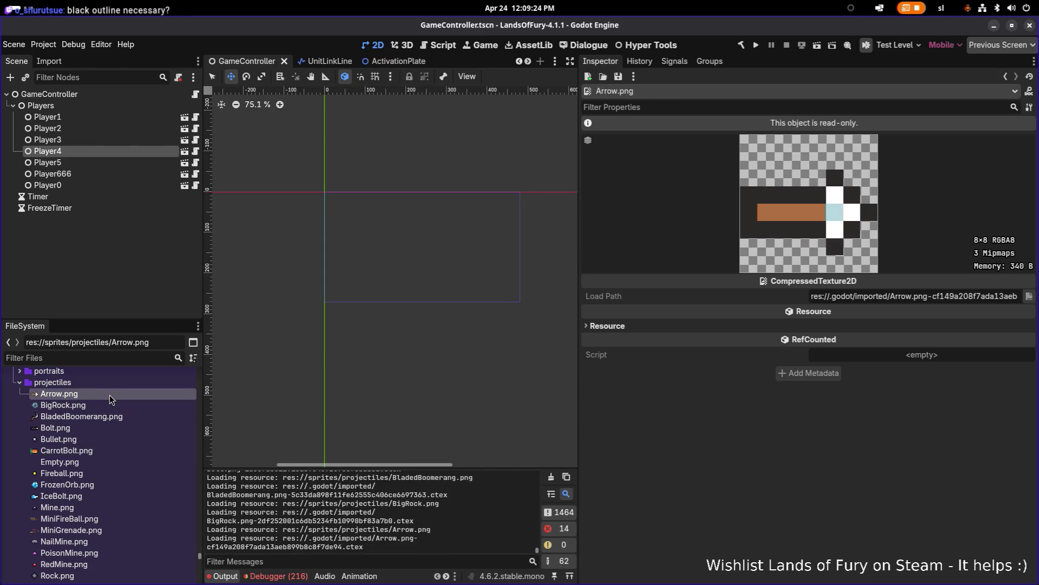
{"action": "left_click", "coordinate": [117, 433]}
{"action": "left_click", "coordinate": [115, 439]}
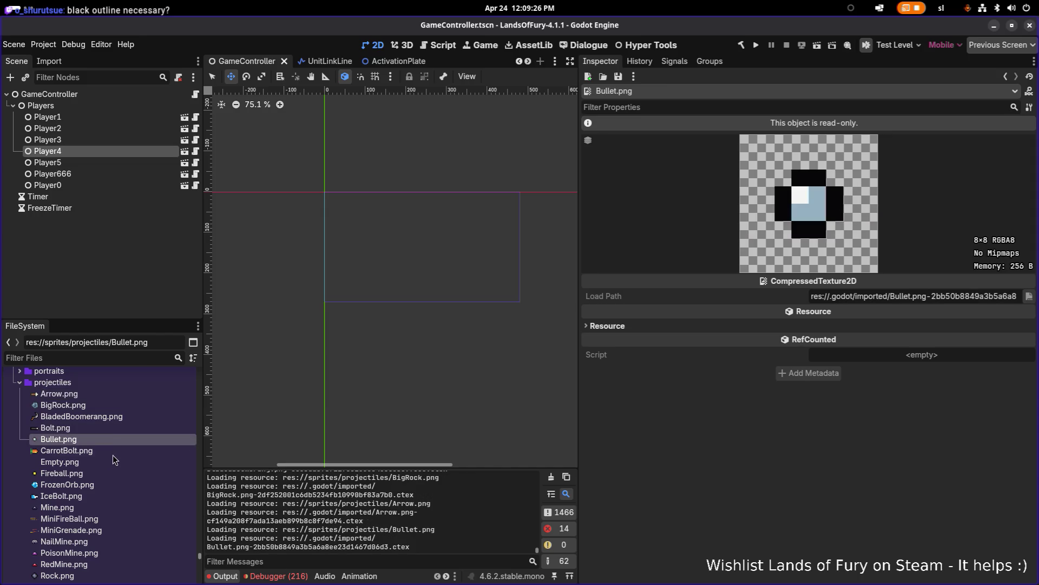
{"action": "left_click", "coordinate": [113, 461]}
{"action": "left_click", "coordinate": [111, 474]}
{"action": "left_click", "coordinate": [108, 485]}
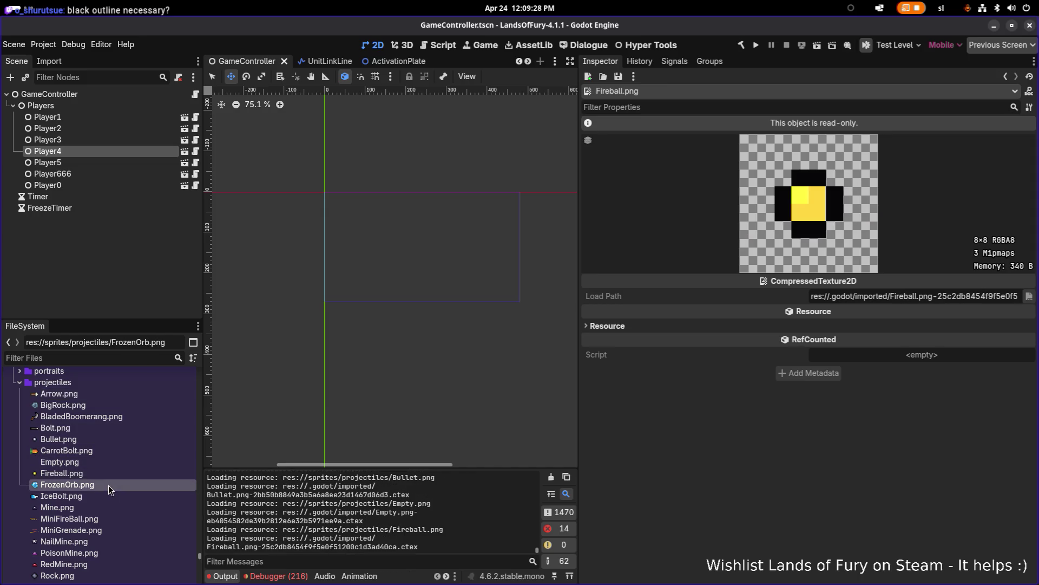
{"action": "left_click", "coordinate": [104, 496]}
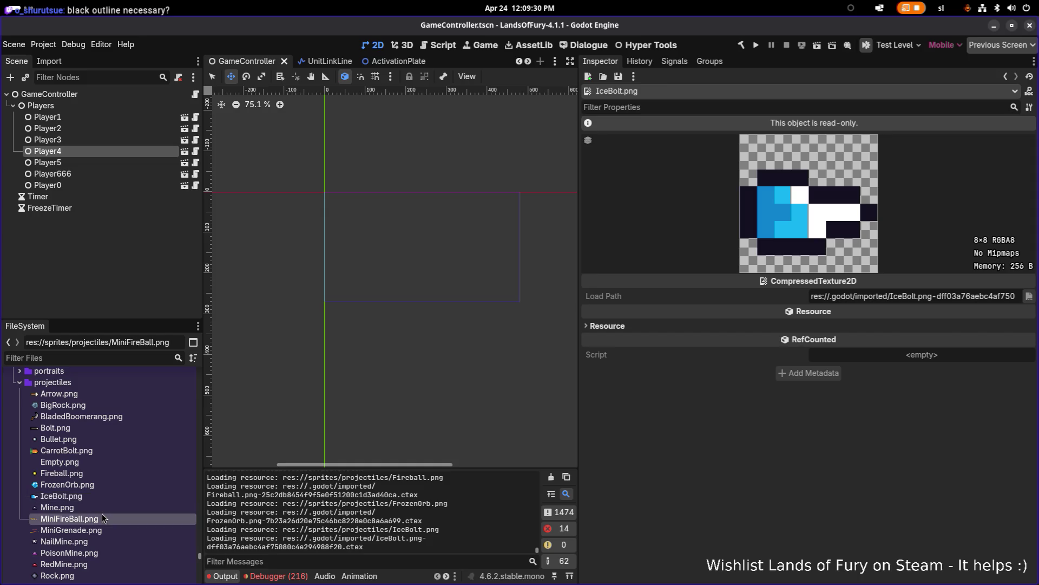
{"action": "left_click", "coordinate": [103, 519]}
{"action": "left_click", "coordinate": [107, 509]}
Return to the CarrotBolt.png sprite in Aseprite
{"action": "key", "text": "alt+Tab"}
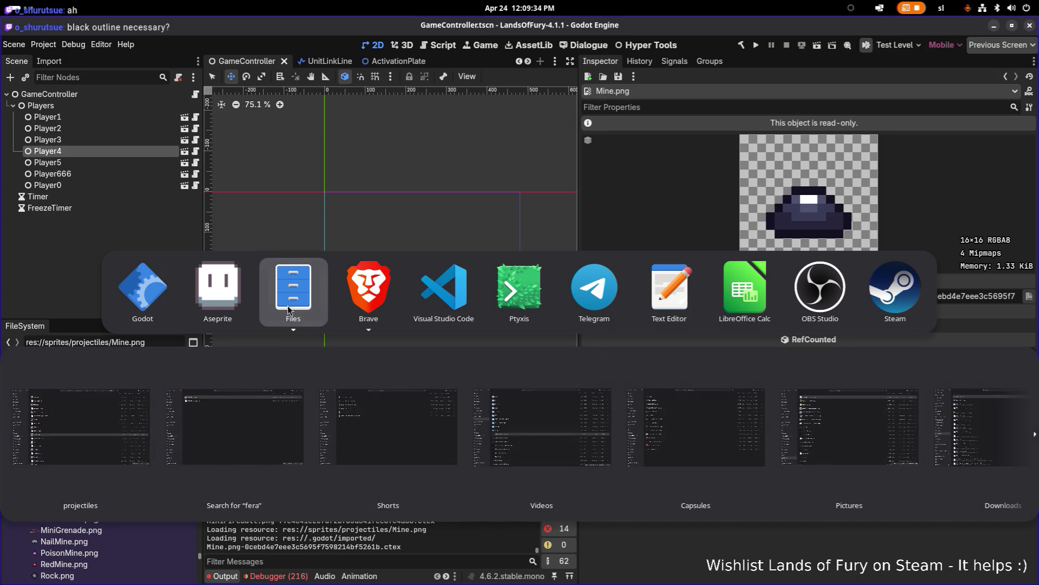
{"action": "left_click", "coordinate": [237, 298]}
{"action": "scroll", "coordinate": [515, 235], "scroll_direction": "up", "scroll_amount": 2}
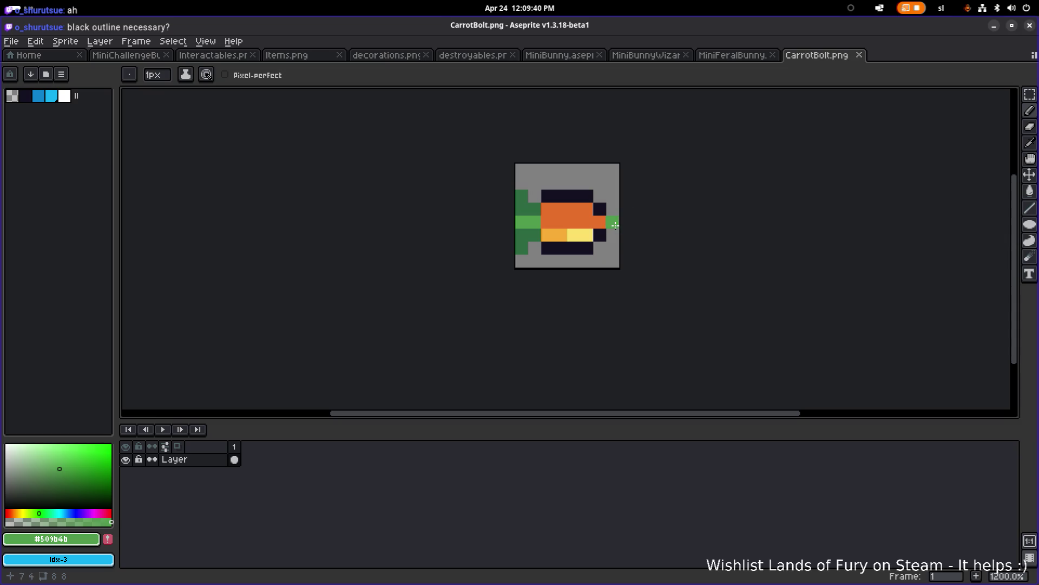
Set the canvas width and height to 12 px in Sprite > Canvas Size and confirm
{"action": "scroll", "coordinate": [601, 230], "scroll_direction": "right", "scroll_amount": 2}
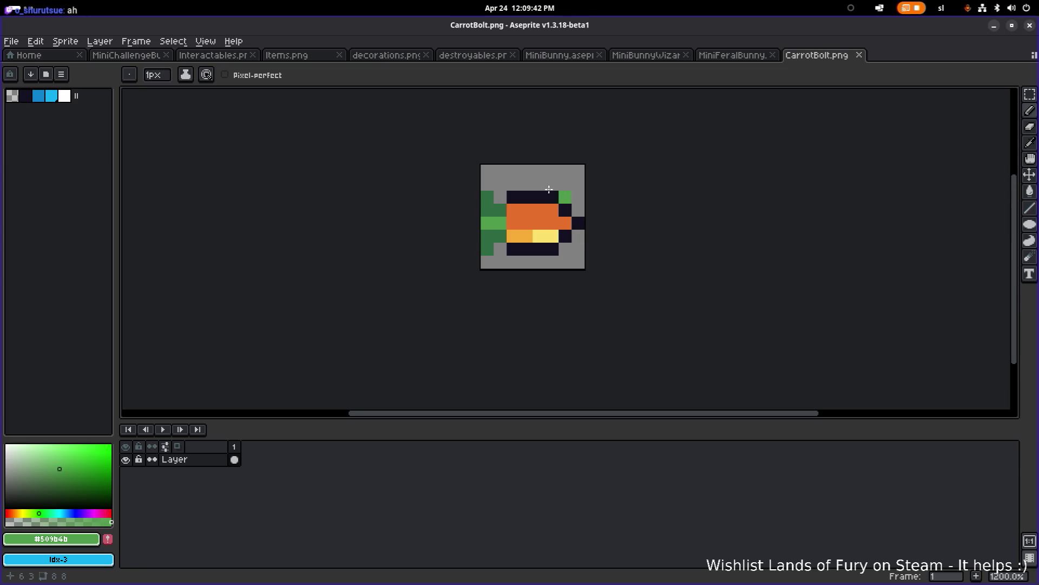
{"action": "scroll", "coordinate": [480, 164], "scroll_direction": "up", "scroll_amount": 1}
{"action": "left_click", "coordinate": [35, 41]}
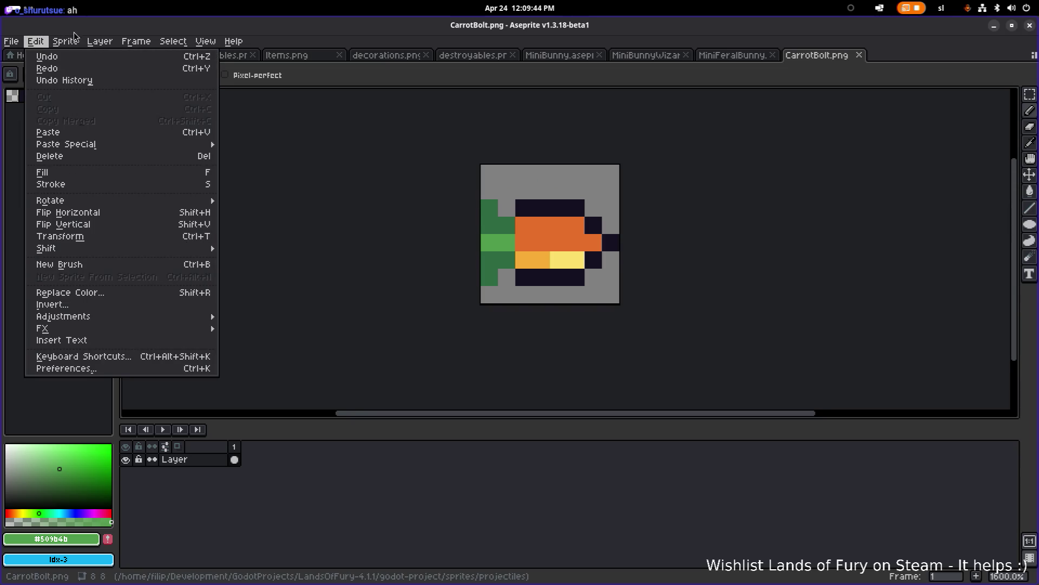
{"action": "mouse_move", "coordinate": [65, 41]}
{"action": "left_click", "coordinate": [70, 113]}
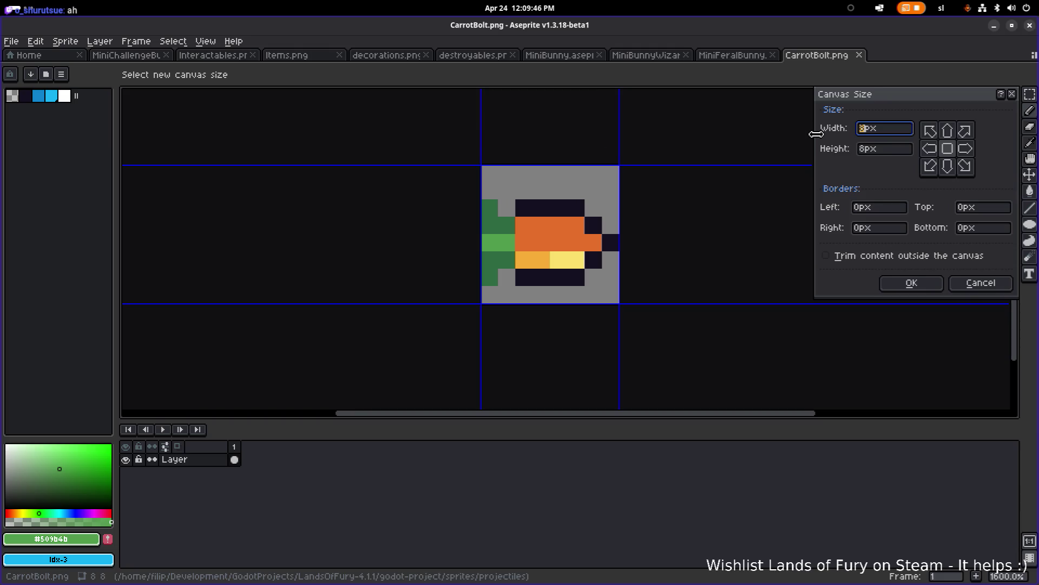
{"action": "type", "text": "12"}
{"action": "key", "text": "Tab"}
{"action": "type", "text": "12"}
{"action": "key", "text": "Return"}
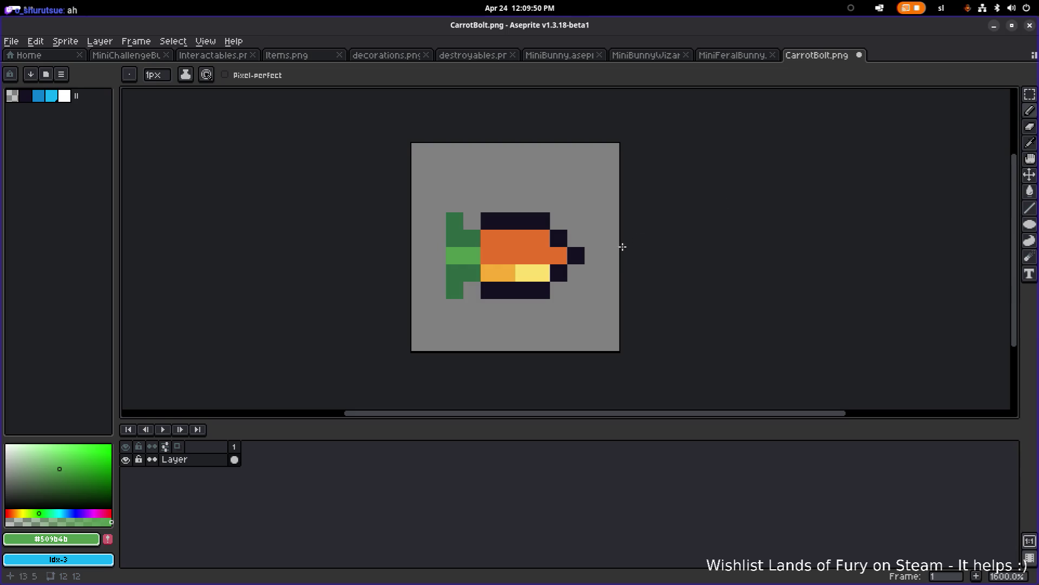
Undo the two stray green pixels painted at the carrot's tip
{"action": "left_click", "coordinate": [577, 256]}
{"action": "key", "text": "ctrl+z"}
{"action": "left_click", "coordinate": [563, 257]}
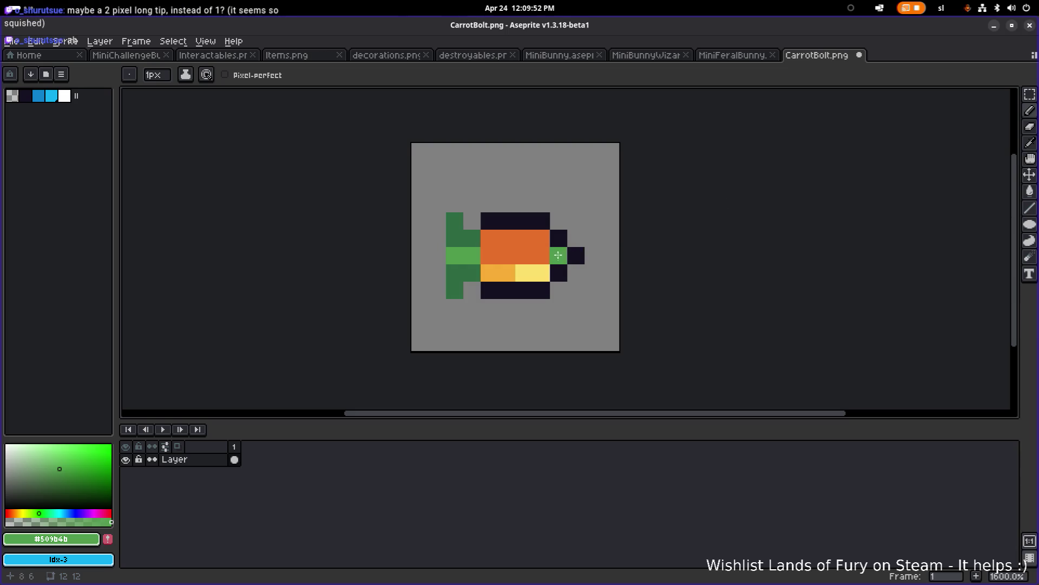
{"action": "key", "text": "ctrl+z"}
Nudge the whole carrot one pixel left, then move its front section two pixels right
{"action": "key", "text": "m"}
{"action": "key", "text": "ctrl+a"}
{"action": "key", "text": "Left"}
{"action": "key", "text": "ctrl+d"}
{"action": "left_click_drag", "start_coordinate": [593, 290], "coordinate": [514, 211]}
{"action": "left_click_drag", "start_coordinate": [541, 254], "coordinate": [576, 254]}
{"action": "key", "text": "ctrl+d"}
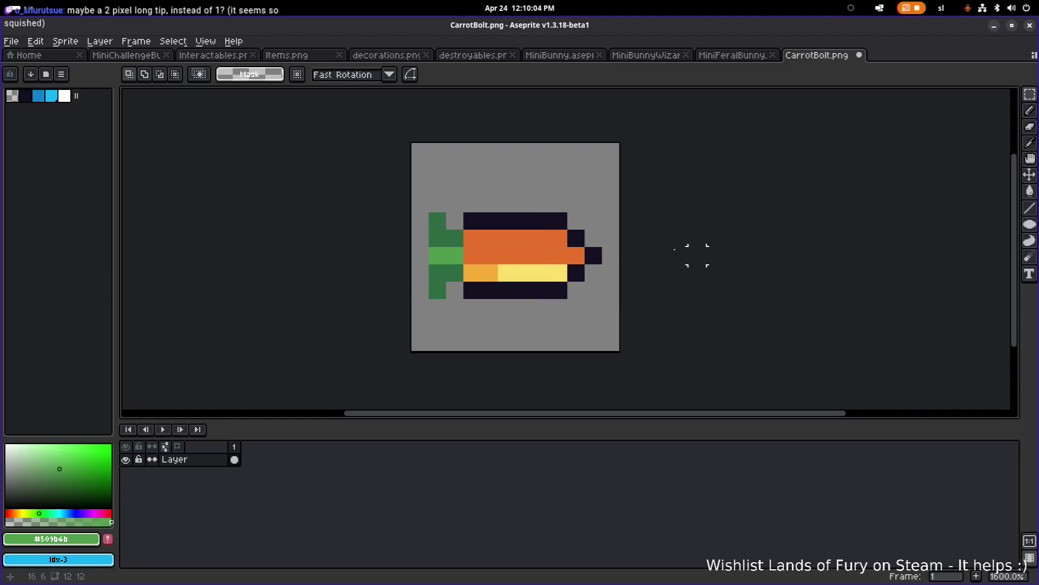
Redraw the tip with dark outline and orange pixels, extending the top outline one pixel
{"action": "key", "text": "i"}
{"action": "left_click", "coordinate": [576, 241]}
{"action": "key", "text": "b"}
{"action": "left_click", "coordinate": [592, 255]}
{"action": "left_click", "coordinate": [576, 255], "text": "alt"}
{"action": "left_click", "coordinate": [576, 239]}
{"action": "left_click", "coordinate": [594, 256], "text": "alt"}
{"action": "left_click", "coordinate": [590, 241]}
{"action": "left_click", "coordinate": [576, 221]}
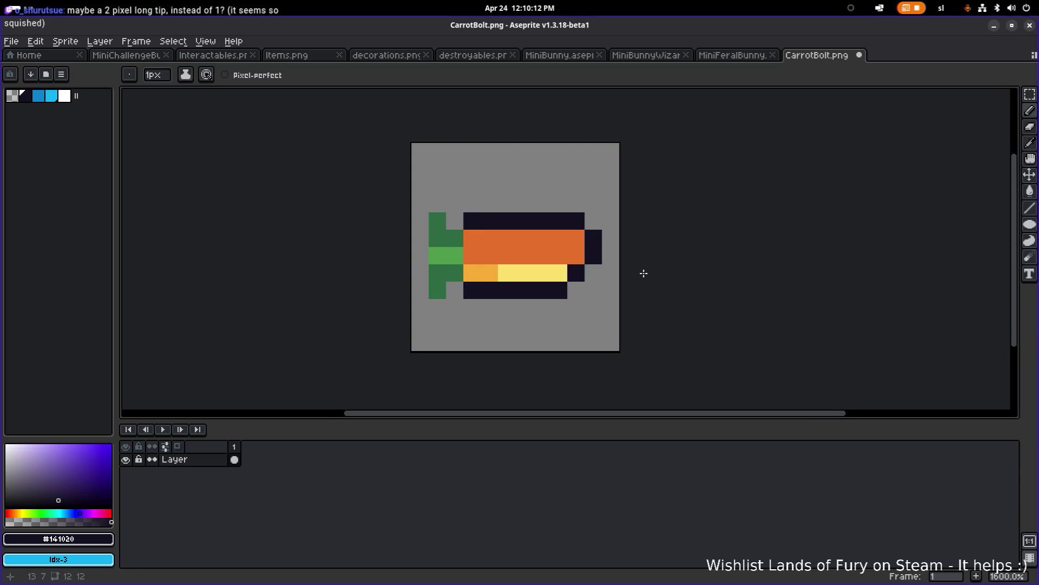
{"action": "scroll", "coordinate": [639, 274], "scroll_direction": "down", "scroll_amount": 3}
{"action": "scroll", "coordinate": [628, 273], "scroll_direction": "up", "scroll_amount": 2}
{"action": "key", "text": "ctrl+z"}
Darken the pixel beside the tip, extend the bottom outline and shorten the yellow stripe
{"action": "key", "text": "alt"}
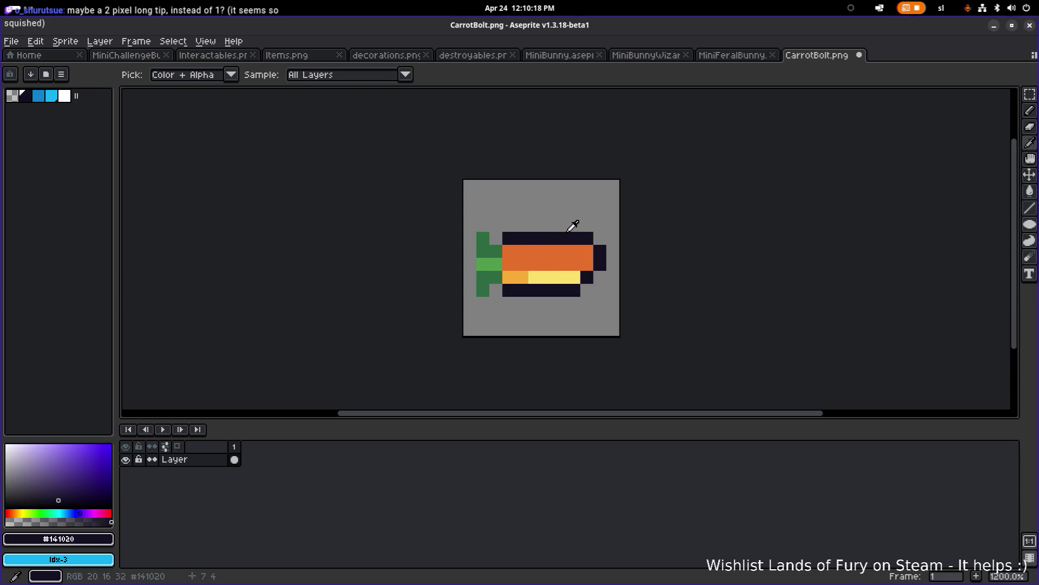
{"action": "left_click", "coordinate": [592, 265]}
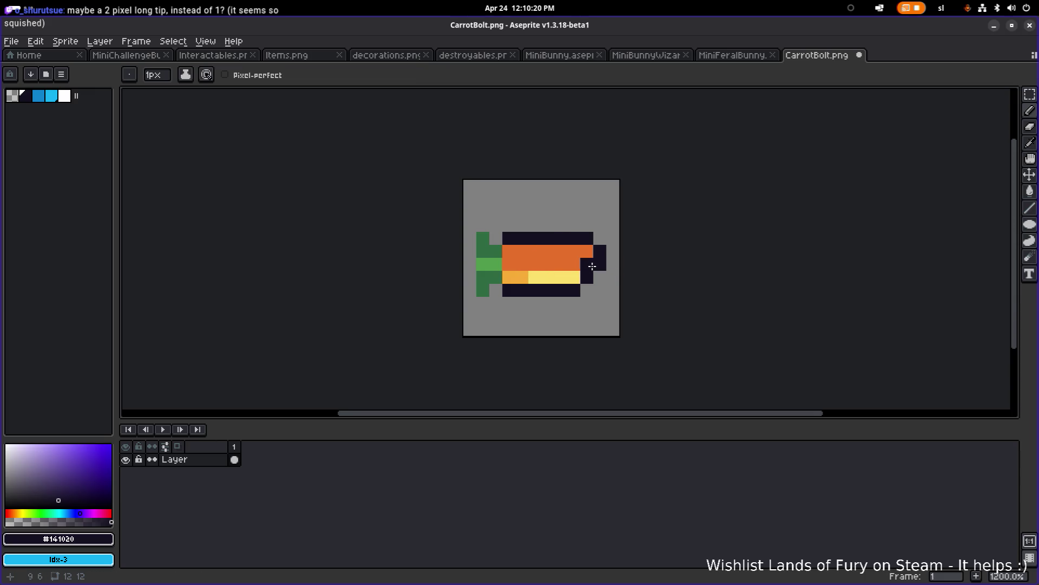
{"action": "left_click", "coordinate": [587, 293]}
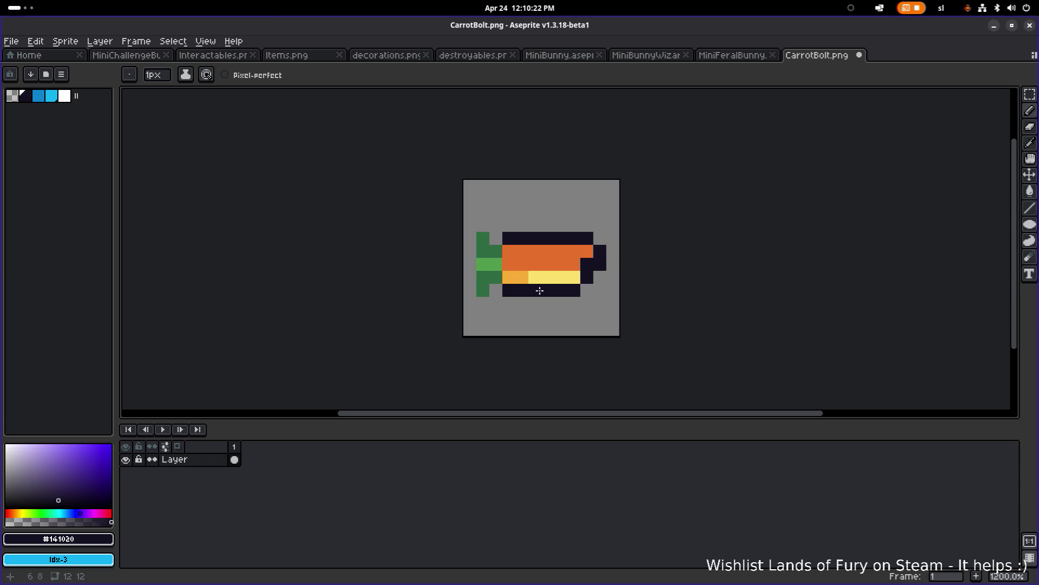
{"action": "left_click", "coordinate": [569, 283]}
Shift the yellow stripe and bottom outline rows up one pixel
{"action": "key", "text": "m"}
{"action": "mouse_move", "coordinate": [590, 292]}
{"action": "left_mouse_down"}
{"action": "mouse_move", "coordinate": [487, 274]}
{"action": "mouse_move", "coordinate": [506, 273]}
{"action": "left_mouse_up"}
{"action": "key", "text": "Up"}
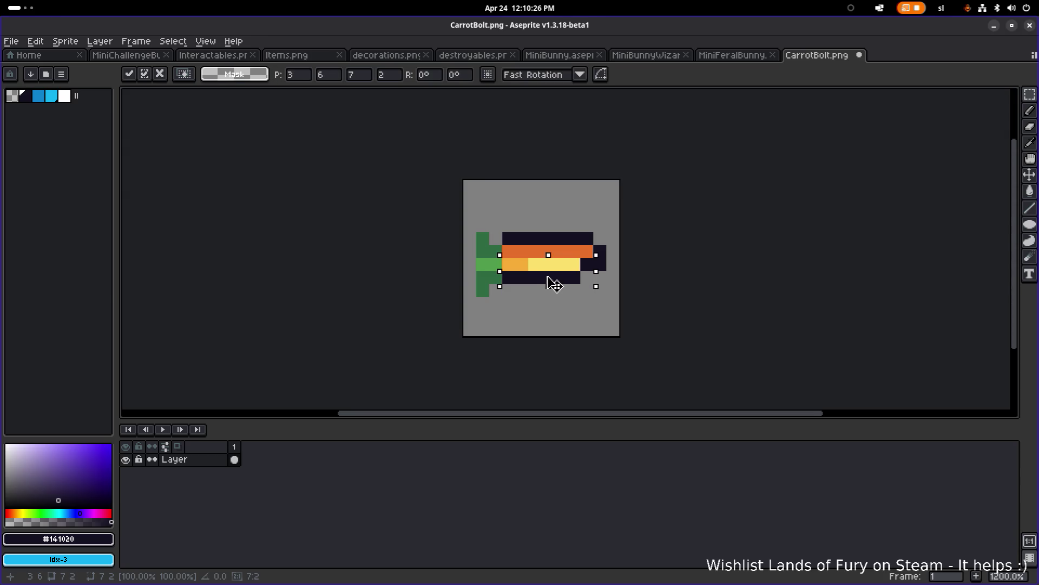
{"action": "left_click", "coordinate": [613, 248]}
{"action": "scroll", "coordinate": [613, 248], "scroll_direction": "up", "scroll_amount": 2}
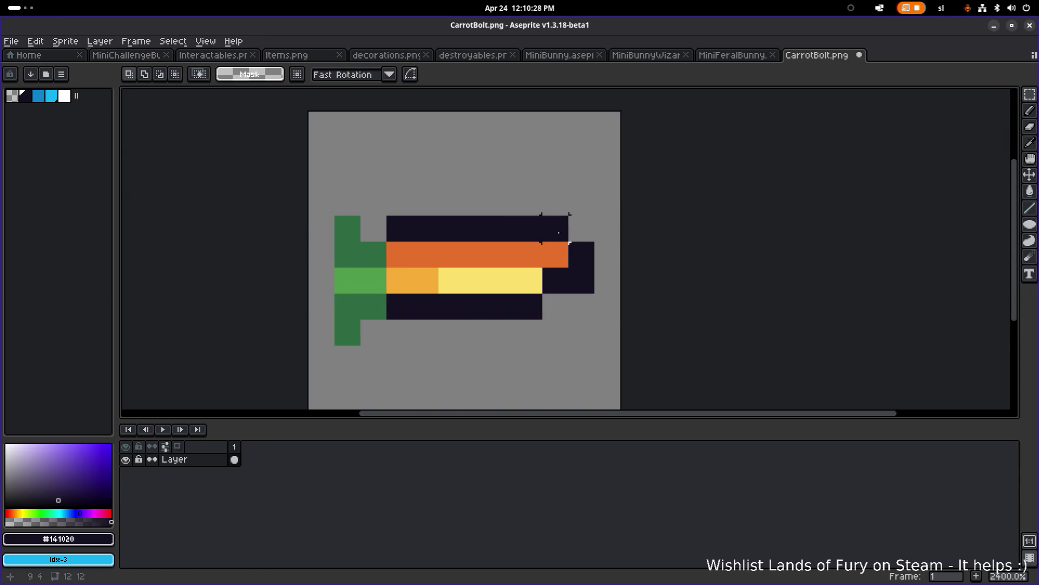
Darken the orange end pixel and erase three extra dark pixels at the carrot's end
{"action": "key", "text": "b"}
{"action": "left_click", "coordinate": [555, 255]}
{"action": "right_click", "coordinate": [582, 255]}
{"action": "right_click", "coordinate": [581, 280]}
{"action": "right_click", "coordinate": [556, 229]}
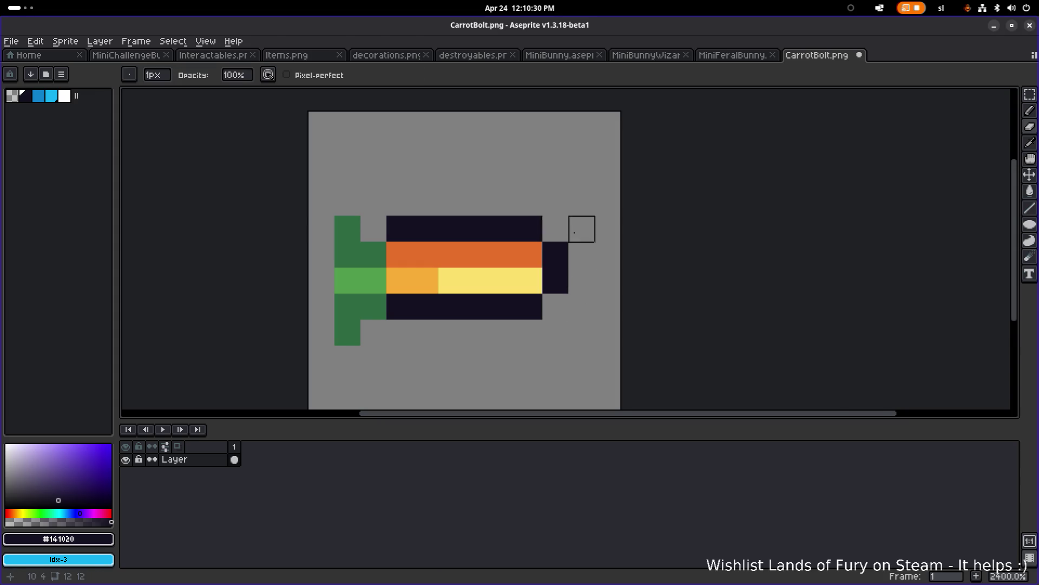
{"action": "scroll", "coordinate": [598, 237], "scroll_direction": "down", "scroll_amount": 4}
{"action": "scroll", "coordinate": [539, 248], "scroll_direction": "up", "scroll_amount": 3}
Move the green top one pixel left and shift the whole carrot one pixel right
{"action": "key", "text": "m"}
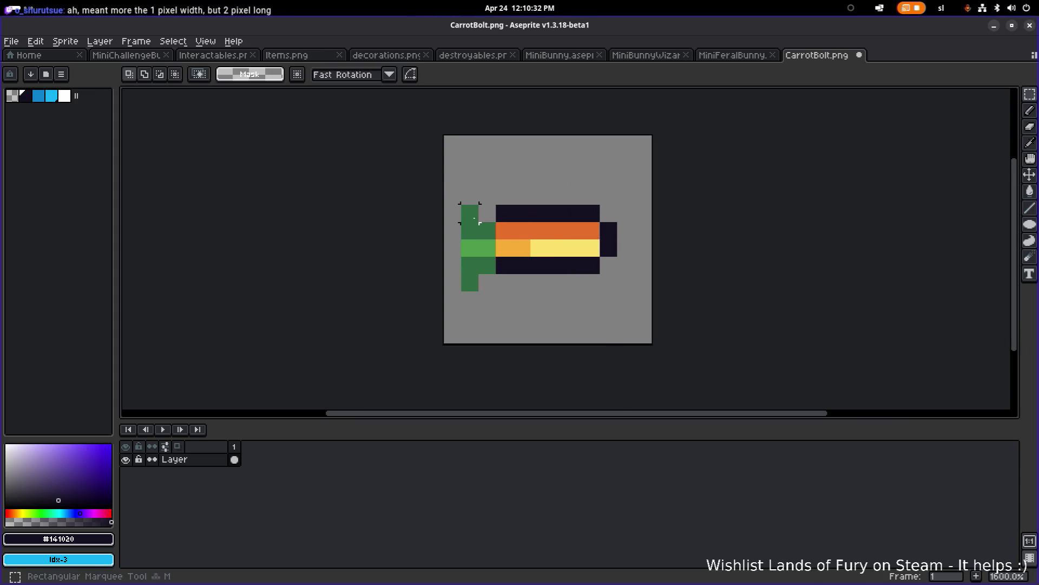
{"action": "mouse_move", "coordinate": [453, 213]}
{"action": "left_mouse_down"}
{"action": "mouse_move", "coordinate": [495, 256]}
{"action": "mouse_move", "coordinate": [484, 232]}
{"action": "mouse_move", "coordinate": [491, 225]}
{"action": "left_mouse_up"}
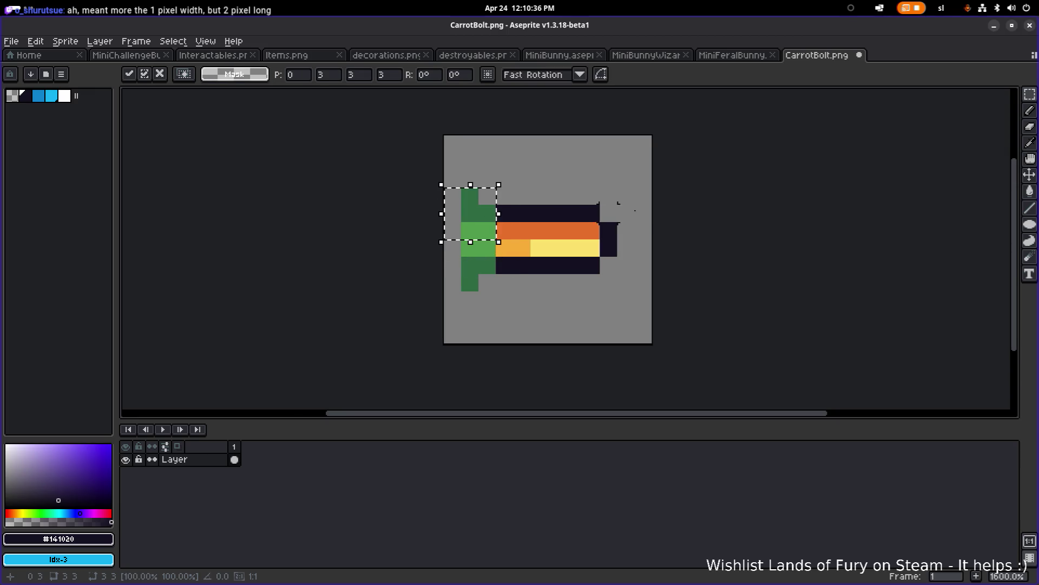
{"action": "key", "text": "Return"}
{"action": "scroll", "coordinate": [642, 213], "scroll_direction": "down", "scroll_amount": 3}
{"action": "left_click_drag", "start_coordinate": [641, 245], "coordinate": [545, 177]}
{"action": "left_click_drag", "start_coordinate": [599, 220], "coordinate": [605, 221]}
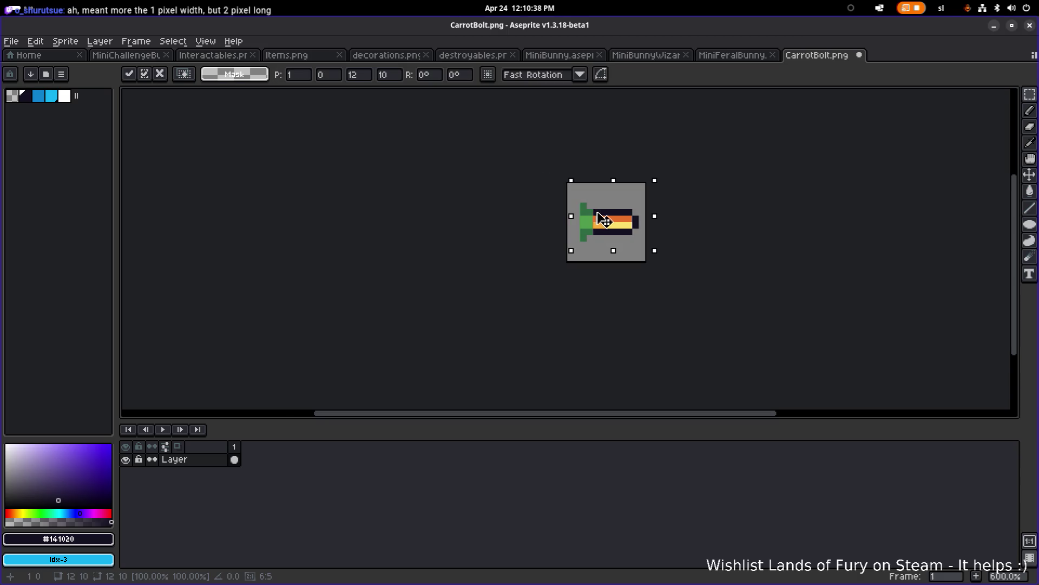
{"action": "key", "text": "Return"}
{"action": "scroll", "coordinate": [668, 218], "scroll_direction": "up", "scroll_amount": 3}
Outline the green top with dark pixels below, left of and above it
{"action": "key", "text": "b"}
{"action": "left_click", "coordinate": [576, 258]}
{"action": "left_click", "coordinate": [557, 277]}
{"action": "left_click", "coordinate": [539, 260]}
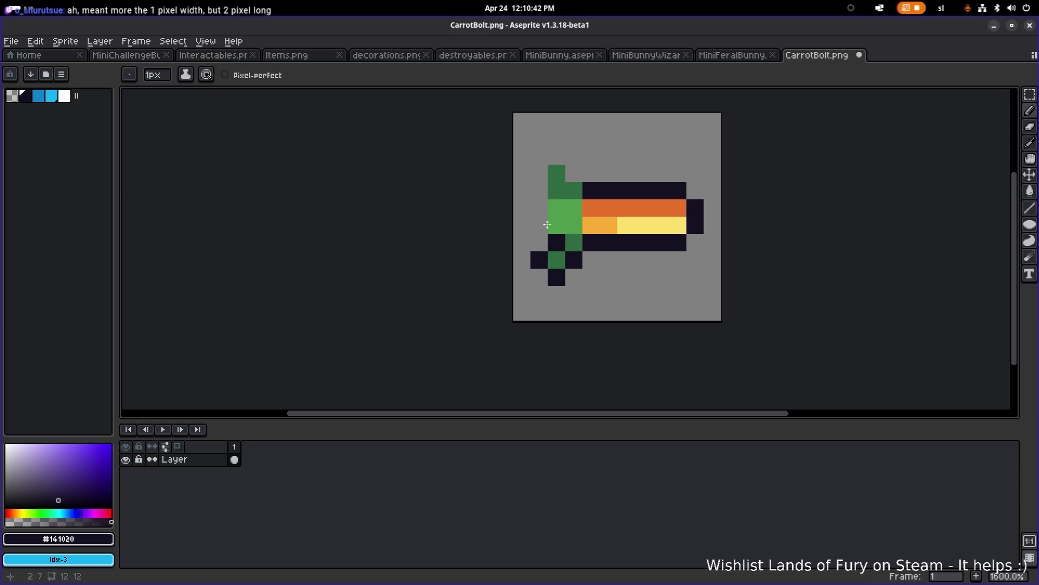
{"action": "left_click", "coordinate": [543, 187], "text": "shift"}
{"action": "left_click", "coordinate": [540, 173]}
{"action": "left_click", "coordinate": [556, 156]}
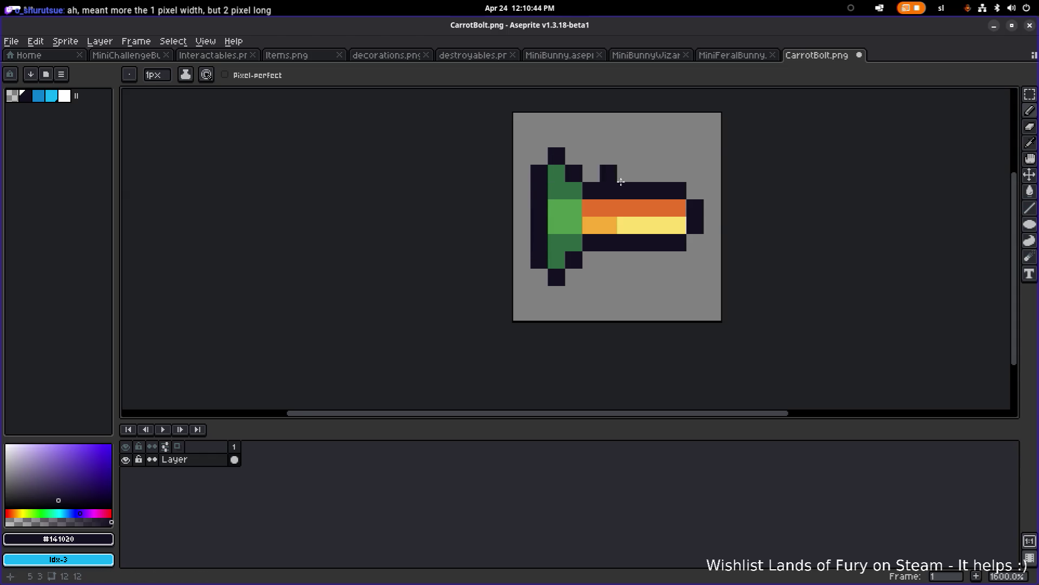
{"action": "scroll", "coordinate": [666, 191], "scroll_direction": "down", "scroll_amount": 5}
{"action": "scroll", "coordinate": [666, 191], "scroll_direction": "up", "scroll_amount": 4}
Repaint the dark pixels near the top of the orange body light orange
{"action": "key", "text": "i"}
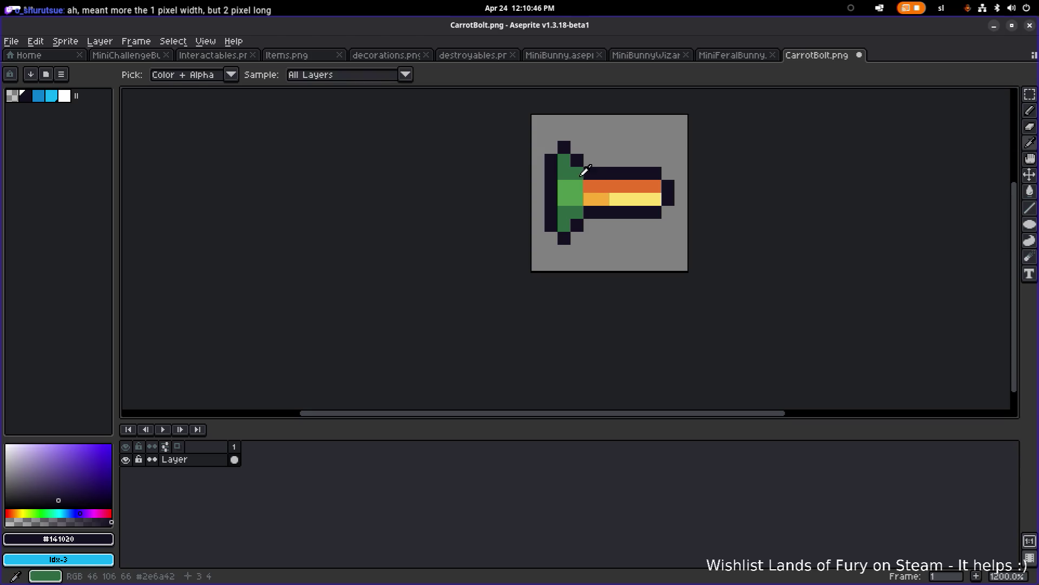
{"action": "left_click", "coordinate": [595, 180]}
{"action": "key", "text": "b"}
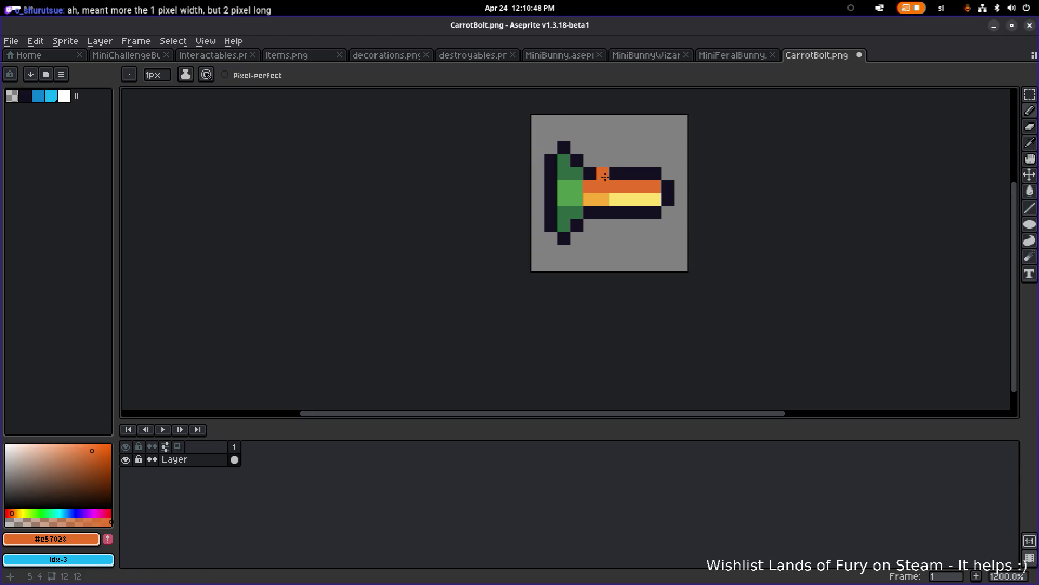
{"action": "key", "text": "i"}
{"action": "left_click", "coordinate": [602, 199]}
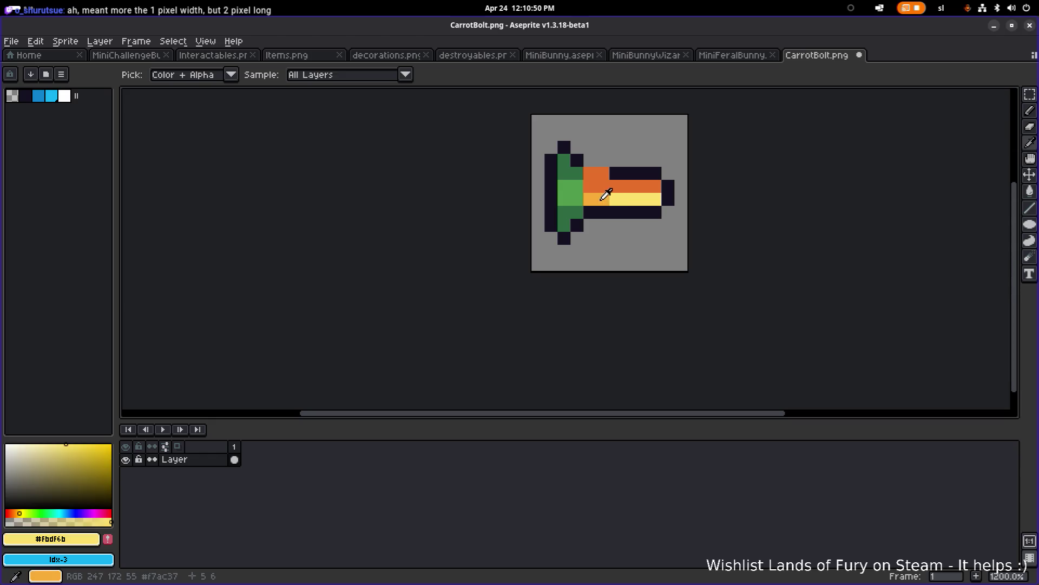
{"action": "key", "text": "b"}
{"action": "left_click", "coordinate": [603, 211]}
{"action": "left_click", "coordinate": [595, 207]}
{"action": "left_click", "coordinate": [610, 209]}
{"action": "key", "text": "ctrl+z"}
{"action": "left_click", "coordinate": [617, 212]}
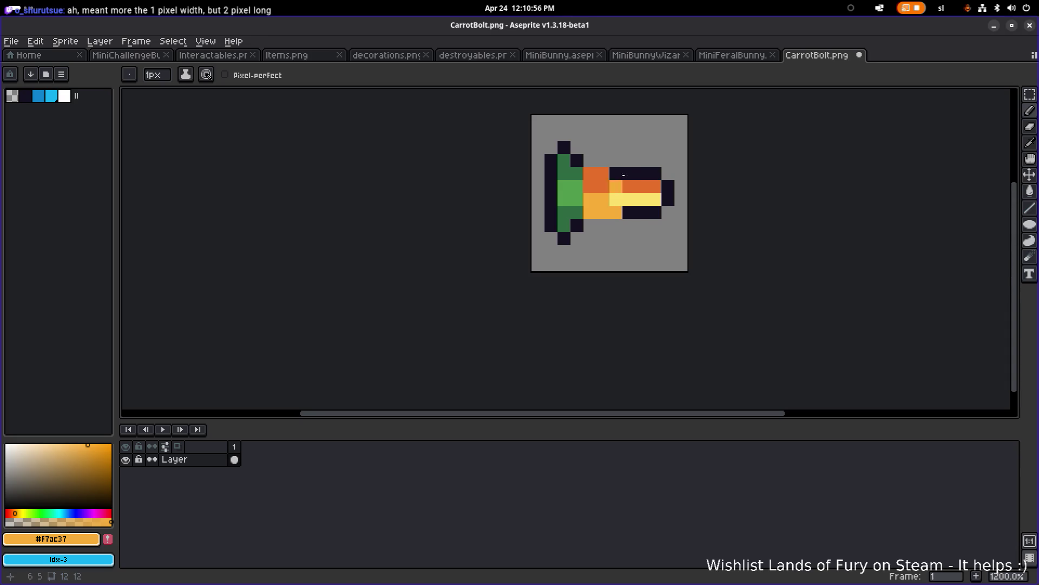
Paint the upper pixel dark orange and draw a dark outline row along the top
{"action": "left_click", "coordinate": [616, 186], "text": "alt"}
{"action": "left_click", "coordinate": [614, 173]}
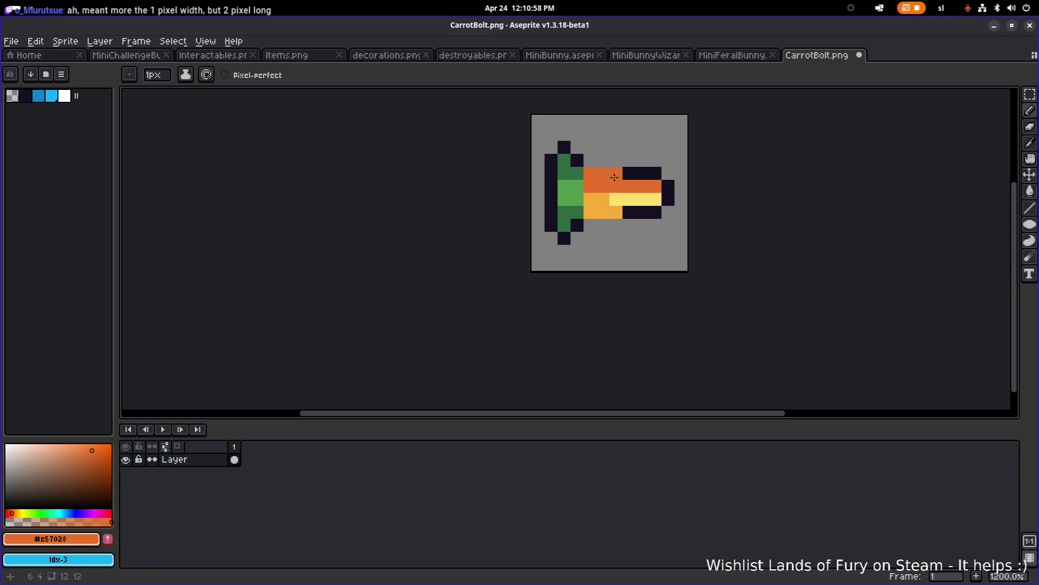
{"action": "left_click", "coordinate": [566, 149], "text": "alt"}
{"action": "left_click", "coordinate": [577, 161]}
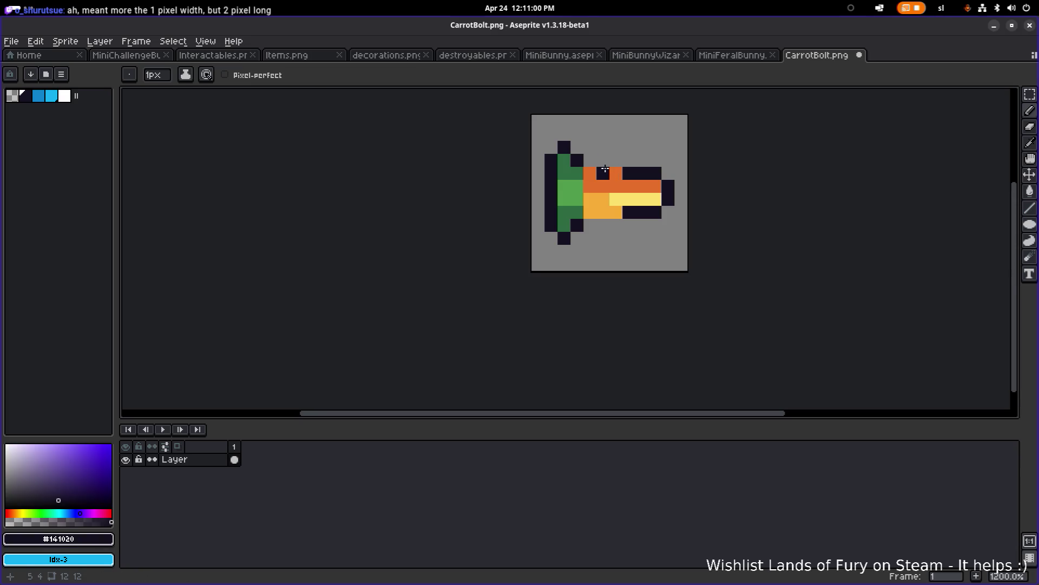
{"action": "left_click", "coordinate": [608, 162], "text": "shift"}
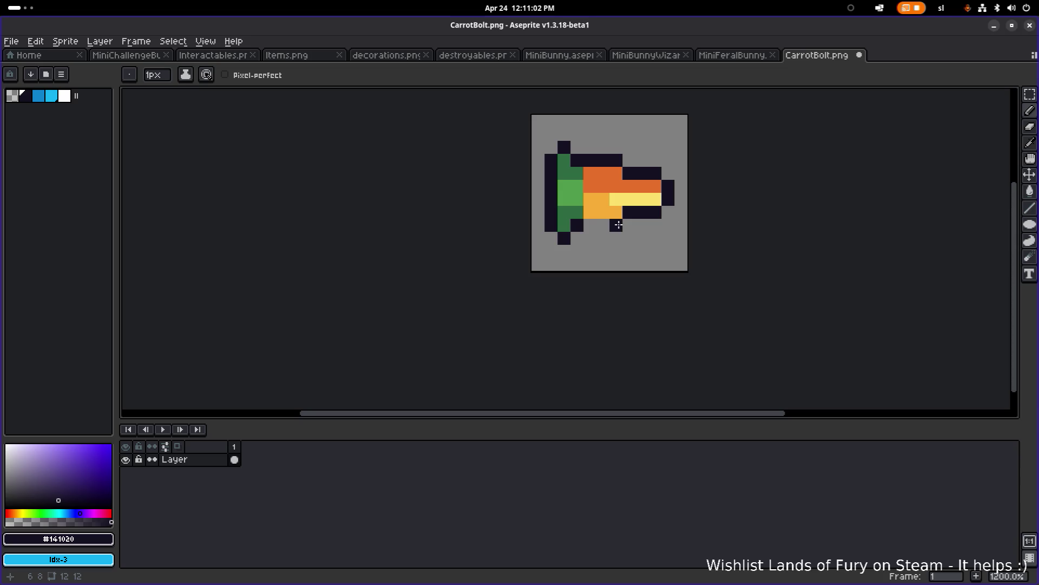
{"action": "scroll", "coordinate": [638, 213], "scroll_direction": "down", "scroll_amount": 7}
{"action": "scroll", "coordinate": [631, 216], "scroll_direction": "up", "scroll_amount": 7}
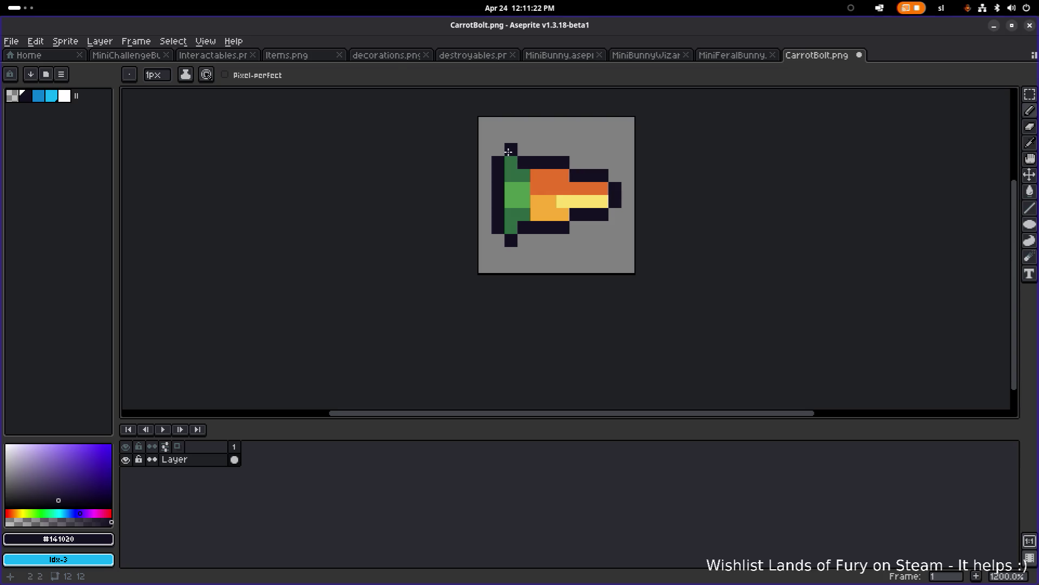
Bucket-fill the carrot's pale highlight stripe with the orange #f7ac37
{"action": "left_click", "coordinate": [535, 141], "text": "alt"}
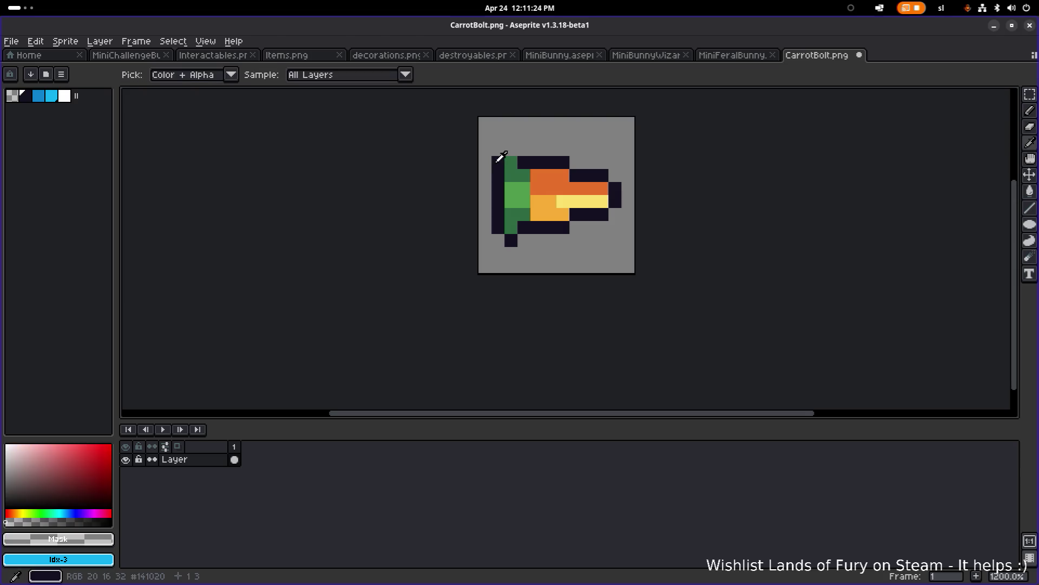
{"action": "left_click", "coordinate": [499, 160], "text": "alt"}
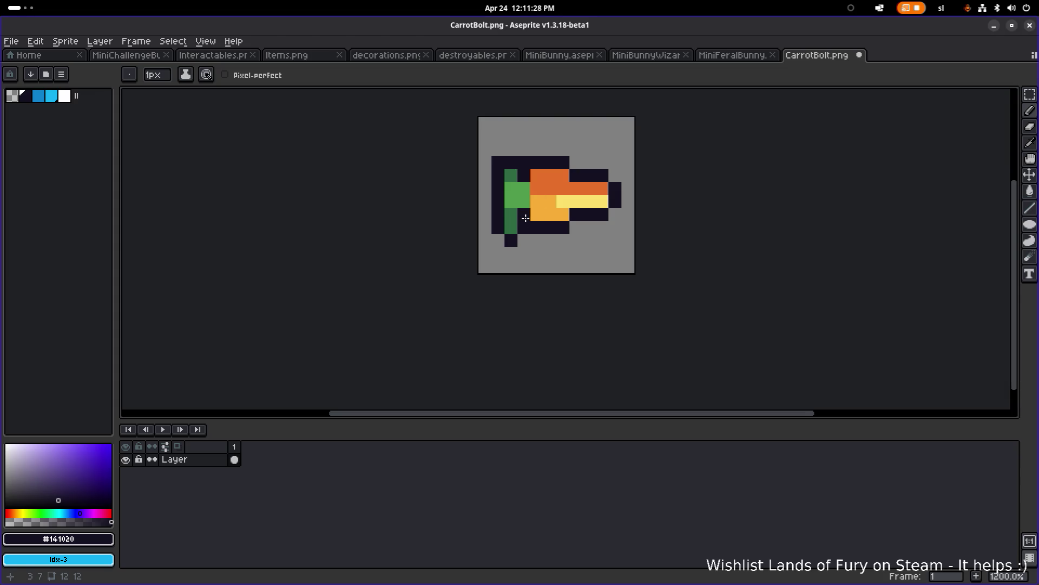
{"action": "scroll", "coordinate": [559, 227], "scroll_direction": "down", "scroll_amount": 6}
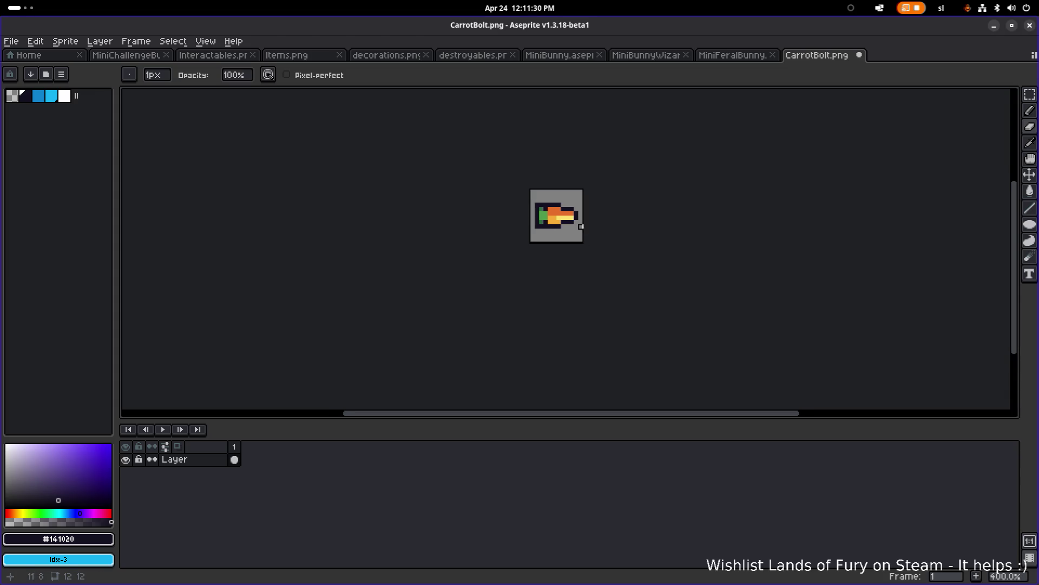
{"action": "scroll", "coordinate": [572, 222], "scroll_direction": "up", "scroll_amount": 3}
{"action": "scroll", "coordinate": [572, 222], "scroll_direction": "up", "scroll_amount": 4}
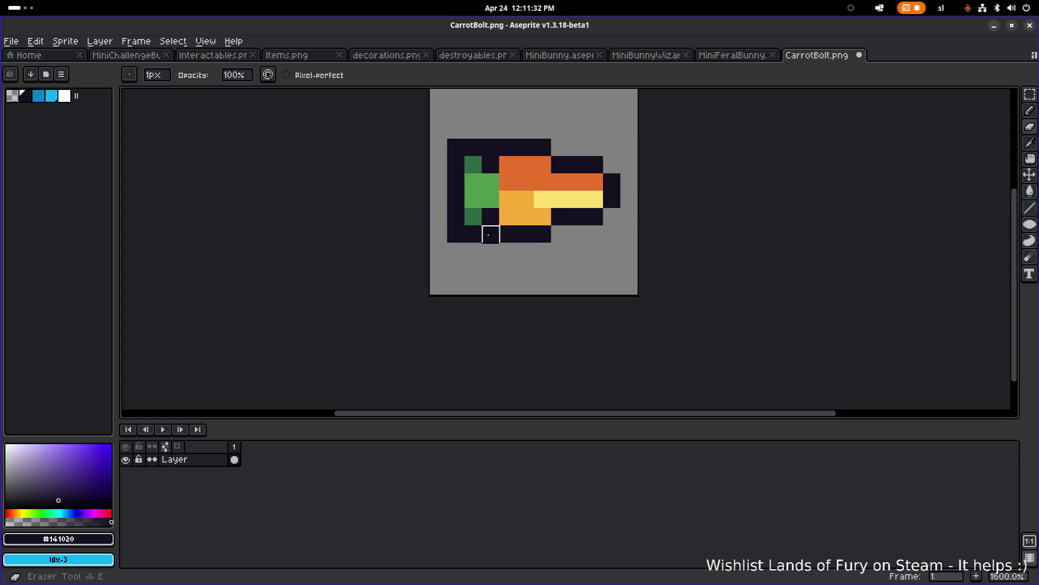
{"action": "scroll", "coordinate": [596, 148], "scroll_direction": "down", "scroll_amount": 6}
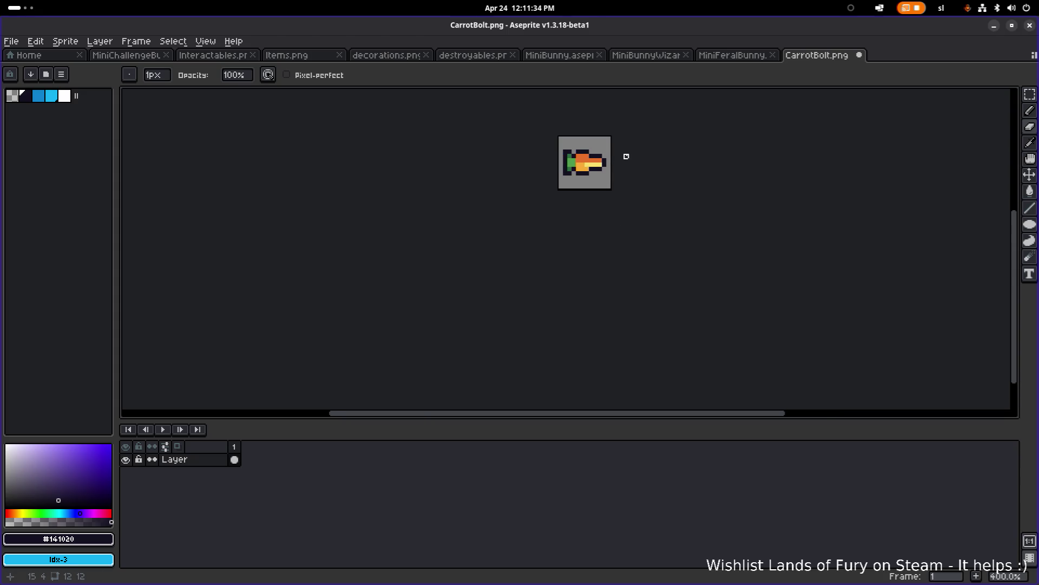
{"action": "scroll", "coordinate": [615, 156], "scroll_direction": "up", "scroll_amount": 7}
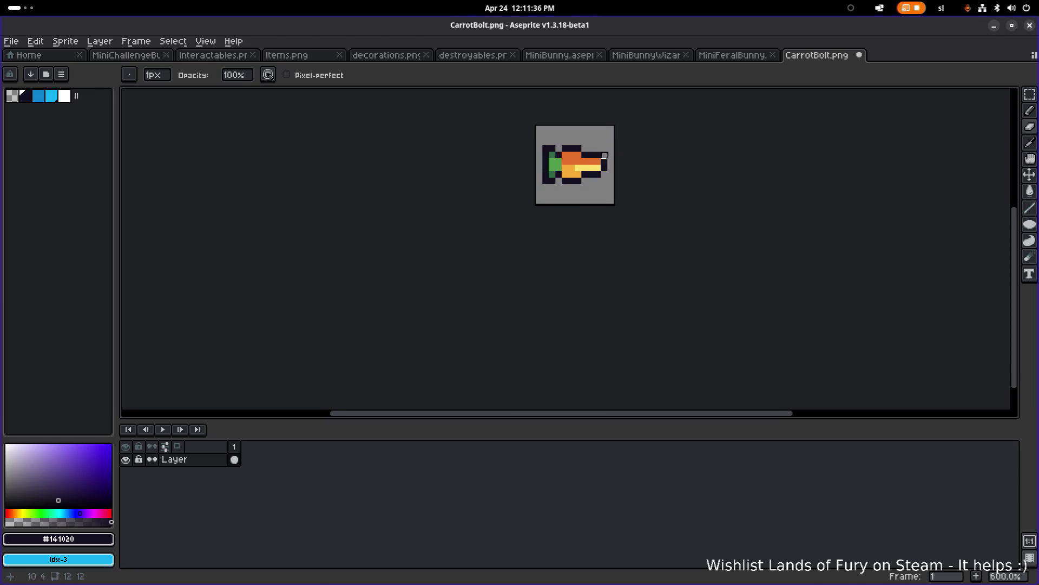
{"action": "left_click", "coordinate": [530, 184], "text": "alt"}
{"action": "key", "text": "g"}
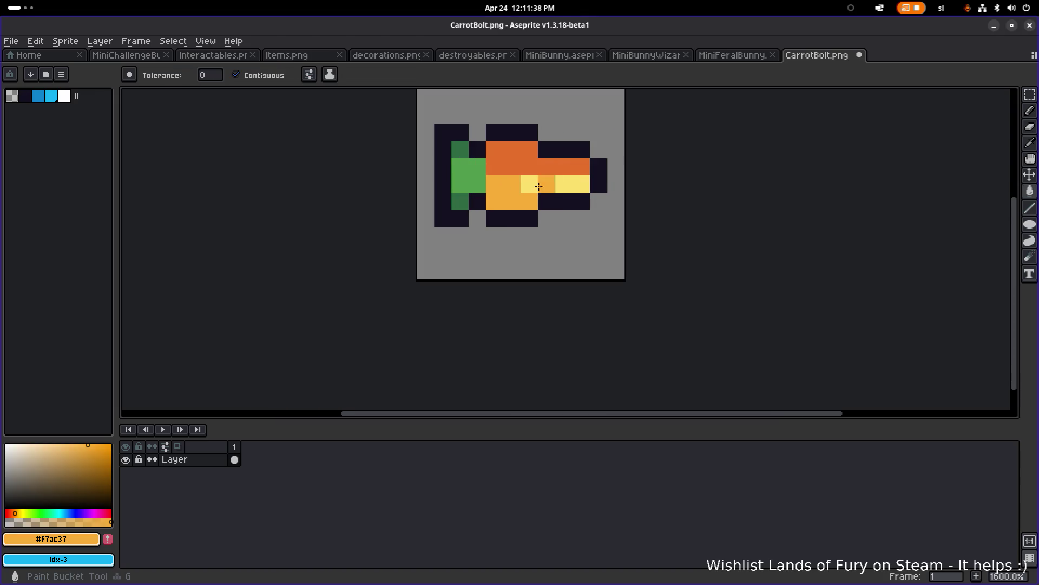
{"action": "left_click", "coordinate": [563, 184]}
{"action": "scroll", "coordinate": [617, 184], "scroll_direction": "down", "scroll_amount": 4}
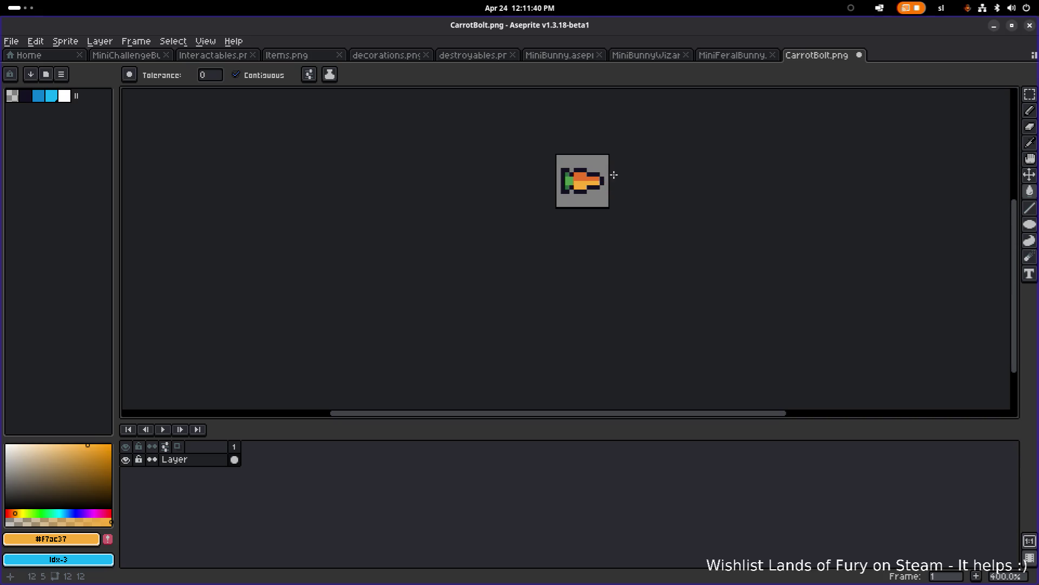
{"action": "scroll", "coordinate": [601, 165], "scroll_direction": "up", "scroll_amount": 5}
Erase the outline pixel by the leaves, add a dark #141020 pixel top-left, and save CarrotBolt.png
{"action": "key", "text": "e"}
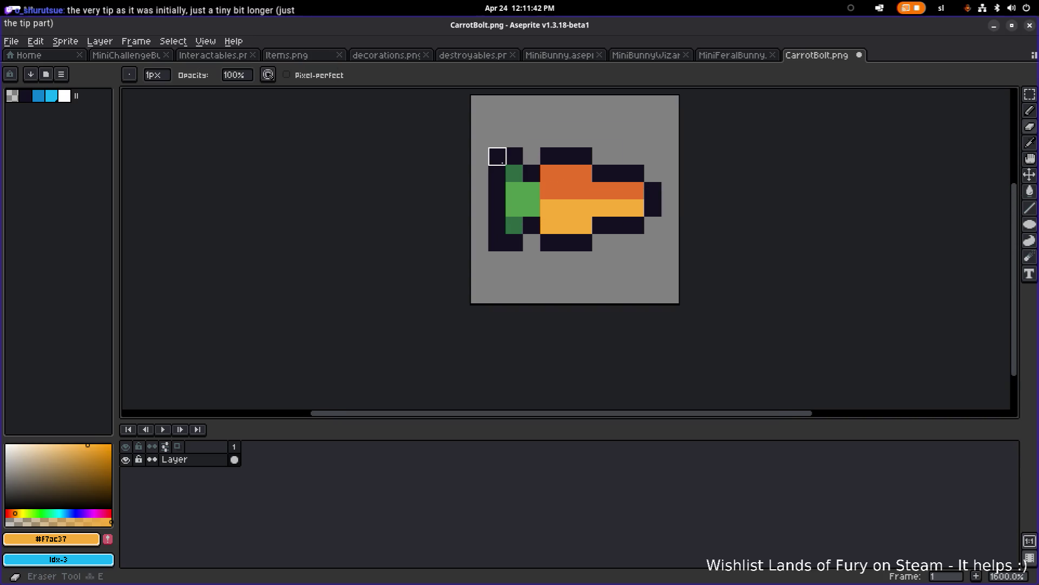
{"action": "left_click", "coordinate": [497, 242]}
{"action": "scroll", "coordinate": [614, 207], "scroll_direction": "down", "scroll_amount": 5}
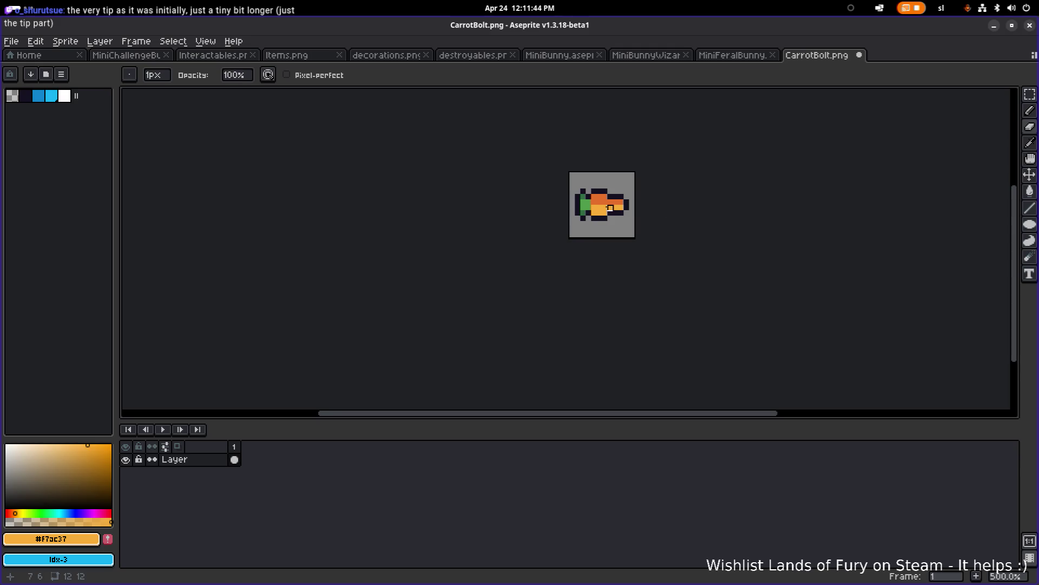
{"action": "scroll", "coordinate": [610, 208], "scroll_direction": "up", "scroll_amount": 3}
{"action": "left_click", "coordinate": [552, 228], "text": "alt"}
{"action": "key", "text": "b"}
{"action": "left_click", "coordinate": [543, 167]}
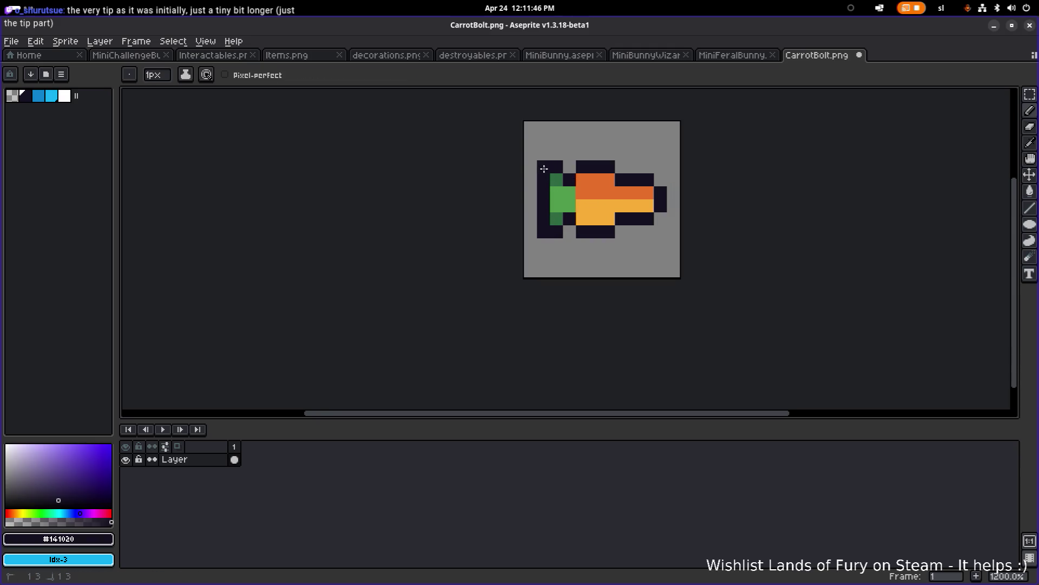
{"action": "scroll", "coordinate": [616, 163], "scroll_direction": "down", "scroll_amount": 6}
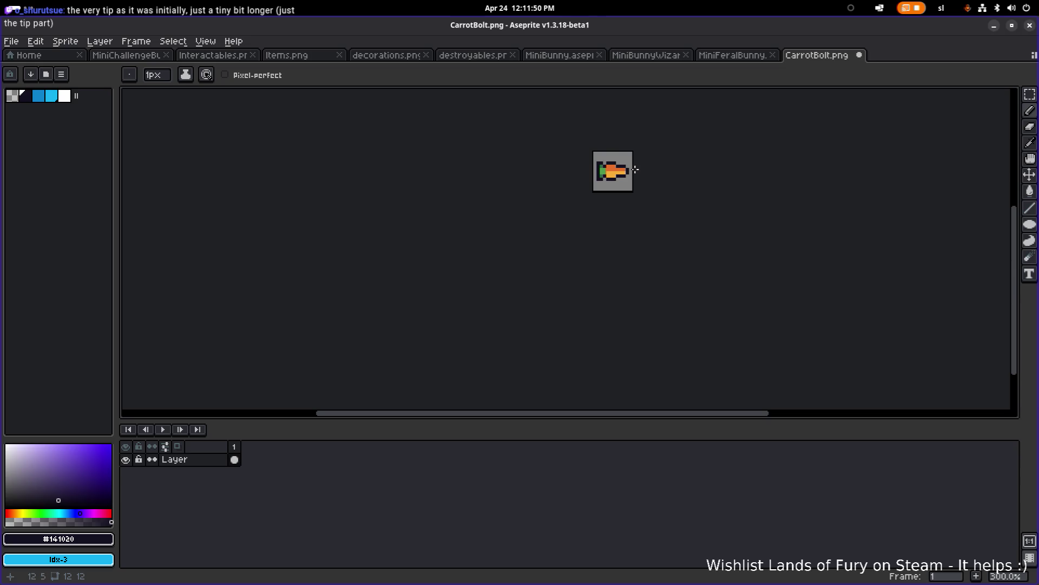
{"action": "scroll", "coordinate": [647, 168], "scroll_direction": "up", "scroll_amount": 5}
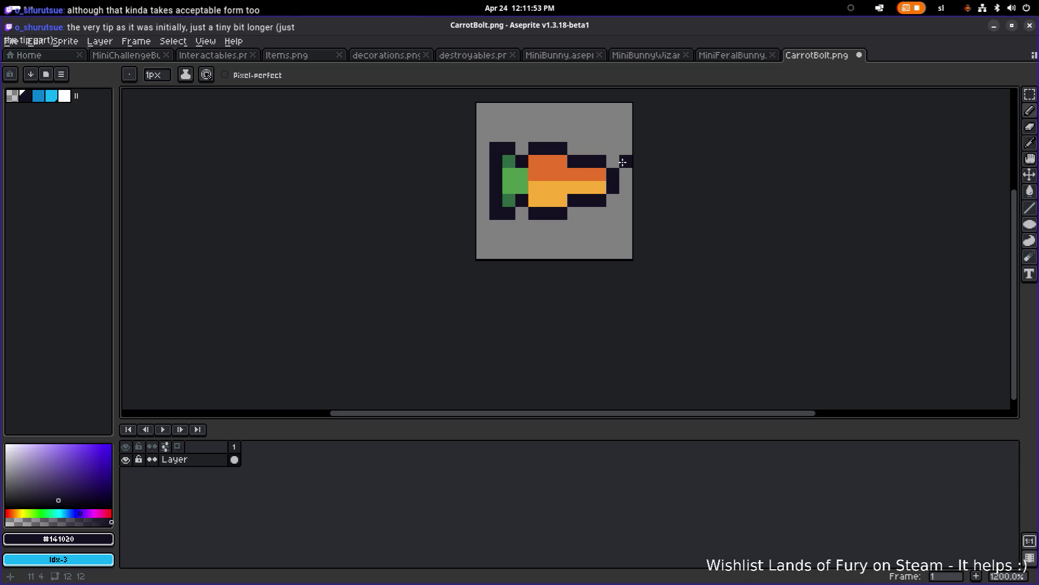
{"action": "key", "text": "ctrl+s"}
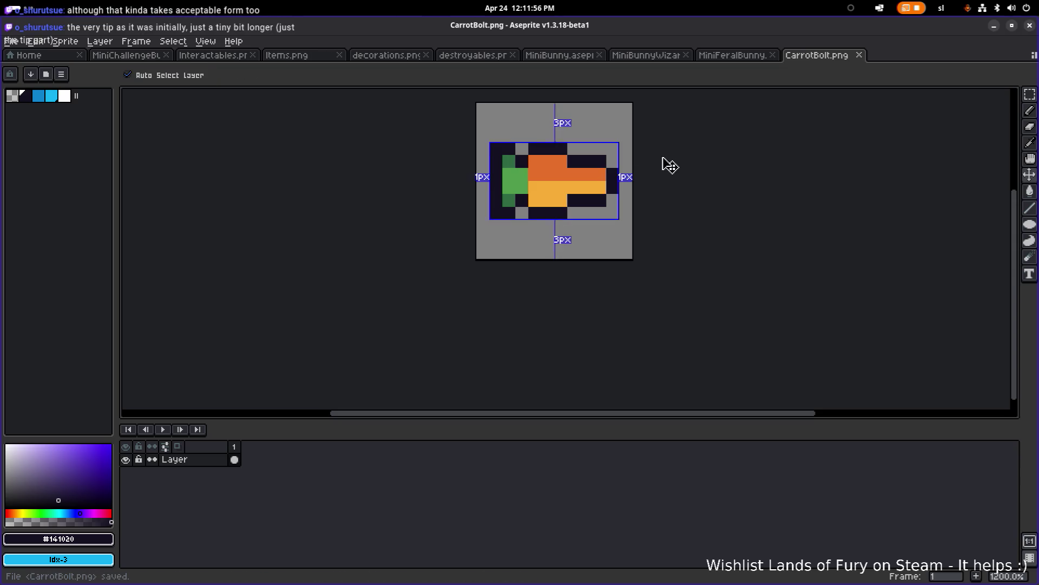
Shift the selected carrot tip outward and move the whole carrot one pixel left
{"action": "key", "text": "m"}
{"action": "mouse_move", "coordinate": [619, 133]}
{"action": "left_mouse_down"}
{"action": "mouse_move", "coordinate": [598, 227]}
{"action": "mouse_move", "coordinate": [627, 195]}
{"action": "left_mouse_up"}
{"action": "mouse_move", "coordinate": [476, 111]}
{"action": "left_mouse_down"}
{"action": "mouse_move", "coordinate": [564, 154]}
{"action": "mouse_move", "coordinate": [656, 242]}
{"action": "left_mouse_up"}
{"action": "scroll", "coordinate": [564, 154], "scroll_direction": "up", "scroll_amount": 1}
{"action": "left_click_drag", "start_coordinate": [591, 204], "coordinate": [585, 203]}
{"action": "left_click", "coordinate": [646, 162]}
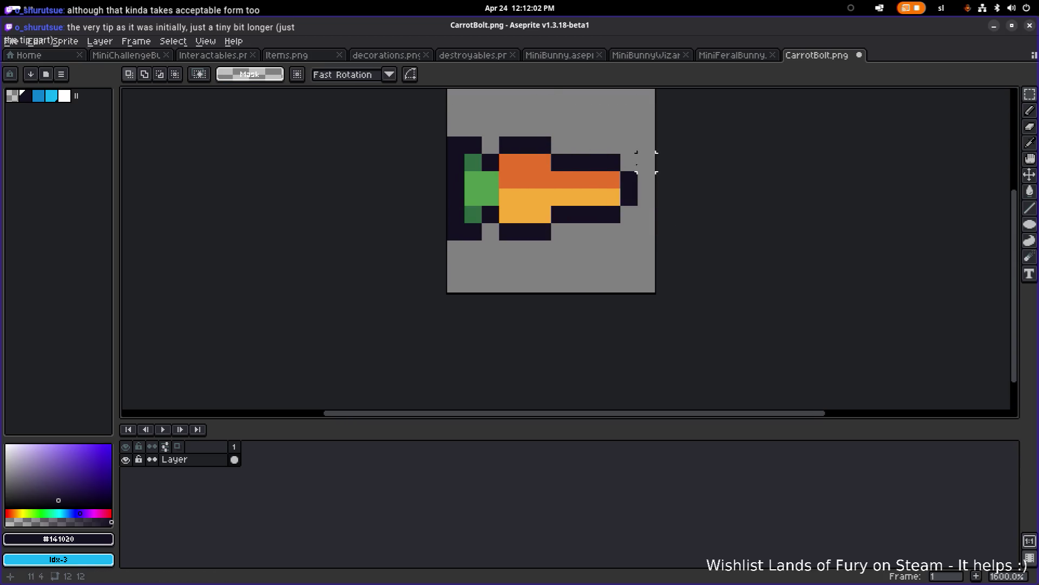
Push the carrot's tip one more pixel right so it meets the edge
{"action": "mouse_move", "coordinate": [654, 118]}
{"action": "left_mouse_down"}
{"action": "mouse_move", "coordinate": [547, 228]}
{"action": "mouse_move", "coordinate": [596, 238]}
{"action": "left_mouse_up"}
{"action": "left_click_drag", "start_coordinate": [609, 199], "coordinate": [626, 199]}
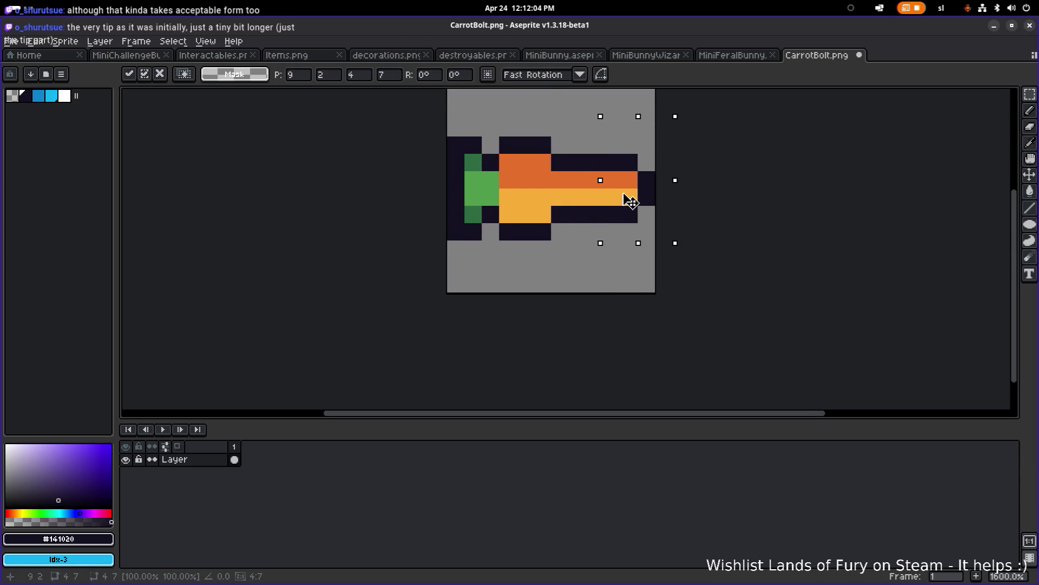
{"action": "left_click", "coordinate": [722, 177]}
{"action": "scroll", "coordinate": [722, 177], "scroll_direction": "down", "scroll_amount": 5}
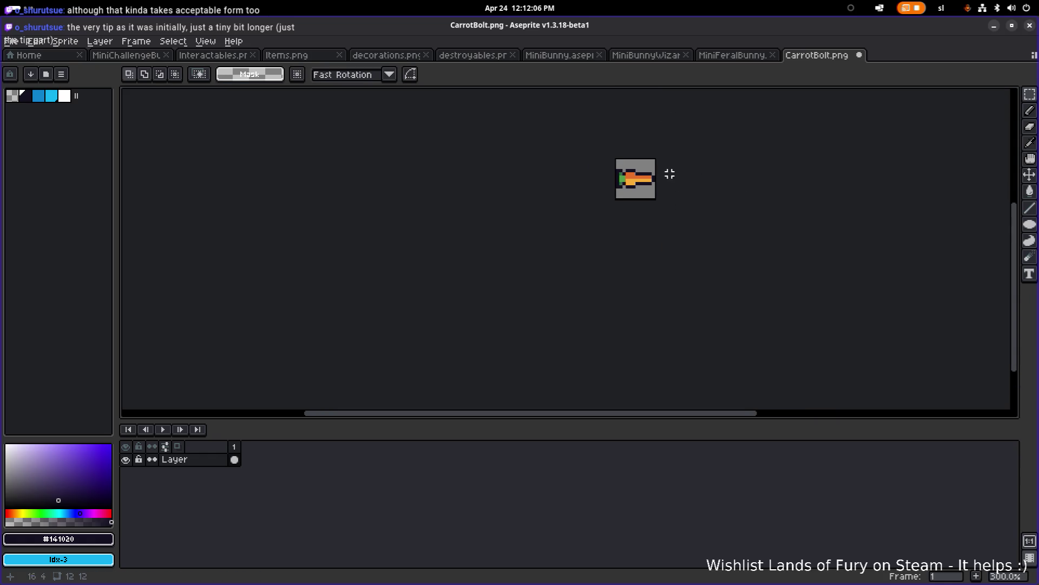
{"action": "scroll", "coordinate": [651, 175], "scroll_direction": "up", "scroll_amount": 5}
{"action": "key", "text": "b"}
{"action": "left_click", "coordinate": [575, 161], "text": "alt"}
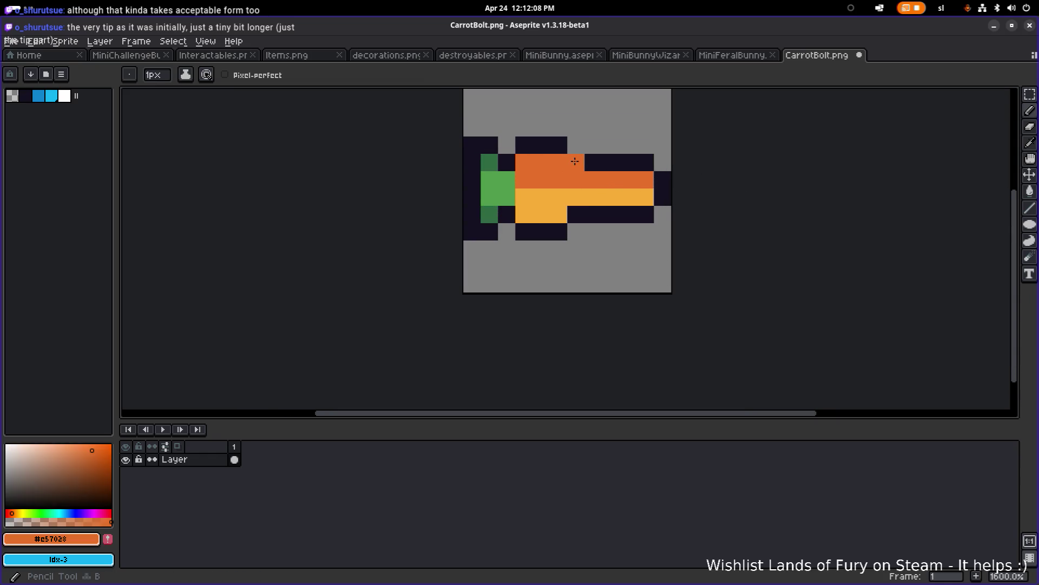
Touch up the carrot's top and bottom edges with dark #141020 outline pixels
{"action": "left_click", "coordinate": [574, 198], "text": "alt"}
{"action": "left_click", "coordinate": [576, 214]}
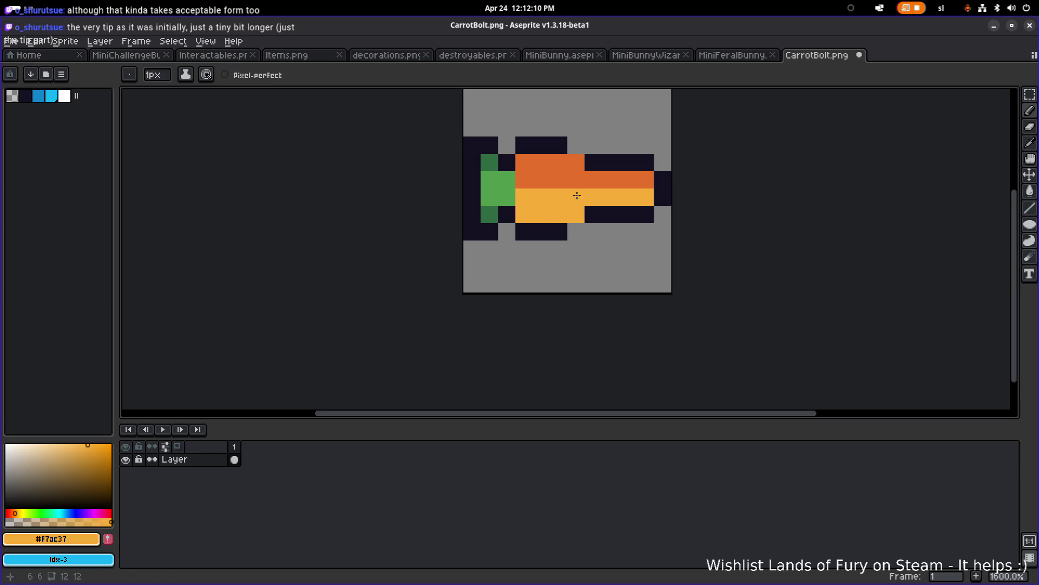
{"action": "left_click", "coordinate": [593, 163], "text": "alt"}
{"action": "left_click", "coordinate": [576, 145]}
{"action": "left_click", "coordinate": [576, 231]}
{"action": "scroll", "coordinate": [660, 216], "scroll_direction": "down", "scroll_amount": 4}
{"action": "scroll", "coordinate": [666, 215], "scroll_direction": "down", "scroll_amount": 2}
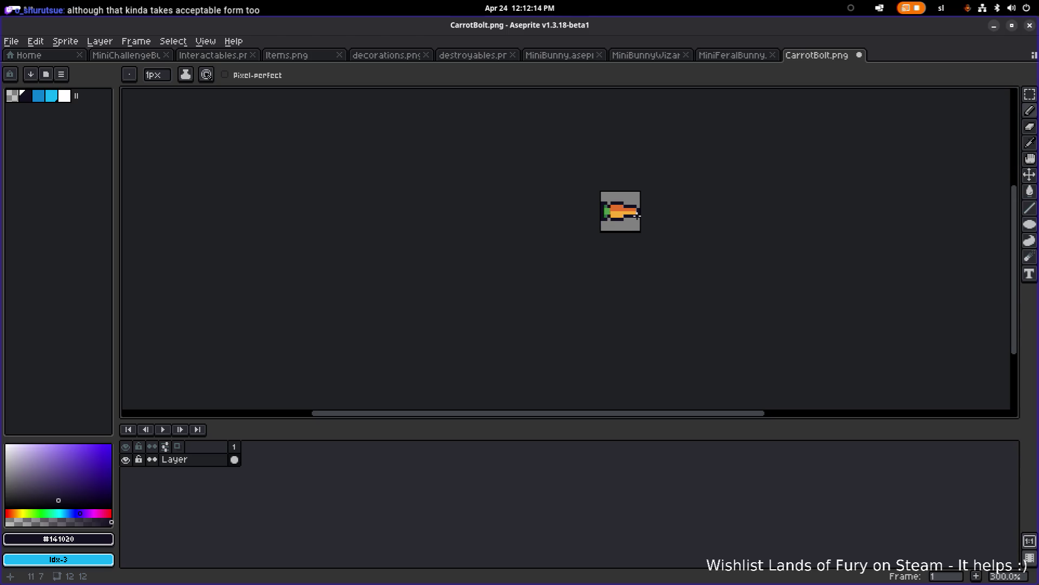
{"action": "scroll", "coordinate": [636, 215], "scroll_direction": "up", "scroll_amount": 7}
Paint three yellow #f7ac37 pixels spaced along the carrot's orange band
{"action": "left_click", "coordinate": [542, 203], "text": "alt"}
{"action": "left_click", "coordinate": [563, 182]}
{"action": "left_click", "coordinate": [596, 185]}
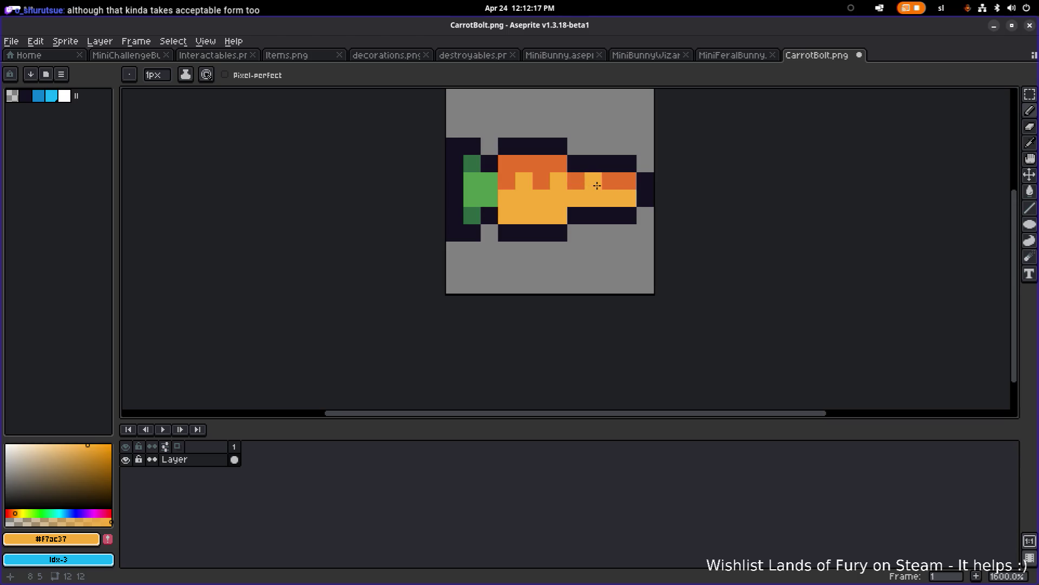
{"action": "left_click", "coordinate": [626, 184]}
{"action": "scroll", "coordinate": [675, 188], "scroll_direction": "down", "scroll_amount": 5}
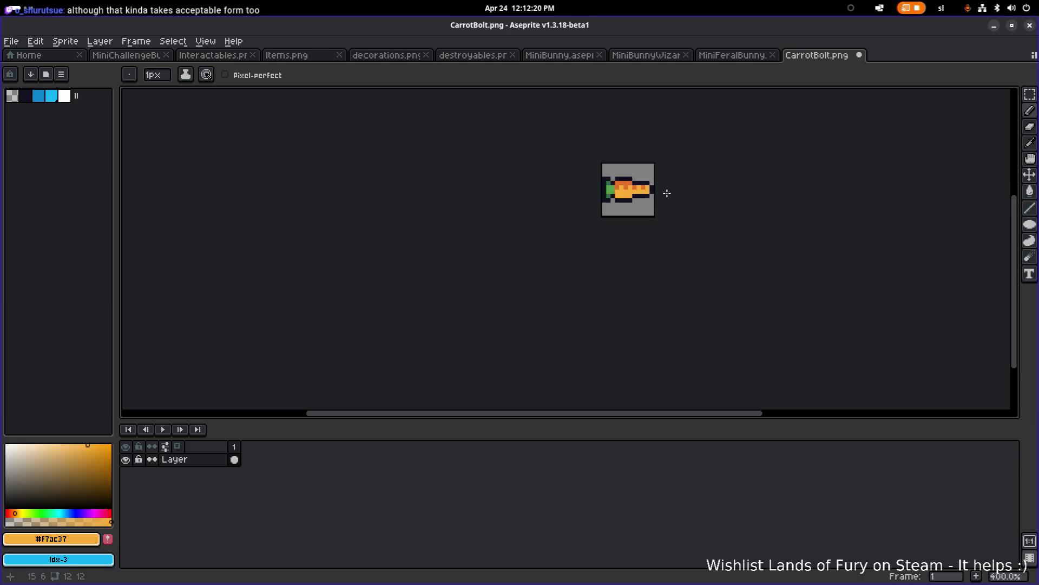
{"action": "scroll", "coordinate": [671, 190], "scroll_direction": "up", "scroll_amount": 4}
Paint three orange #c57028 pixels into the yellow band, then show MiniFeralBunny.png
{"action": "left_click", "coordinate": [562, 165], "text": "alt"}
{"action": "left_click", "coordinate": [562, 189]}
{"action": "left_click", "coordinate": [588, 188]}
{"action": "left_click", "coordinate": [639, 188]}
{"action": "scroll", "coordinate": [678, 191], "scroll_direction": "down", "scroll_amount": 6}
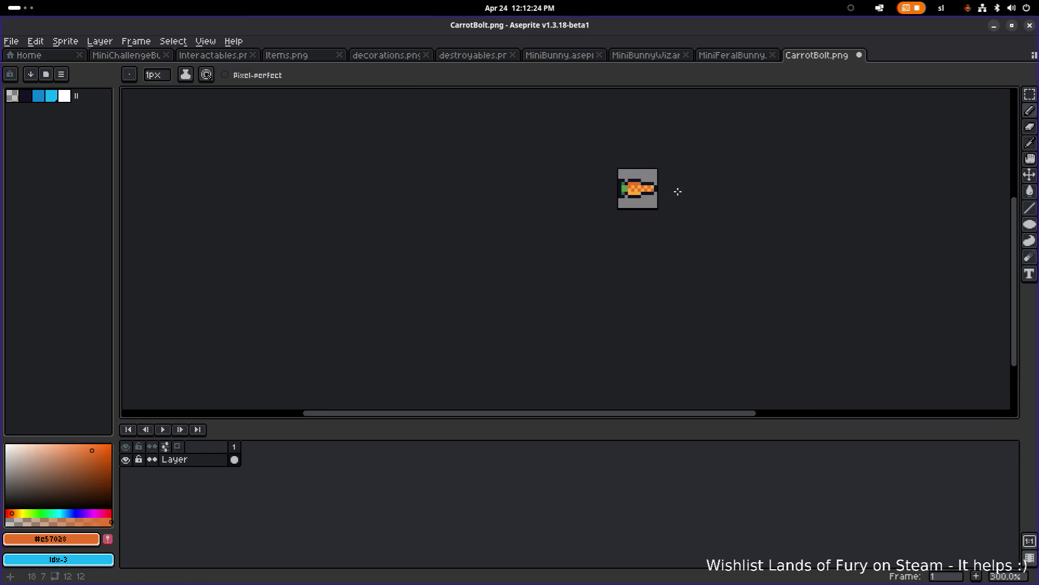
{"action": "left_click", "coordinate": [732, 55]}
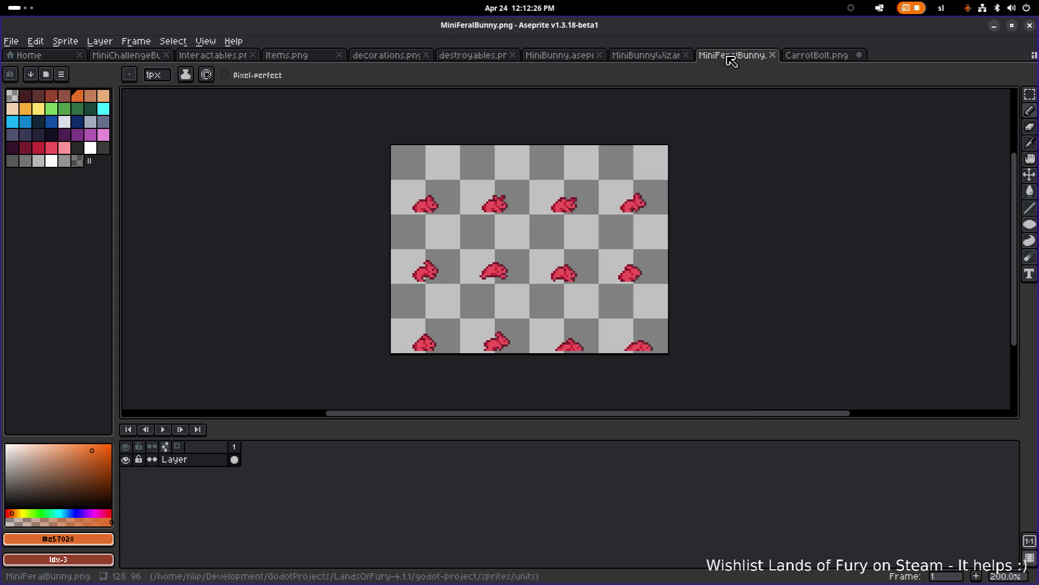
Browse the open sheets to Items.png and copy its reference carrot
{"action": "left_click", "coordinate": [658, 56]}
{"action": "left_click", "coordinate": [477, 55]}
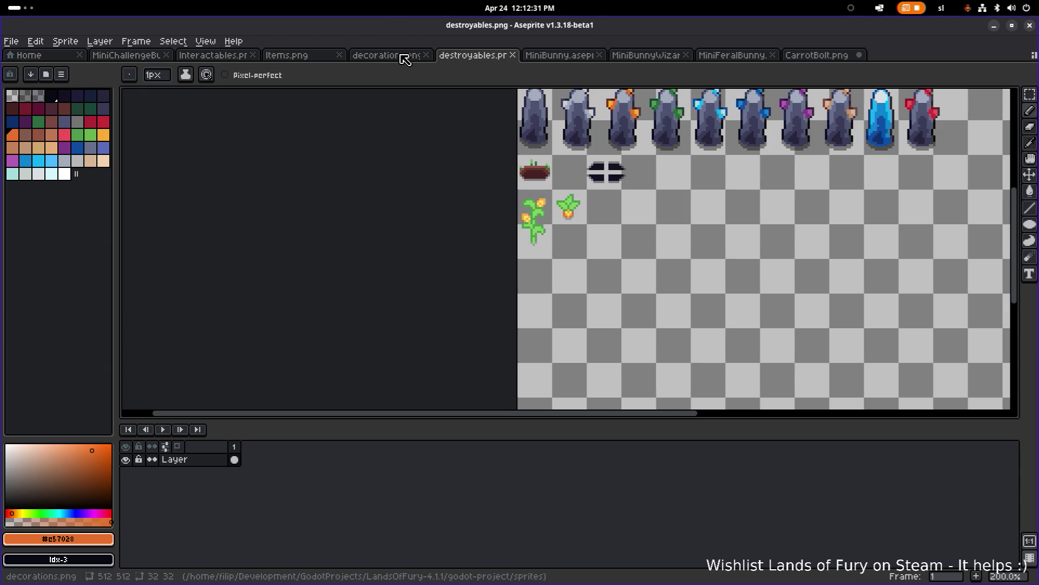
{"action": "key", "text": "plus"}
{"action": "key", "text": "plus"}
{"action": "key", "text": "plus"}
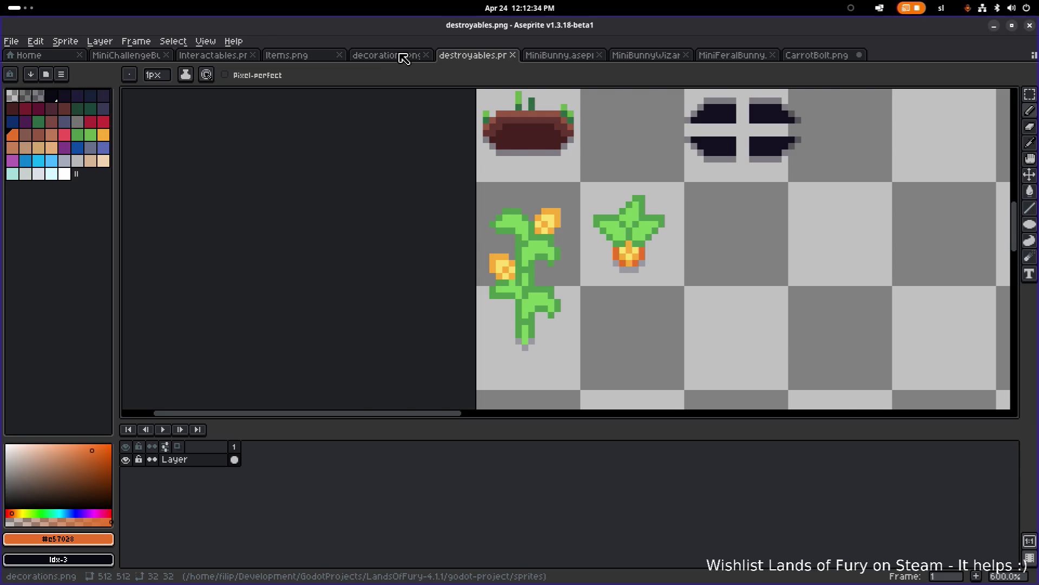
{"action": "left_click", "coordinate": [404, 58]}
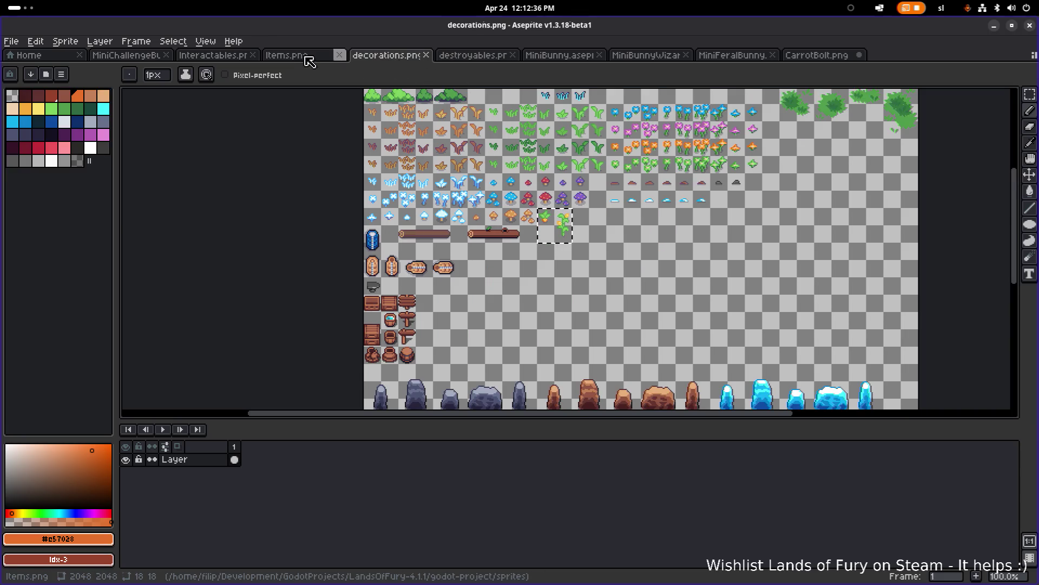
{"action": "left_click", "coordinate": [306, 56]}
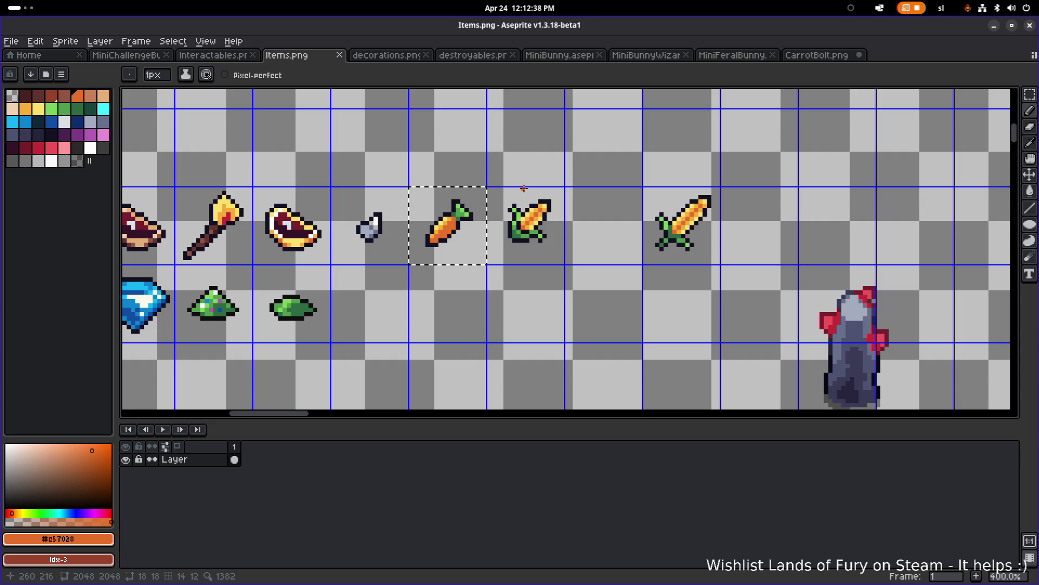
{"action": "key", "text": "ctrl+t"}
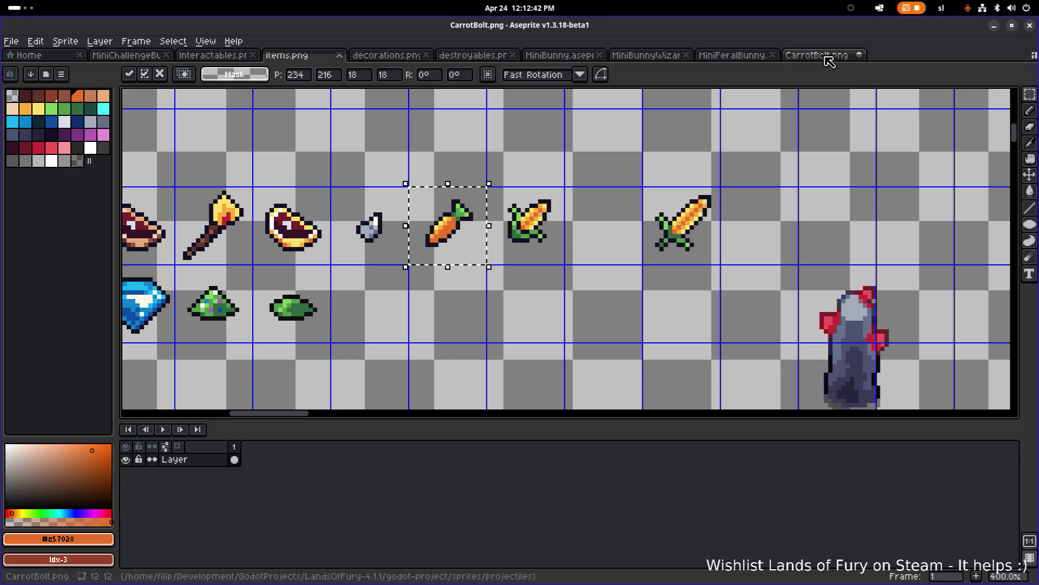
Paste the reference carrot into CarrotBolt.png and move its tab beside Items.png
{"action": "left_click", "coordinate": [829, 61]}
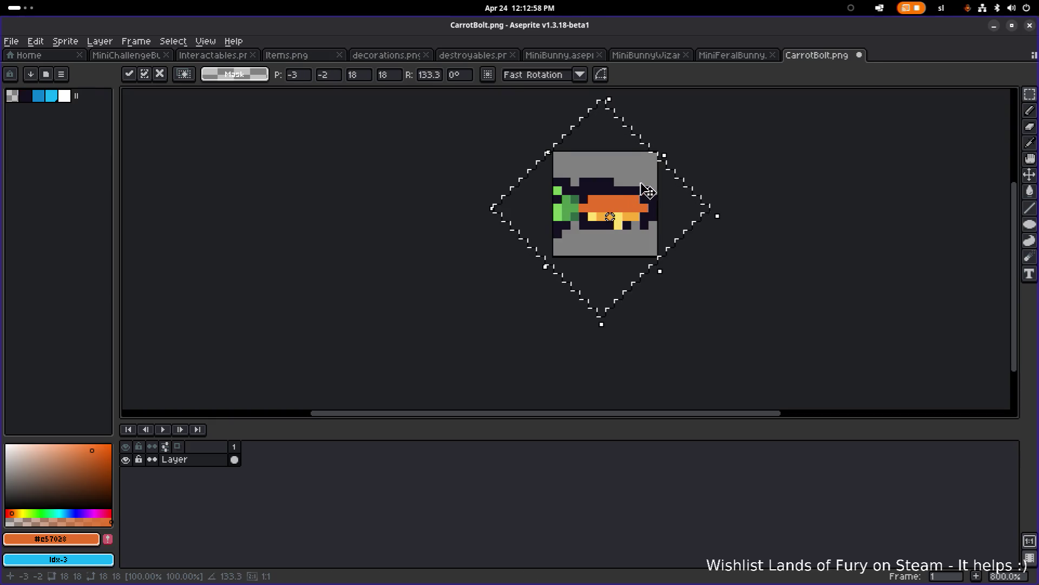
{"action": "key", "text": "Return"}
{"action": "left_click", "coordinate": [734, 54]}
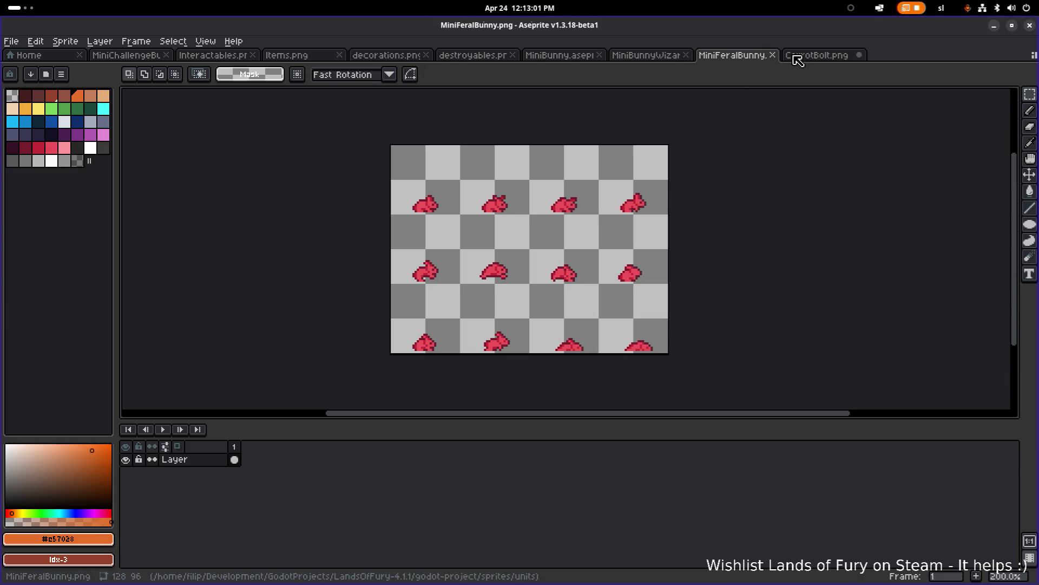
{"action": "mouse_move", "coordinate": [802, 56]}
{"action": "left_mouse_down"}
{"action": "mouse_move", "coordinate": [818, 55]}
{"action": "mouse_move", "coordinate": [255, 62]}
{"action": "mouse_move", "coordinate": [379, 57]}
{"action": "left_mouse_up"}
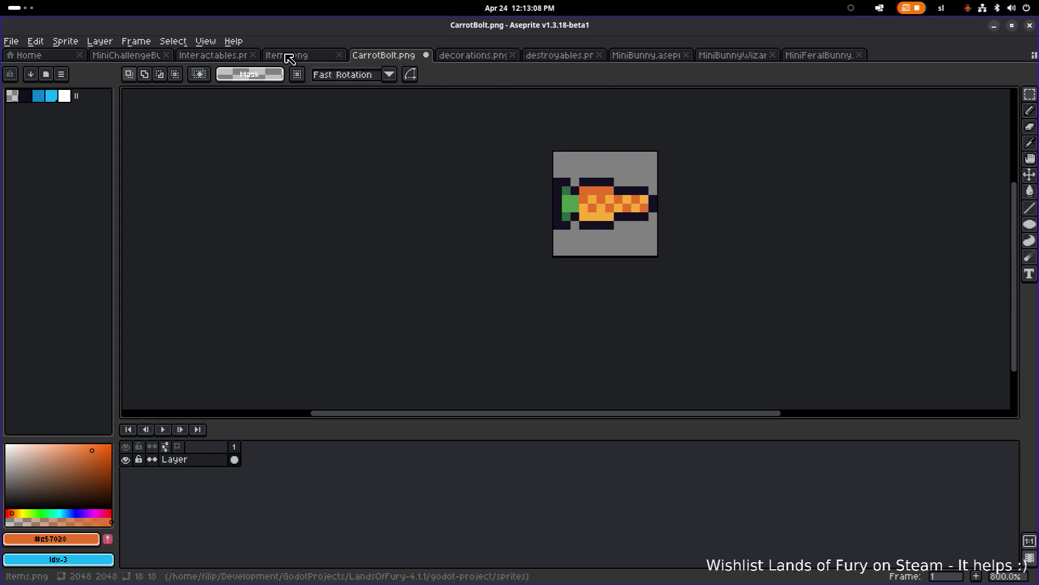
{"action": "left_click", "coordinate": [285, 60]}
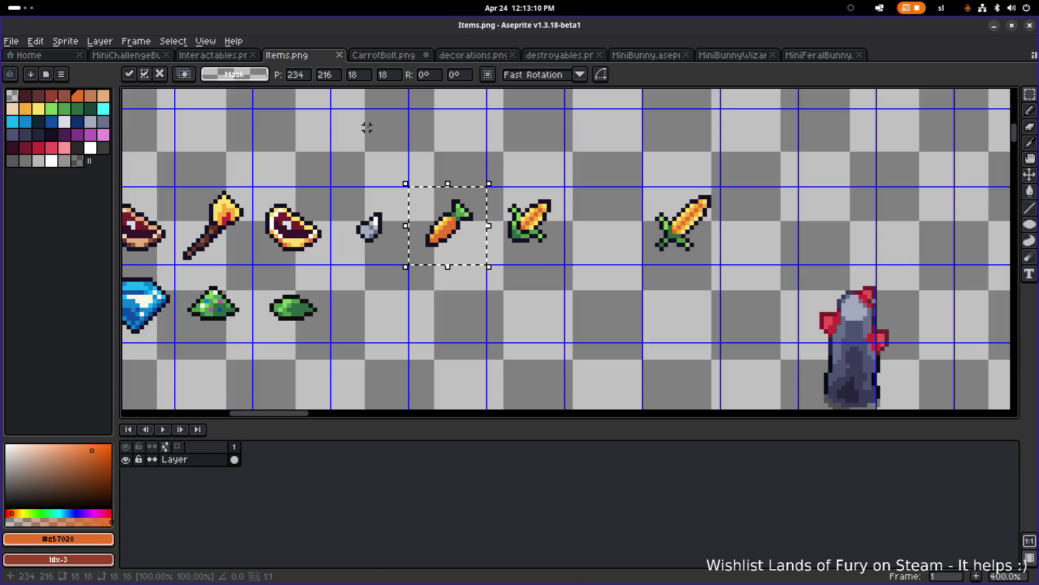
{"action": "left_click", "coordinate": [381, 59]}
{"action": "scroll", "coordinate": [630, 226], "scroll_direction": "up", "scroll_amount": 3}
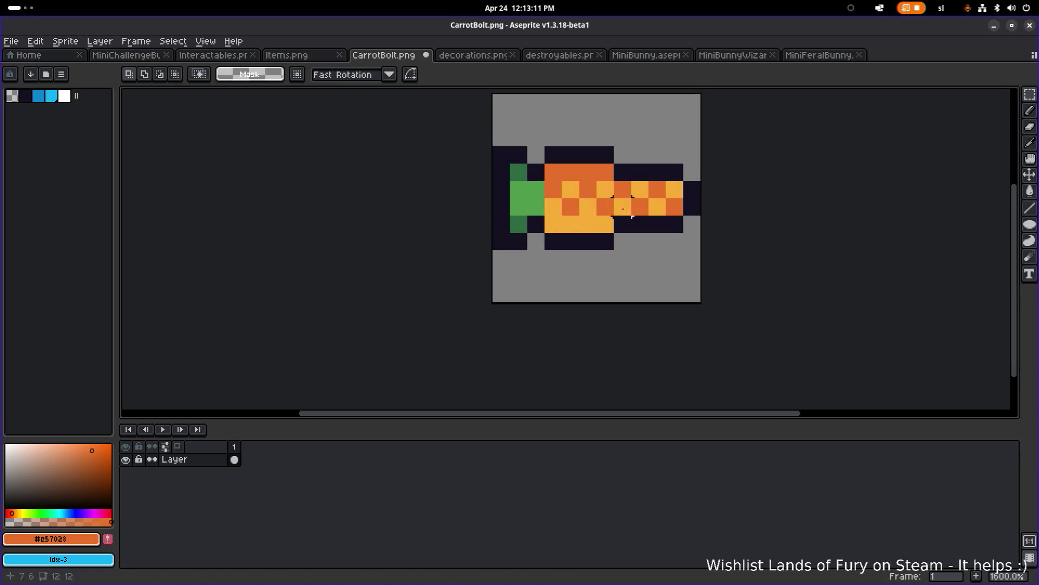
Add a dark #141020 pixel and paint the carrot's top row and upper stripe yellow #f7ac37
{"action": "scroll", "coordinate": [629, 226], "scroll_direction": "up", "scroll_amount": 2}
{"action": "left_click", "coordinate": [618, 241], "text": "alt"}
{"action": "key", "text": "b"}
{"action": "left_click", "coordinate": [621, 252]}
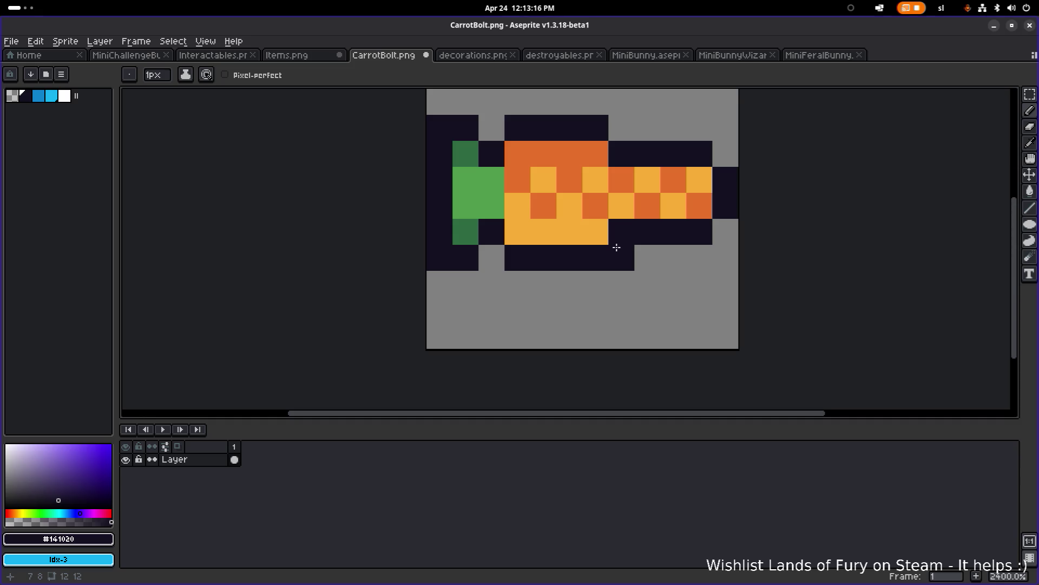
{"action": "left_click", "coordinate": [596, 231], "text": "alt"}
{"action": "scroll", "coordinate": [693, 229], "scroll_direction": "down", "scroll_amount": 7}
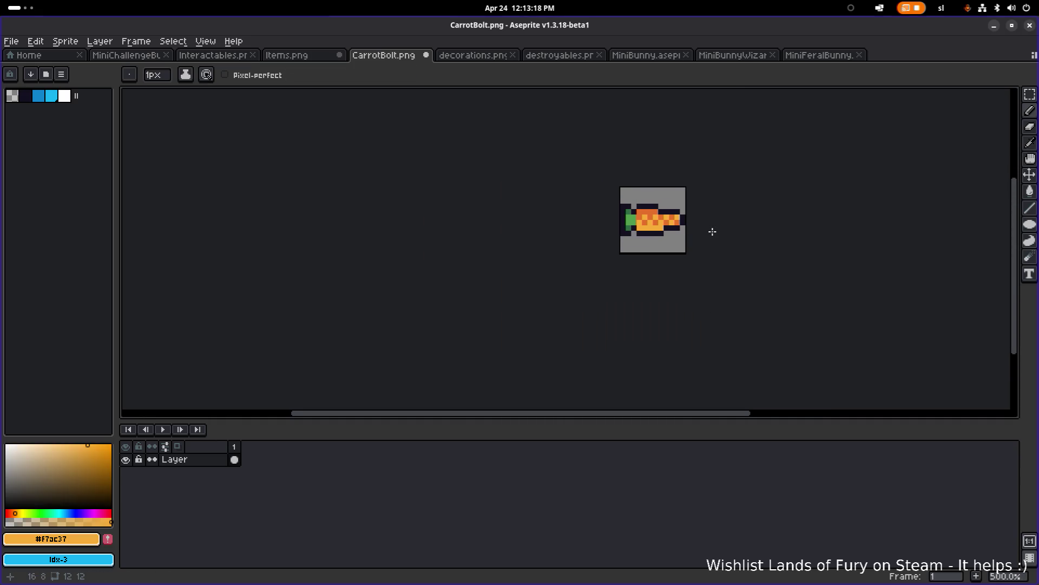
{"action": "scroll", "coordinate": [712, 231], "scroll_direction": "down", "scroll_amount": 1}
{"action": "scroll", "coordinate": [702, 231], "scroll_direction": "up", "scroll_amount": 2}
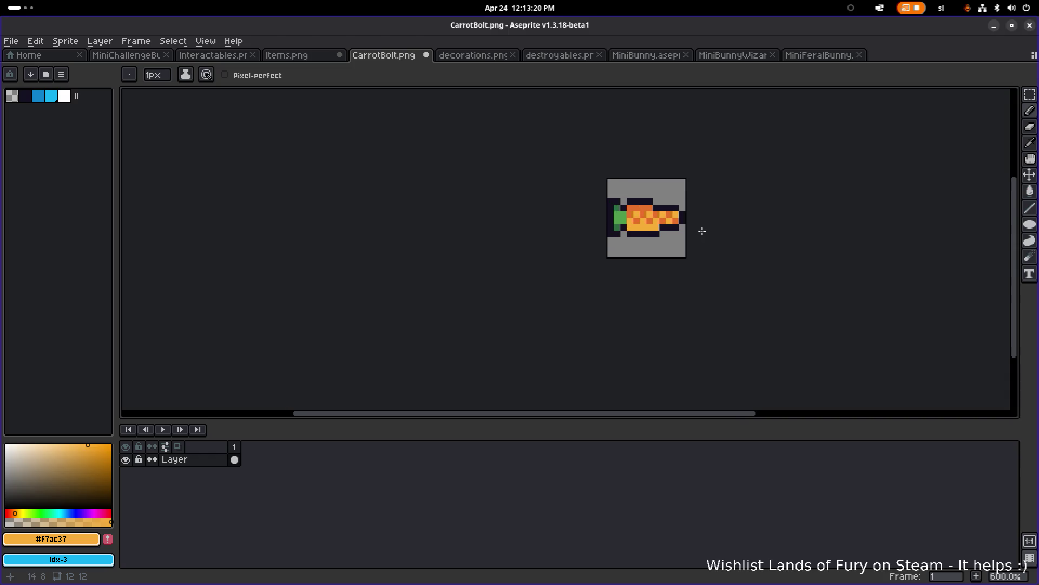
{"action": "scroll", "coordinate": [702, 232], "scroll_direction": "up", "scroll_amount": 4}
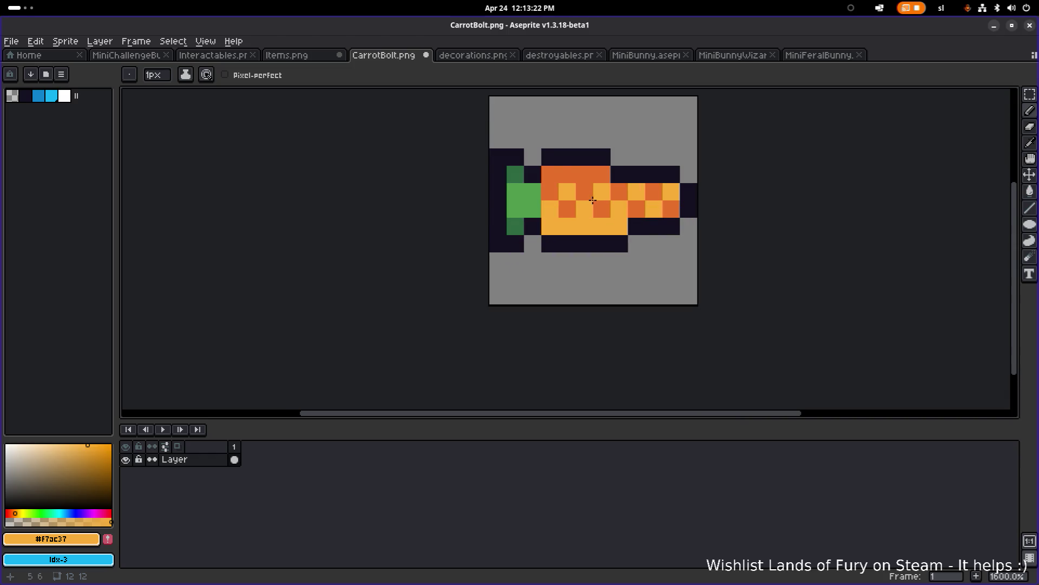
{"action": "left_click", "coordinate": [589, 195]}
{"action": "left_click_drag", "start_coordinate": [552, 175], "coordinate": [601, 175]}
{"action": "left_click", "coordinate": [619, 191]}
{"action": "left_click", "coordinate": [654, 190]}
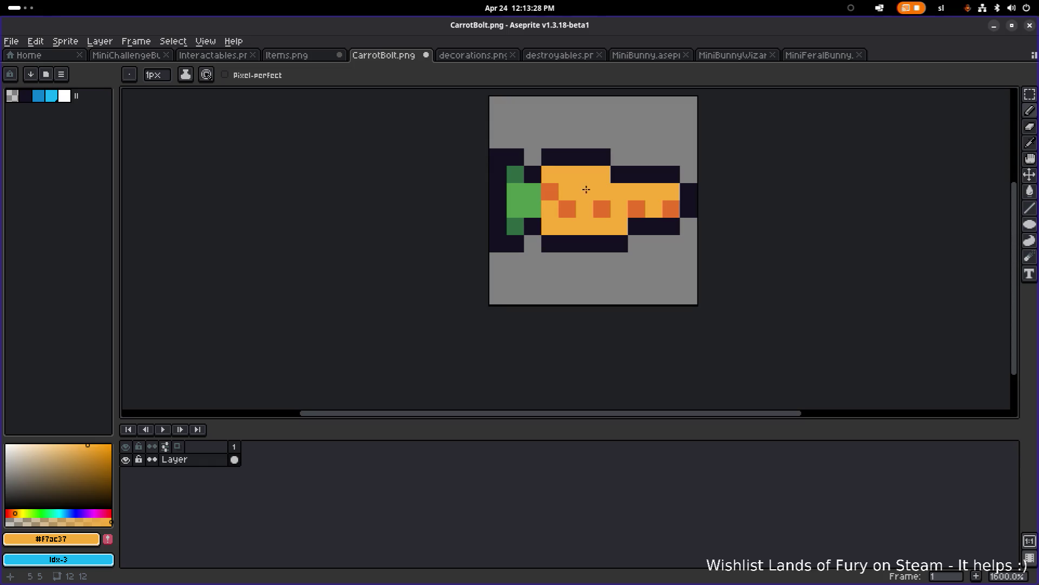
Repaint the carrot's bottom row and stripe pixels solid dark orange #c57028
{"action": "left_click", "coordinate": [573, 206], "text": "alt"}
{"action": "left_click_drag", "start_coordinate": [550, 226], "coordinate": [621, 226]}
{"action": "left_click", "coordinate": [554, 208]}
{"action": "left_click", "coordinate": [585, 209]}
{"action": "left_click", "coordinate": [619, 209]}
{"action": "left_click", "coordinate": [653, 209]}
{"action": "left_click", "coordinate": [618, 191]}
{"action": "left_click", "coordinate": [660, 195]}
{"action": "left_click", "coordinate": [671, 192]}
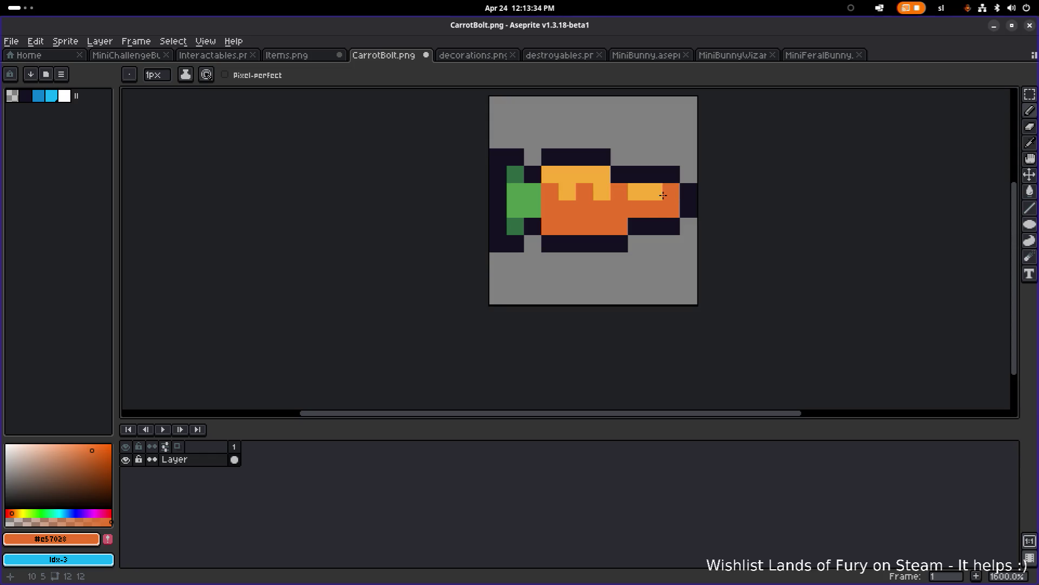
{"action": "scroll", "coordinate": [674, 202], "scroll_direction": "down", "scroll_amount": 3}
{"action": "scroll", "coordinate": [674, 202], "scroll_direction": "up", "scroll_amount": 4}
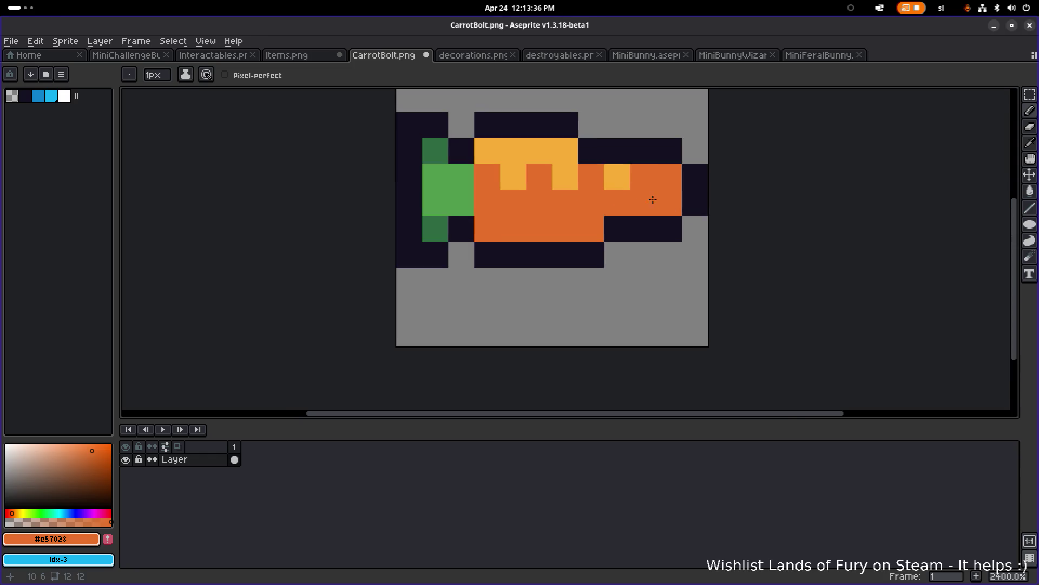
Restore several upper-stripe pixels to yellow #f7ac37 to form the notched highlight
{"action": "left_click", "coordinate": [622, 177], "text": "alt"}
{"action": "left_click", "coordinate": [669, 177]}
{"action": "left_click", "coordinate": [641, 181]}
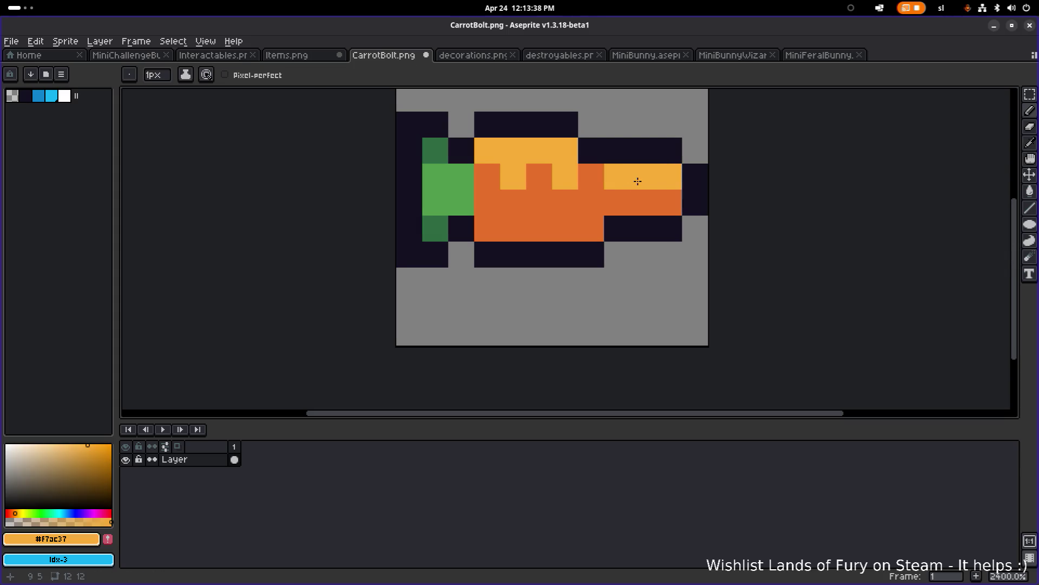
{"action": "scroll", "coordinate": [661, 187], "scroll_direction": "down", "scroll_amount": 4}
{"action": "scroll", "coordinate": [671, 190], "scroll_direction": "down", "scroll_amount": 2}
{"action": "scroll", "coordinate": [676, 189], "scroll_direction": "up", "scroll_amount": 3}
{"action": "scroll", "coordinate": [679, 189], "scroll_direction": "down", "scroll_amount": 3}
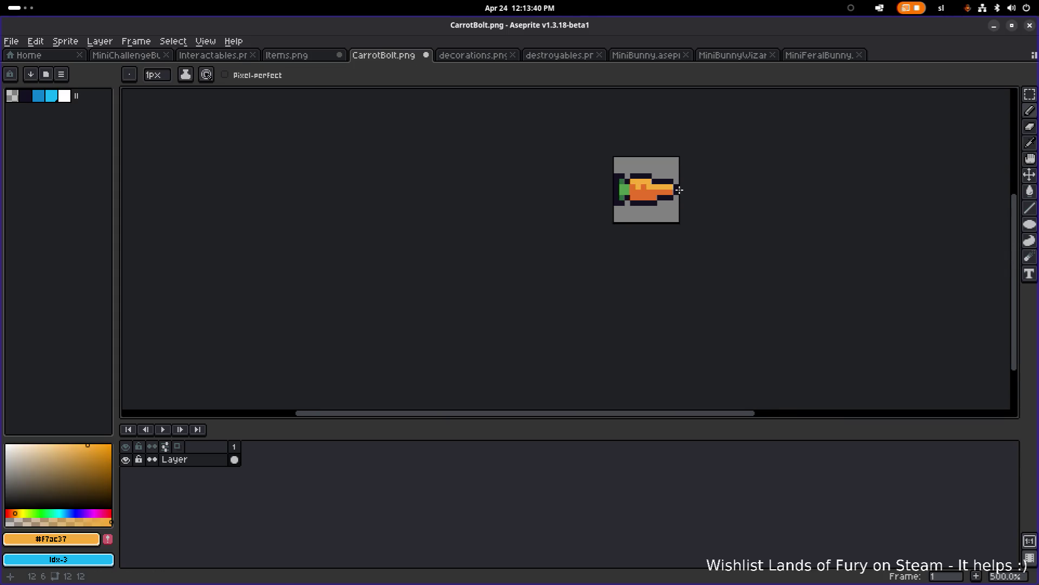
{"action": "scroll", "coordinate": [679, 189], "scroll_direction": "up", "scroll_amount": 5}
{"action": "left_click", "coordinate": [632, 183], "text": "alt"}
{"action": "scroll", "coordinate": [729, 192], "scroll_direction": "down", "scroll_amount": 4}
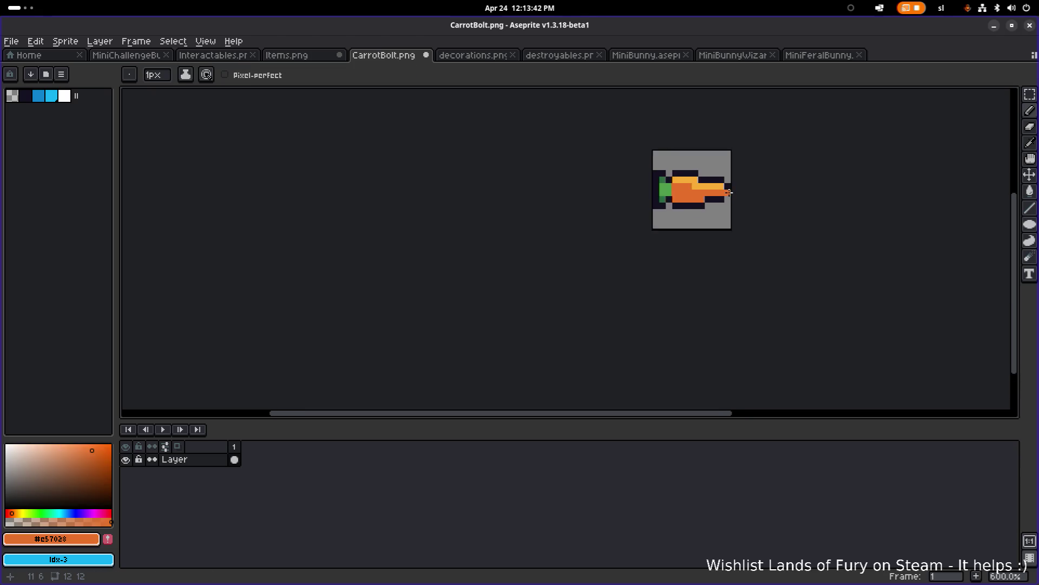
{"action": "scroll", "coordinate": [730, 192], "scroll_direction": "up", "scroll_amount": 3}
{"action": "left_click", "coordinate": [665, 164], "text": "alt"}
{"action": "left_click", "coordinate": [653, 189]}
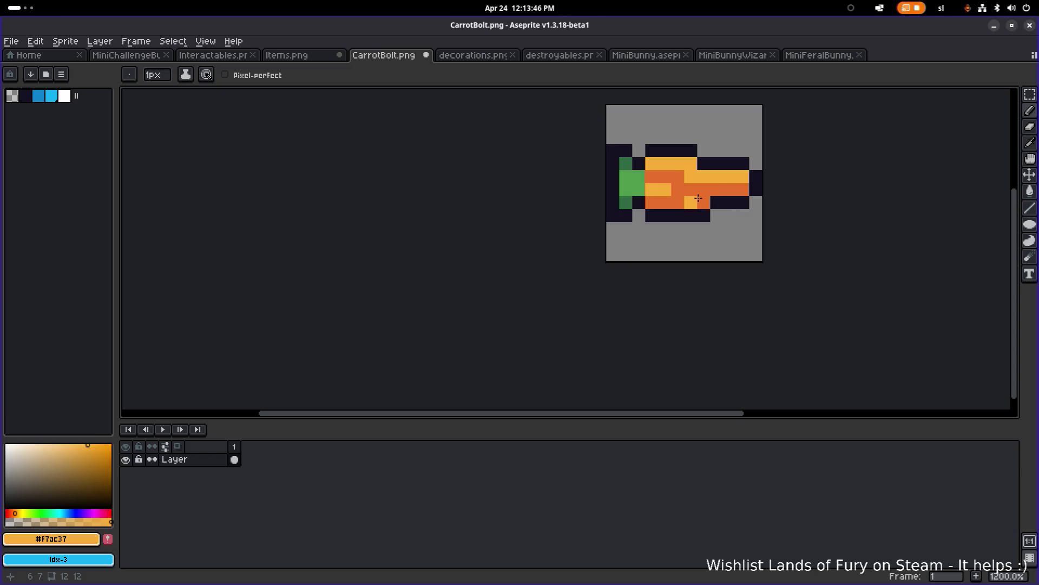
{"action": "scroll", "coordinate": [719, 195], "scroll_direction": "down", "scroll_amount": 5}
{"action": "scroll", "coordinate": [747, 206], "scroll_direction": "up", "scroll_amount": 1}
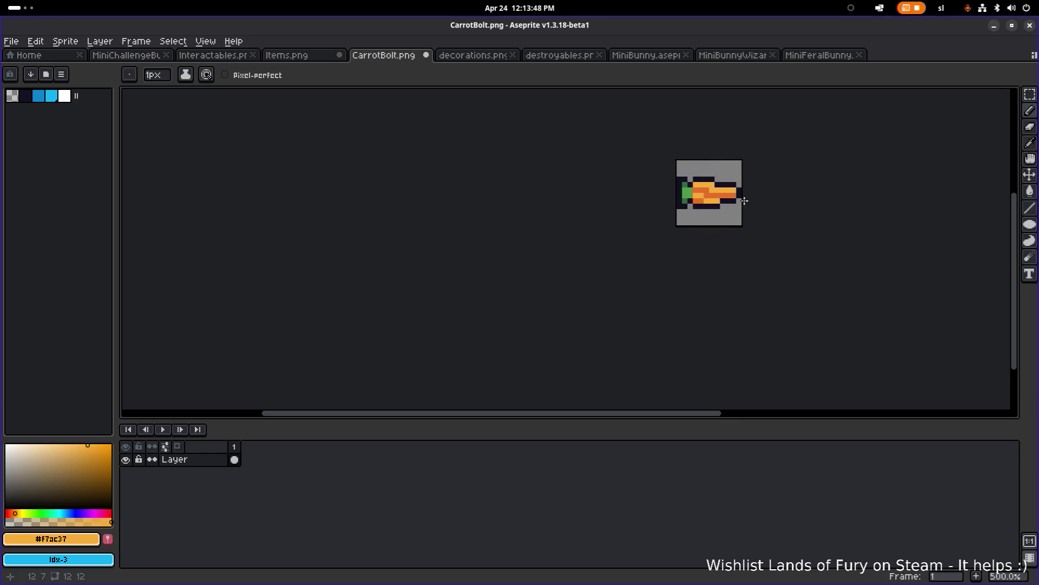
Undo the stray pencil pixels, save CarrotBolt.png, and bring up Items.png
{"action": "key", "text": "v"}
{"action": "key", "text": "ctrl+z"}
{"action": "key", "text": "ctrl+z"}
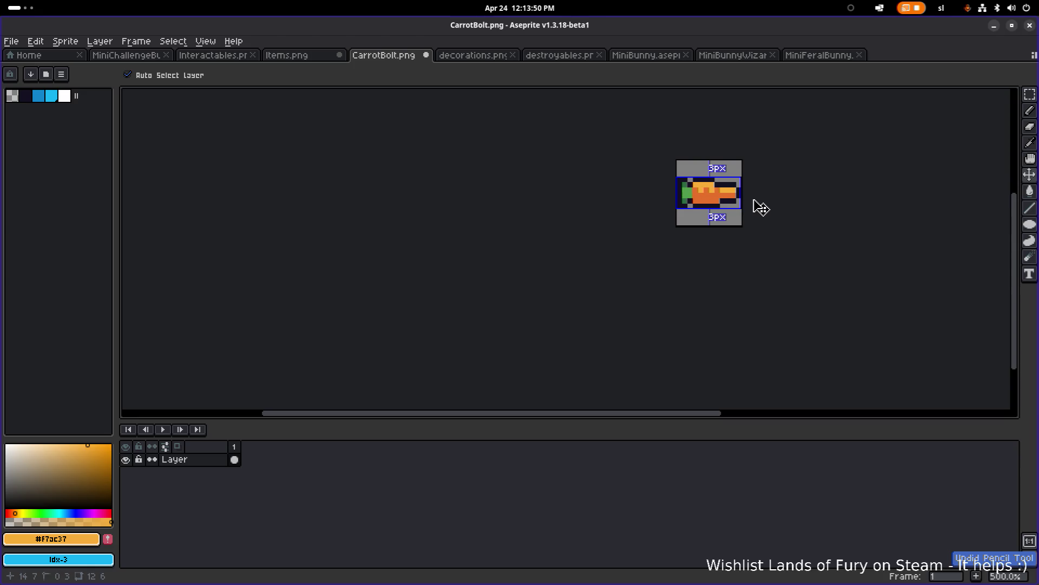
{"action": "scroll", "coordinate": [749, 208], "scroll_direction": "up", "scroll_amount": 4}
{"action": "key", "text": "b"}
{"action": "scroll", "coordinate": [748, 209], "scroll_direction": "down", "scroll_amount": 4}
{"action": "scroll", "coordinate": [749, 205], "scroll_direction": "up", "scroll_amount": 4}
{"action": "scroll", "coordinate": [748, 187], "scroll_direction": "down", "scroll_amount": 6}
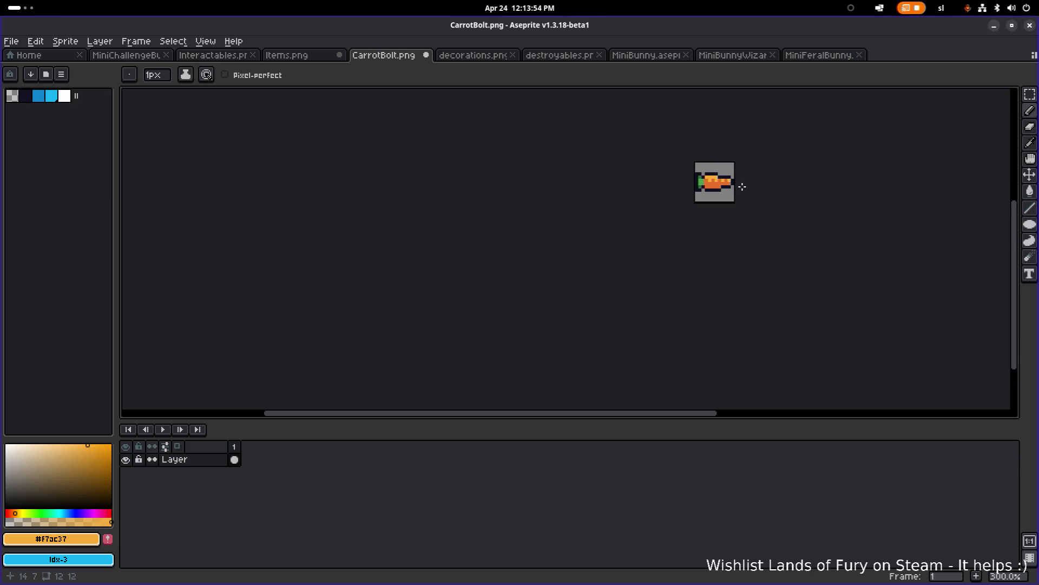
{"action": "scroll", "coordinate": [730, 182], "scroll_direction": "up", "scroll_amount": 6}
{"action": "left_click", "coordinate": [698, 202]}
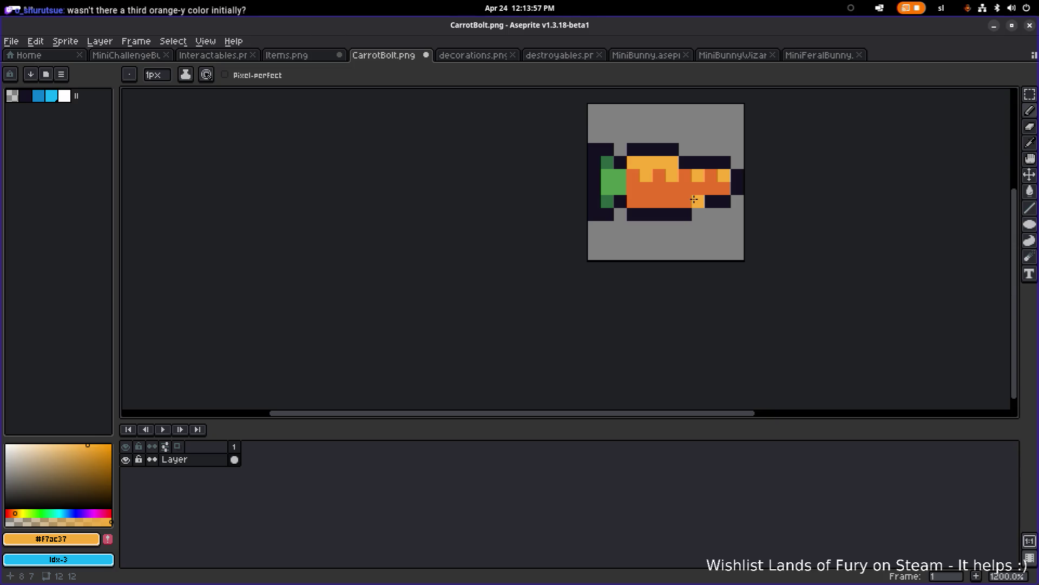
{"action": "key", "text": "ctrl+z"}
{"action": "key", "text": "ctrl+z"}
{"action": "key", "text": "ctrl+s"}
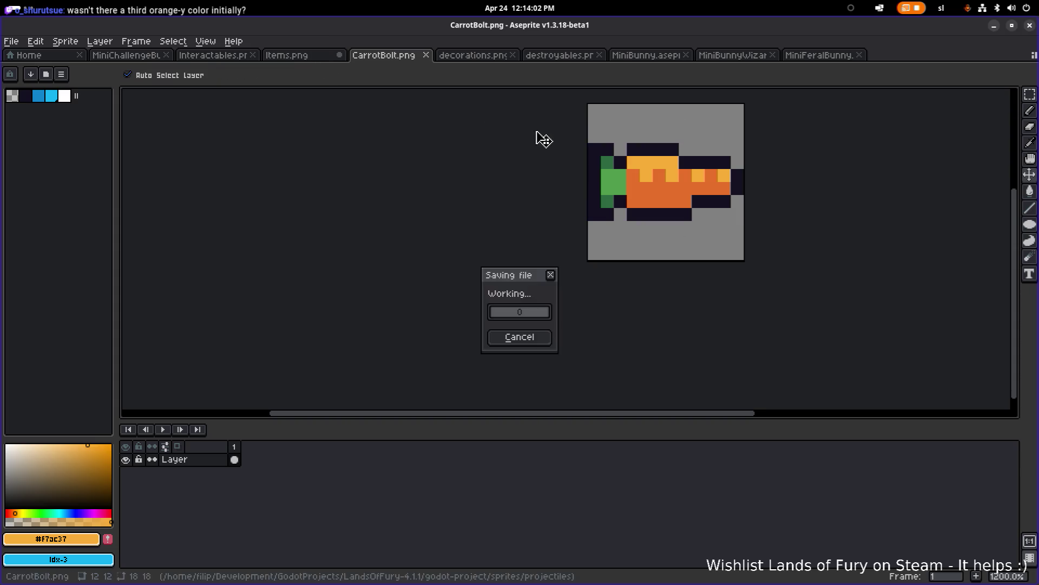
{"action": "left_click", "coordinate": [287, 58]}
{"action": "scroll", "coordinate": [455, 228], "scroll_direction": "up", "scroll_amount": 2}
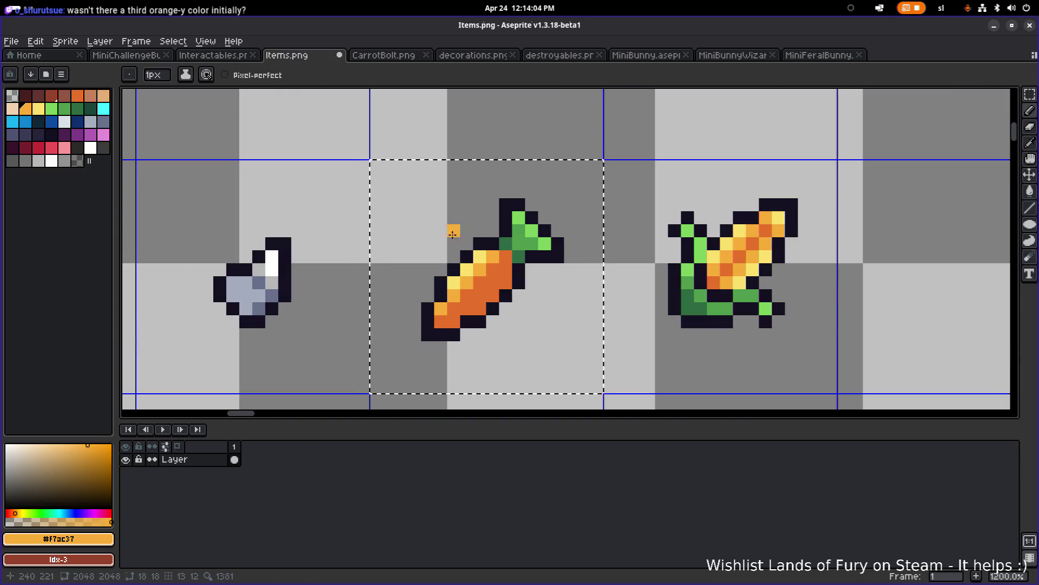
Sample pale yellow #fbdf6b from the reference carrot, try a top-row stroke, then undo it
{"action": "left_click", "coordinate": [465, 269], "text": "alt"}
{"action": "left_click", "coordinate": [385, 54]}
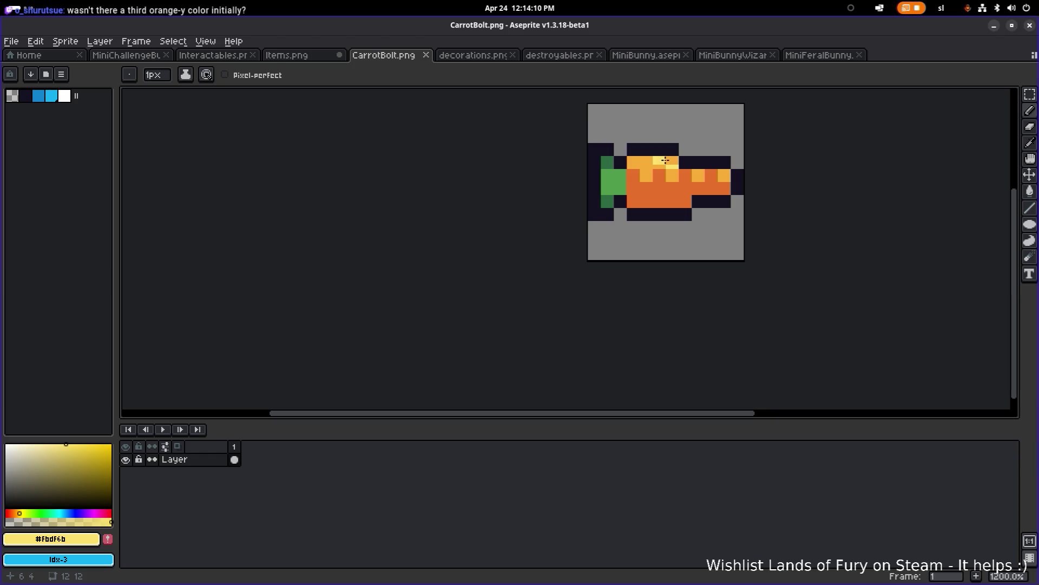
{"action": "left_click_drag", "start_coordinate": [633, 161], "coordinate": [668, 160]}
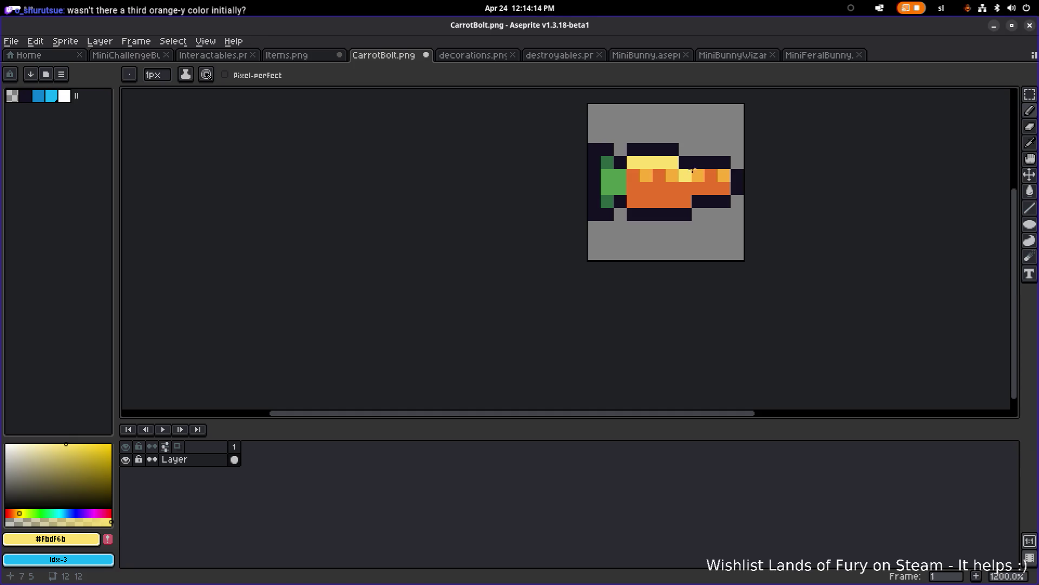
{"action": "scroll", "coordinate": [723, 157], "scroll_direction": "down", "scroll_amount": 6}
{"action": "scroll", "coordinate": [704, 154], "scroll_direction": "up", "scroll_amount": 4}
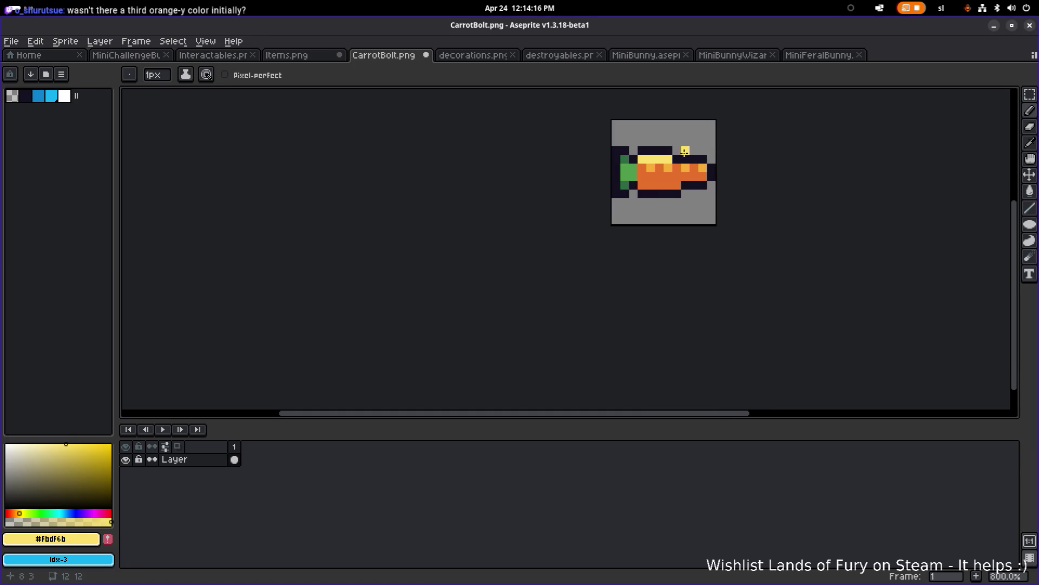
{"action": "key", "text": "ctrl+z"}
{"action": "key", "text": "ctrl+z"}
{"action": "key", "text": "ctrl+z"}
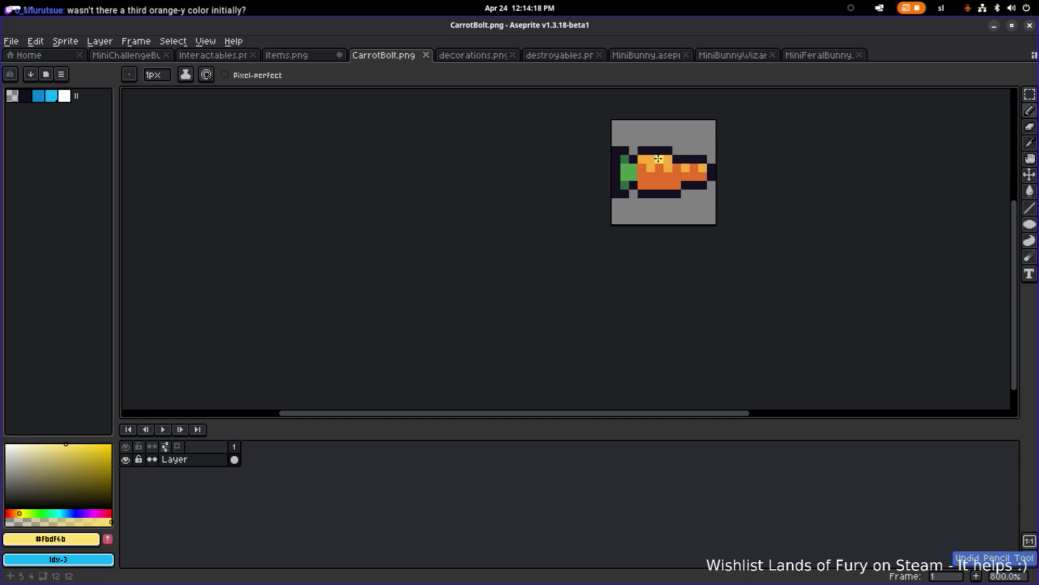
{"action": "scroll", "coordinate": [658, 159], "scroll_direction": "up", "scroll_amount": 6}
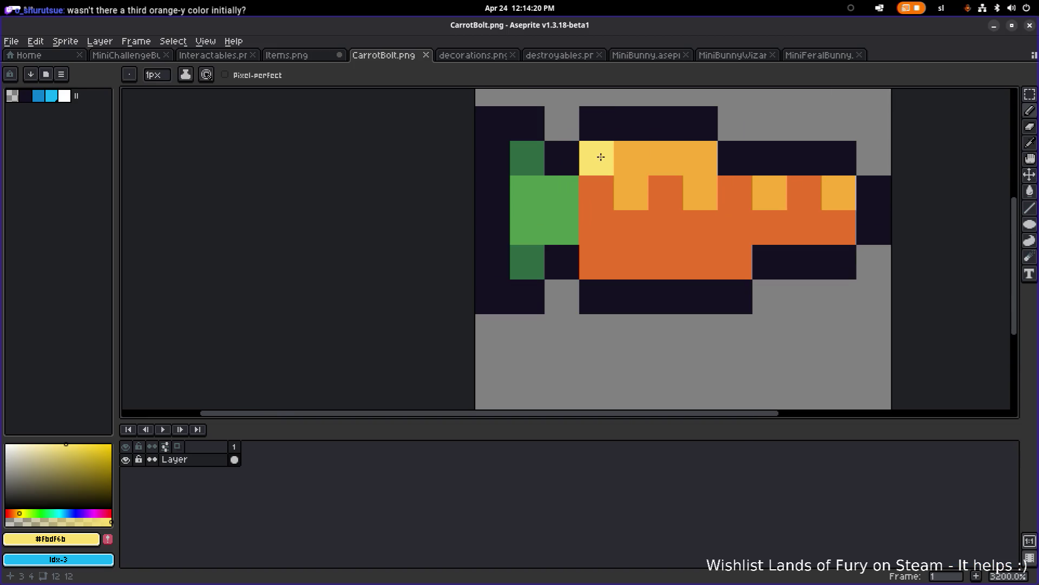
Add pale yellow highlight pixels along the carrot's top and upper stripe
{"action": "left_click", "coordinate": [629, 156]}
{"action": "scroll", "coordinate": [782, 162], "scroll_direction": "down", "scroll_amount": 8}
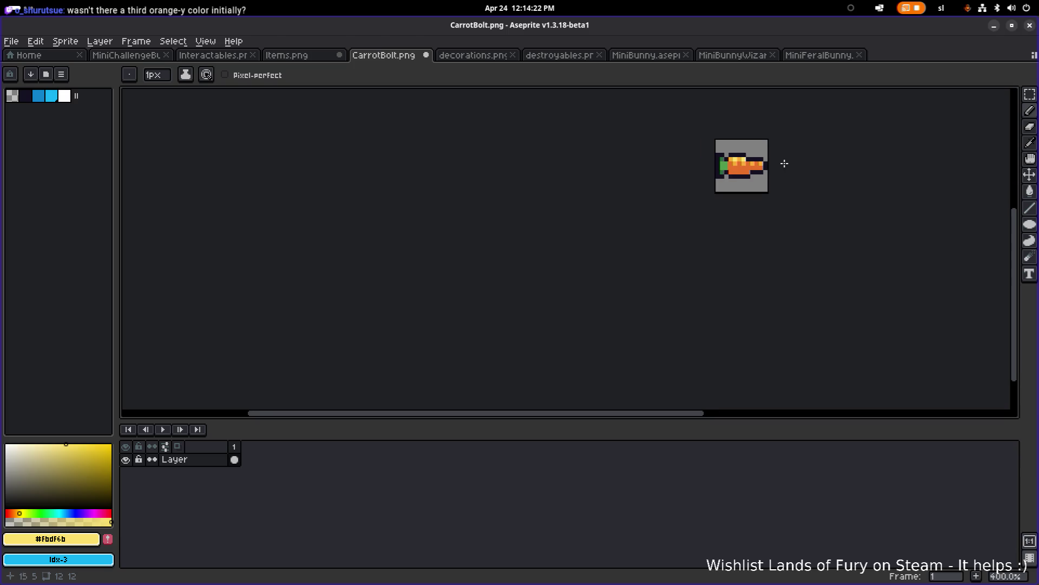
{"action": "scroll", "coordinate": [771, 161], "scroll_direction": "up", "scroll_amount": 6}
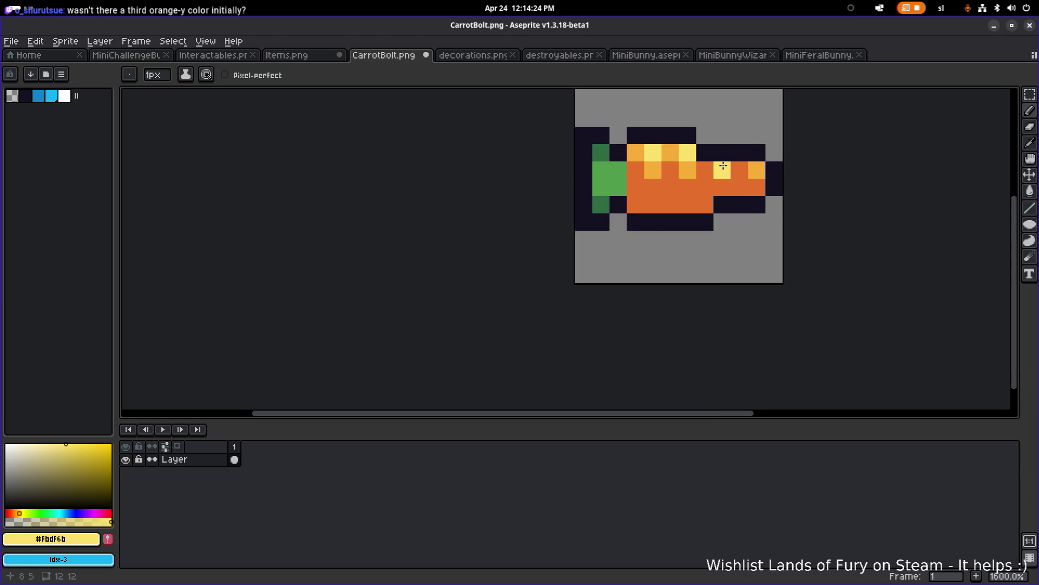
{"action": "left_click", "coordinate": [722, 169]}
{"action": "left_click", "coordinate": [757, 169]}
Eyedrop yellow #f7ac37 from the carrot and paint lower-row carrot pixels yellow
{"action": "key", "text": "alt"}
{"action": "left_click", "coordinate": [684, 165], "text": "alt"}
{"action": "left_click_drag", "start_coordinate": [722, 187], "coordinate": [756, 187]}
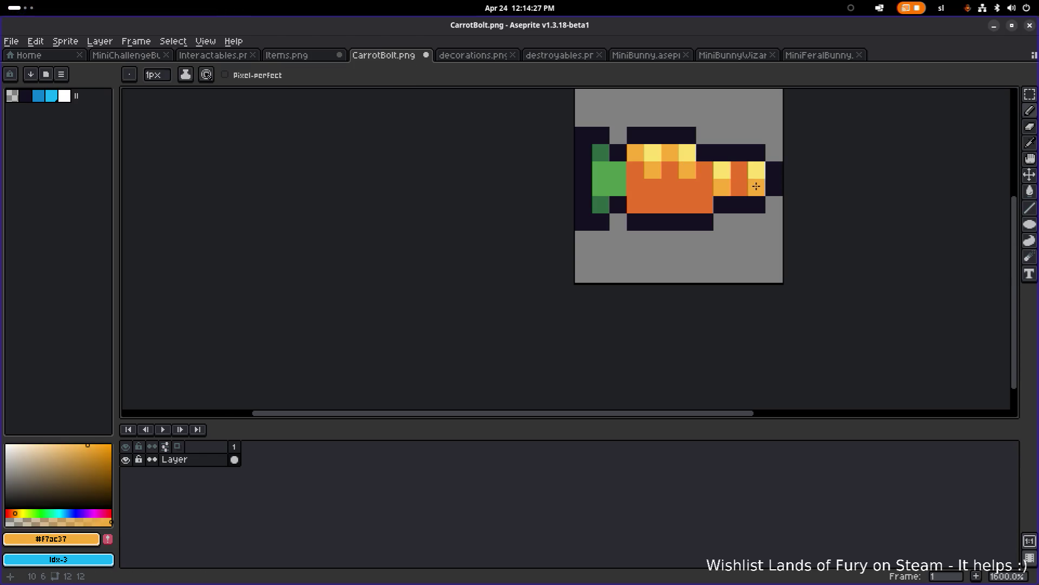
{"action": "key", "text": "alt"}
{"action": "key", "text": "alt"}
{"action": "left_click", "coordinate": [705, 187]}
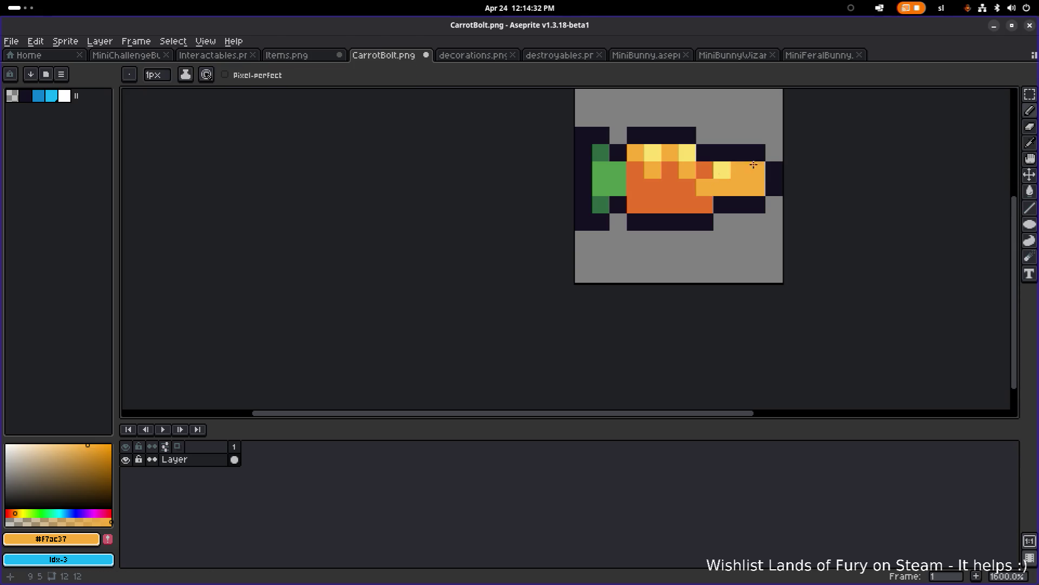
Recentre the carrot in the view and undo the last drawn stroke with Ctrl+Z
{"action": "scroll", "coordinate": [784, 160], "scroll_direction": "down", "scroll_amount": 5}
{"action": "scroll", "coordinate": [785, 161], "scroll_direction": "up", "scroll_amount": 5}
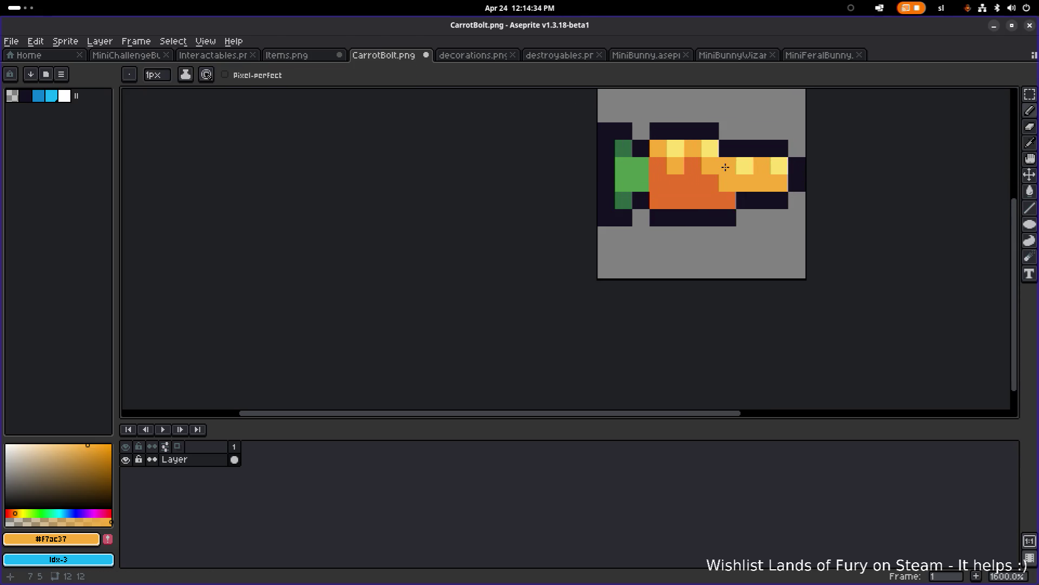
{"action": "scroll", "coordinate": [788, 169], "scroll_direction": "down", "scroll_amount": 5}
{"action": "scroll", "coordinate": [790, 169], "scroll_direction": "up", "scroll_amount": 8}
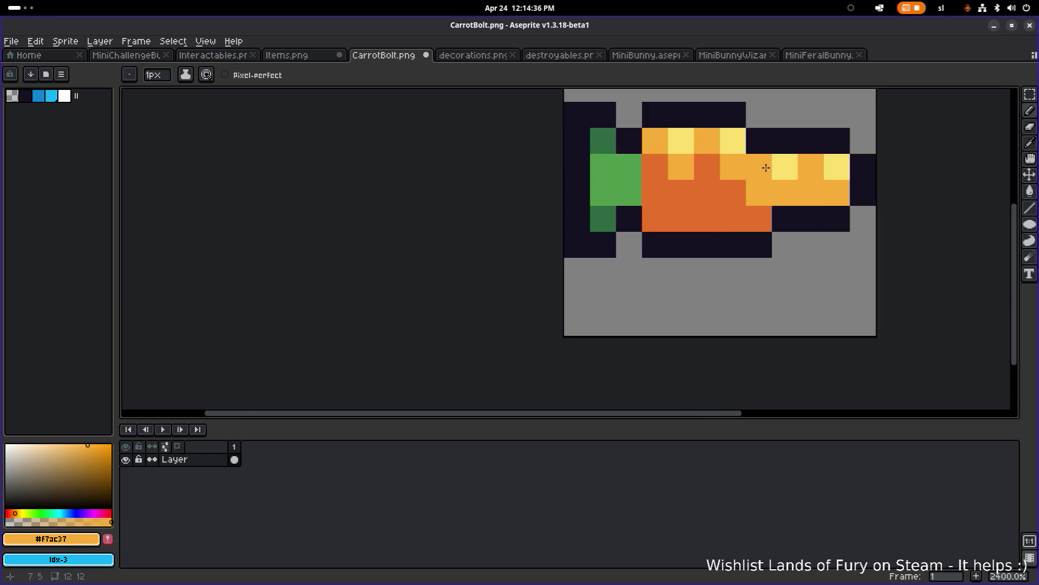
{"action": "scroll", "coordinate": [815, 168], "scroll_direction": "down", "scroll_amount": 7}
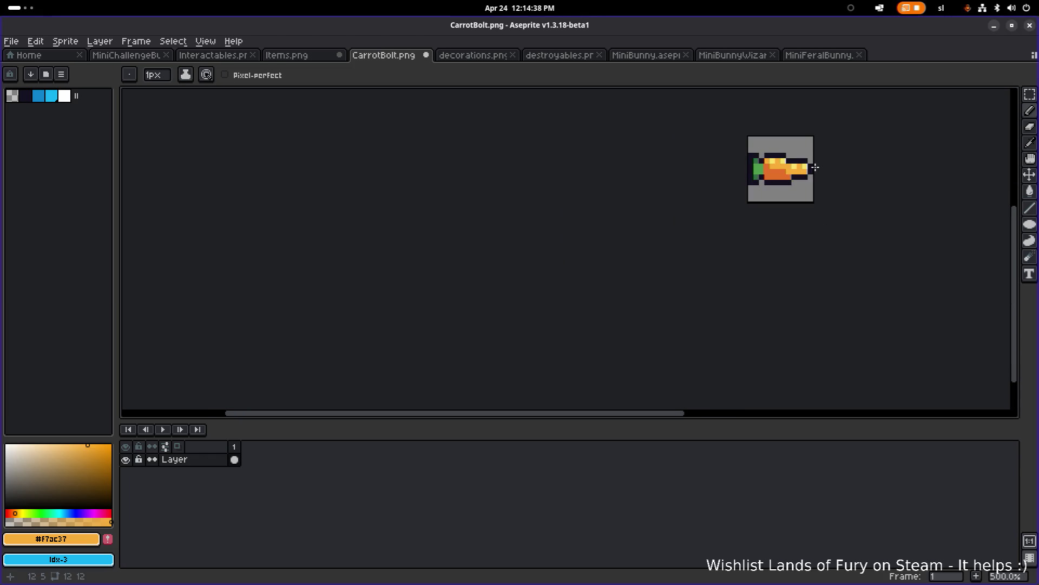
{"action": "scroll", "coordinate": [819, 167], "scroll_direction": "down", "scroll_amount": 2}
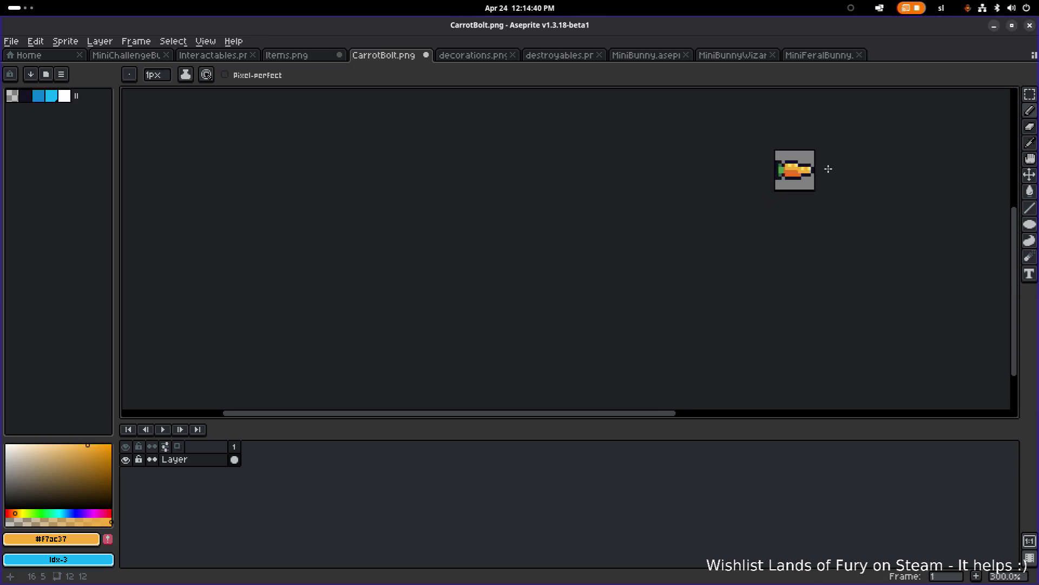
{"action": "scroll", "coordinate": [825, 167], "scroll_direction": "up", "scroll_amount": 7}
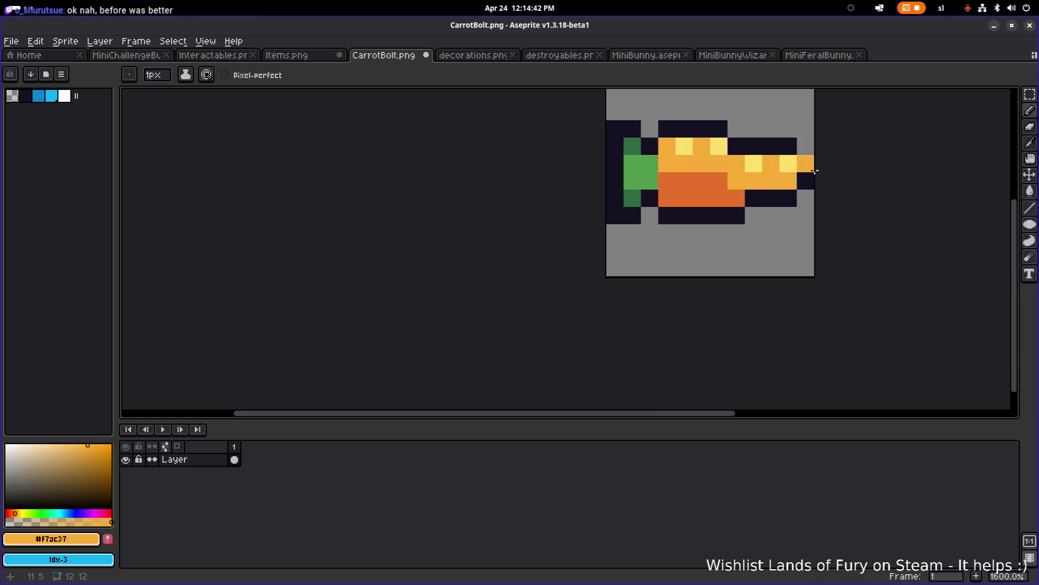
{"action": "left_click_drag", "start_coordinate": [815, 171], "coordinate": [668, 181]}
{"action": "scroll", "coordinate": [767, 176], "scroll_direction": "down", "scroll_amount": 4}
{"action": "scroll", "coordinate": [694, 181], "scroll_direction": "down", "scroll_amount": 3}
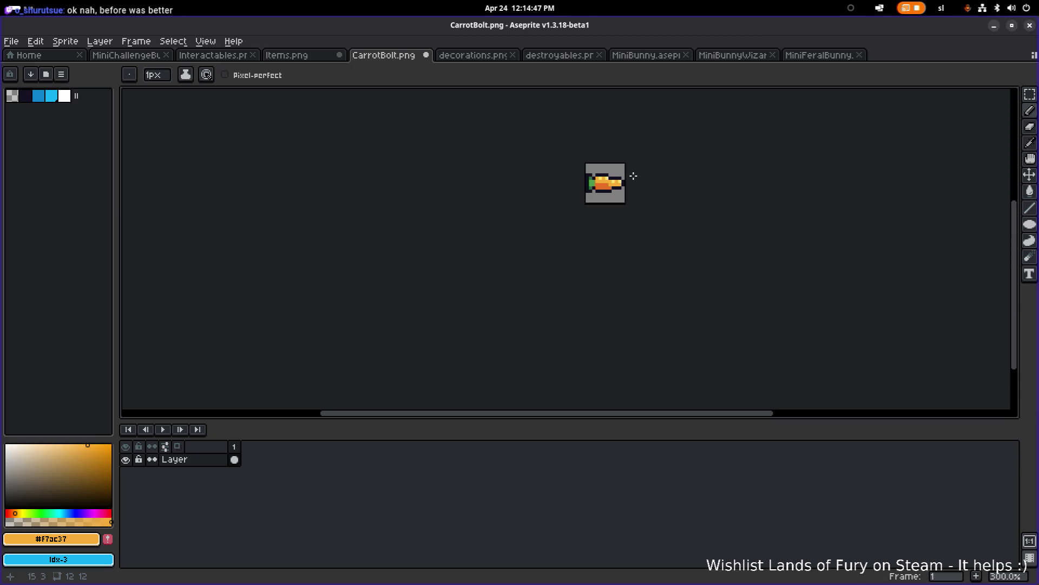
{"action": "scroll", "coordinate": [634, 176], "scroll_direction": "up", "scroll_amount": 1}
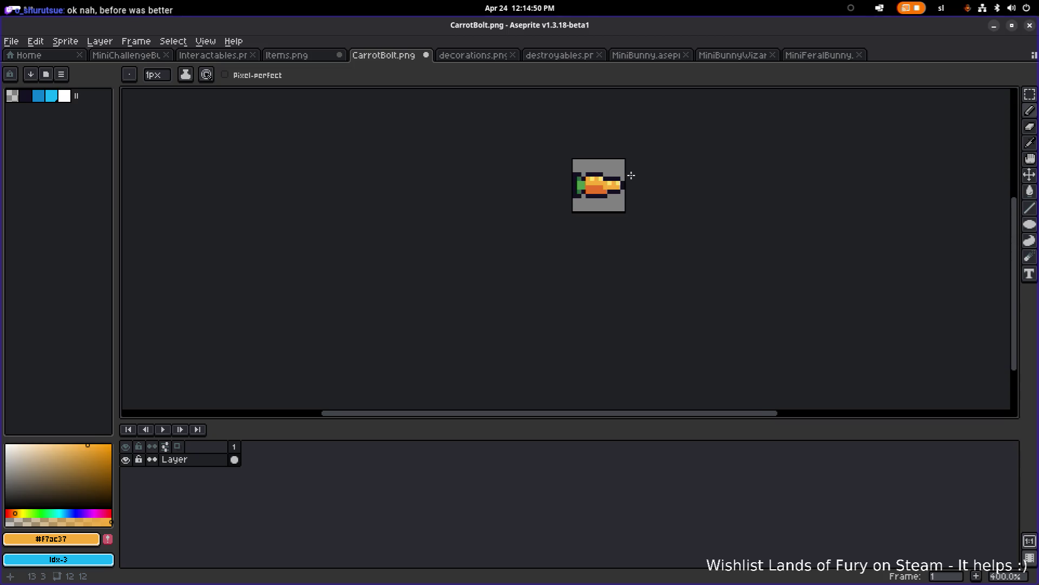
{"action": "key", "text": "v"}
{"action": "key", "text": "ctrl+z"}
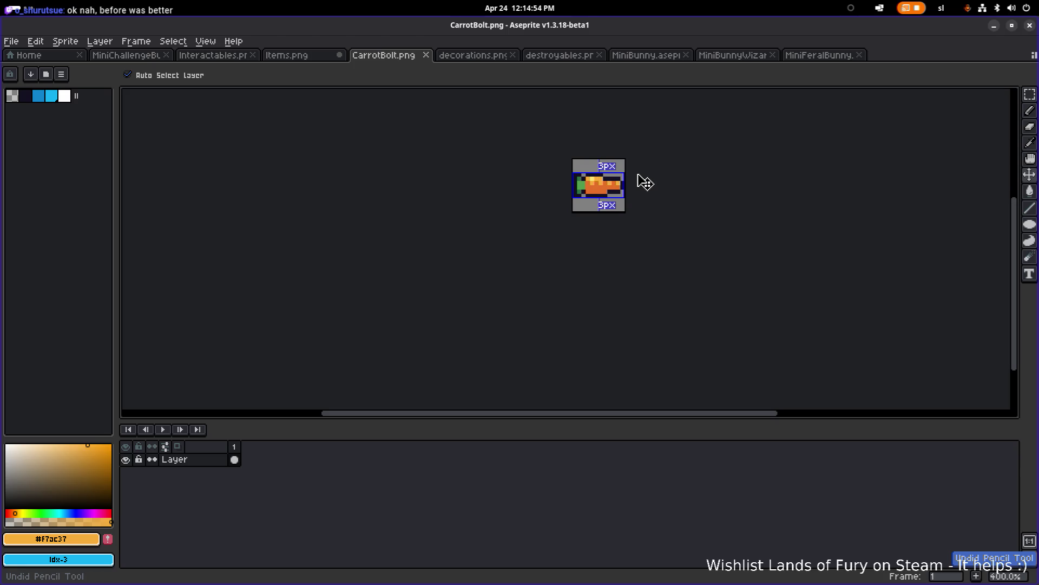
Try light-orange pixels along the carrot's middle, then undo them
{"action": "key", "text": "b"}
{"action": "scroll", "coordinate": [614, 180], "scroll_direction": "up", "scroll_amount": 6}
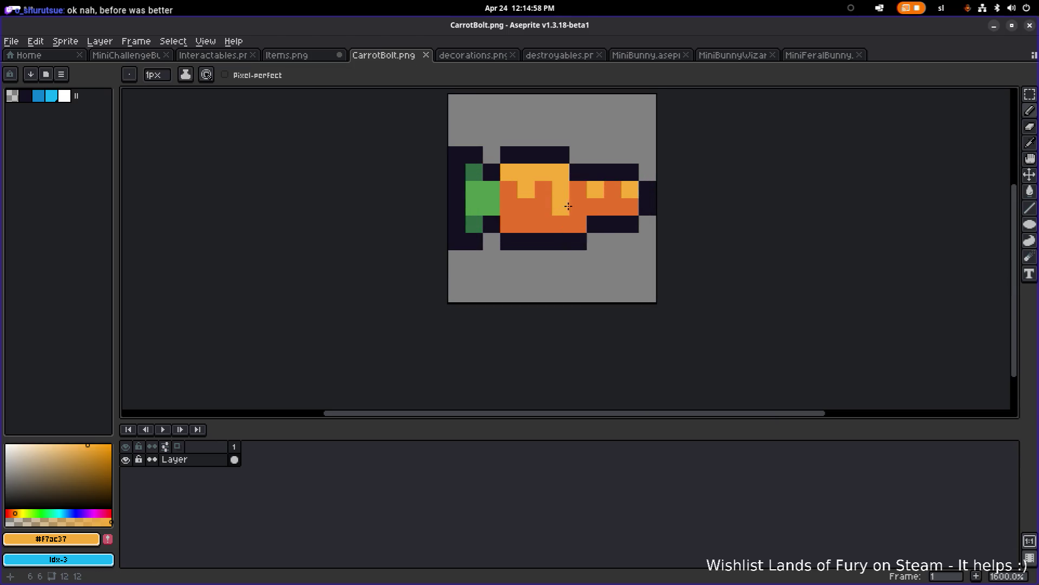
{"action": "left_click", "coordinate": [578, 207]}
{"action": "left_click", "coordinate": [613, 207]}
{"action": "left_click", "coordinate": [630, 206]}
{"action": "scroll", "coordinate": [677, 201], "scroll_direction": "down", "scroll_amount": 6}
{"action": "scroll", "coordinate": [678, 202], "scroll_direction": "up", "scroll_amount": 1}
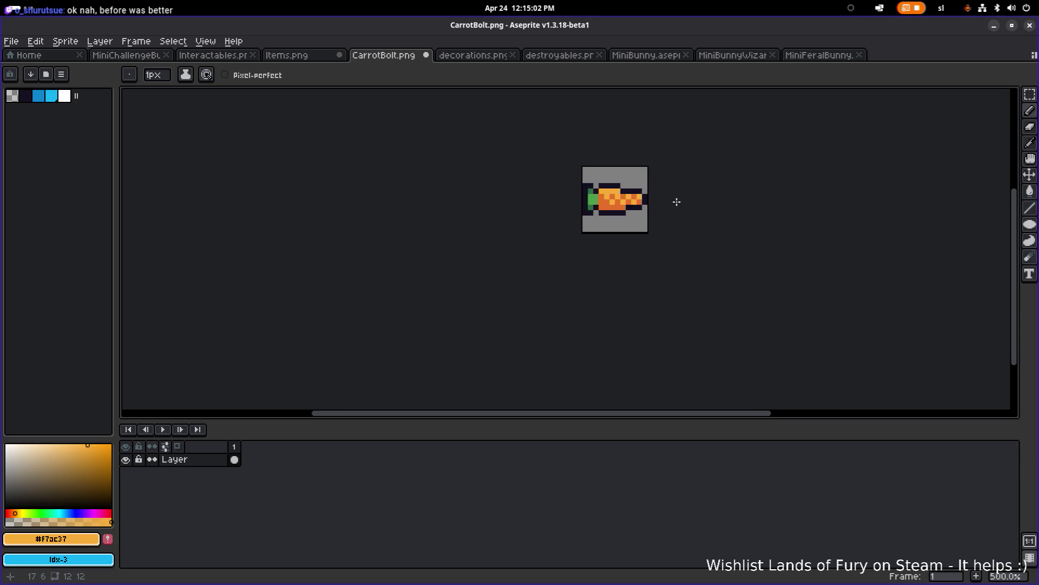
{"action": "key", "text": "v"}
{"action": "key", "text": "ctrl+z"}
Eyedrop the dark outline colour #141020, extend the top outline by a pixel, and save CarrotBolt.png
{"action": "key", "text": "b"}
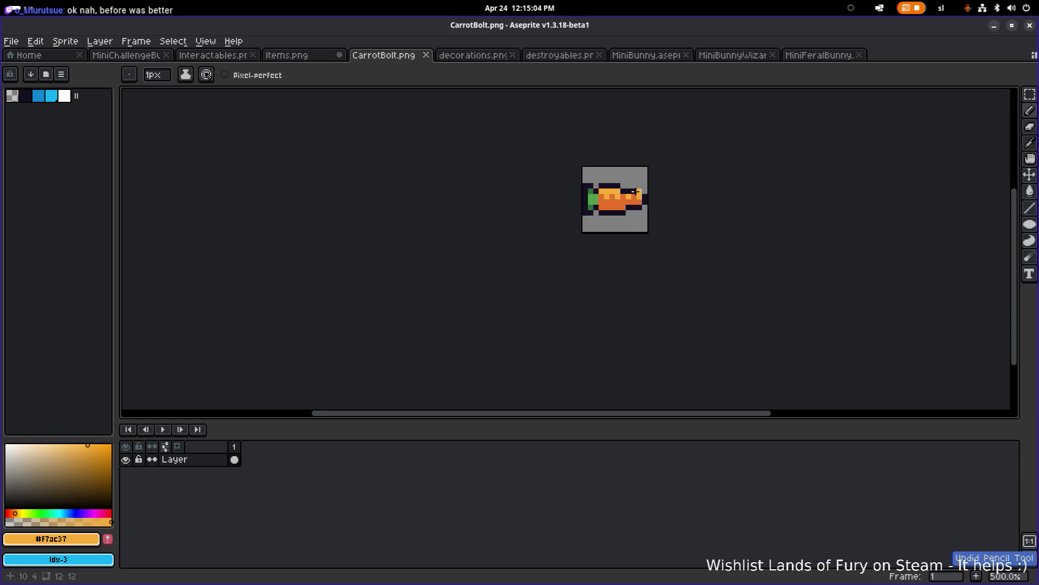
{"action": "scroll", "coordinate": [621, 195], "scroll_direction": "up", "scroll_amount": 5}
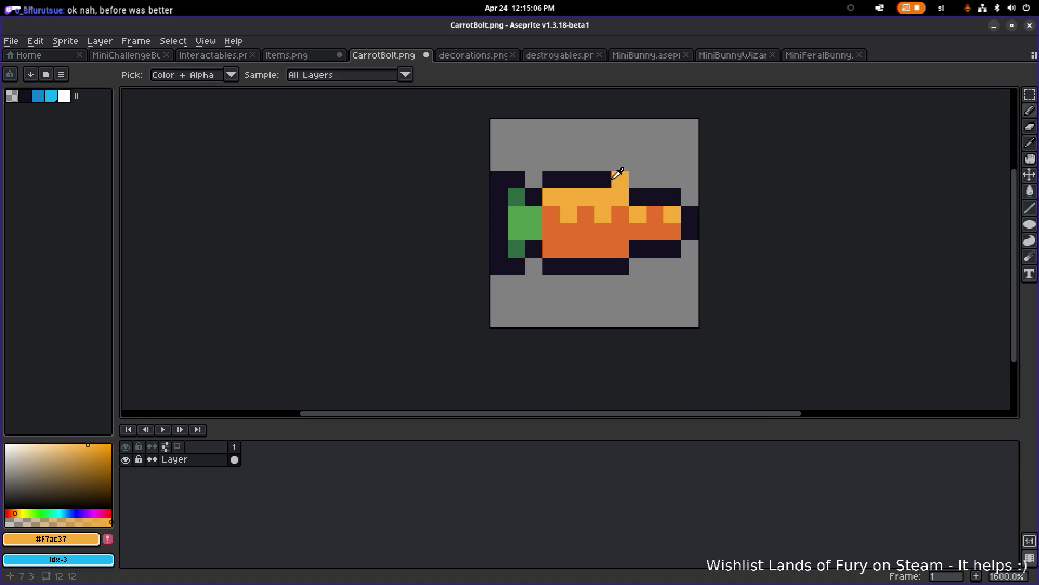
{"action": "left_click", "coordinate": [604, 179], "text": "alt"}
{"action": "left_click", "coordinate": [621, 178]}
{"action": "scroll", "coordinate": [701, 186], "scroll_direction": "down", "scroll_amount": 5}
{"action": "scroll", "coordinate": [699, 187], "scroll_direction": "down", "scroll_amount": 1}
{"action": "scroll", "coordinate": [687, 189], "scroll_direction": "up", "scroll_amount": 3}
{"action": "key", "text": "v"}
{"action": "key", "text": "ctrl+s"}
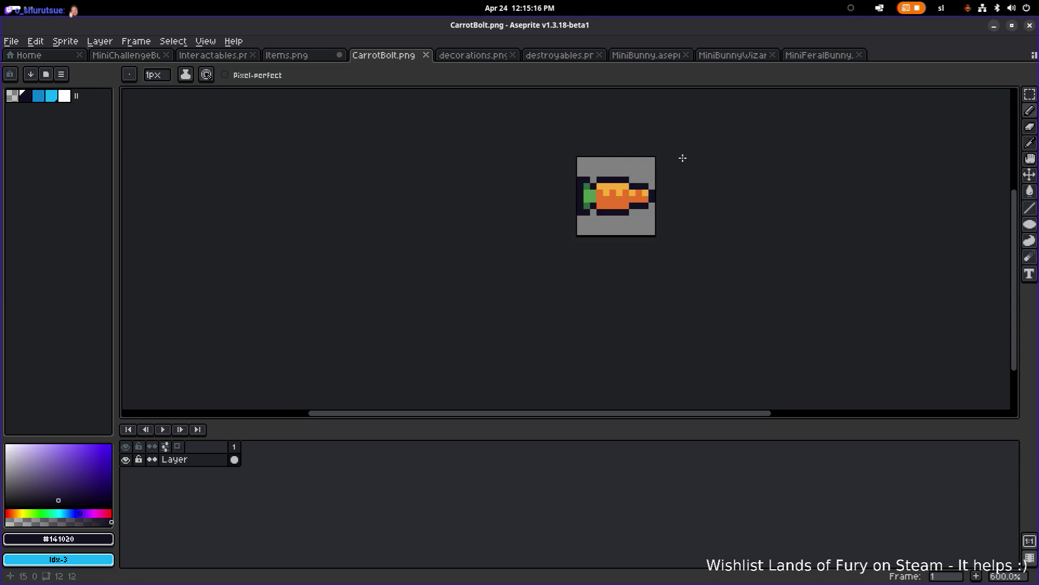
Return to Godot, filter FileSystem for 'carrotbo' and open CarrotBolt.tres
{"action": "left_click", "coordinate": [994, 27]}
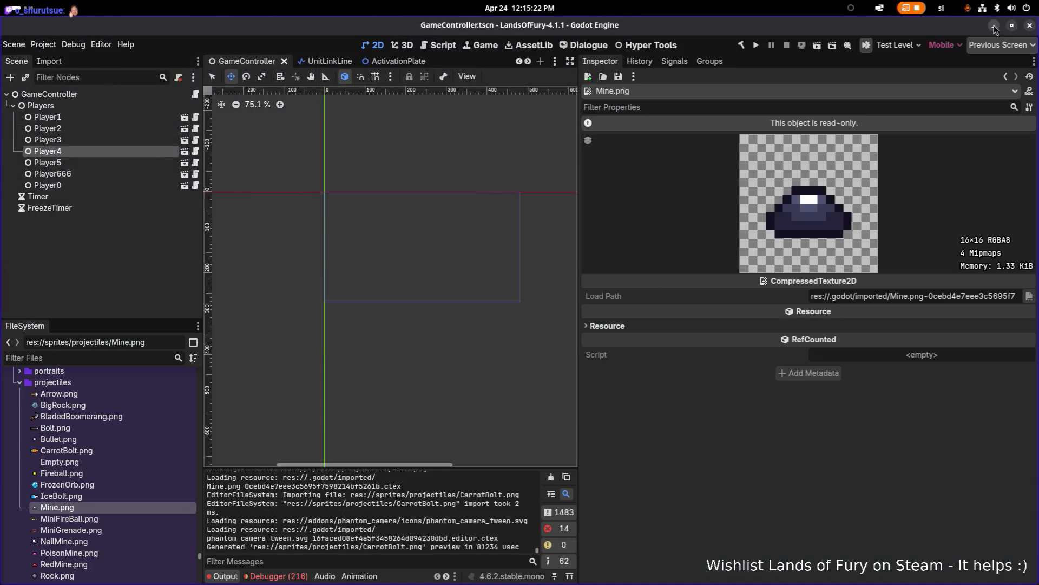
{"action": "left_click", "coordinate": [113, 451]}
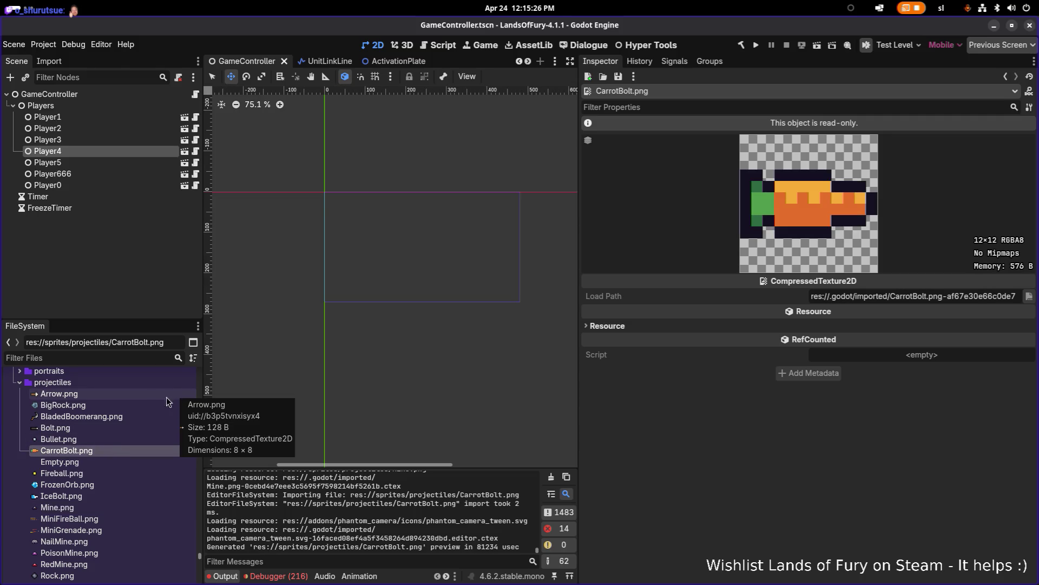
{"action": "left_click", "coordinate": [130, 361]}
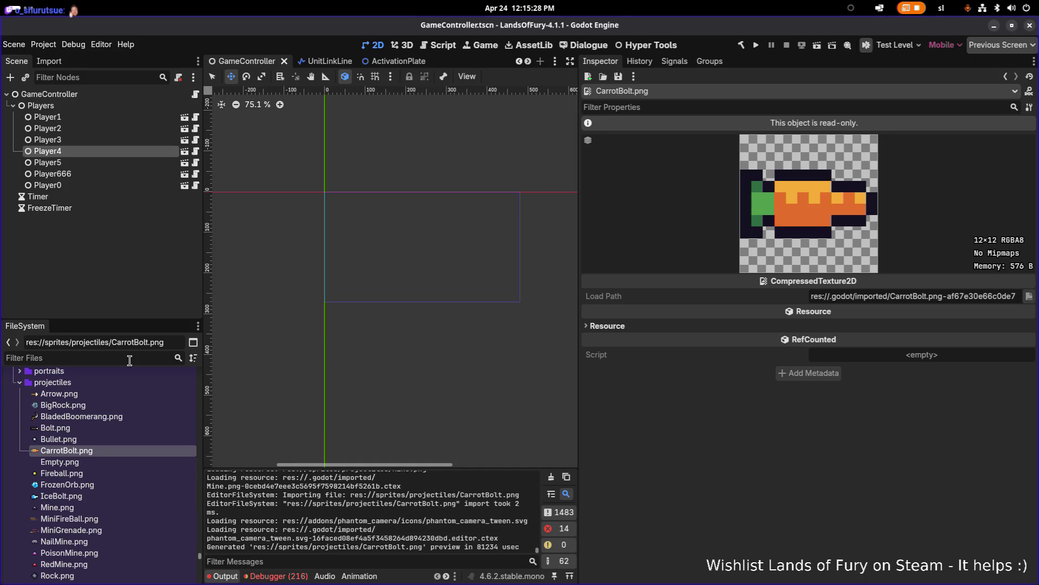
{"action": "type", "text": "carrotbol"}
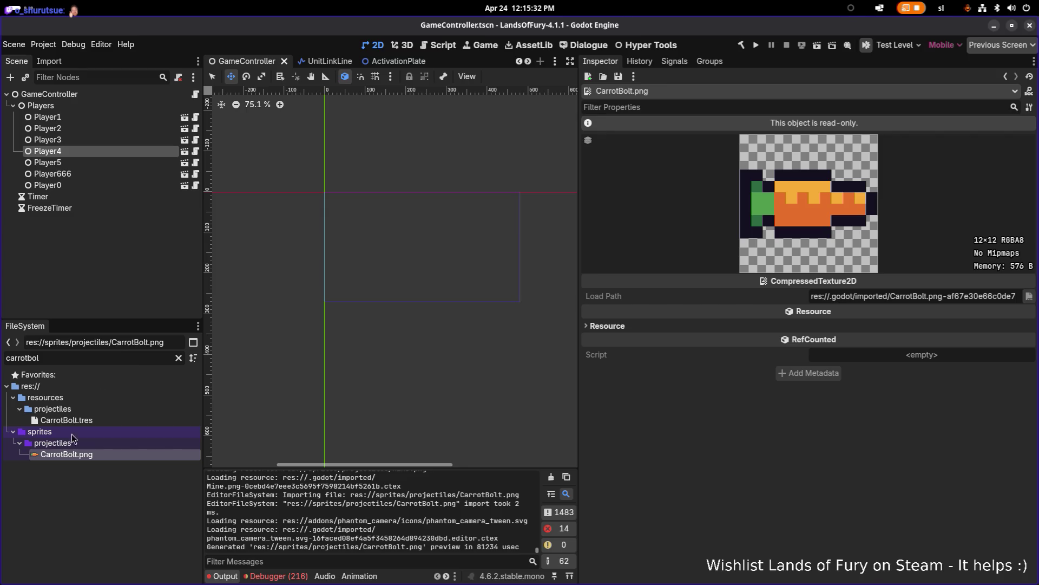
{"action": "left_click", "coordinate": [85, 424]}
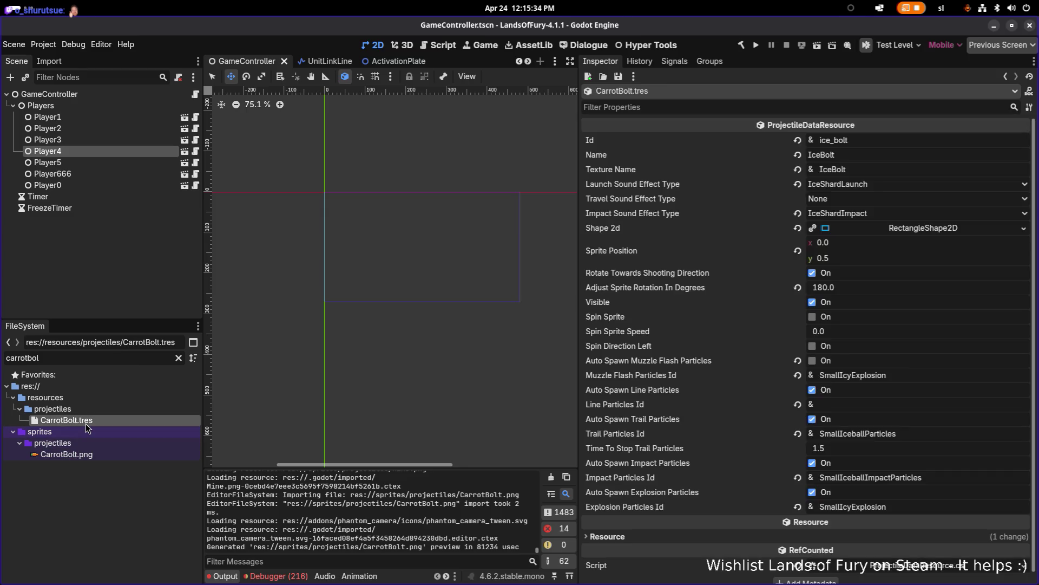
Set Name to CarrotBolt, Id to carot_bolt and Texture Name to CarrotBolt
{"action": "left_click", "coordinate": [922, 155]}
{"action": "key", "text": "ctrl+a"}
{"action": "type", "text": "CarrotBolt"}
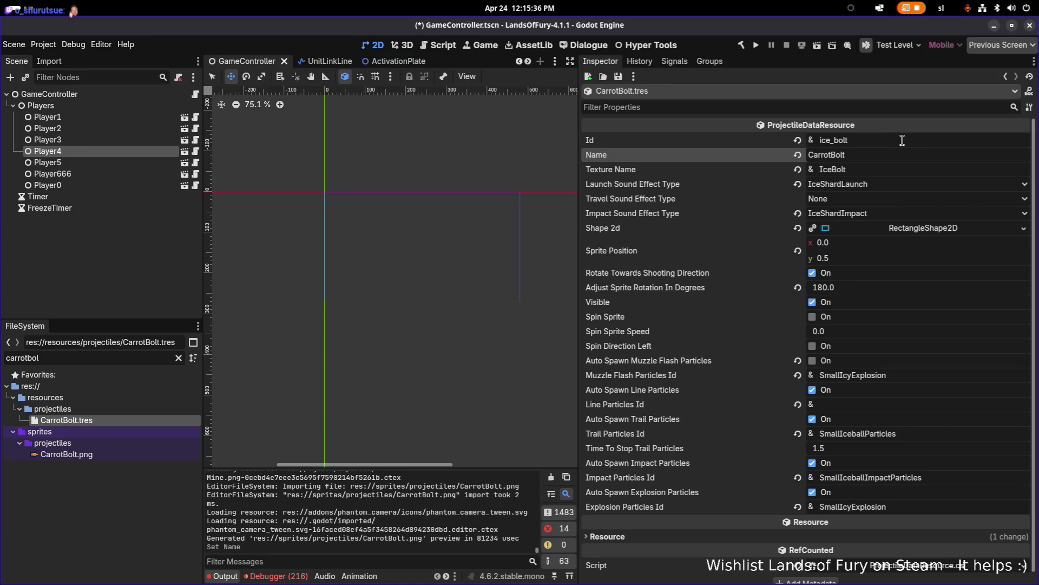
{"action": "double_click", "coordinate": [901, 141]}
{"action": "type", "text": "c"}
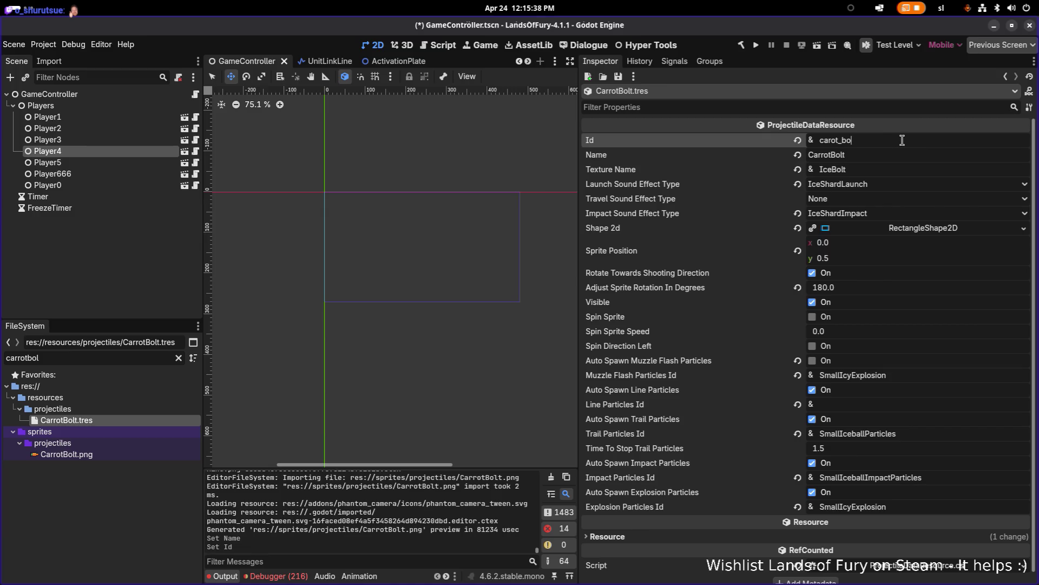
{"action": "type", "text": "lt"}
{"action": "left_click", "coordinate": [901, 169]}
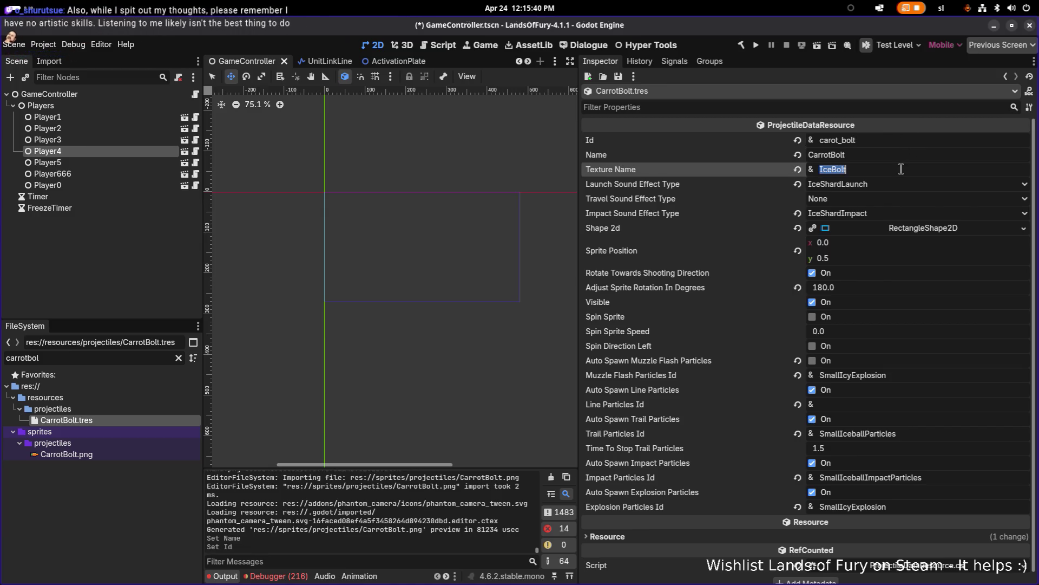
{"action": "type", "text": "CarrotBolt"}
{"action": "key", "text": "Return"}
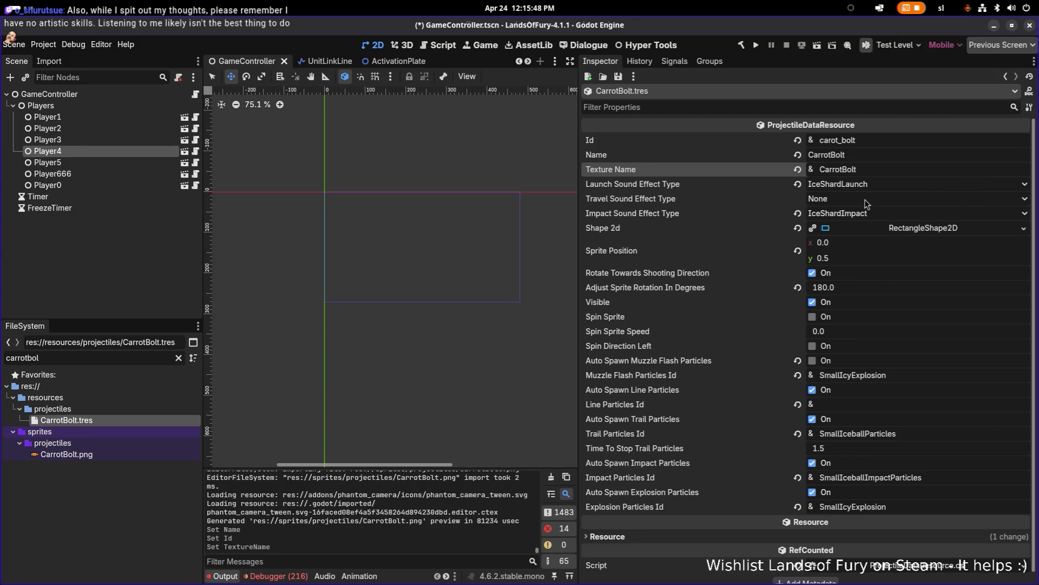
Set the projectile's launch sound to CrossbowBoltLaunch
{"action": "left_click", "coordinate": [872, 185]}
{"action": "scroll", "coordinate": [866, 235], "scroll_direction": "down", "scroll_amount": 10}
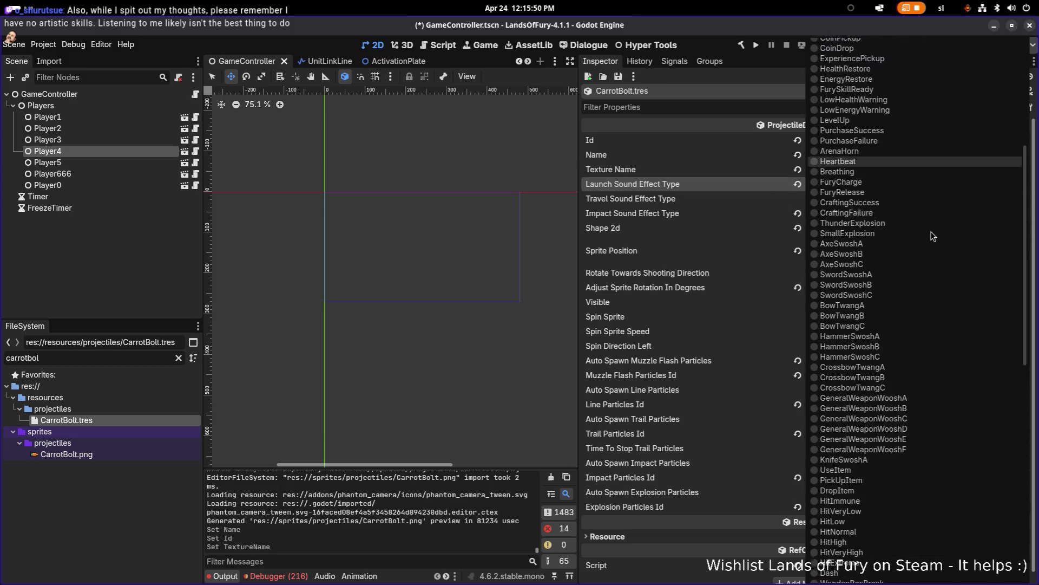
{"action": "left_click", "coordinate": [754, 182]}
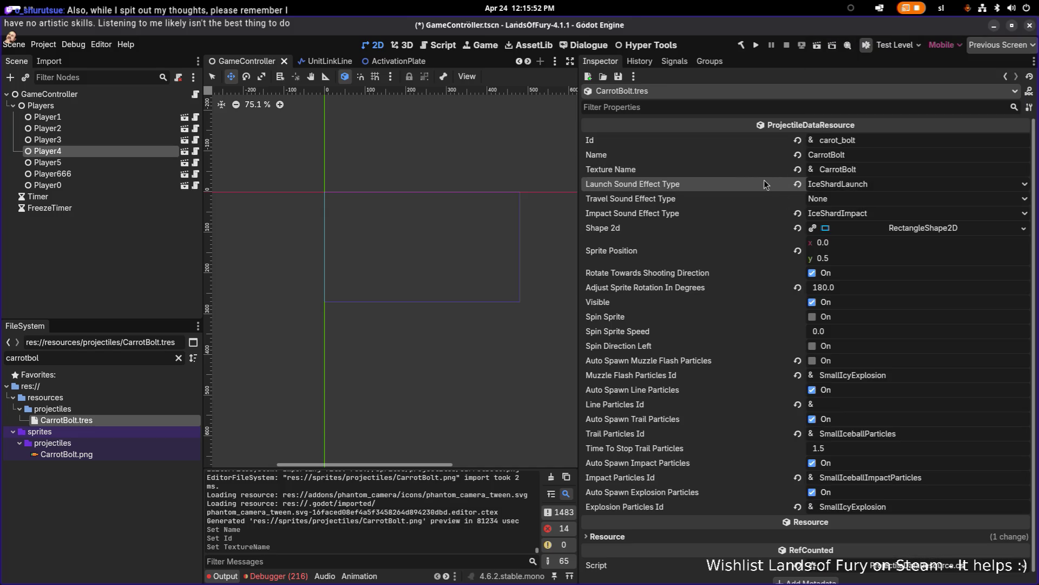
{"action": "key", "text": "ctrl+s"}
{"action": "left_click", "coordinate": [865, 187]}
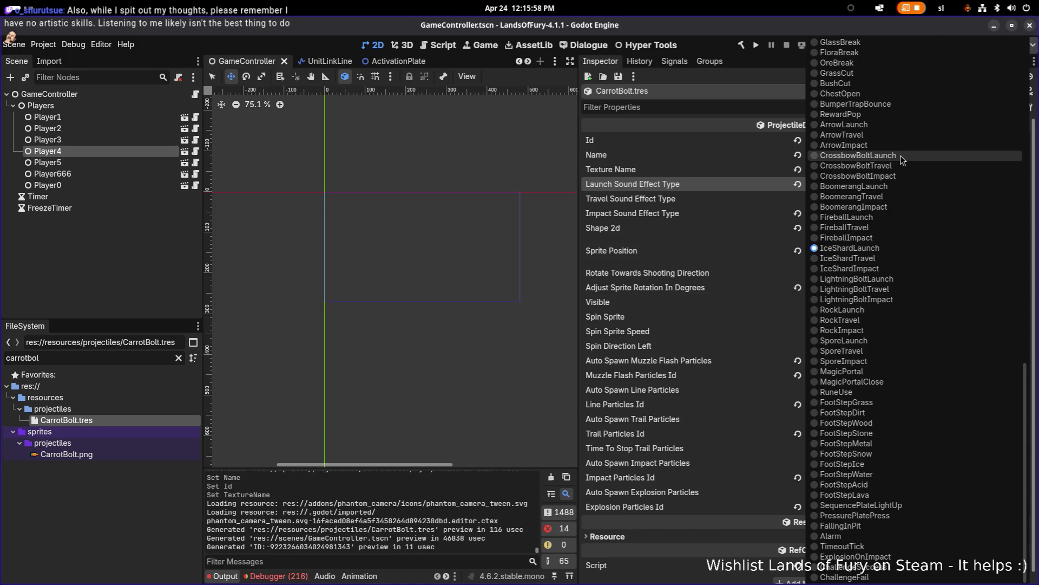
{"action": "left_click", "coordinate": [902, 159]}
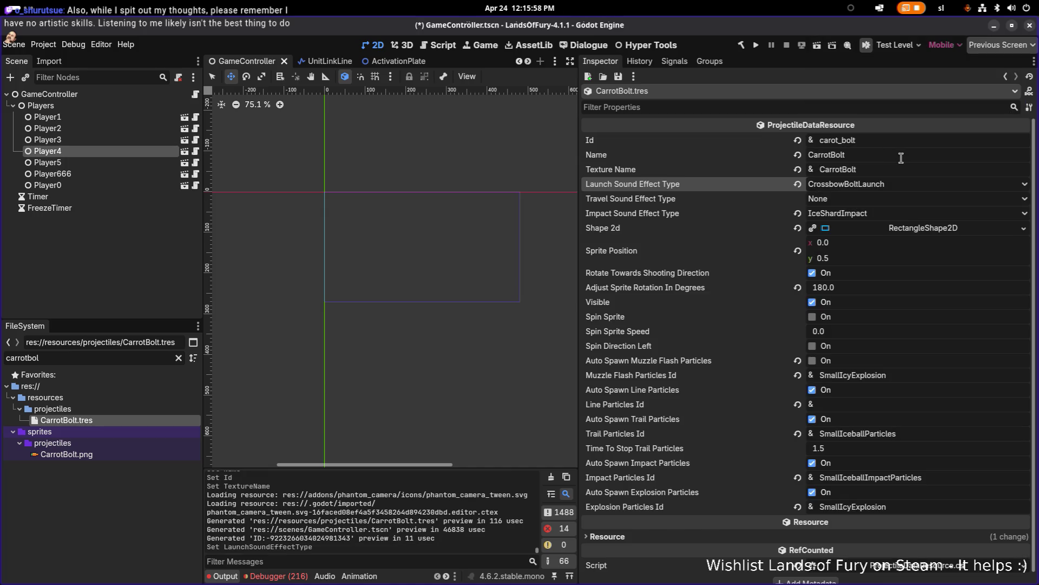
Set the impact sound to CrossbowBoltImpact and save the resource
{"action": "left_click", "coordinate": [874, 213]}
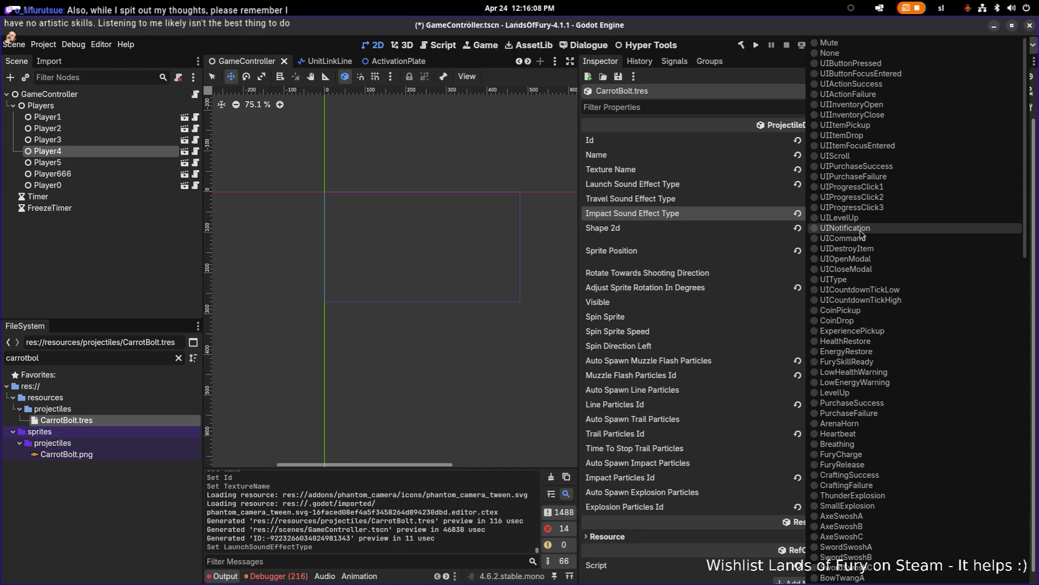
{"action": "scroll", "coordinate": [863, 235], "scroll_direction": "down", "scroll_amount": 5}
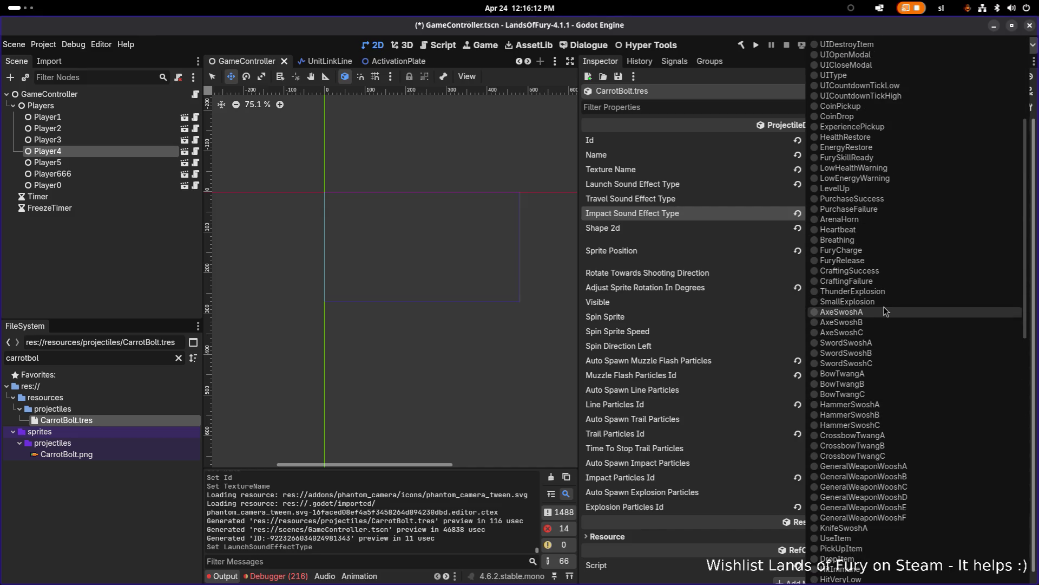
{"action": "scroll", "coordinate": [886, 310], "scroll_direction": "up", "scroll_amount": 5}
{"action": "scroll", "coordinate": [885, 310], "scroll_direction": "down", "scroll_amount": 10}
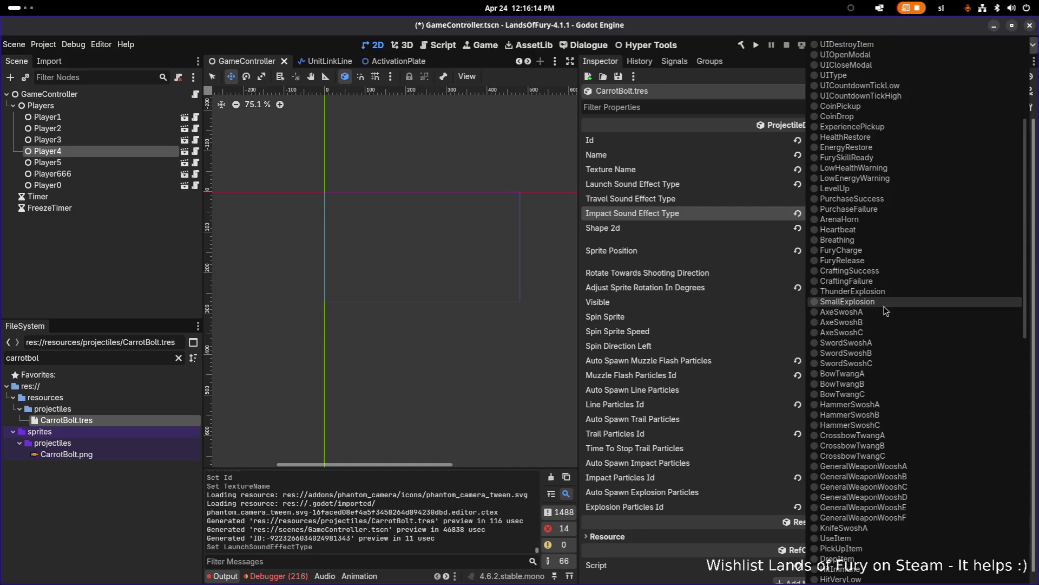
{"action": "left_click", "coordinate": [715, 202]}
{"action": "right_click", "coordinate": [726, 186]}
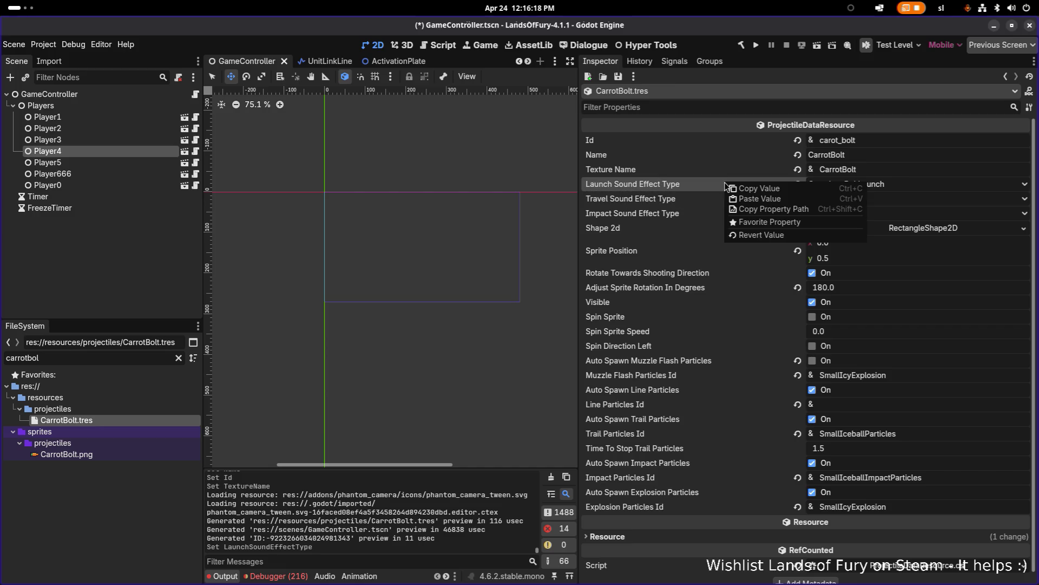
{"action": "left_click", "coordinate": [730, 185]}
{"action": "right_click", "coordinate": [706, 215]}
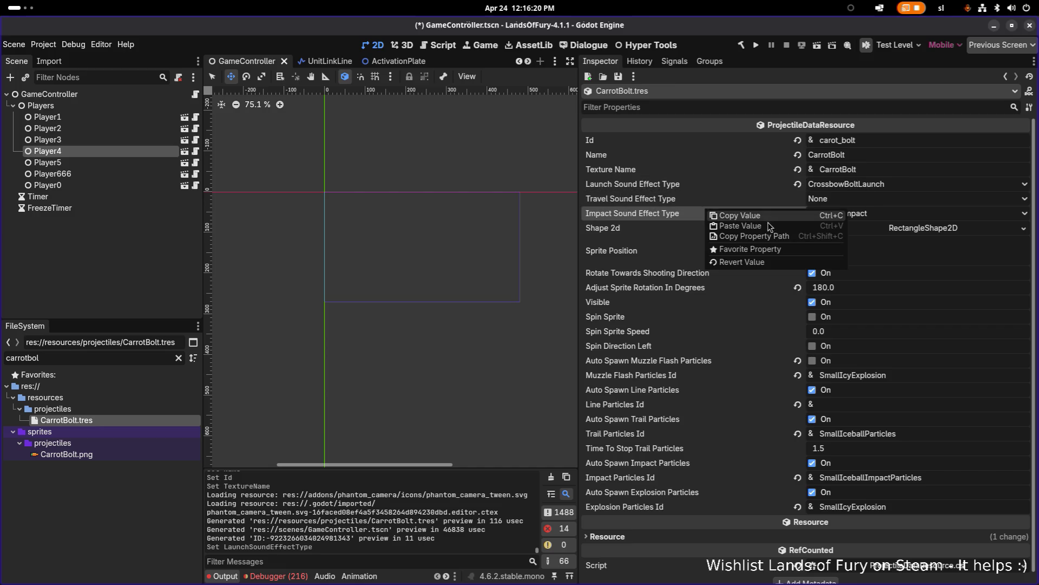
{"action": "left_click", "coordinate": [842, 222]}
{"action": "left_click", "coordinate": [843, 217]}
{"action": "scroll", "coordinate": [843, 219], "scroll_direction": "down", "scroll_amount": 5}
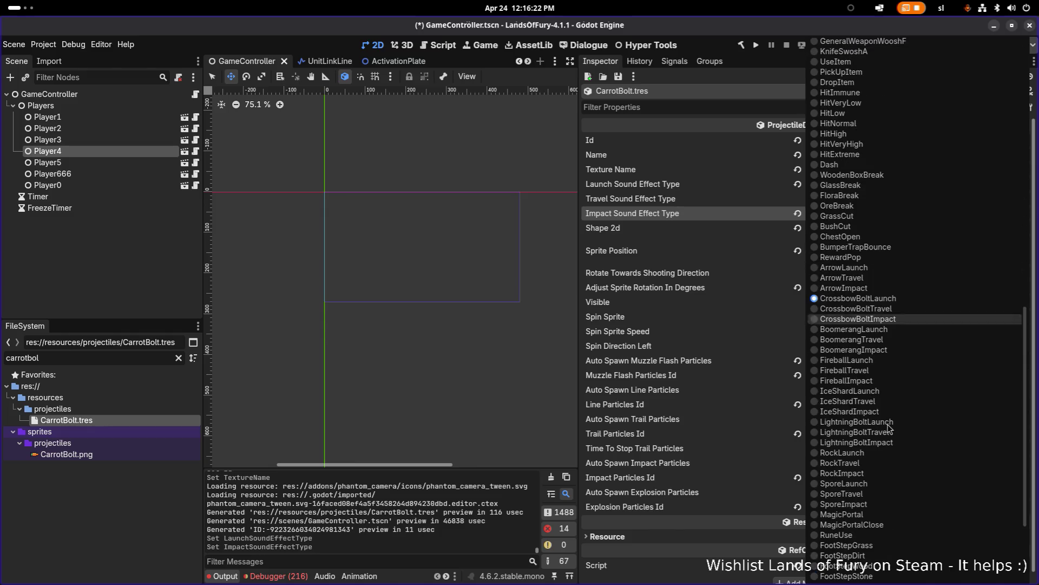
{"action": "left_click", "coordinate": [889, 323]}
{"action": "key", "text": "ctrl+s"}
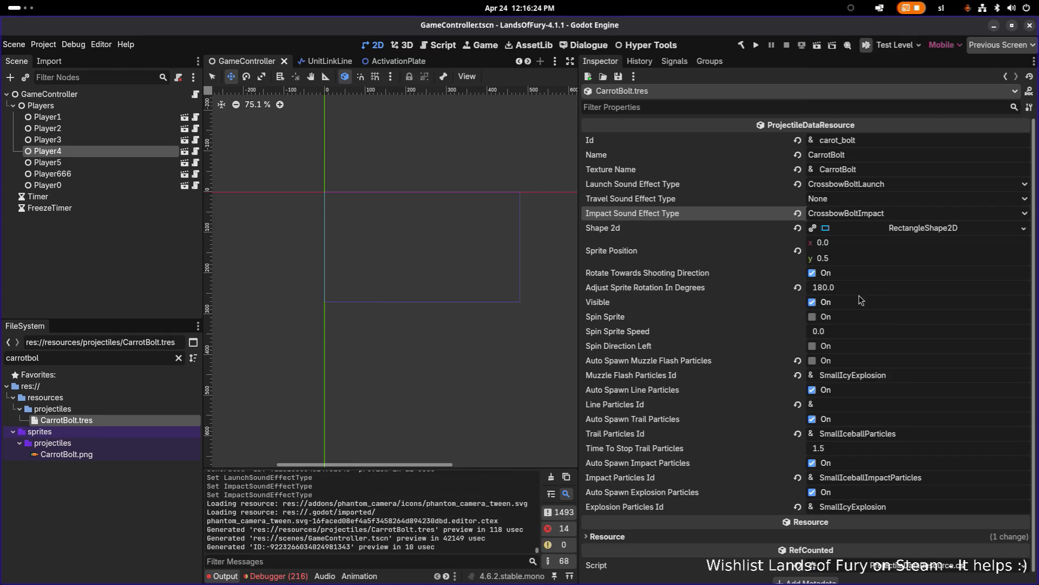
{"action": "left_click", "coordinate": [892, 232]}
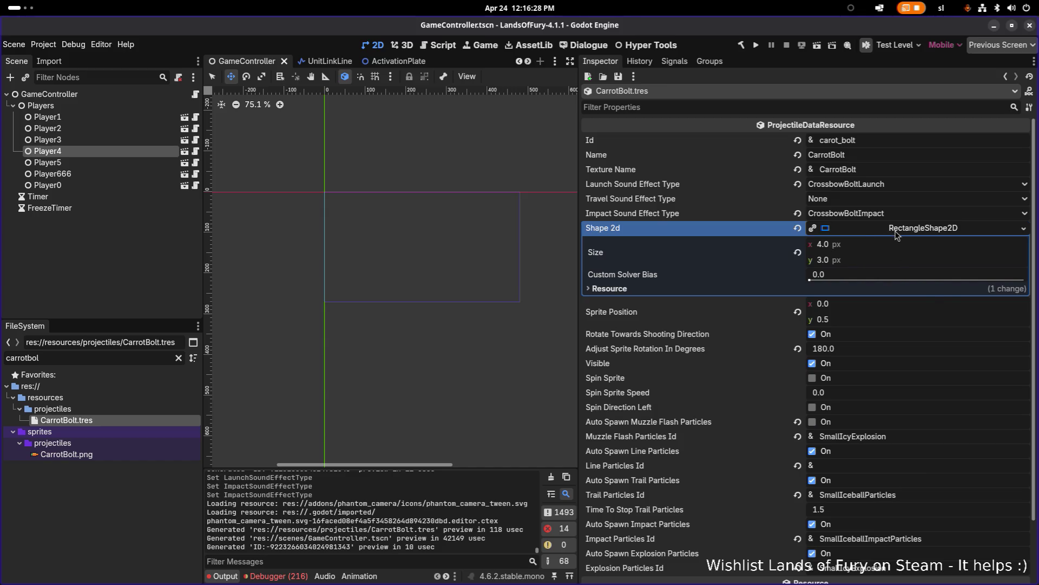
Make the collision shape resource unique to CarrotBolt
{"action": "left_click", "coordinate": [896, 228]}
{"action": "left_click", "coordinate": [901, 362]}
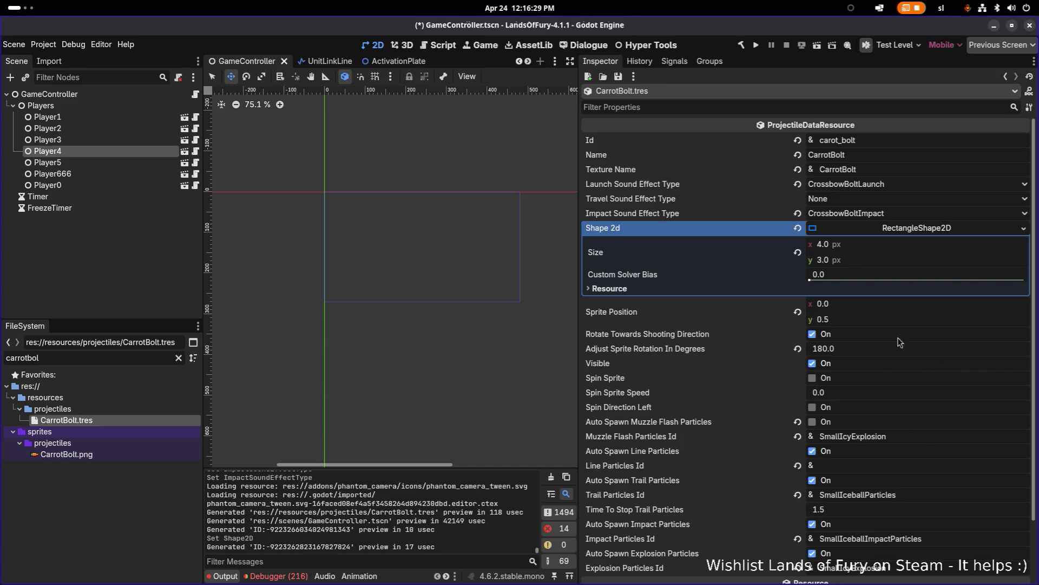
{"action": "left_click", "coordinate": [863, 252]}
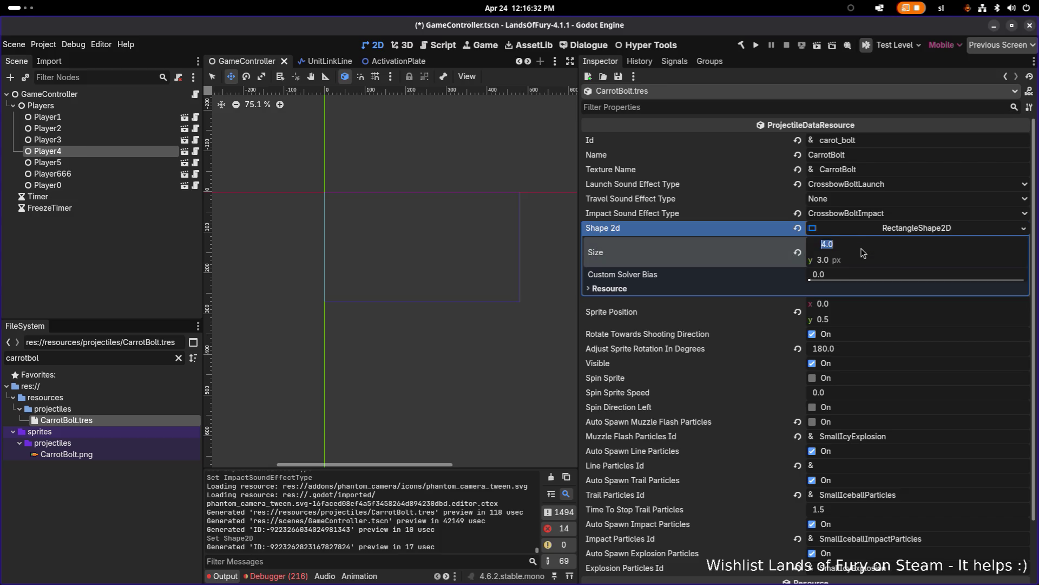
{"action": "key", "text": "alt+Tab"}
{"action": "key", "text": "alt+Tab"}
{"action": "key", "text": "alt+Tab"}
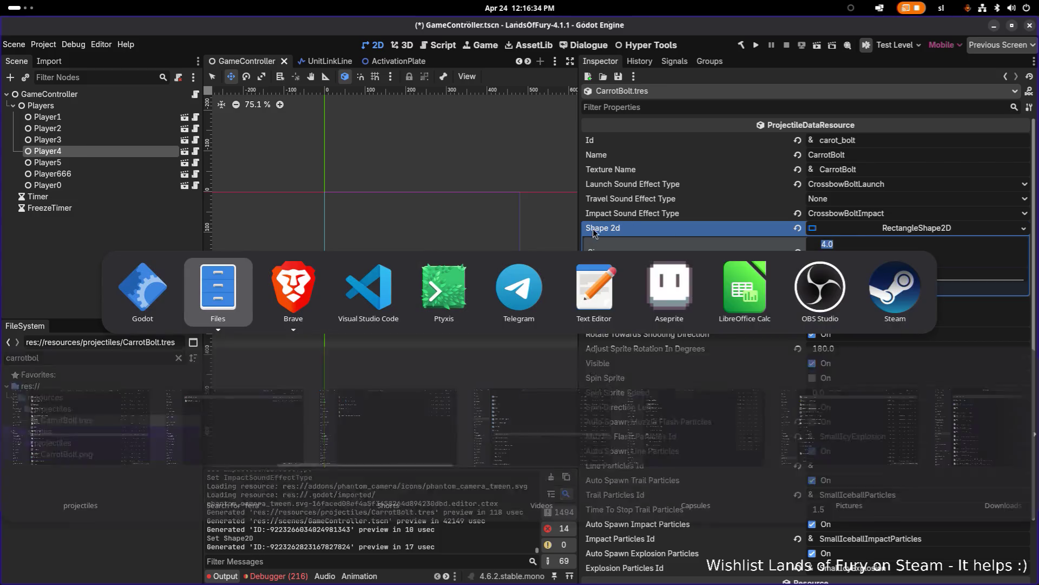
{"action": "key", "text": "Escape"}
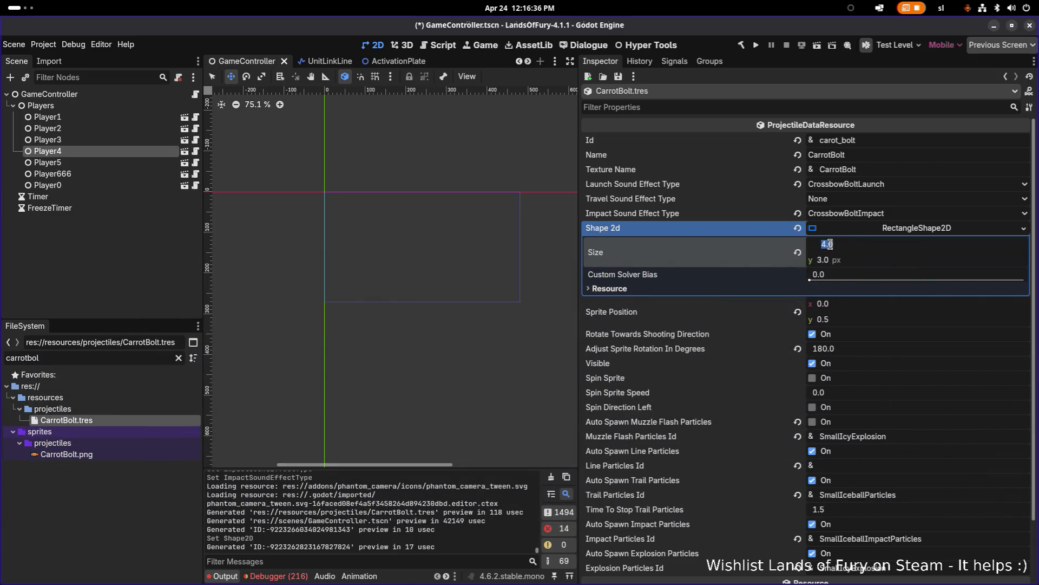
Set the collision rectangle size to 6 × 4 px and save
{"action": "left_click", "coordinate": [876, 244]}
{"action": "key", "text": "ctrl+a"}
{"action": "type", "text": "5"}
{"action": "key", "text": "Tab"}
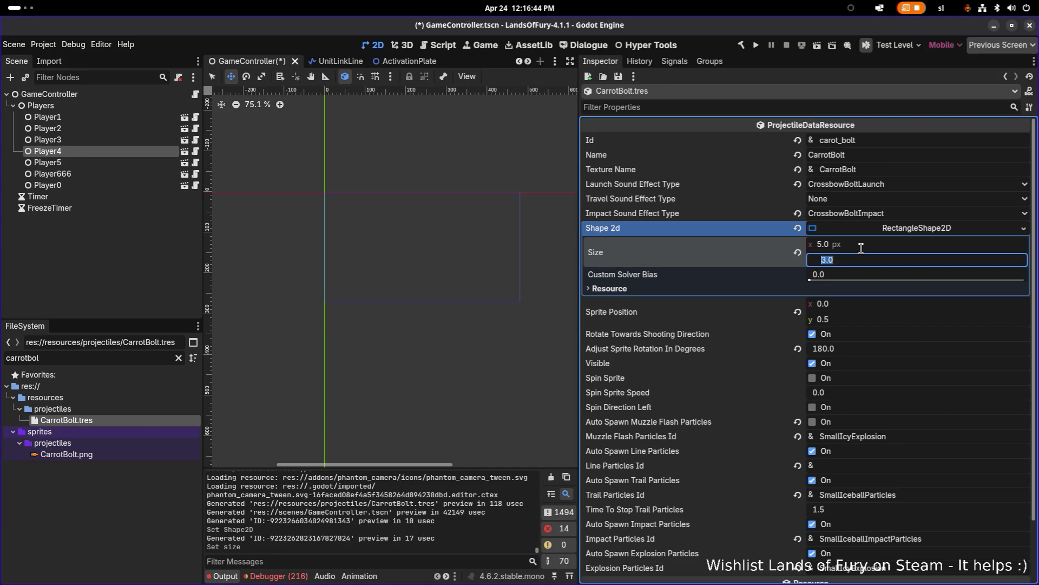
{"action": "type", "text": "4"}
{"action": "key", "text": "Return"}
{"action": "left_click", "coordinate": [860, 248]}
{"action": "type", "text": "6"}
{"action": "key", "text": "Return"}
{"action": "key", "text": "ctrl+s"}
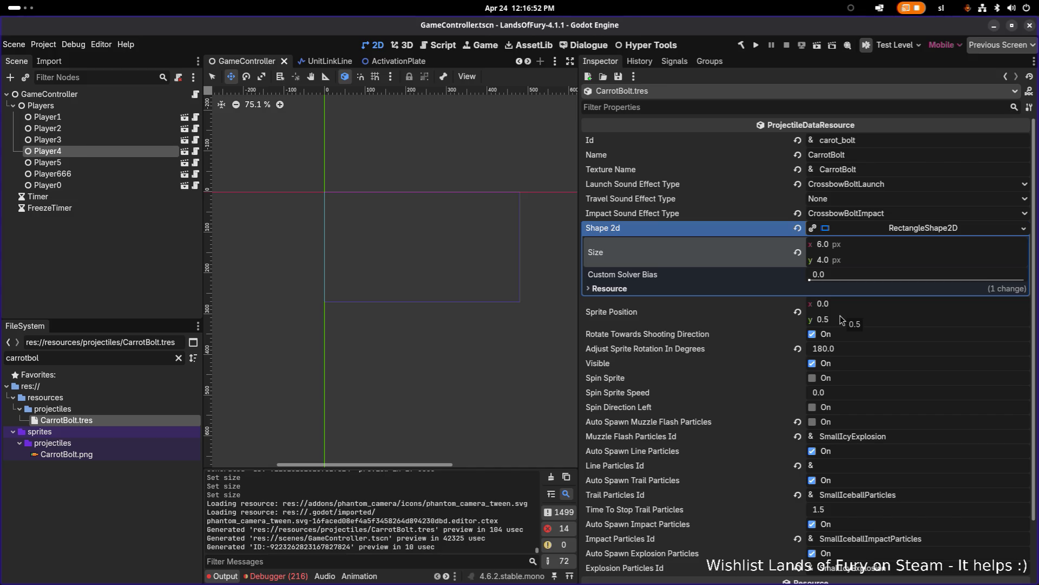
{"action": "scroll", "coordinate": [842, 333], "scroll_direction": "down", "scroll_amount": 3}
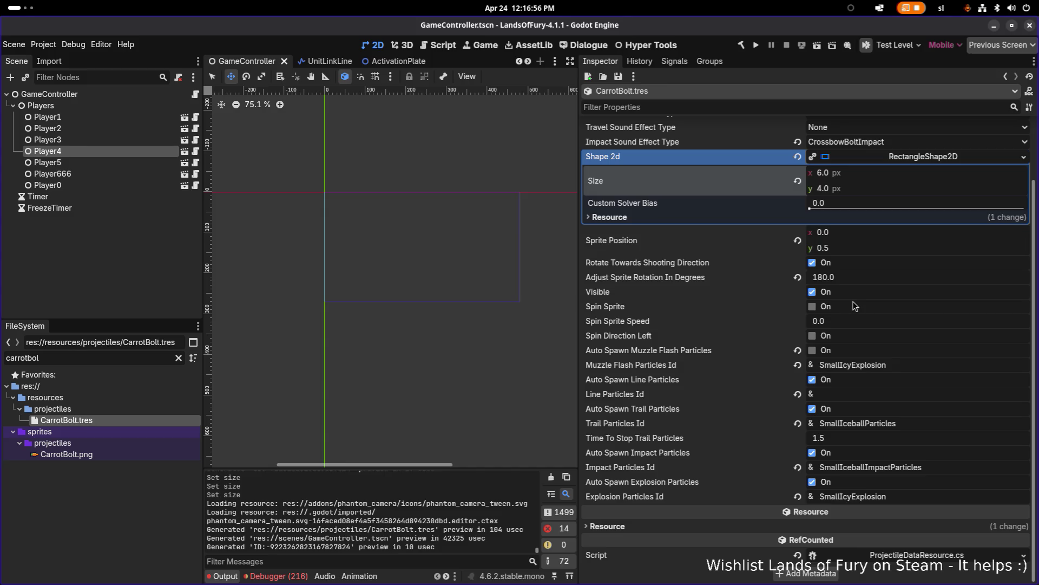
Select the SmallIcyExplosion muzzle flash ID, then clear the carrotbol file filter
{"action": "left_click", "coordinate": [901, 367]}
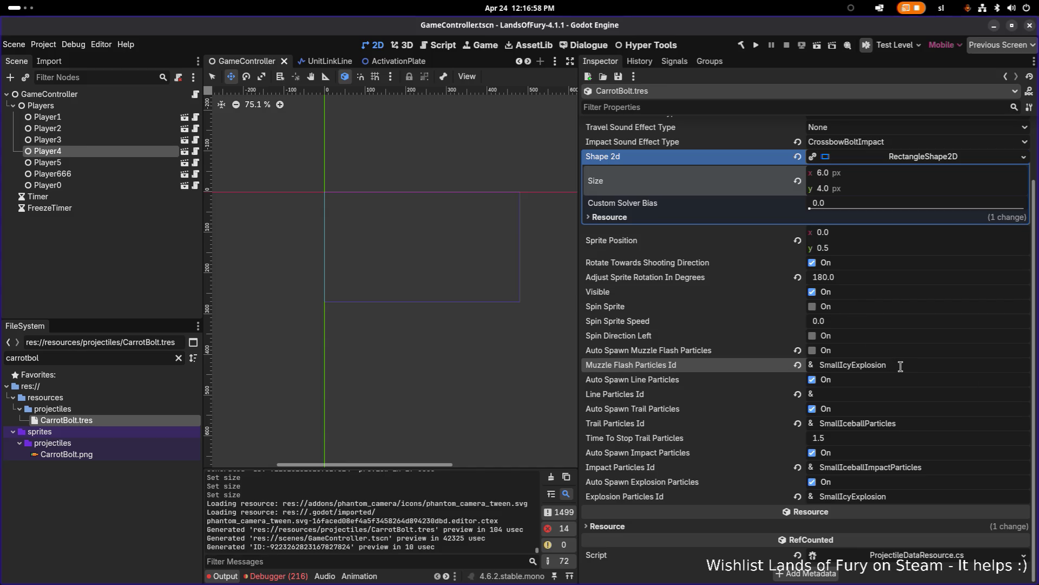
{"action": "double_click", "coordinate": [905, 367]}
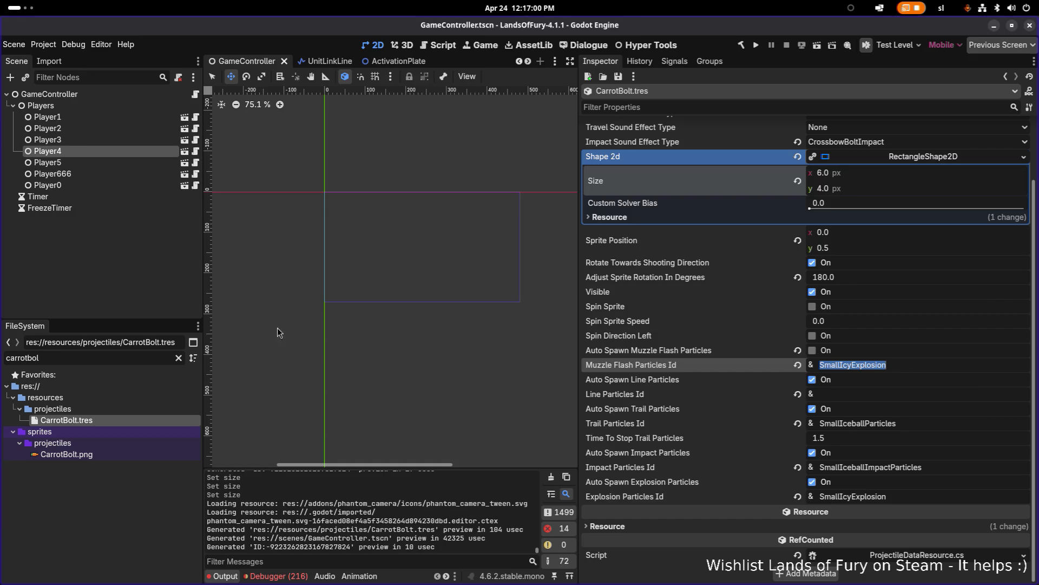
{"action": "double_click", "coordinate": [81, 357]}
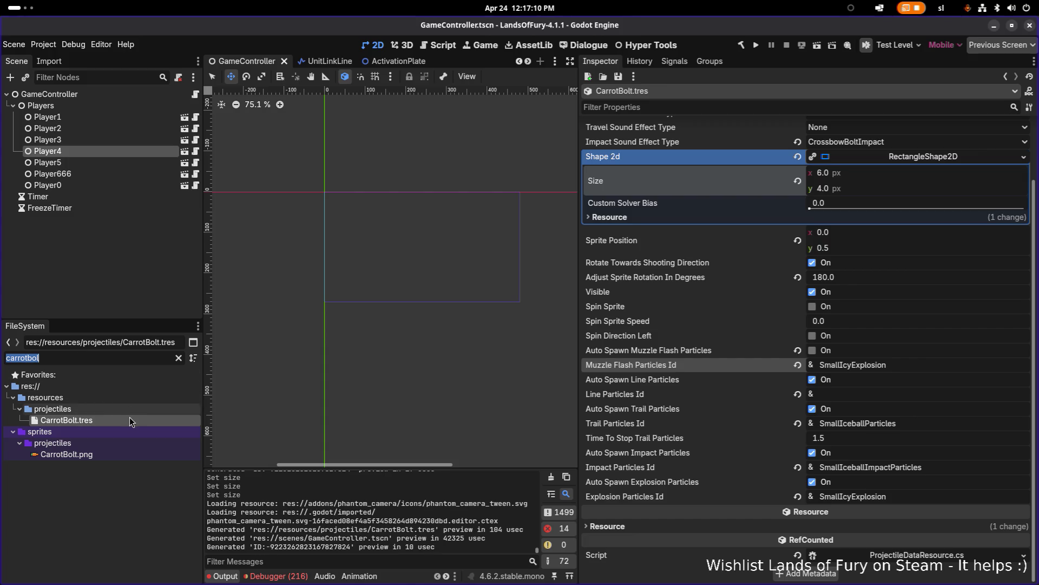
{"action": "left_click", "coordinate": [179, 357]}
Scroll through the full file list to browse the projectile resources
{"action": "scroll", "coordinate": [168, 440], "scroll_direction": "down", "scroll_amount": 3}
{"action": "scroll", "coordinate": [168, 440], "scroll_direction": "down", "scroll_amount": 2}
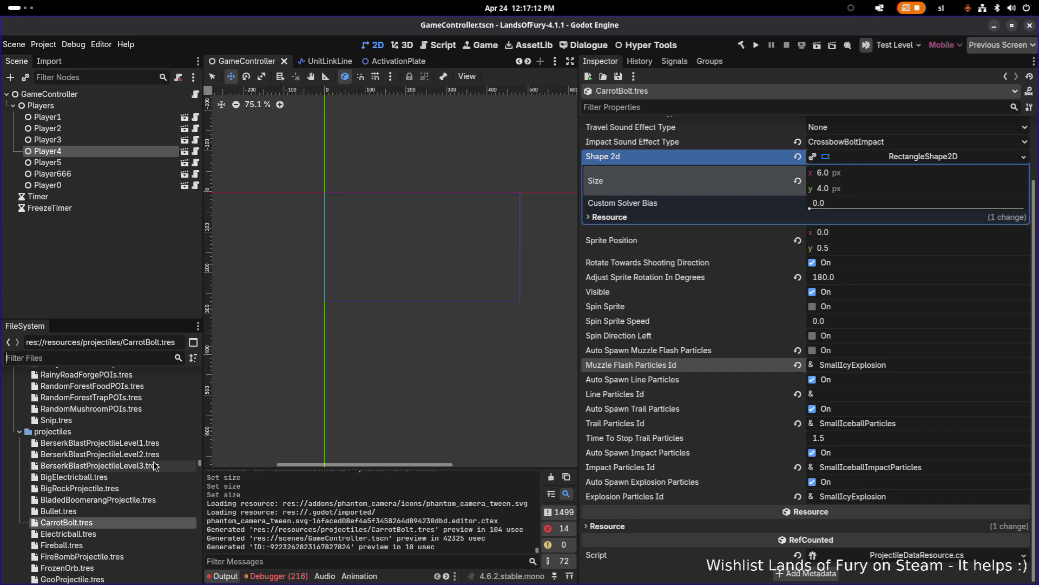
{"action": "scroll", "coordinate": [134, 486], "scroll_direction": "down", "scroll_amount": 3}
{"action": "scroll", "coordinate": [131, 485], "scroll_direction": "up", "scroll_amount": 2}
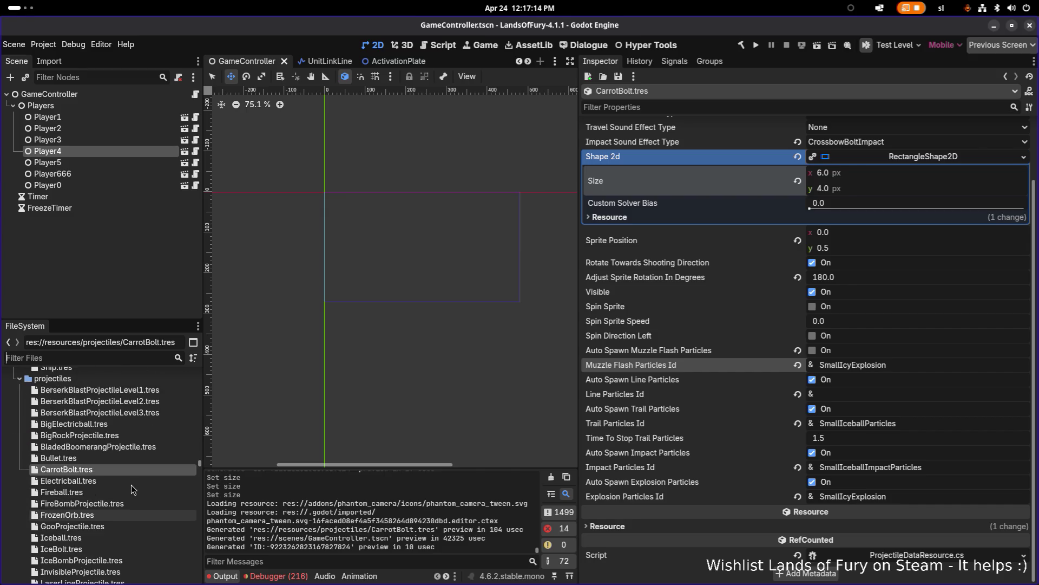
{"action": "scroll", "coordinate": [127, 459], "scroll_direction": "down", "scroll_amount": 1}
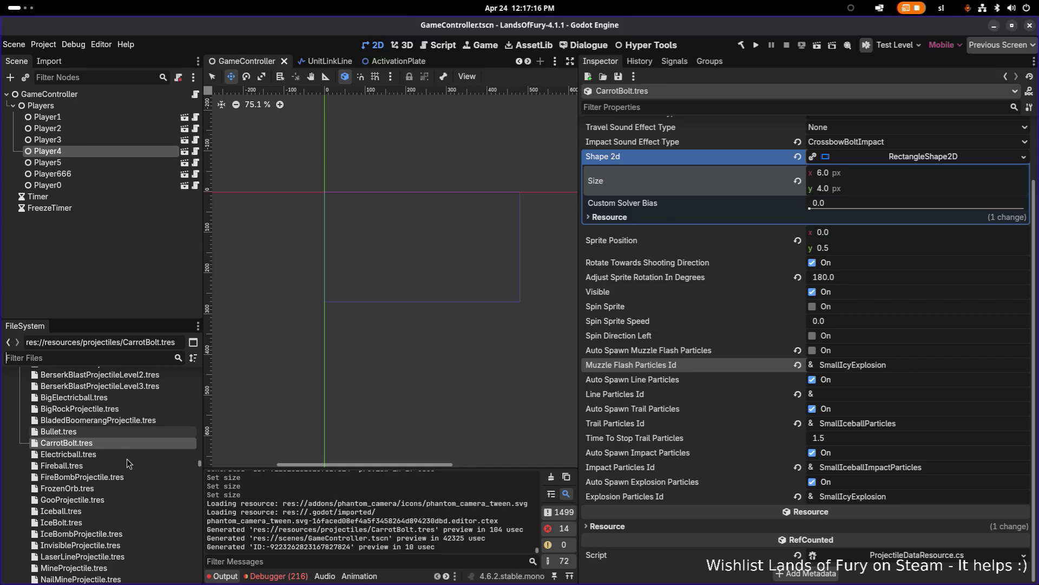
{"action": "scroll", "coordinate": [126, 459], "scroll_direction": "down", "scroll_amount": 2}
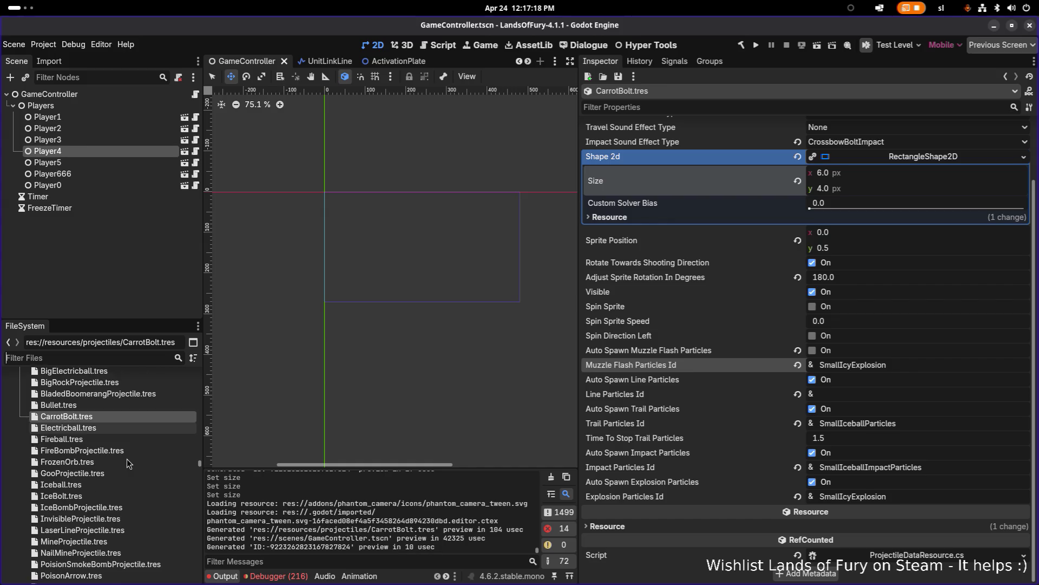
{"action": "scroll", "coordinate": [127, 459], "scroll_direction": "down", "scroll_amount": 1}
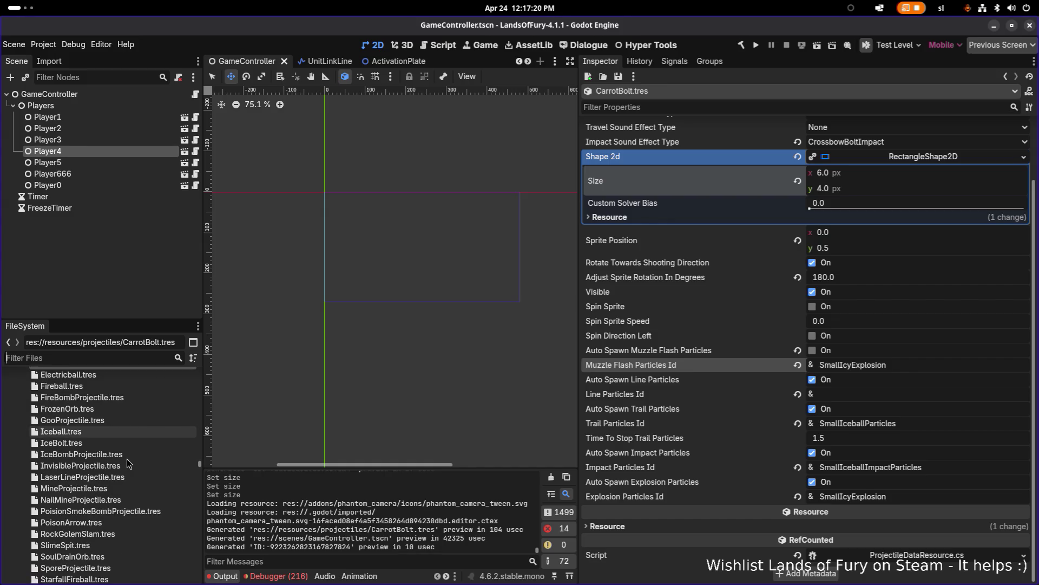
{"action": "scroll", "coordinate": [117, 505], "scroll_direction": "down", "scroll_amount": 2}
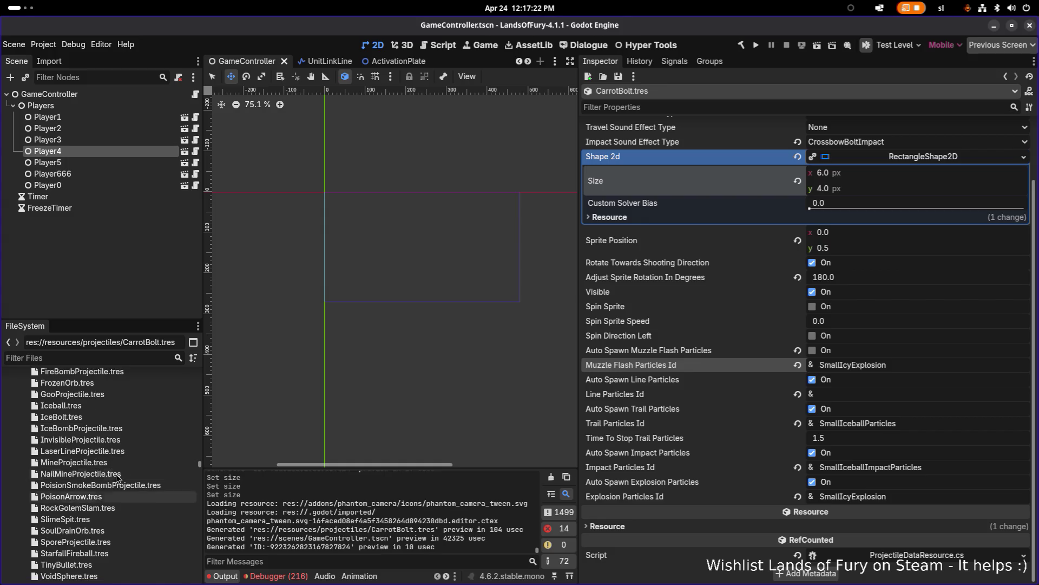
Filter files for 'arrow' and copy the ThinArrowTrailParticle file name
{"action": "type", "text": "arrow"}
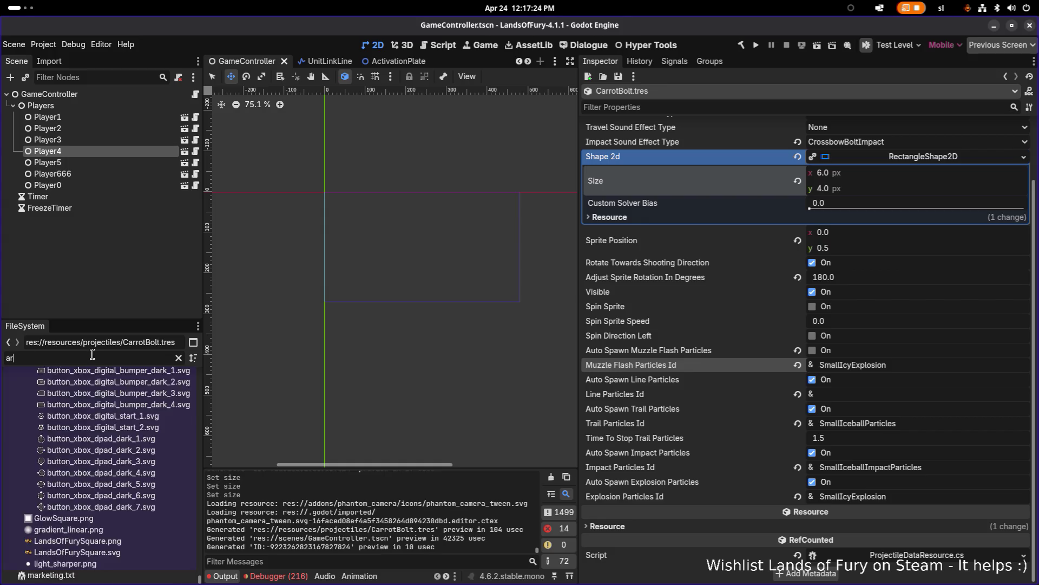
{"action": "scroll", "coordinate": [98, 417], "scroll_direction": "up", "scroll_amount": 2}
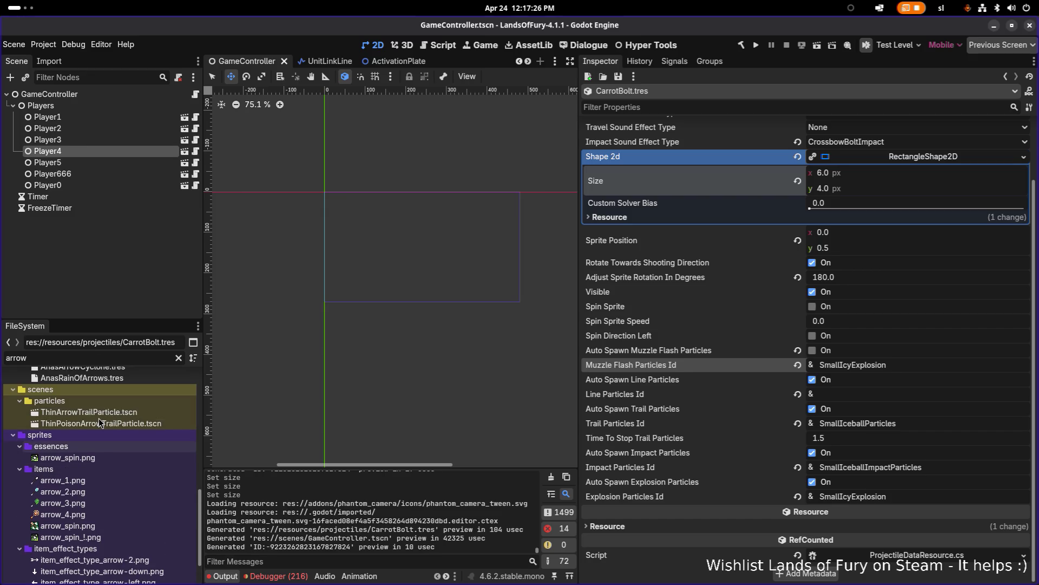
{"action": "scroll", "coordinate": [109, 419], "scroll_direction": "up", "scroll_amount": 3}
{"action": "scroll", "coordinate": [122, 424], "scroll_direction": "up", "scroll_amount": 1}
{"action": "scroll", "coordinate": [123, 426], "scroll_direction": "up", "scroll_amount": 2}
{"action": "scroll", "coordinate": [124, 427], "scroll_direction": "down", "scroll_amount": 3}
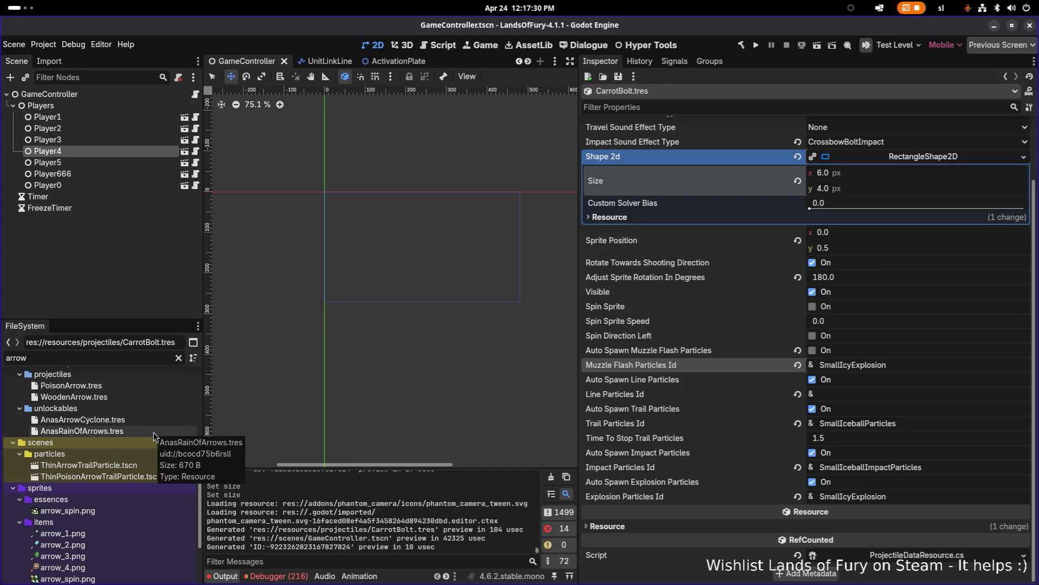
{"action": "left_click", "coordinate": [135, 465]}
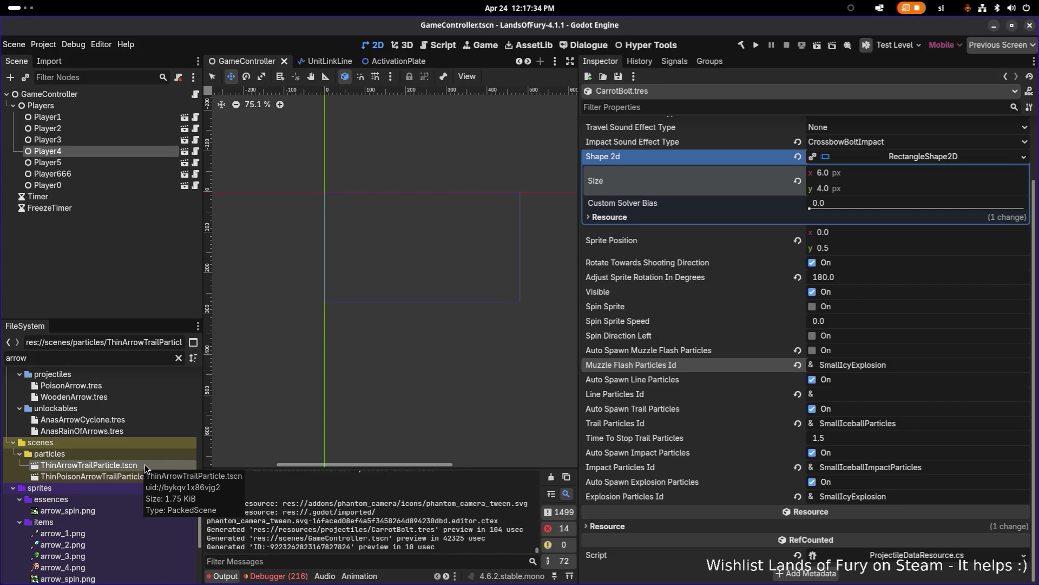
{"action": "key", "text": "F2"}
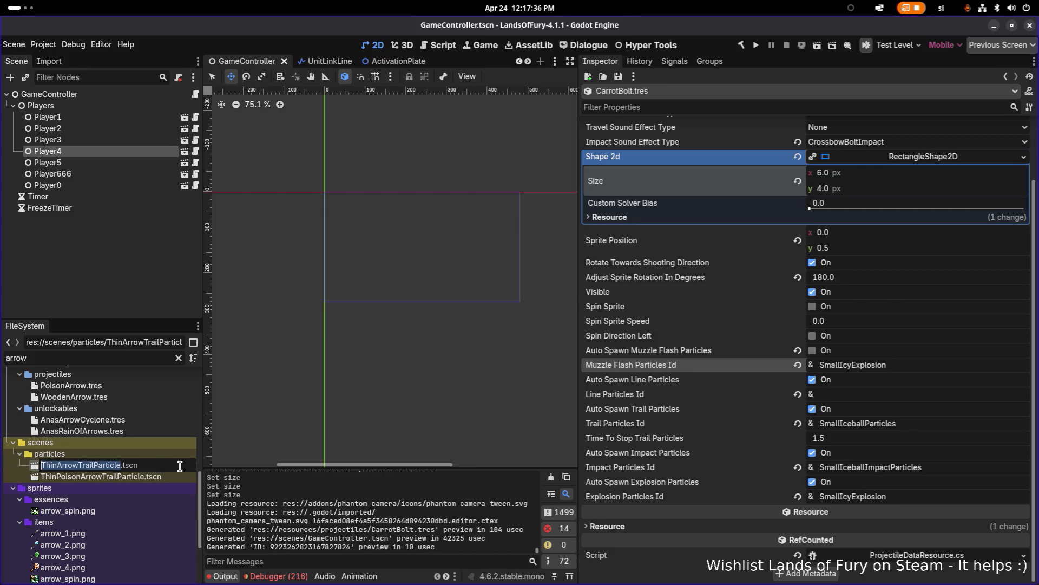
Set Trail Particles Id to ThinArrowTrailParticle, save, and view WoodenArrow.tres
{"action": "left_click", "coordinate": [936, 425]}
{"action": "left_click", "coordinate": [936, 425]}
{"action": "key", "text": "ctrl+a"}
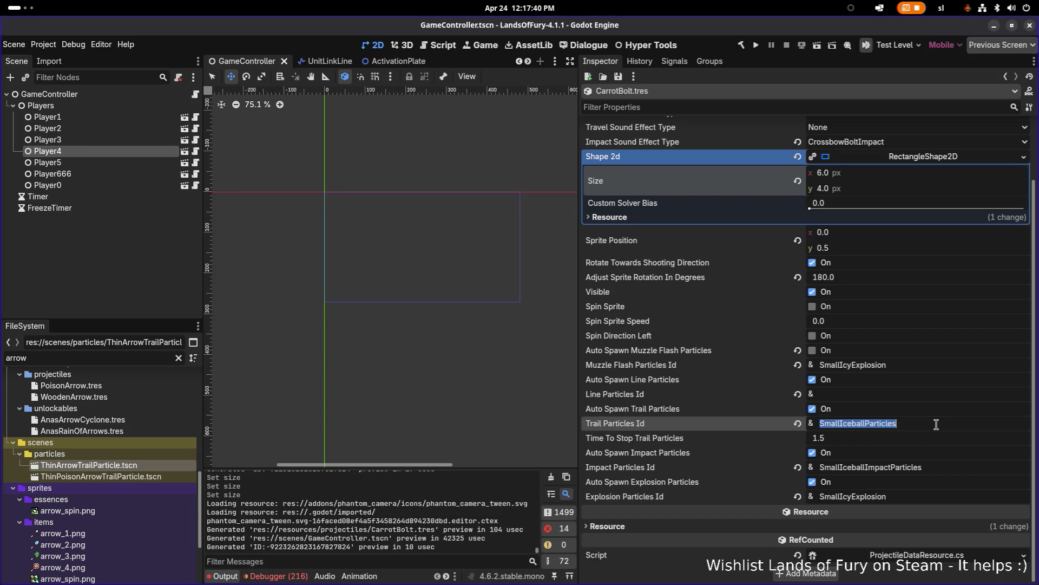
{"action": "type", "text": "ThinArrowTrailParticle"}
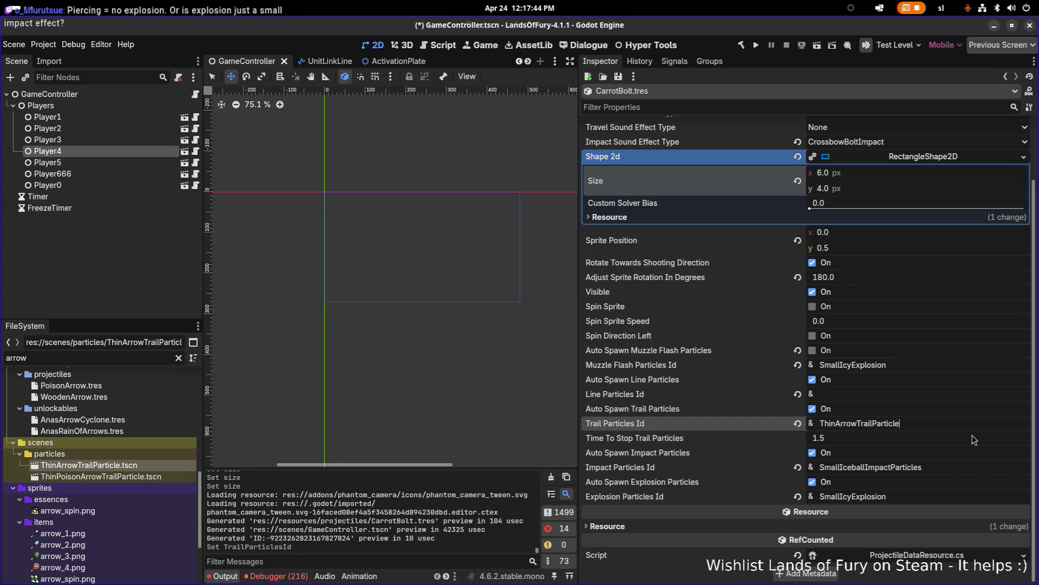
{"action": "left_click", "coordinate": [973, 440]}
{"action": "key", "text": "ctrl+s"}
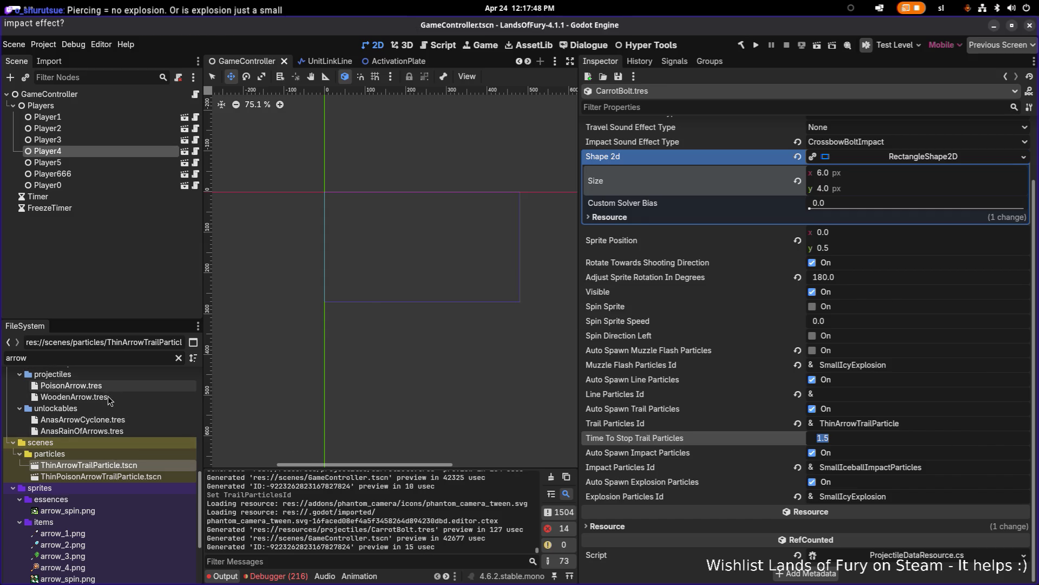
{"action": "left_click", "coordinate": [121, 398]}
{"action": "scroll", "coordinate": [804, 340], "scroll_direction": "down", "scroll_amount": 3}
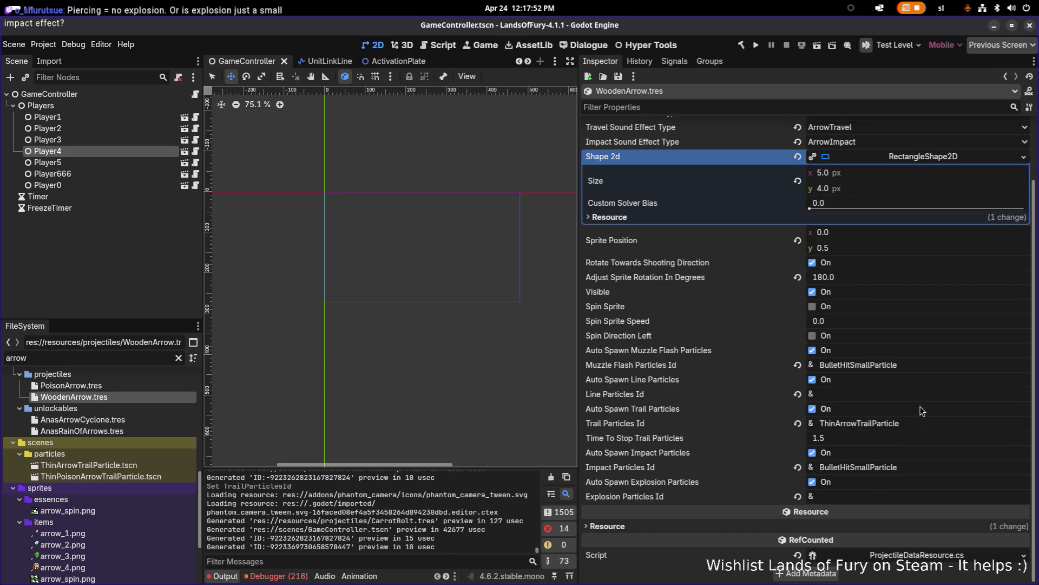
Copy WoodenArrow's BulletHitSmallParticle muzzle flash ID, refilter for 'carr', and reopen CarrotBolt.tres
{"action": "left_click", "coordinate": [929, 364]}
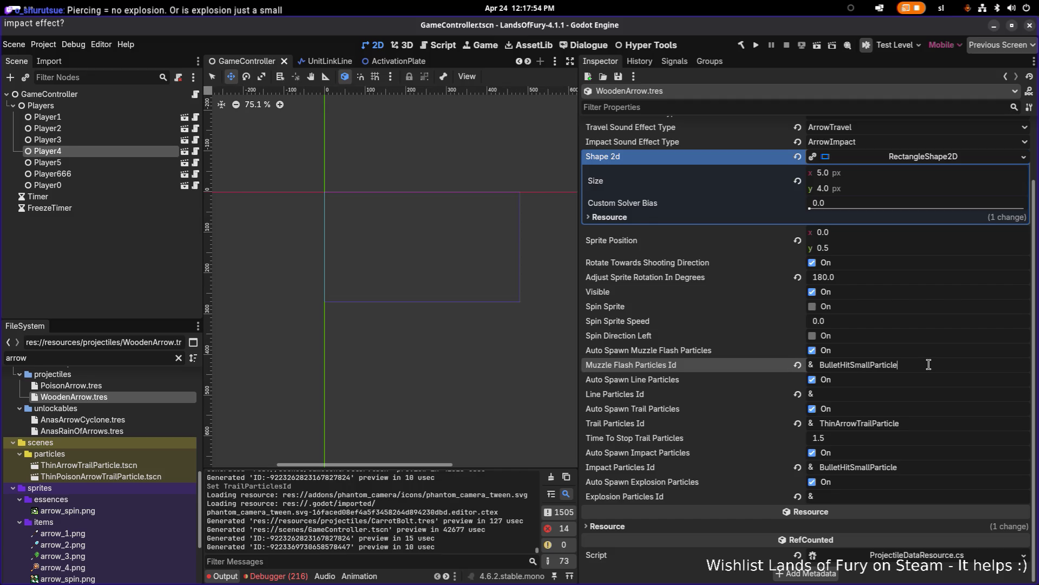
{"action": "double_click", "coordinate": [928, 365]}
{"action": "key", "text": "ctrl+c"}
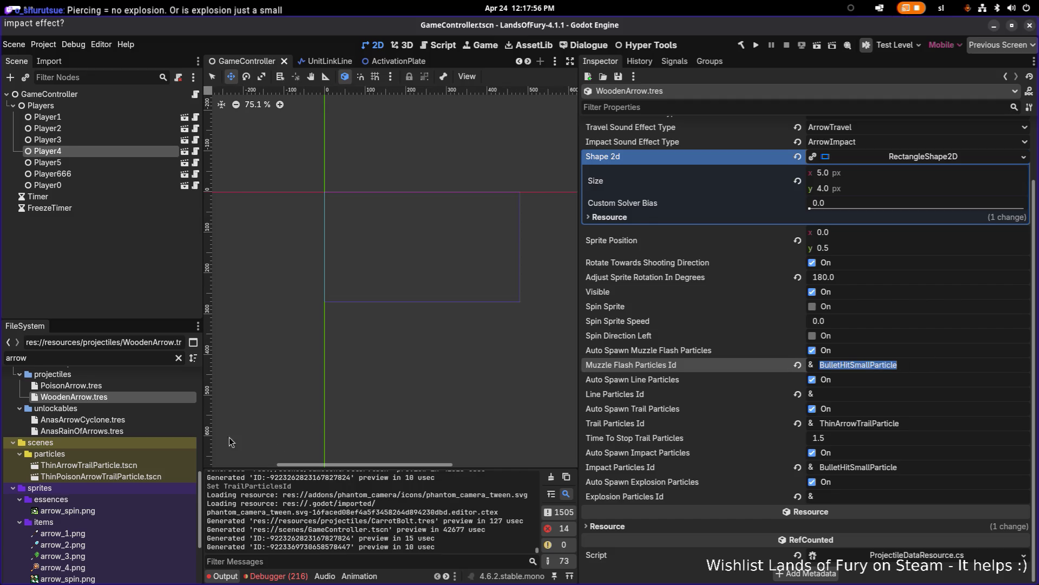
{"action": "left_click", "coordinate": [131, 358]}
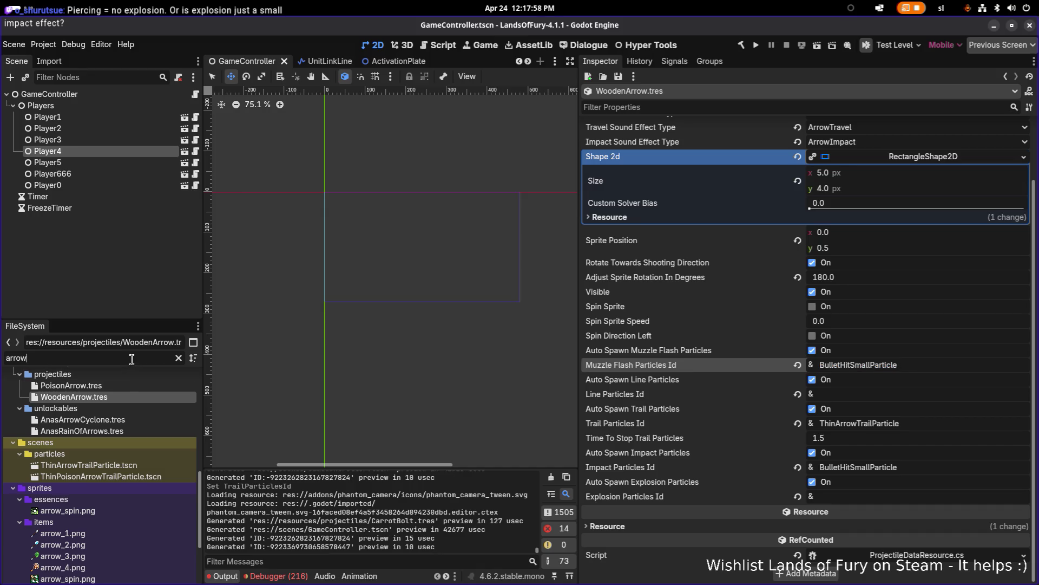
{"action": "key", "text": "ctrl+a"}
{"action": "type", "text": "carr"}
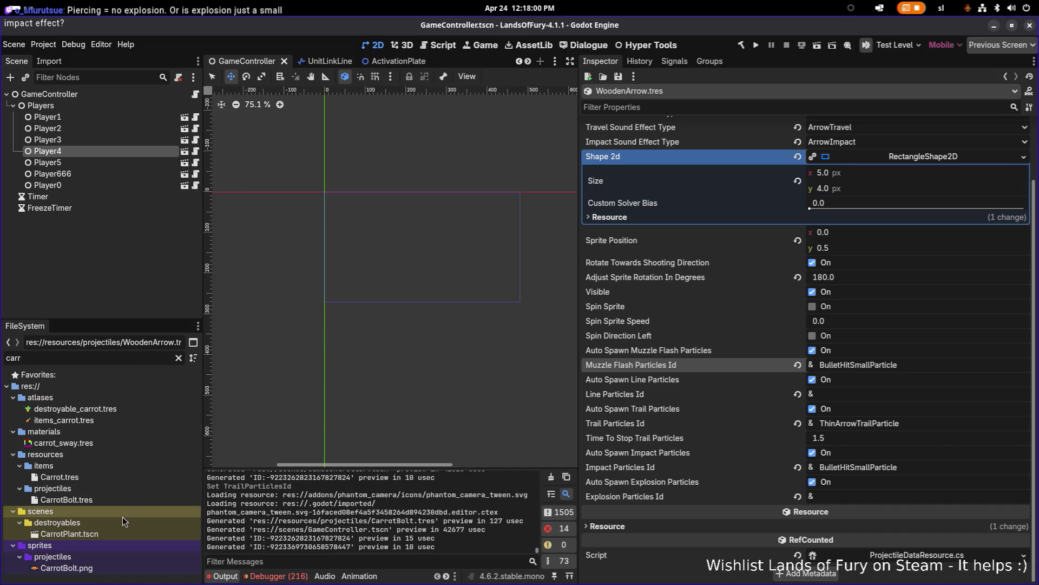
{"action": "left_click", "coordinate": [109, 499]}
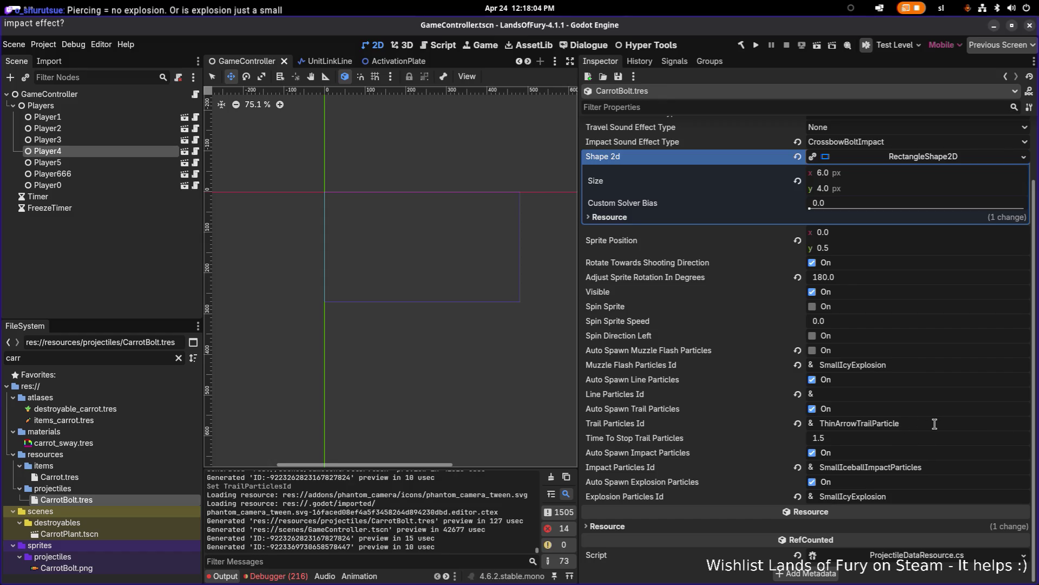
Replace the Impact and Explosion Particles Id values with BulletHitSmallParticle and save
{"action": "left_click", "coordinate": [940, 423]}
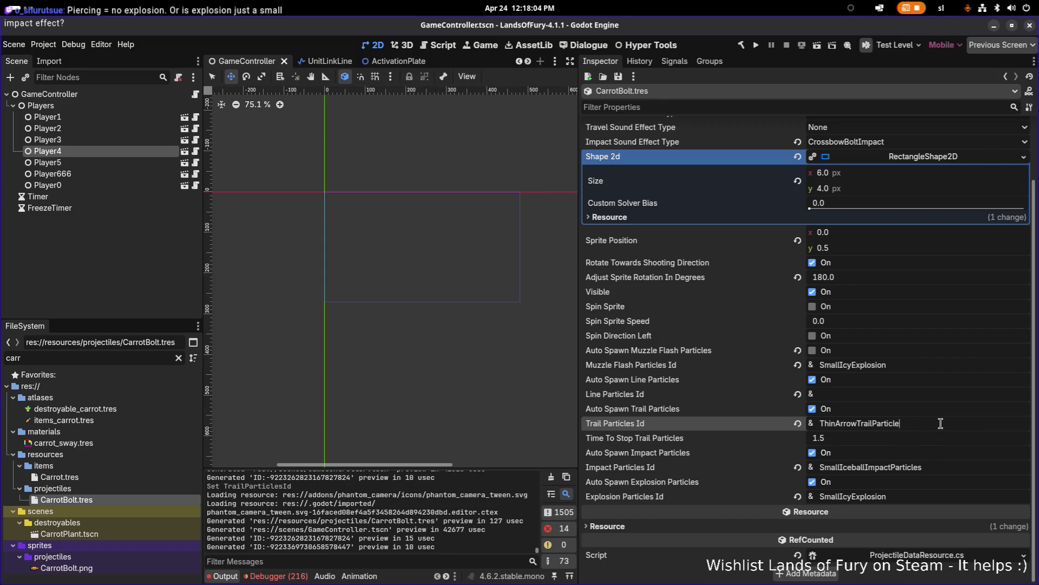
{"action": "left_click", "coordinate": [933, 466]}
{"action": "key", "text": "ctrl+a"}
{"action": "key", "text": "ctrl+v"}
{"action": "key", "text": "Return"}
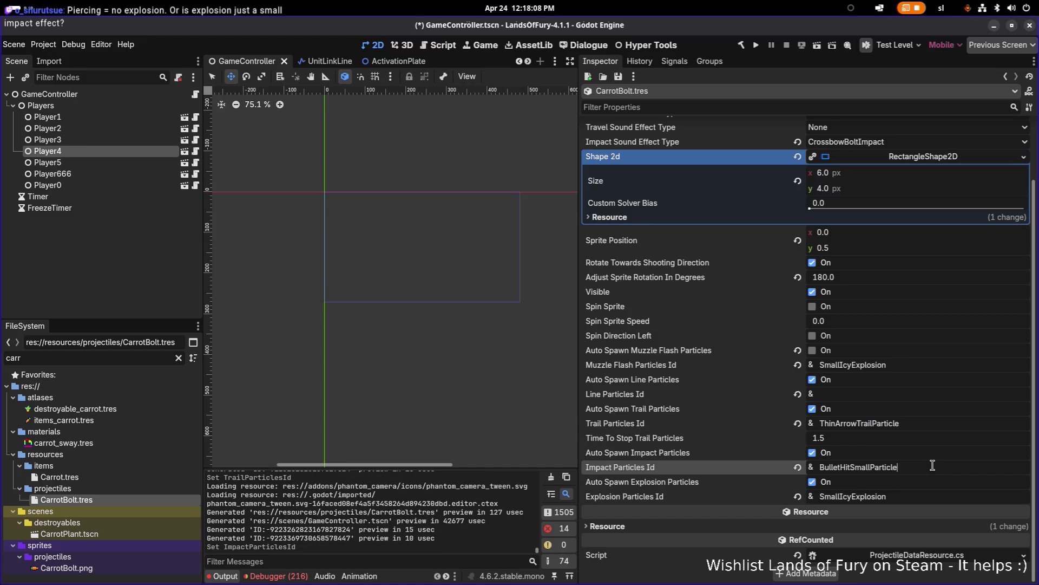
{"action": "left_click", "coordinate": [927, 495]}
{"action": "key", "text": "ctrl+a"}
{"action": "key", "text": "ctrl+v"}
{"action": "key", "text": "Return"}
{"action": "key", "text": "ctrl+s"}
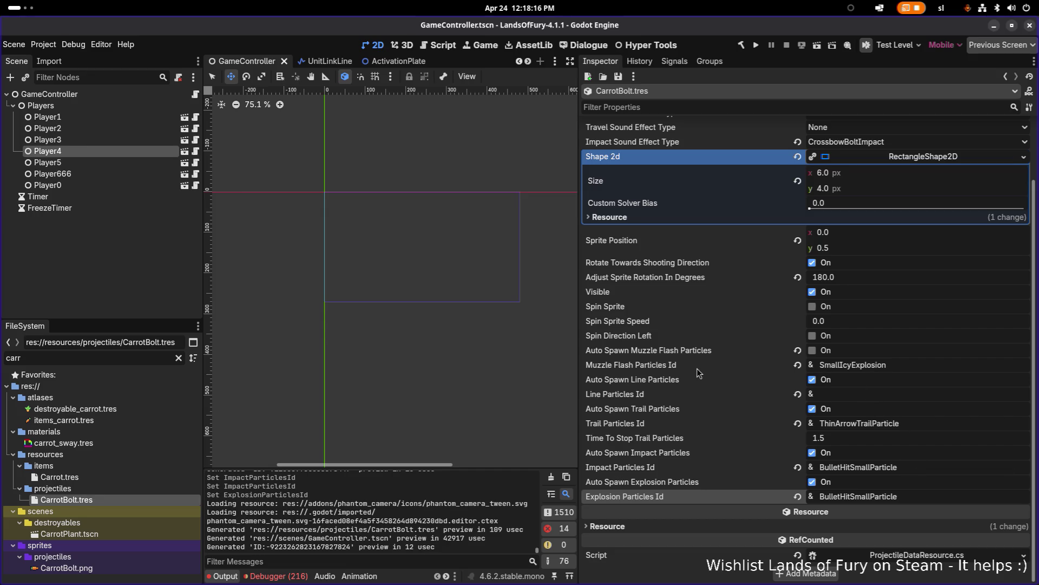
Set the Muzzle Flash Particles Id to ThinArrowTrailParticle and save CarrotBolt.tres
{"action": "left_click", "coordinate": [927, 420]}
{"action": "left_click", "coordinate": [908, 366]}
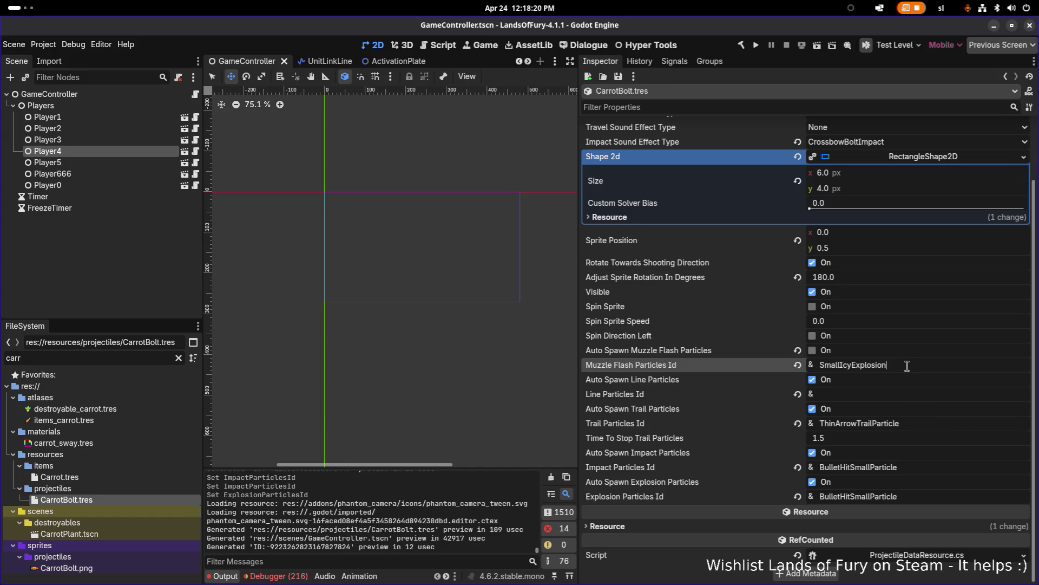
{"action": "key", "text": "ctrl+a"}
{"action": "type", "text": "ThinArrowTrailParticle"}
{"action": "key", "text": "Return"}
{"action": "key", "text": "ctrl+s"}
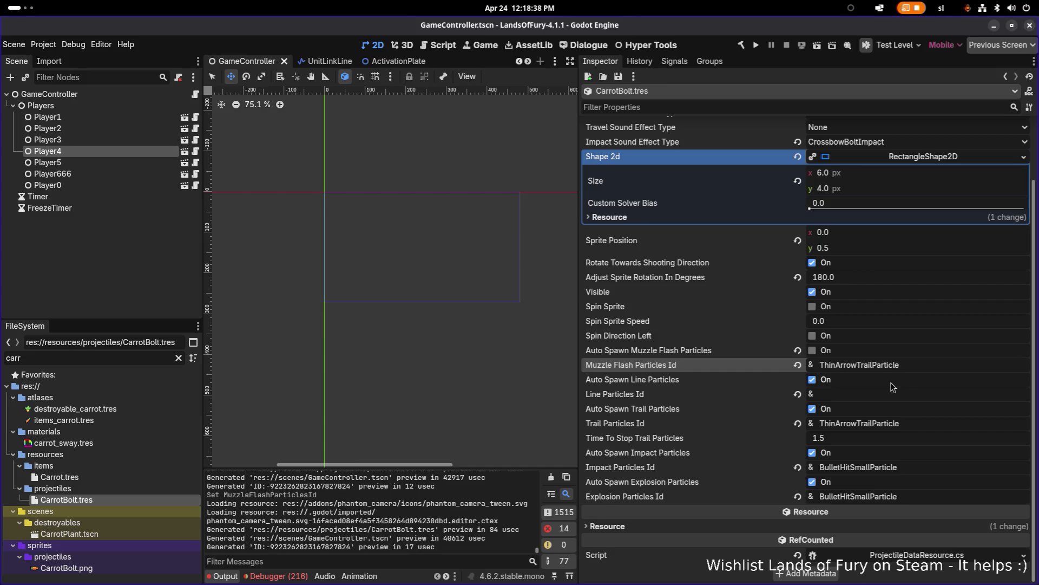
Look over the CarrotBolt resource, then filter for 'wizards' and open BunnyWizardStaff.tres
{"action": "double_click", "coordinate": [131, 535]}
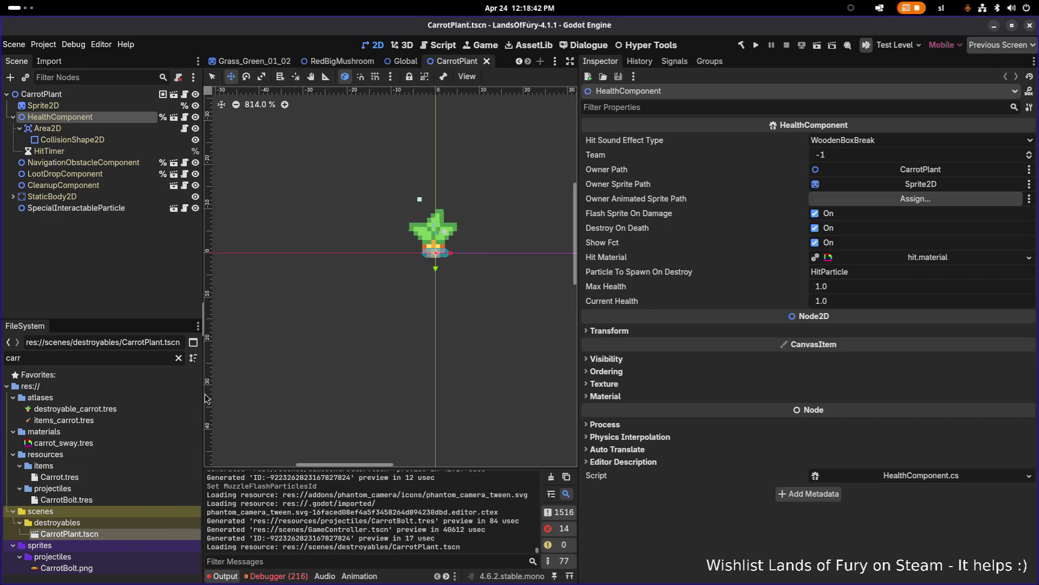
{"action": "left_click", "coordinate": [110, 499]}
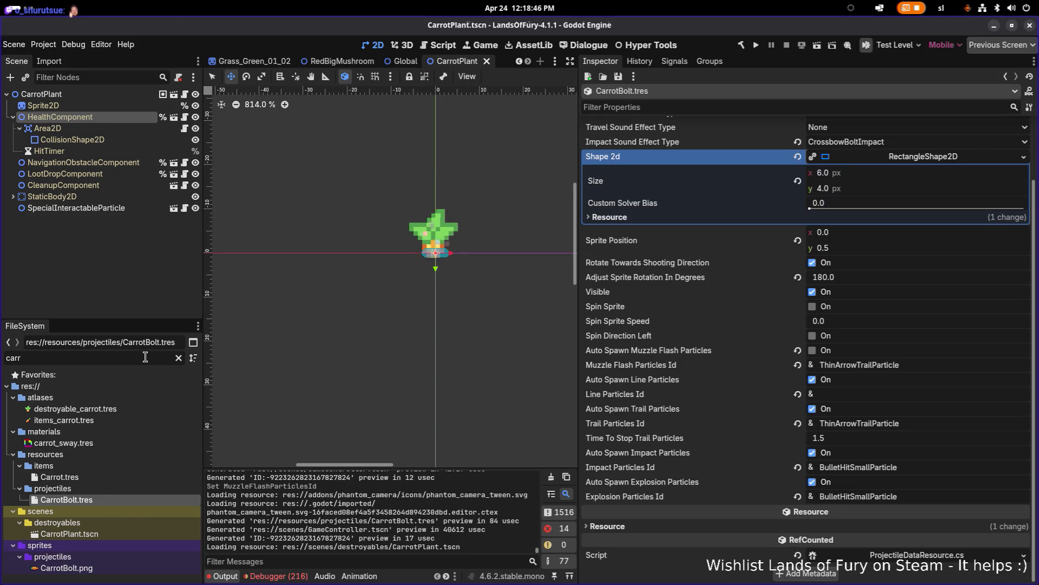
{"action": "double_click", "coordinate": [145, 357]}
{"action": "type", "text": "w"}
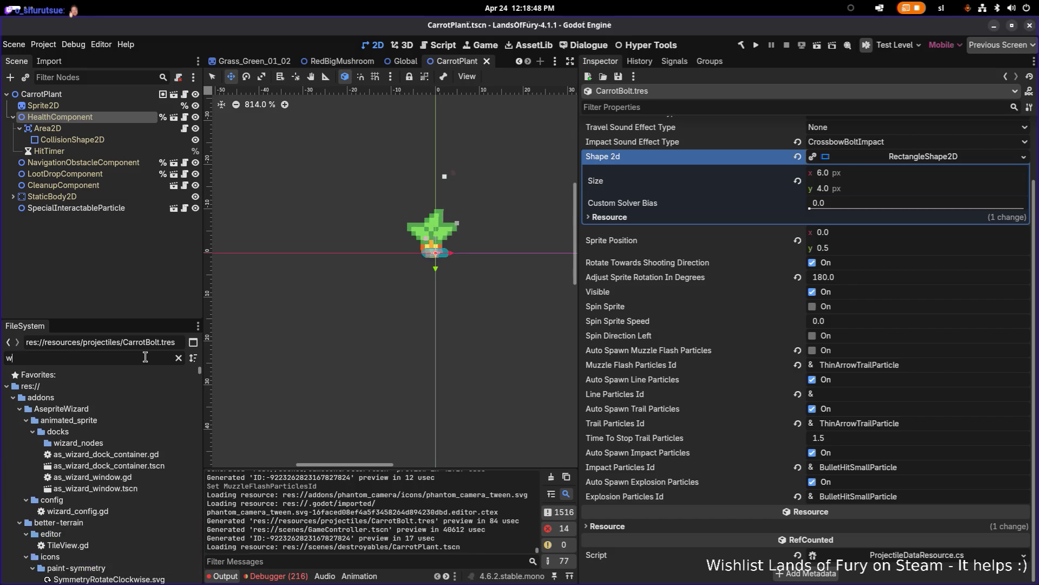
{"action": "type", "text": "izards"}
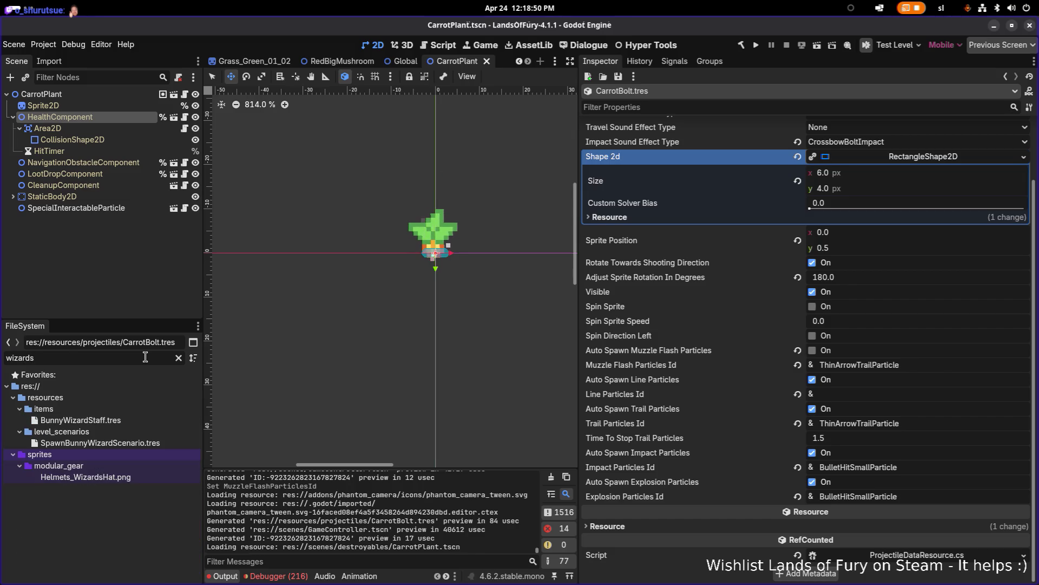
{"action": "double_click", "coordinate": [132, 423]}
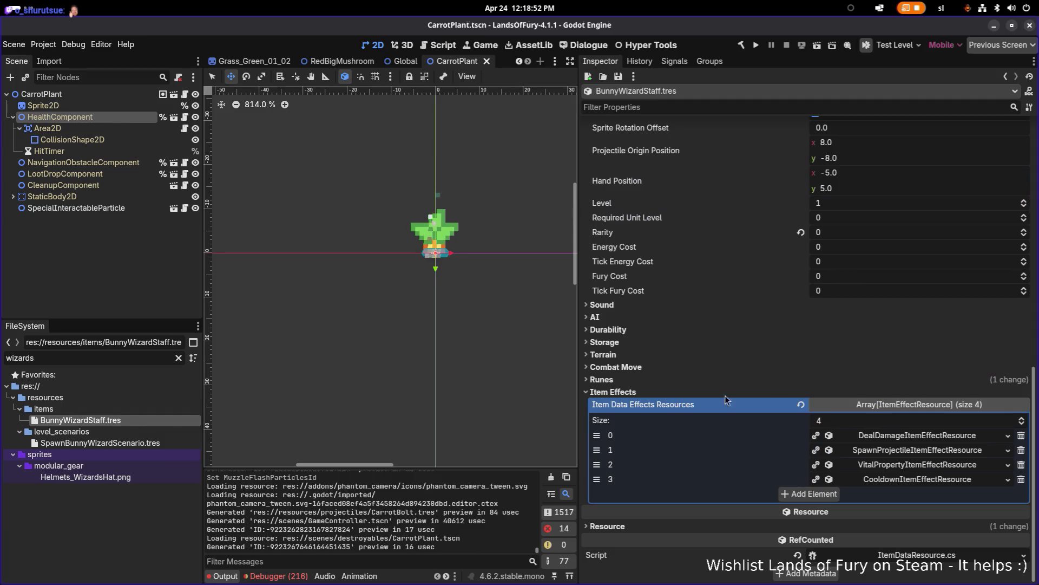
Load CarrotBolt.tres into the SpawnProjectile effect's Projectile Data in place of IceBolt
{"action": "left_click", "coordinate": [936, 453]}
{"action": "scroll", "coordinate": [891, 466], "scroll_direction": "down", "scroll_amount": 3}
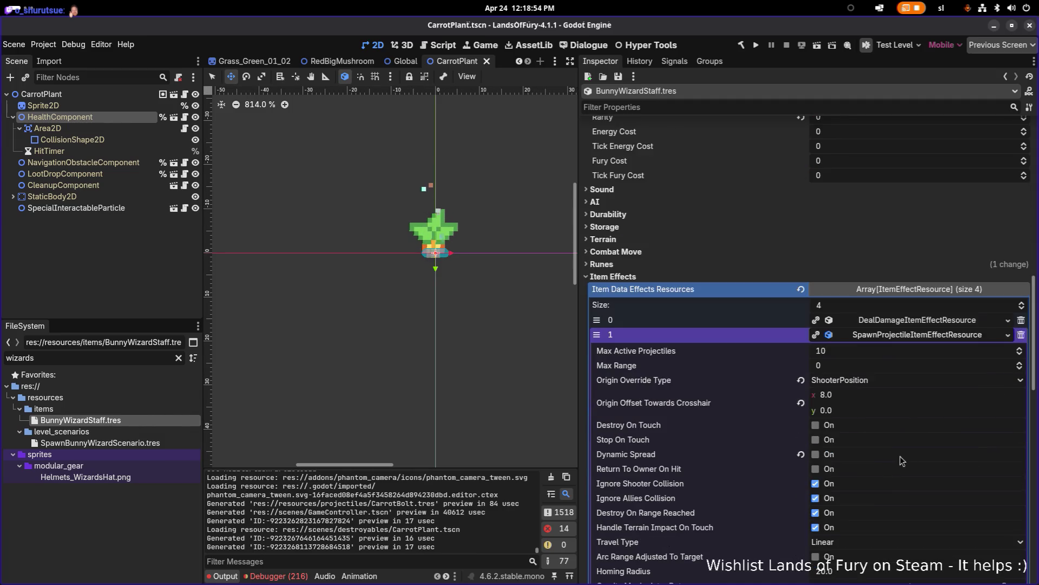
{"action": "left_click", "coordinate": [1022, 380]}
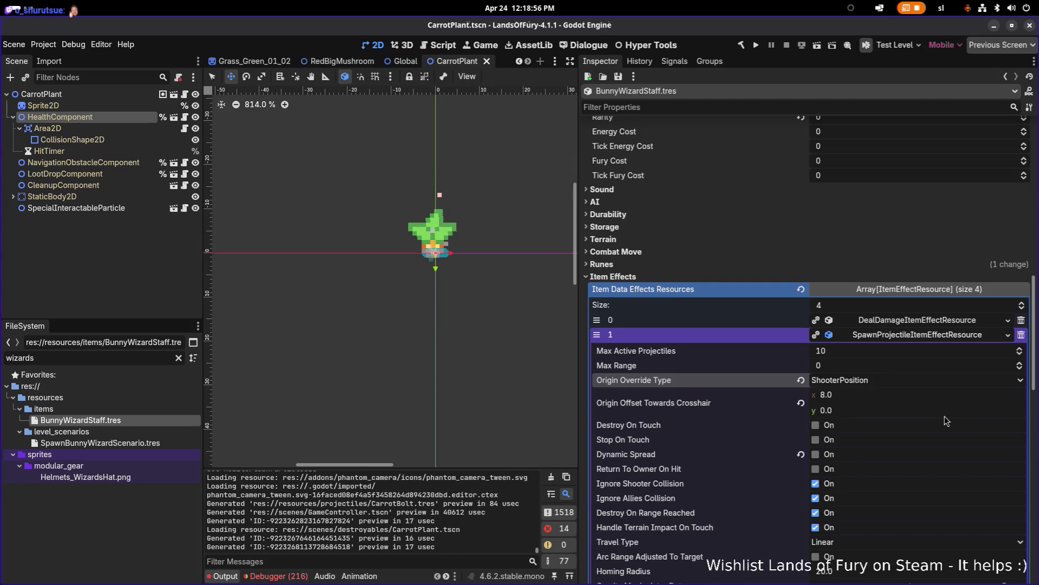
{"action": "scroll", "coordinate": [946, 421], "scroll_direction": "down", "scroll_amount": 6}
{"action": "scroll", "coordinate": [946, 421], "scroll_direction": "down", "scroll_amount": 9}
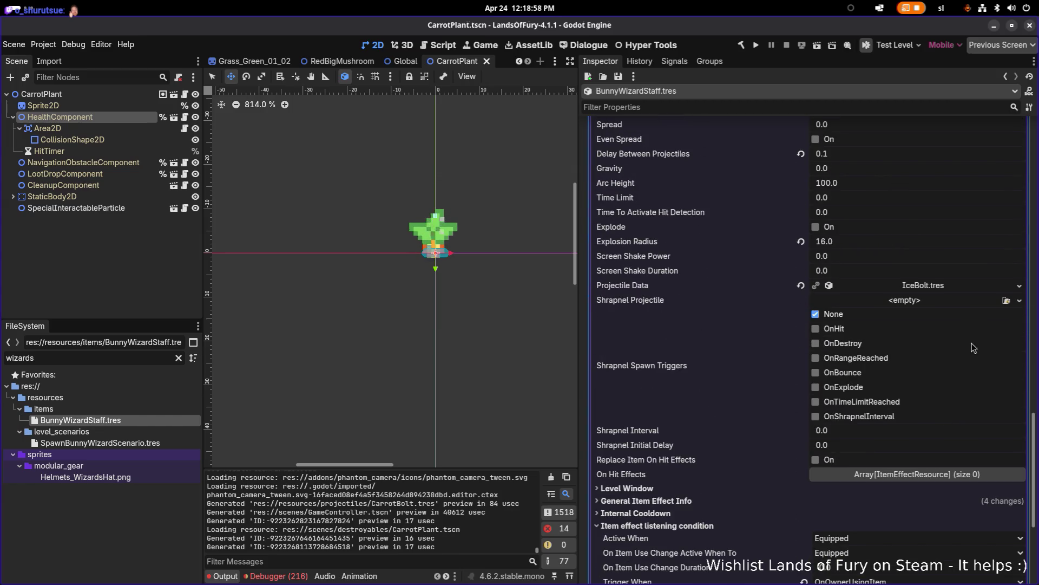
{"action": "left_click", "coordinate": [1019, 286]}
{"action": "left_click", "coordinate": [990, 321]}
{"action": "type", "text": "carrot"}
{"action": "key", "text": "Return"}
Save the BunnyWizardStaff resource with the CarrotBolt projectile
{"action": "key", "text": "ctrl+s"}
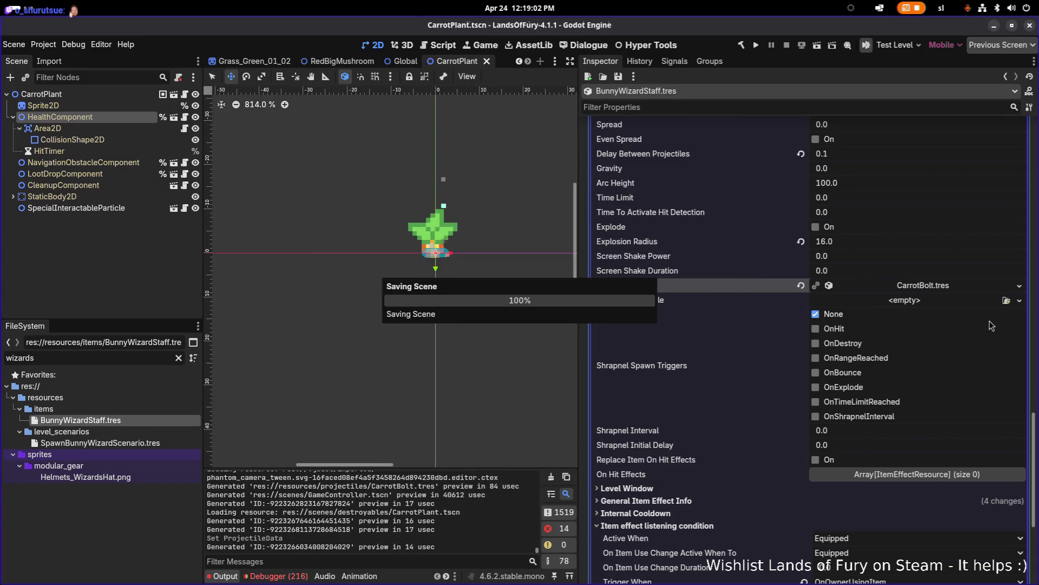
{"action": "scroll", "coordinate": [913, 370], "scroll_direction": "down", "scroll_amount": 5}
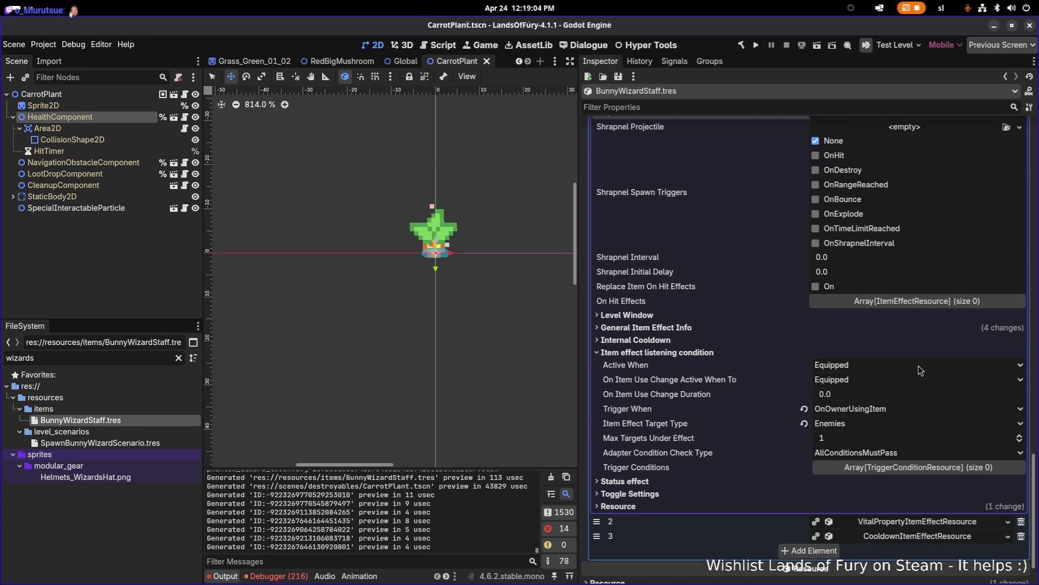
{"action": "scroll", "coordinate": [915, 371], "scroll_direction": "down", "scroll_amount": 2}
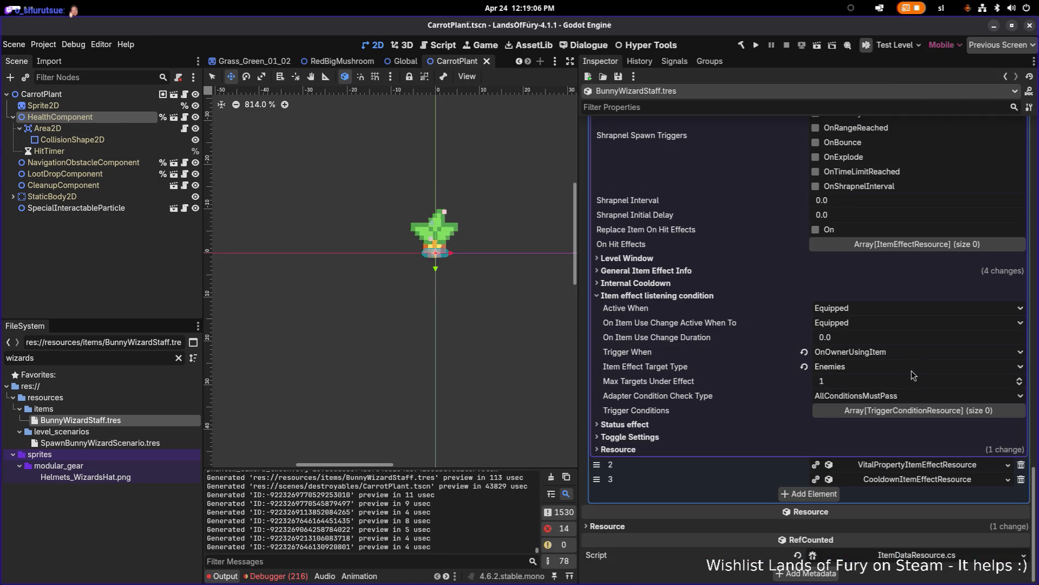
{"action": "double_click", "coordinate": [115, 353]}
Set the BunnyWizard AttackAction's Animation Type to spell_1 and save
{"action": "type", "text": "bunnywi"}
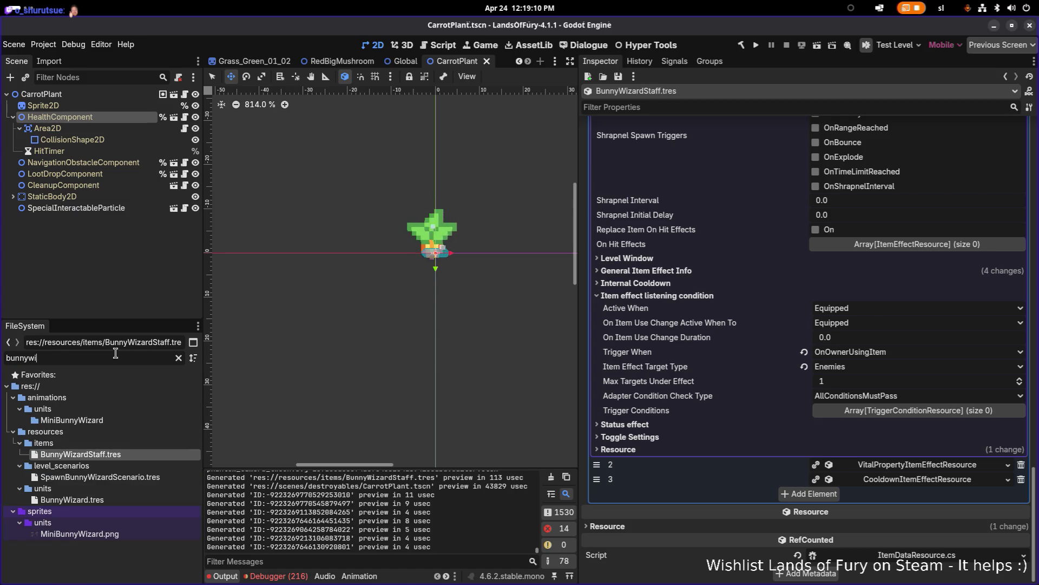
{"action": "left_click", "coordinate": [122, 499]}
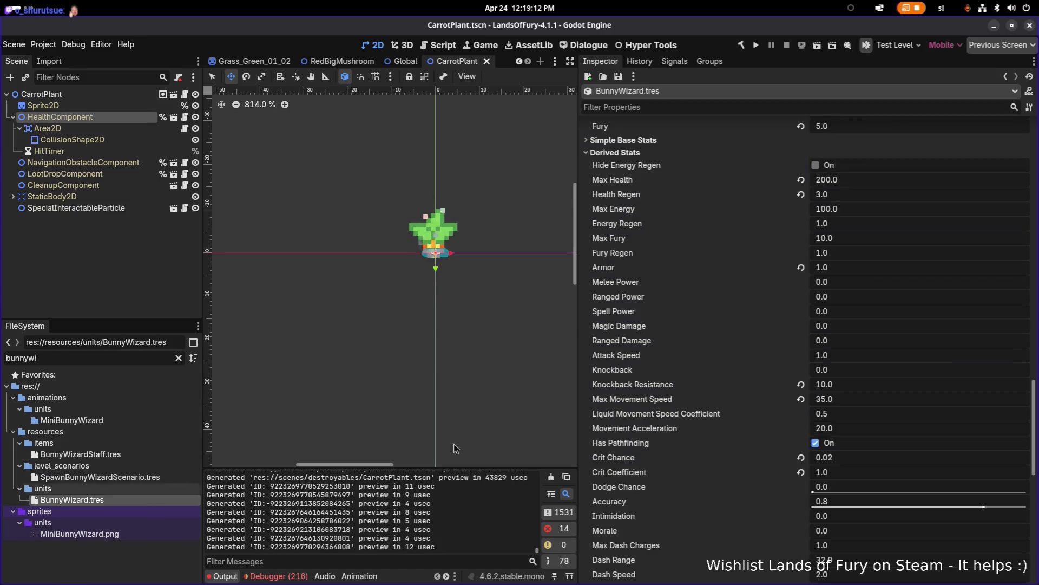
{"action": "scroll", "coordinate": [758, 458], "scroll_direction": "down", "scroll_amount": 10}
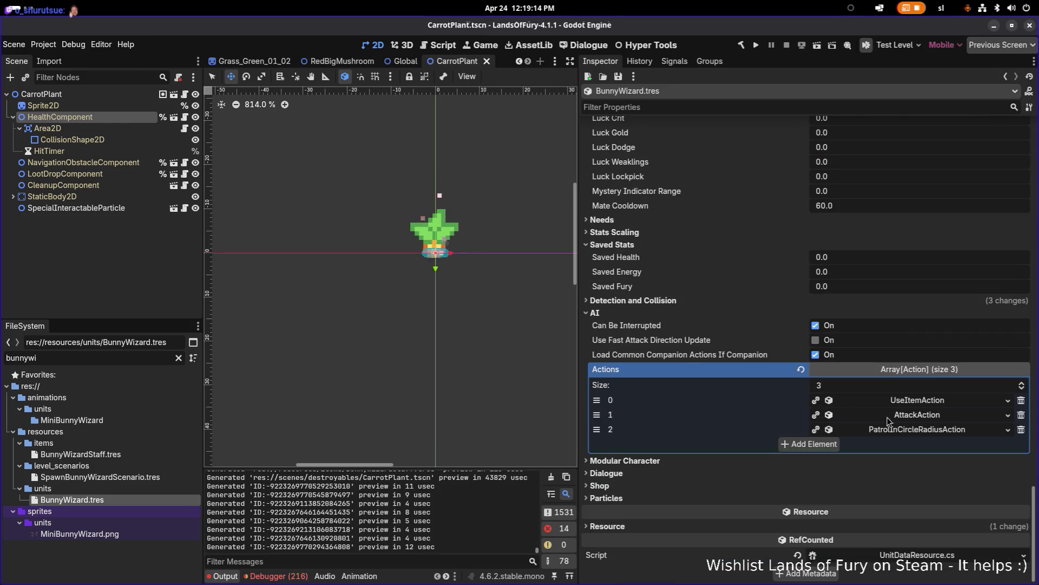
{"action": "left_click", "coordinate": [945, 416]}
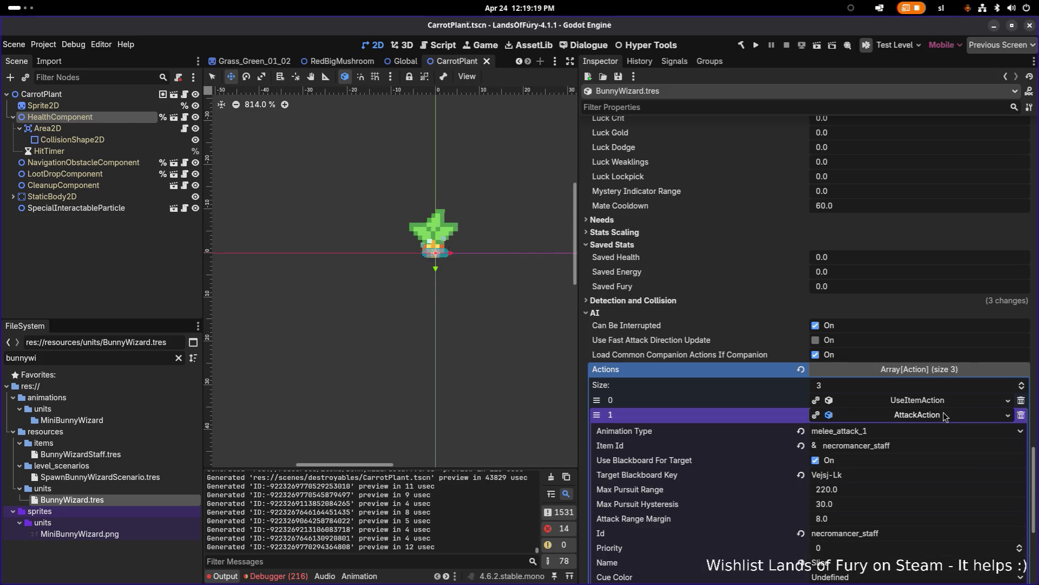
{"action": "left_click", "coordinate": [918, 433]}
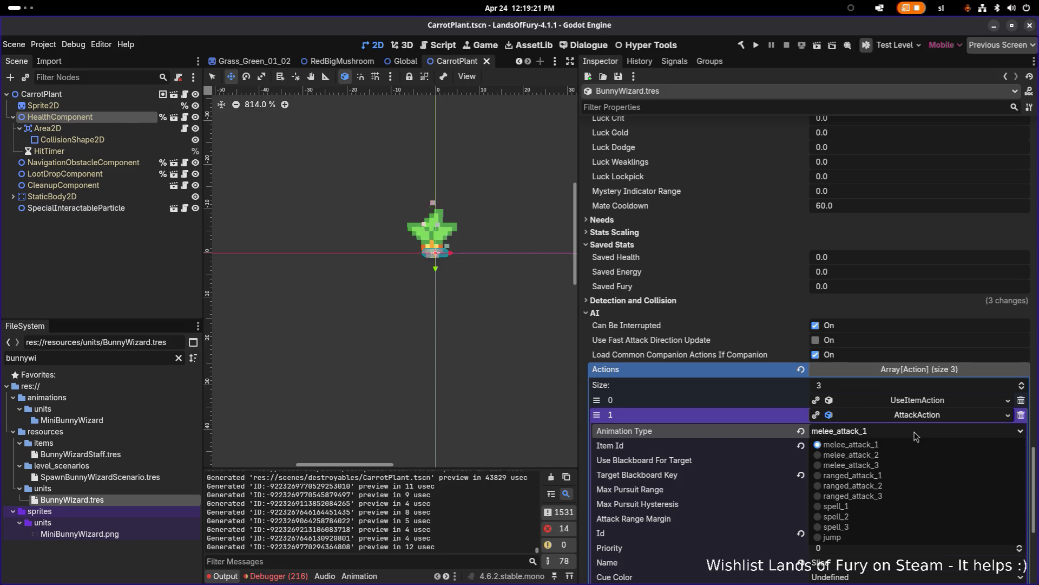
{"action": "left_click", "coordinate": [874, 509]}
{"action": "key", "text": "ctrl+s"}
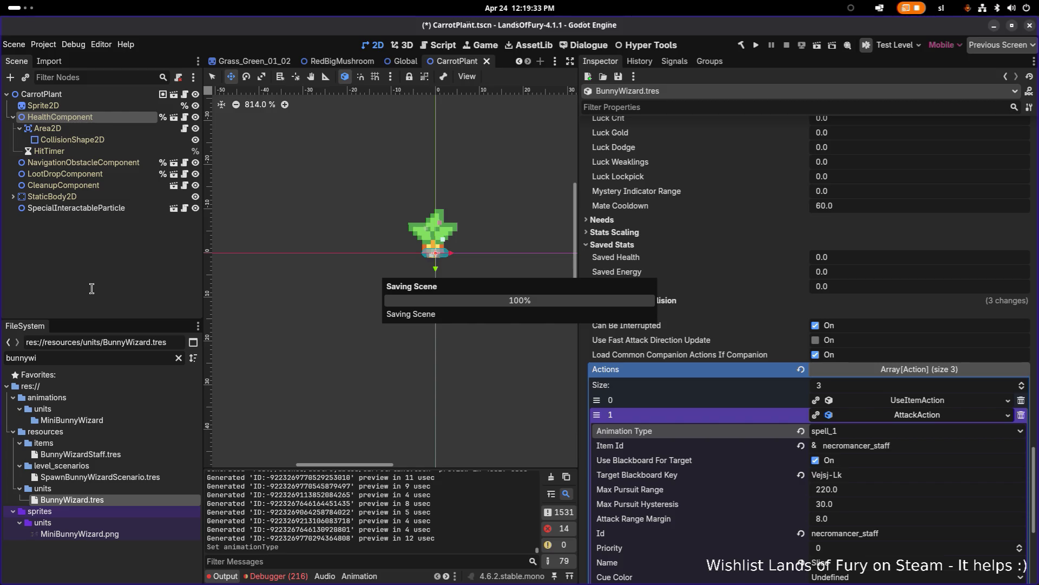
Relaunch Godot from the terminal by rerunning the last launch command
{"action": "key", "text": "alt+Tab"}
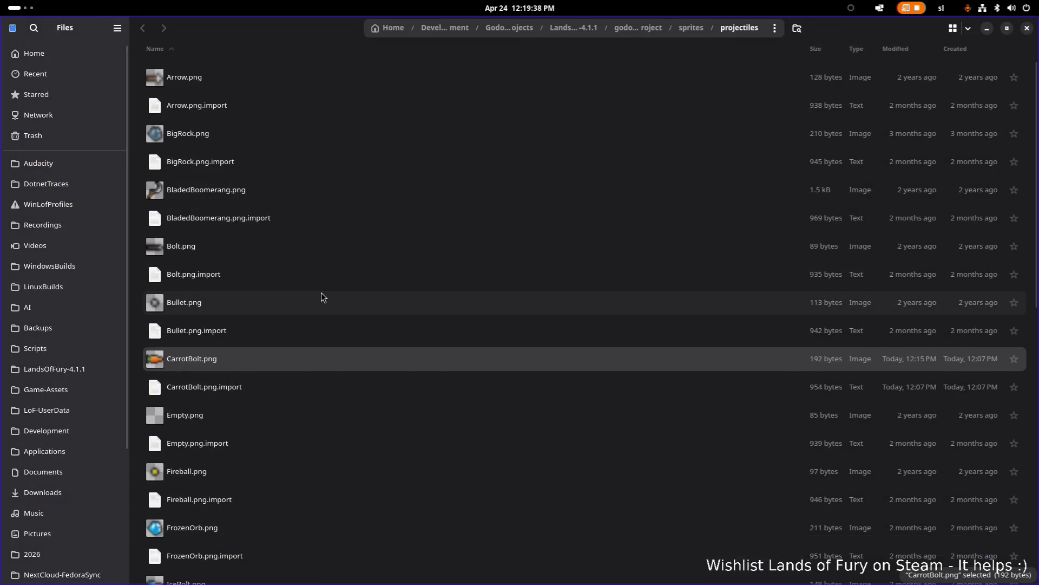
{"action": "key", "text": "alt+Tab"}
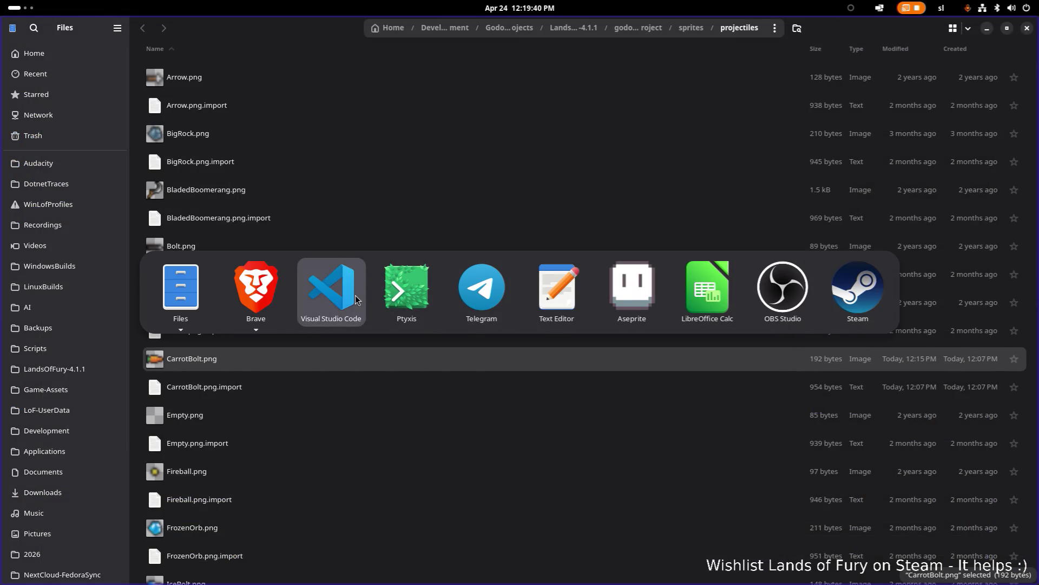
{"action": "left_click", "coordinate": [406, 290]}
{"action": "key", "text": "Up"}
{"action": "key", "text": "Return"}
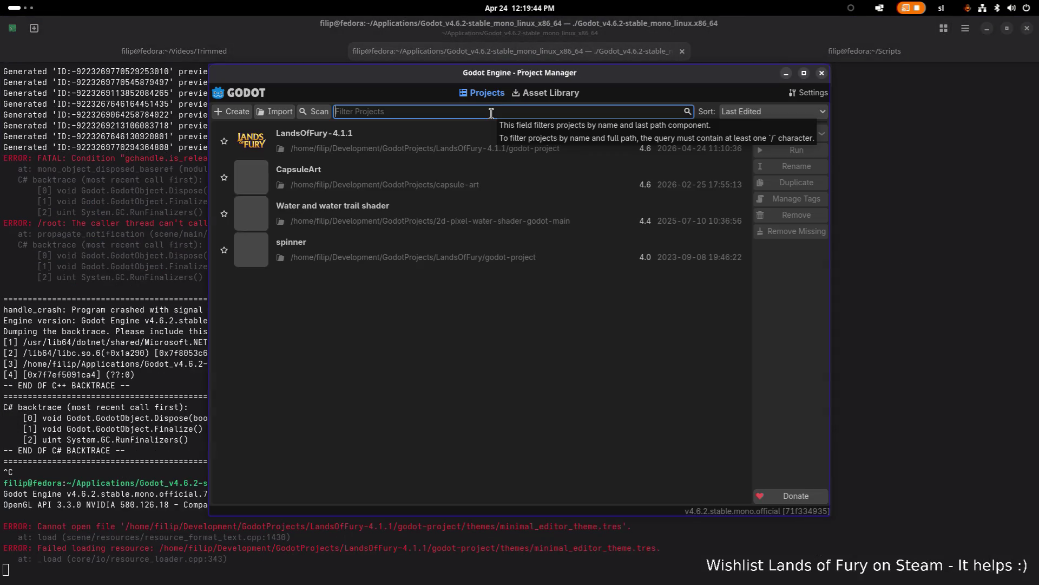
Open the LandsOfFury-4.1.1 project from the Project Manager list
{"action": "double_click", "coordinate": [459, 135]}
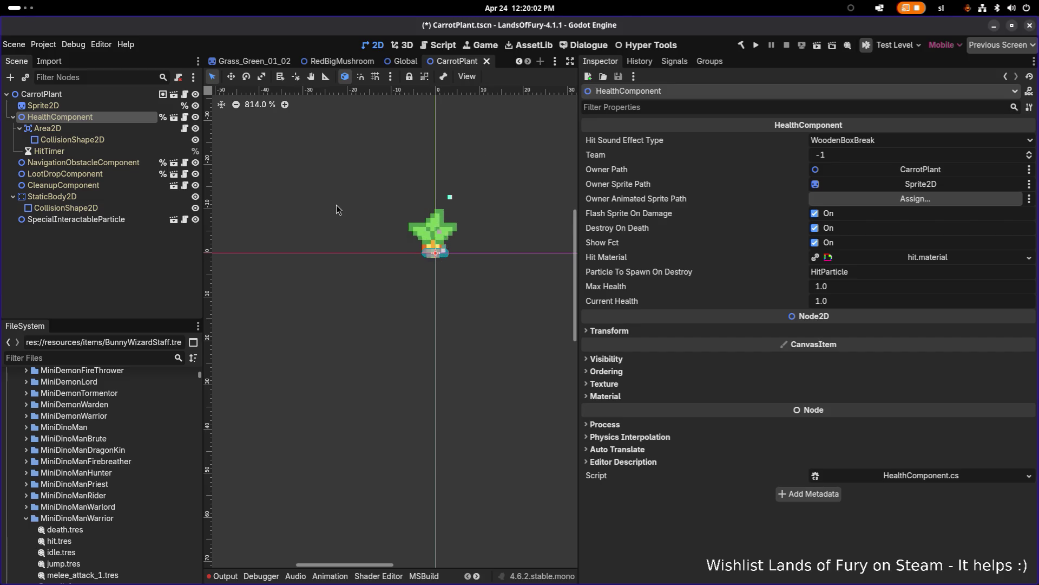
Filter for 'bunnywi', open BunnyWizard.tres and expand its AttackAction
{"action": "left_click", "coordinate": [139, 359]}
{"action": "type", "text": "bu"}
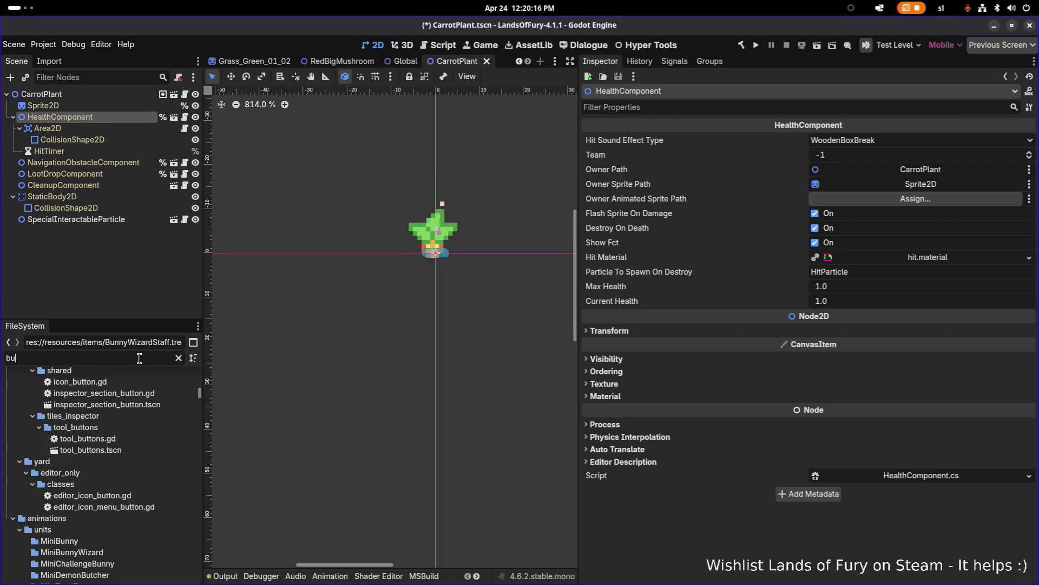
{"action": "type", "text": "nnywi"}
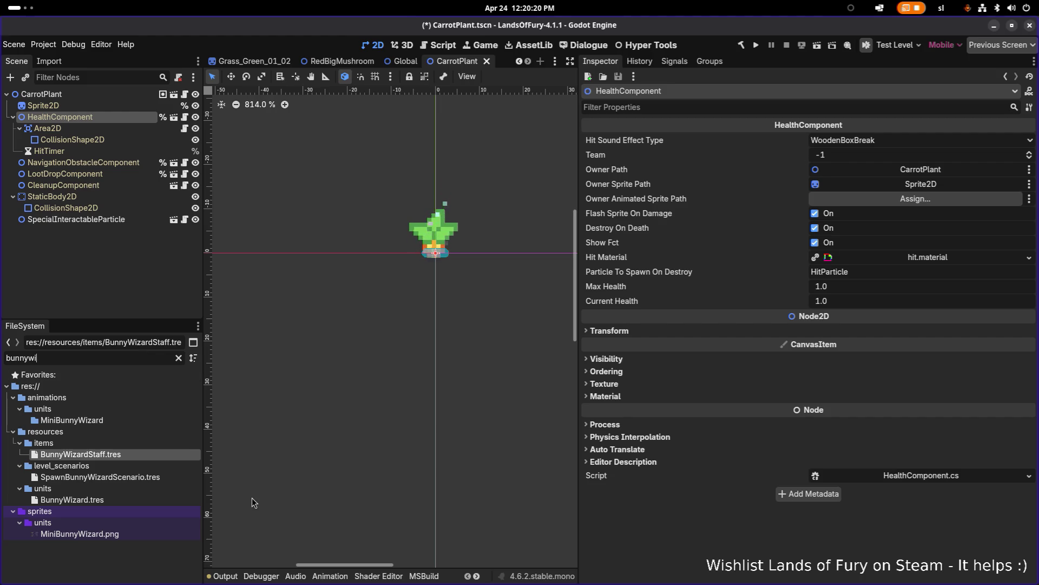
{"action": "left_click", "coordinate": [173, 500]}
{"action": "scroll", "coordinate": [880, 404], "scroll_direction": "down", "scroll_amount": 10}
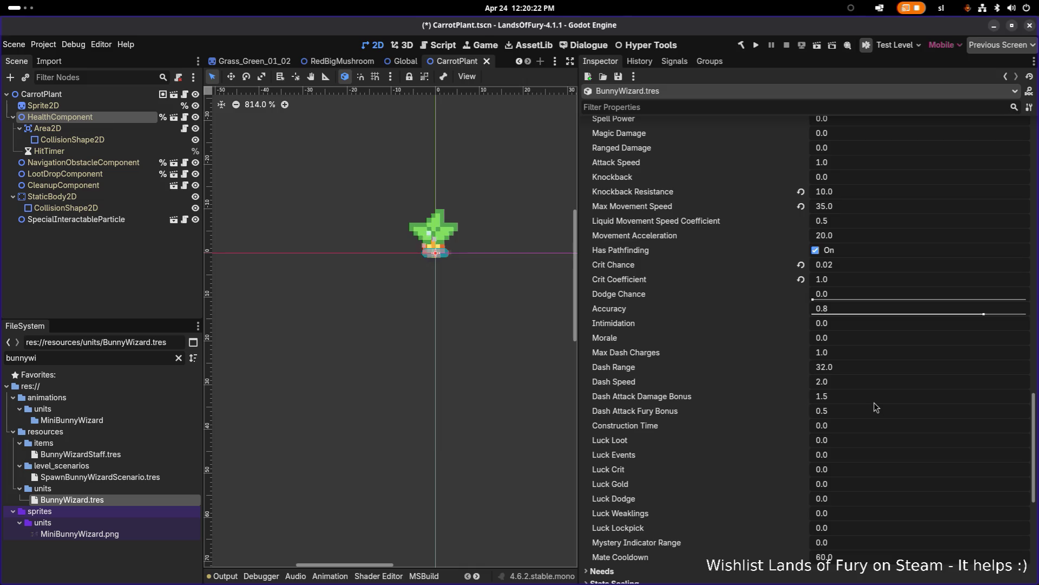
{"action": "scroll", "coordinate": [876, 407], "scroll_direction": "down", "scroll_amount": 5}
{"action": "left_click", "coordinate": [929, 418]}
{"action": "scroll", "coordinate": [929, 418], "scroll_direction": "down", "scroll_amount": 2}
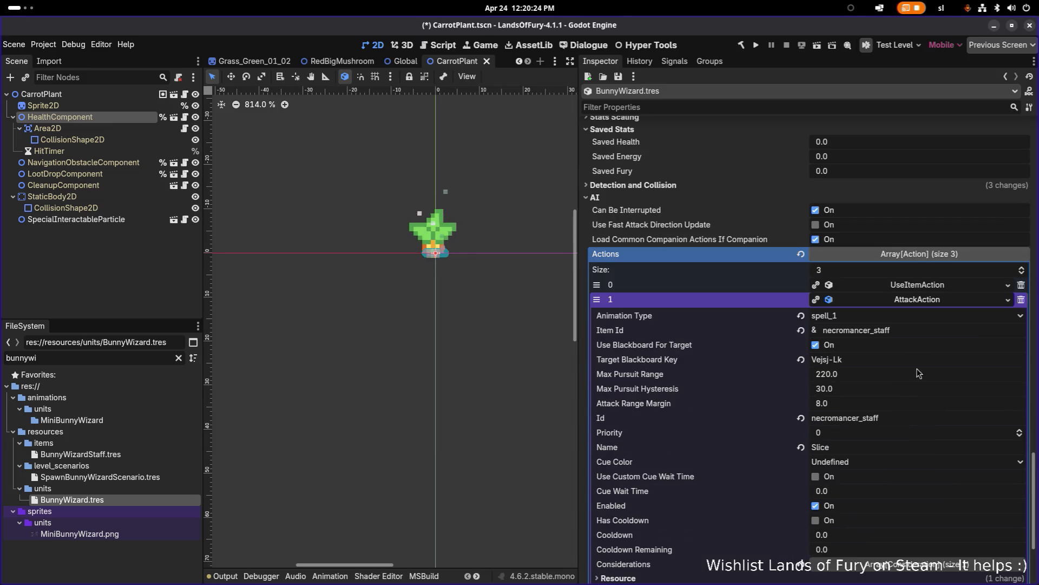
Change the AttackAction's Item Id to bunny_wizard_staff and save
{"action": "double_click", "coordinate": [923, 330]}
{"action": "type", "text": "ThinArrowTrailParticle"}
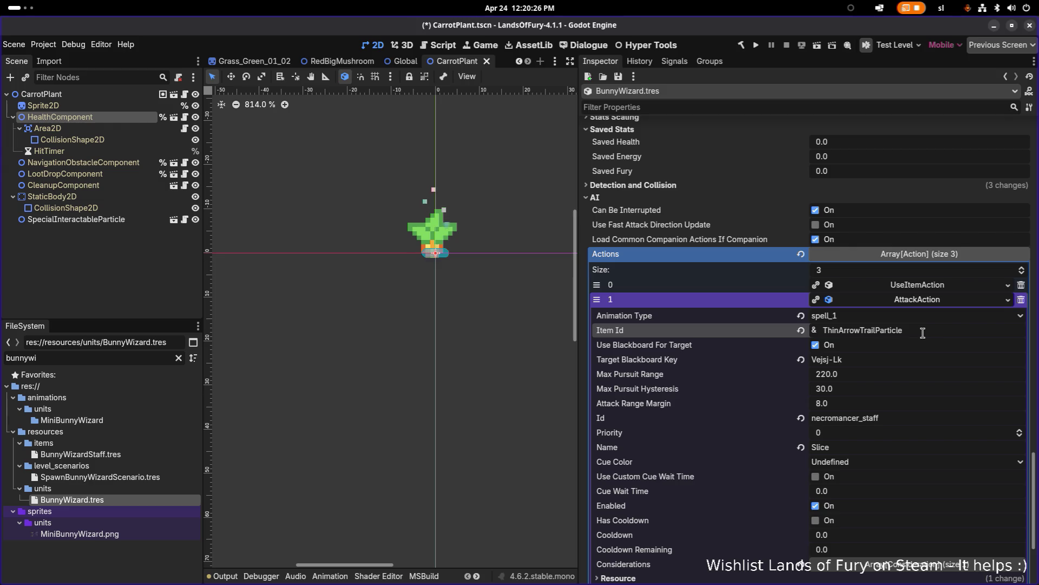
{"action": "key", "text": "ctrl+a"}
{"action": "type", "text": "bunny"}
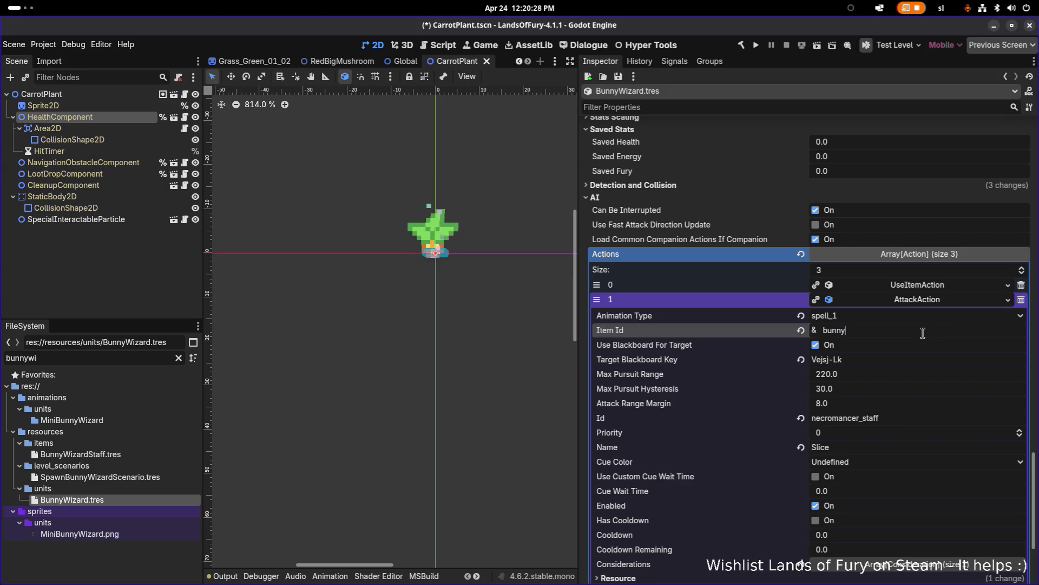
{"action": "type", "text": "_wizard_staff"}
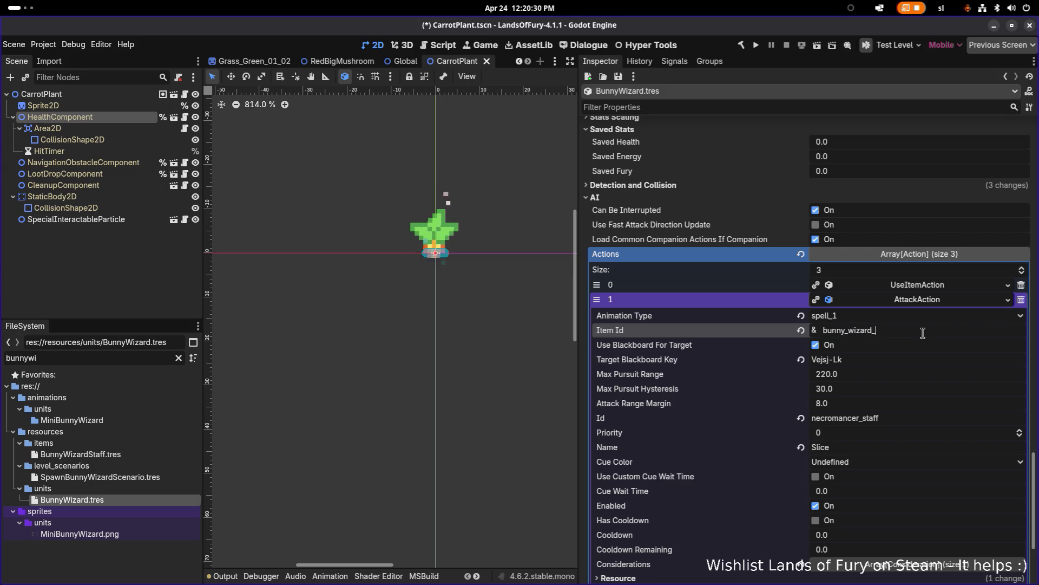
{"action": "key", "text": "ctrl+s"}
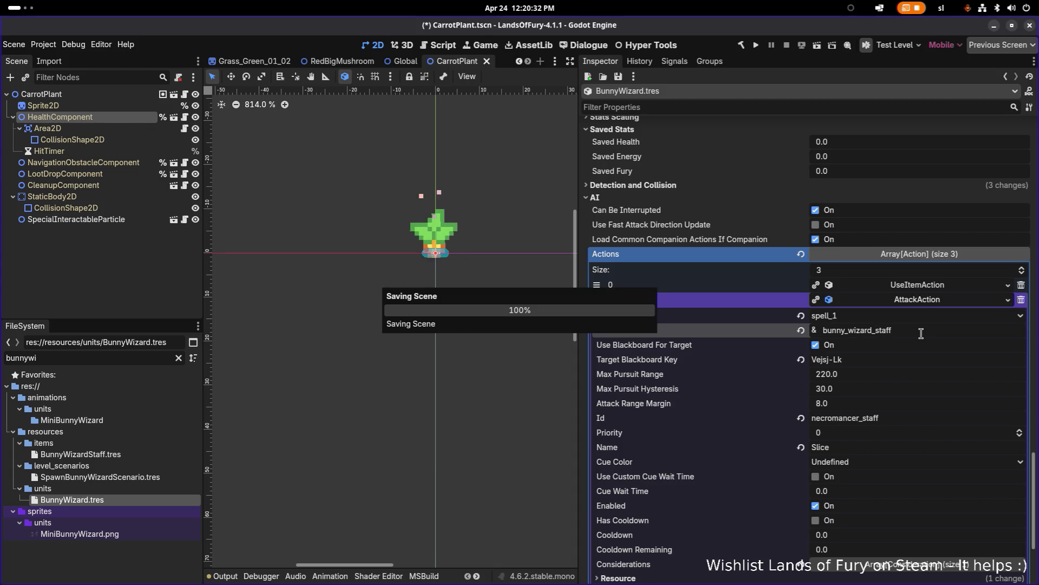
Copy bunny_wizard_staff into the action's Id field, replacing necromancer_staff, and save
{"action": "key", "text": "ctrl+a"}
{"action": "key", "text": "ctrl+c"}
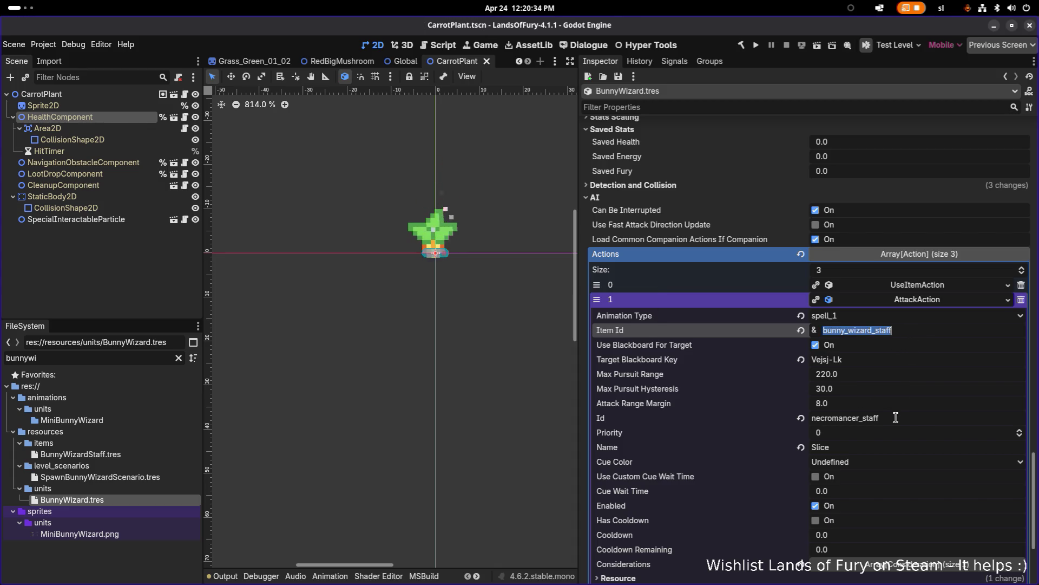
{"action": "left_click", "coordinate": [898, 420]}
{"action": "key", "text": "ctrl+a"}
{"action": "key", "text": "ctrl+v"}
{"action": "key", "text": "ctrl+s"}
{"action": "scroll", "coordinate": [898, 420], "scroll_direction": "down", "scroll_amount": 5}
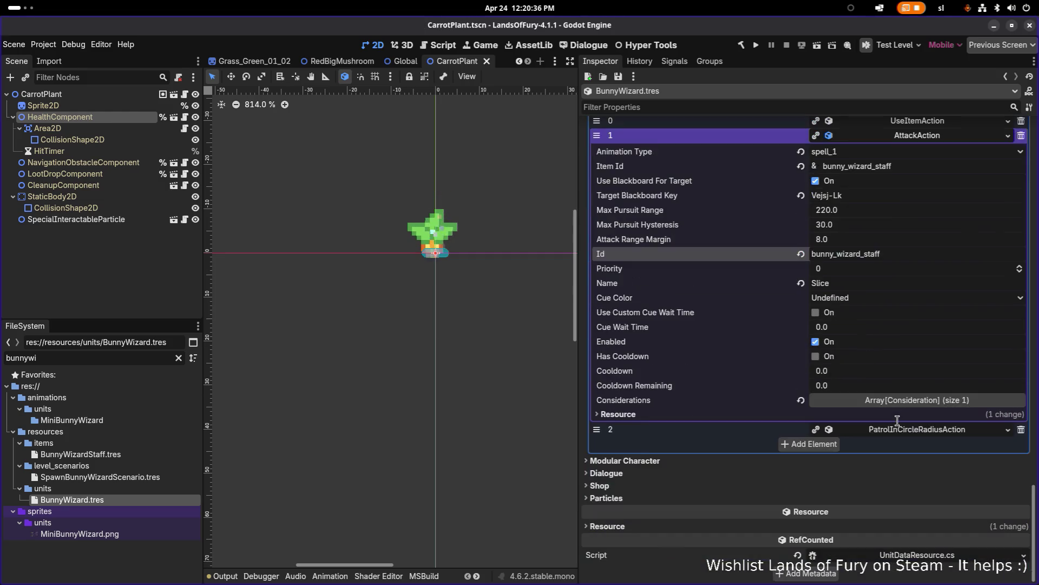
{"action": "scroll", "coordinate": [898, 381], "scroll_direction": "up", "scroll_amount": 2}
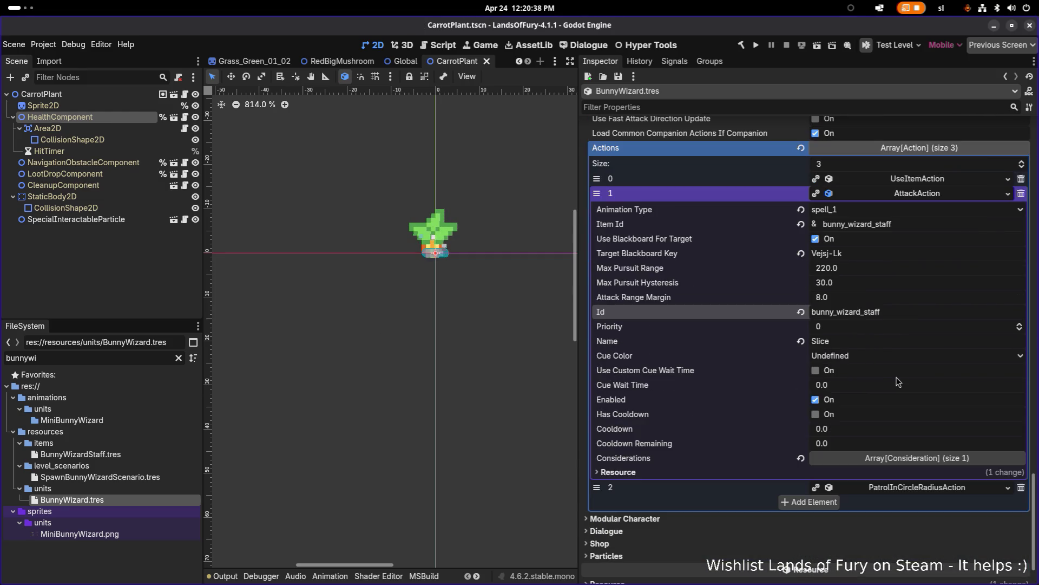
{"action": "left_click", "coordinate": [932, 195]}
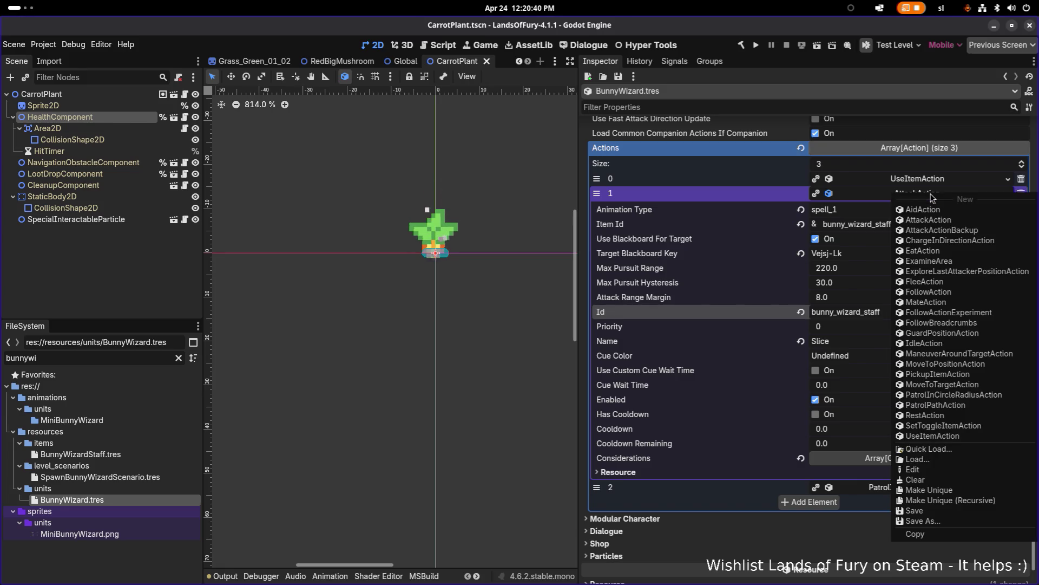
{"action": "left_click", "coordinate": [751, 192]}
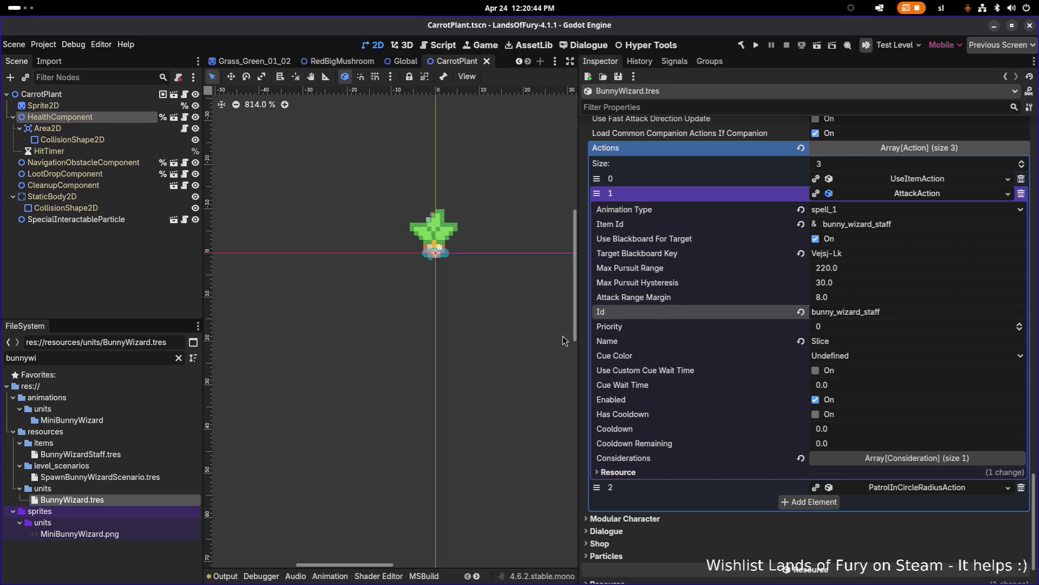
Filter for 'staff' and inspect NecromancerStaff.tres, including its AI settings
{"action": "double_click", "coordinate": [131, 357]}
{"action": "type", "text": "st"}
{"action": "type", "text": "aff"}
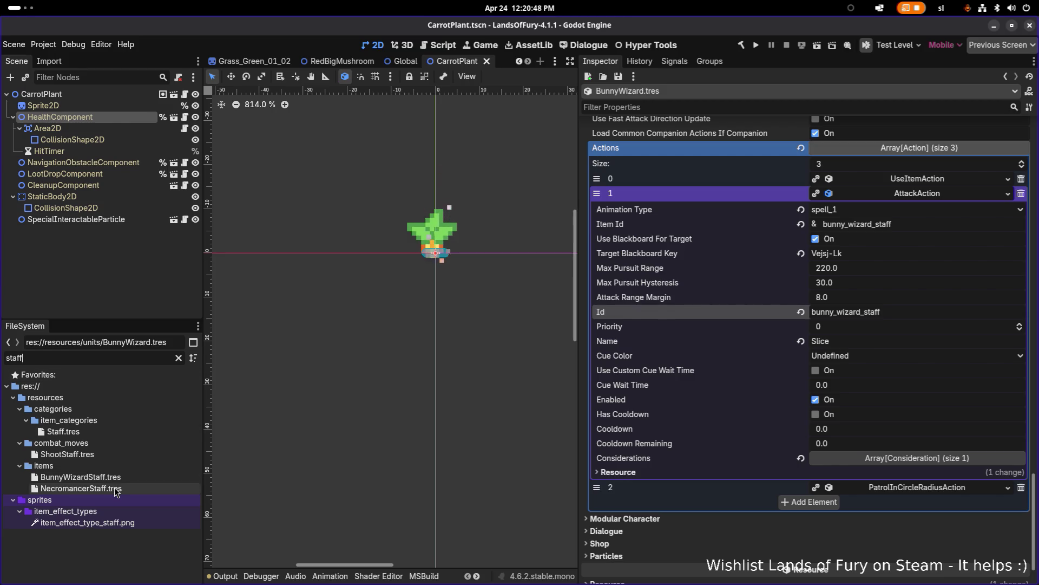
{"action": "left_click", "coordinate": [82, 488]}
{"action": "scroll", "coordinate": [810, 413], "scroll_direction": "down", "scroll_amount": 15}
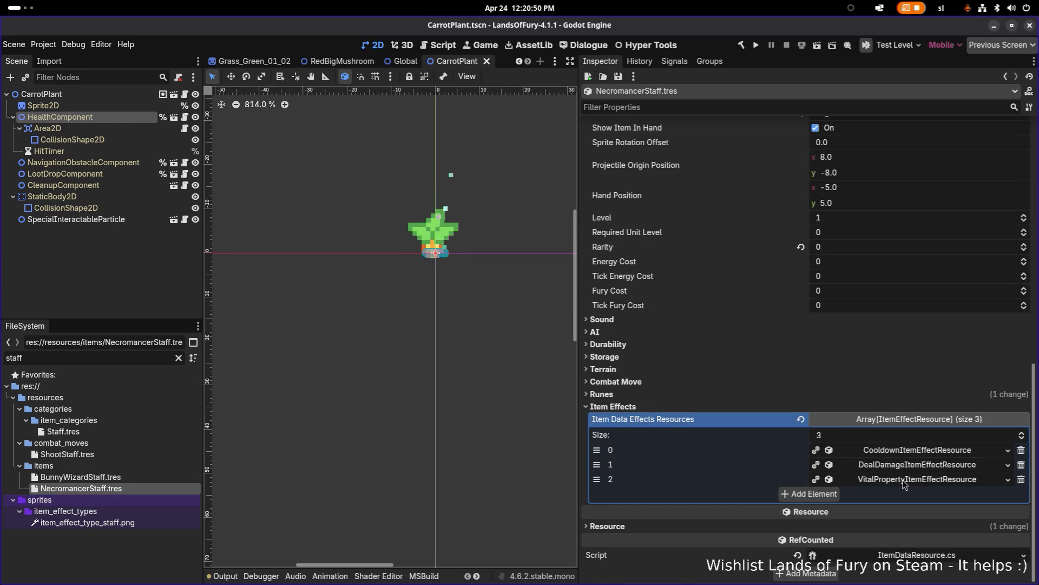
{"action": "left_click", "coordinate": [676, 333]}
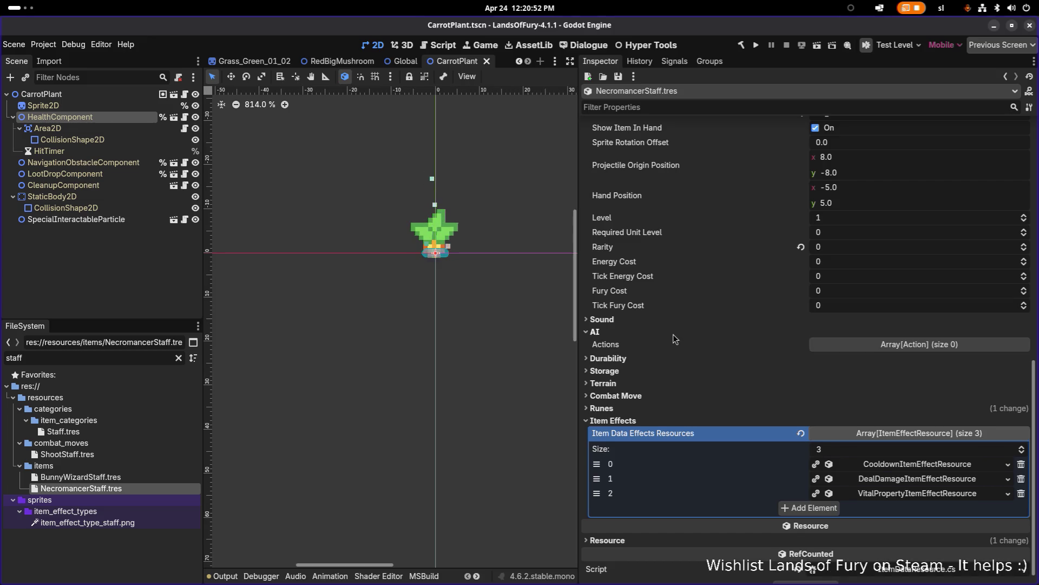
{"action": "left_click", "coordinate": [676, 332]}
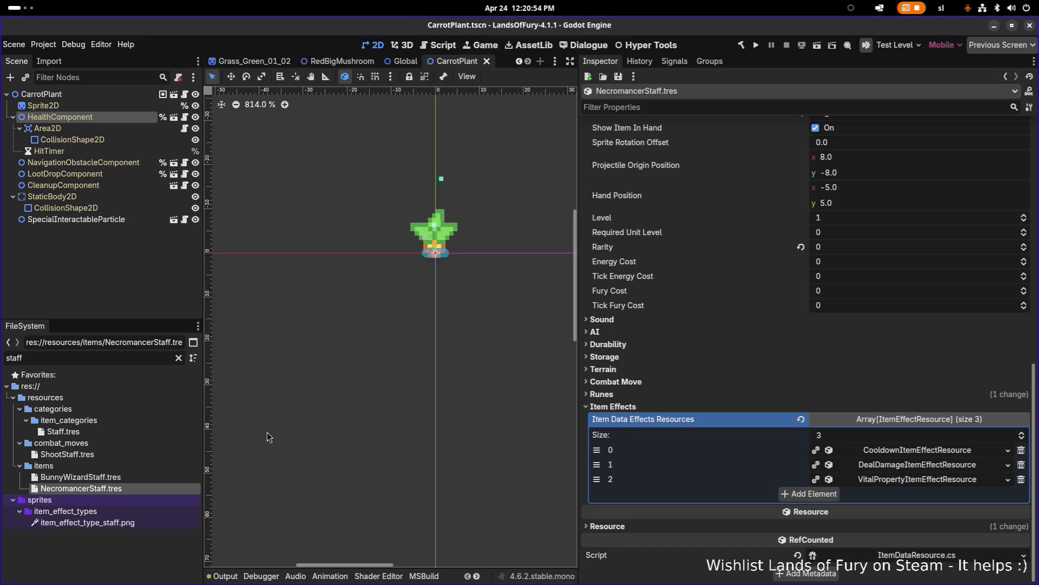
Open BunnyWizardStaff.tres, then filter the FileSystem for 'bunnyw'
{"action": "double_click", "coordinate": [145, 476]}
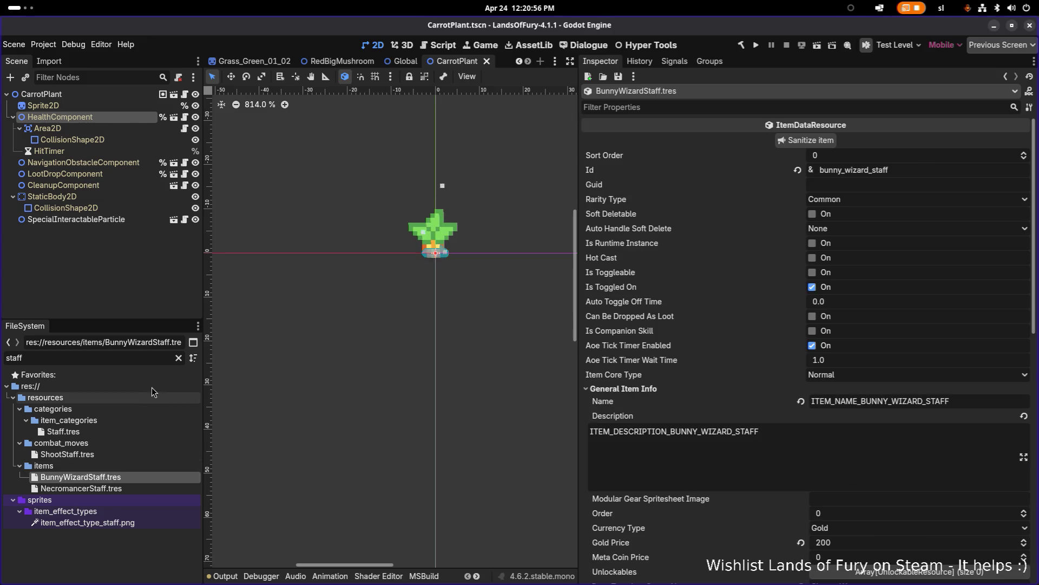
{"action": "double_click", "coordinate": [155, 360]}
{"action": "type", "text": "bunnywiz"}
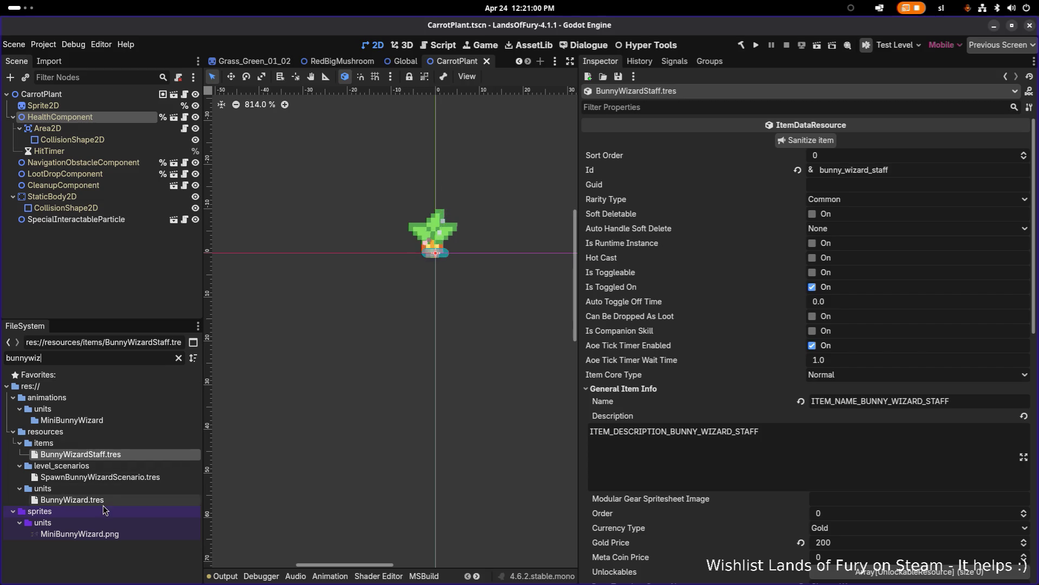
In BunnyWizard.tres, review the AttackAction's AmIDetectingNodeType consideration, then expand the UseItemAction
{"action": "left_click", "coordinate": [109, 498]}
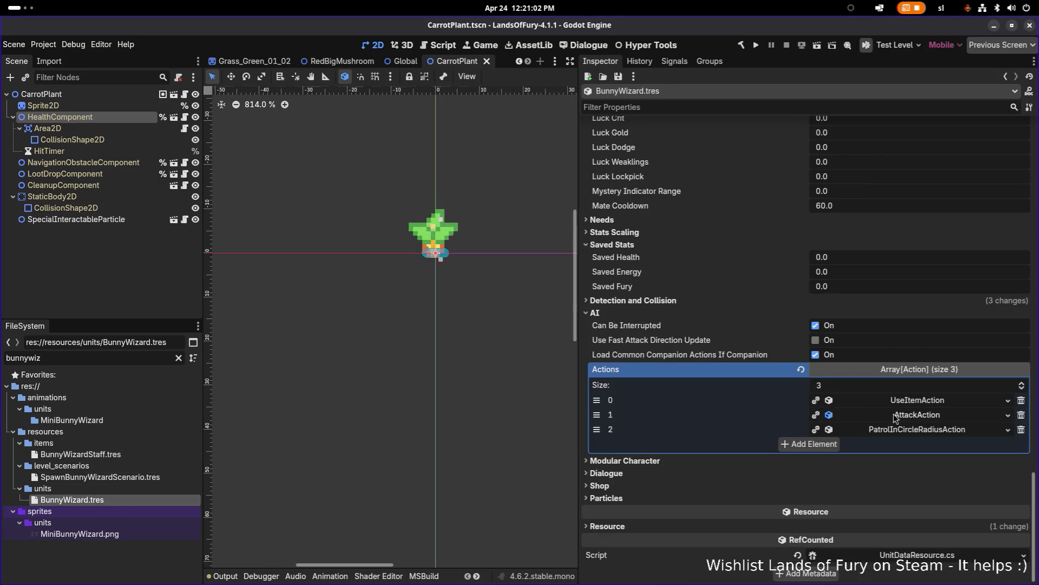
{"action": "left_click", "coordinate": [895, 416]}
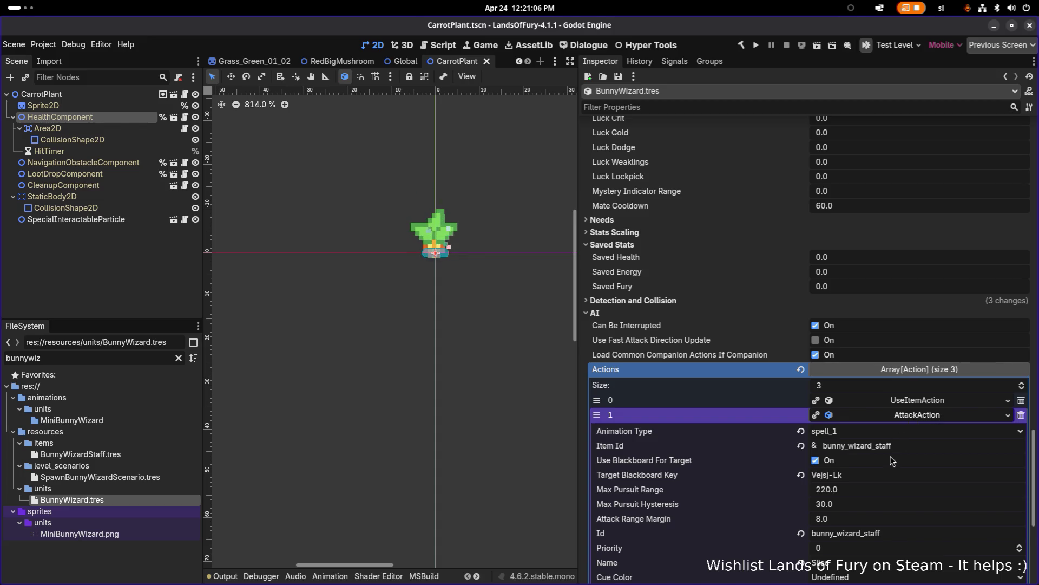
{"action": "scroll", "coordinate": [911, 421], "scroll_direction": "down", "scroll_amount": 5}
{"action": "left_click", "coordinate": [917, 505]}
{"action": "scroll", "coordinate": [923, 495], "scroll_direction": "down", "scroll_amount": 3}
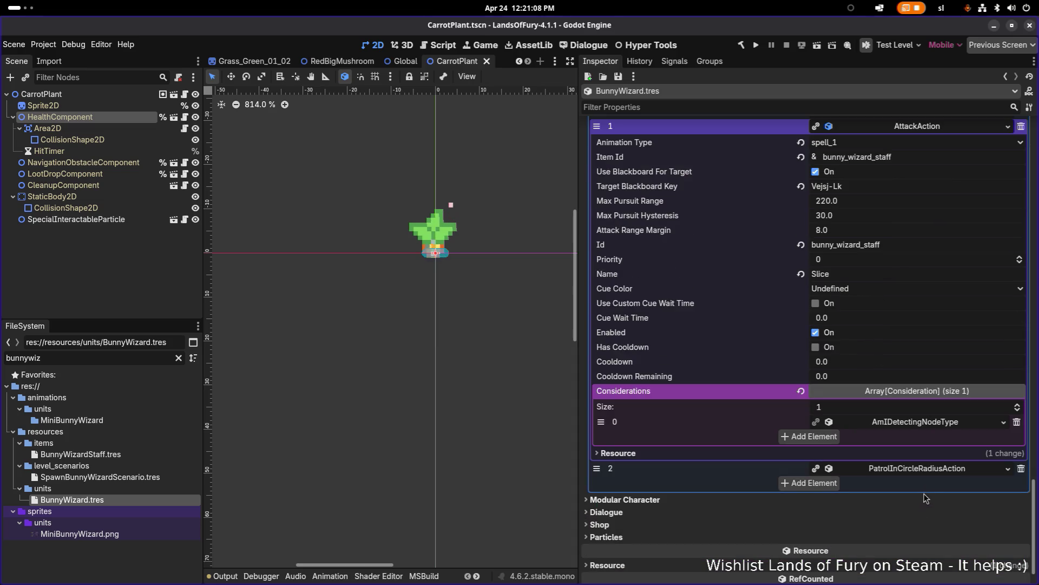
{"action": "left_click", "coordinate": [931, 424]}
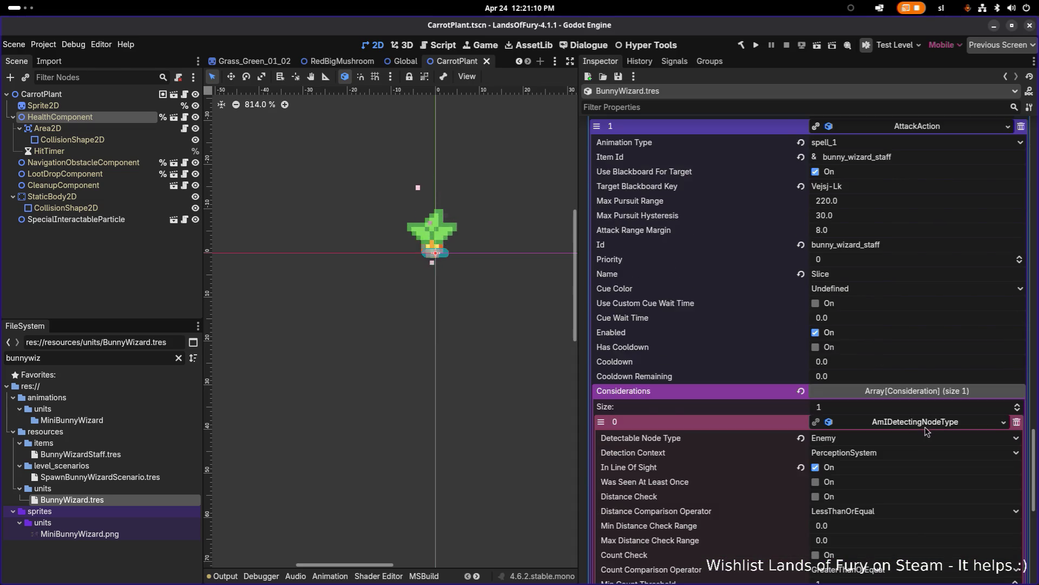
{"action": "scroll", "coordinate": [923, 433], "scroll_direction": "down", "scroll_amount": 5}
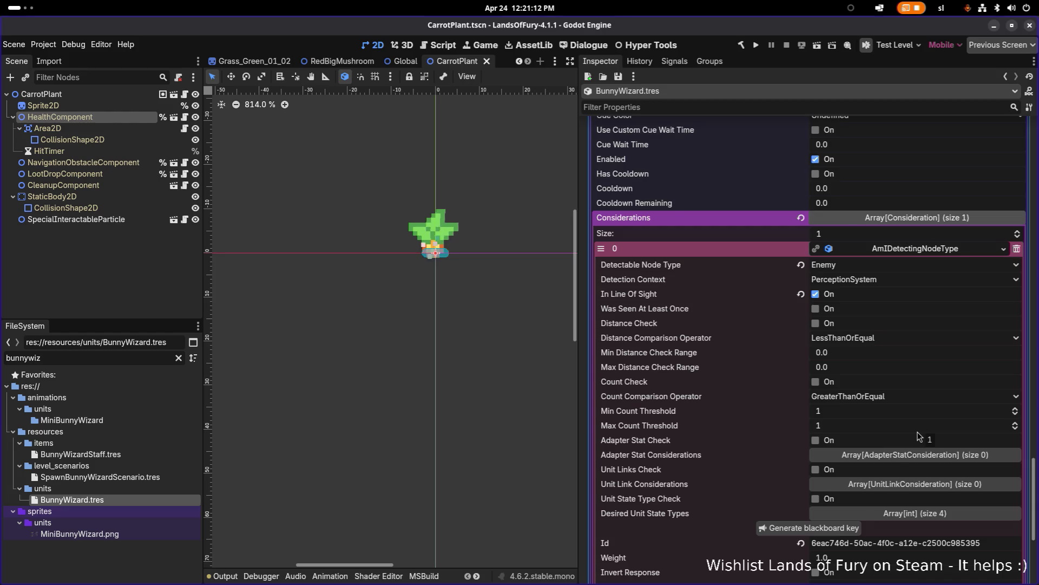
{"action": "scroll", "coordinate": [922, 434], "scroll_direction": "down", "scroll_amount": 2}
{"action": "scroll", "coordinate": [921, 435], "scroll_direction": "up", "scroll_amount": 5}
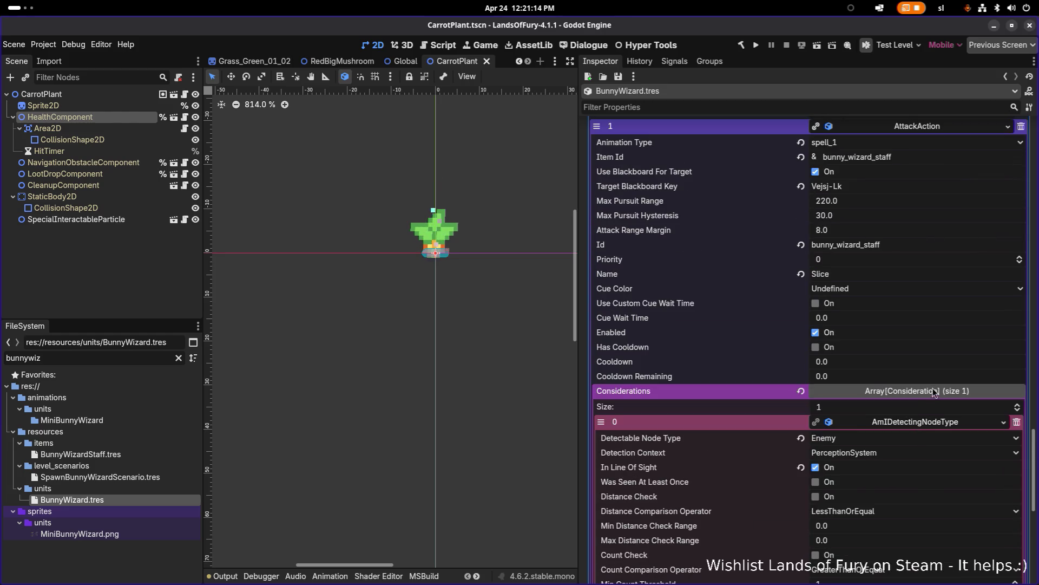
{"action": "scroll", "coordinate": [932, 393], "scroll_direction": "up", "scroll_amount": 7}
{"action": "left_click", "coordinate": [933, 301]}
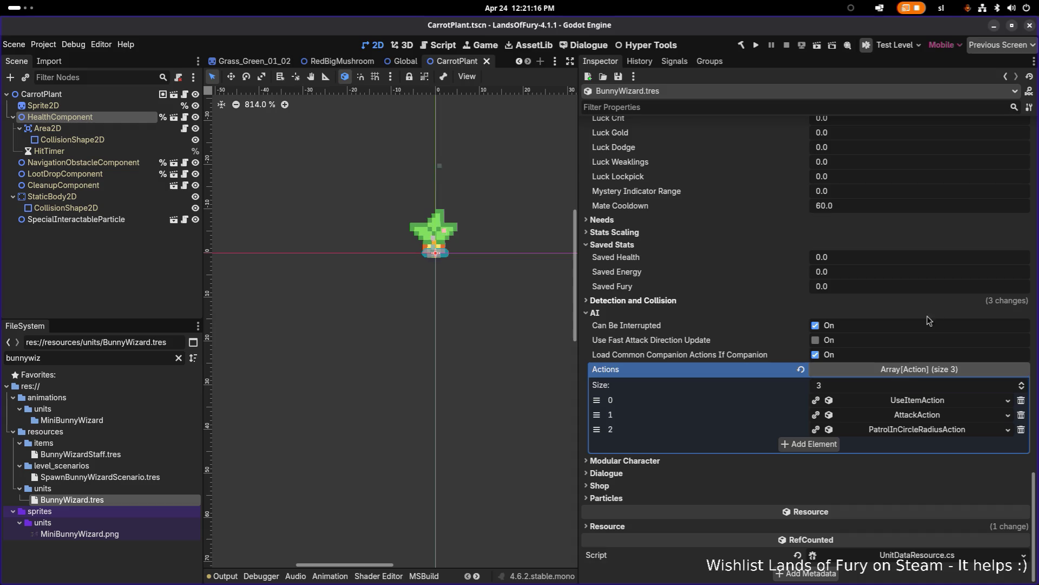
{"action": "left_click", "coordinate": [922, 401]}
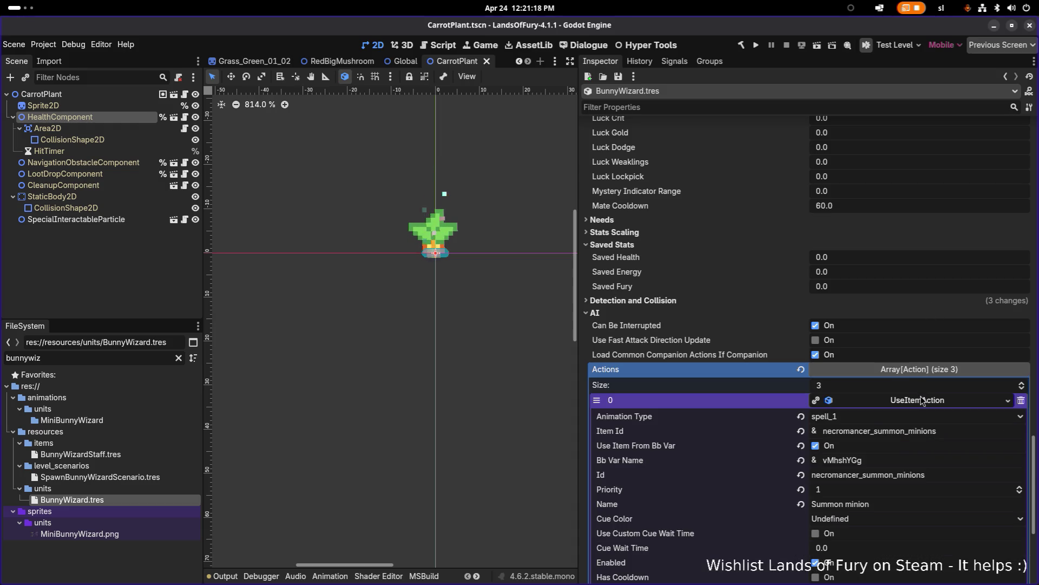
Filter the FileSystem for 'necromanc' to find the necromancer files
{"action": "left_click", "coordinate": [950, 432]}
{"action": "left_click", "coordinate": [119, 356]}
{"action": "double_click", "coordinate": [120, 356]}
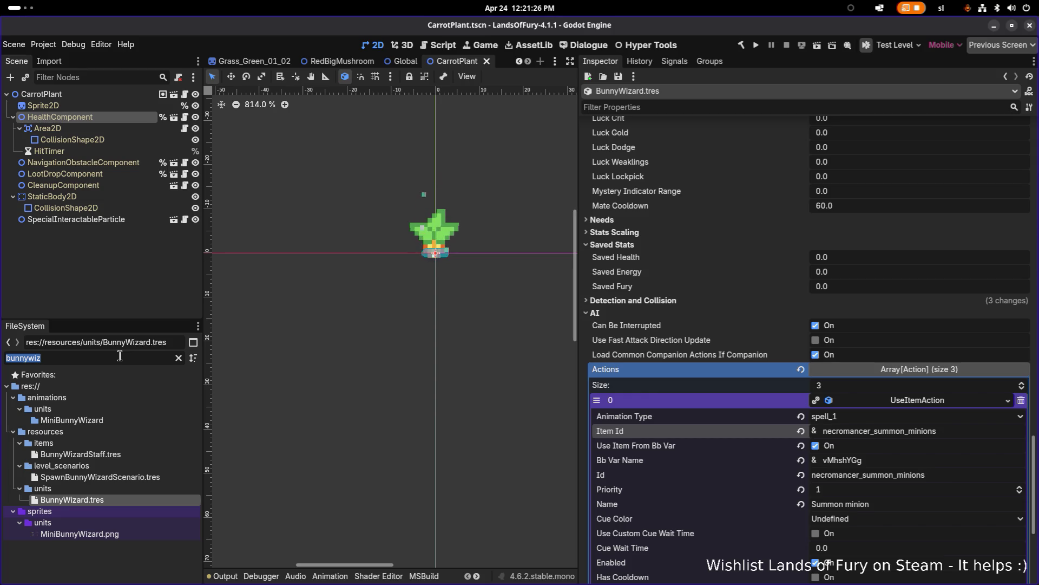
{"action": "type", "text": "bunny"}
{"action": "double_click", "coordinate": [120, 355]}
{"action": "type", "text": "neco"}
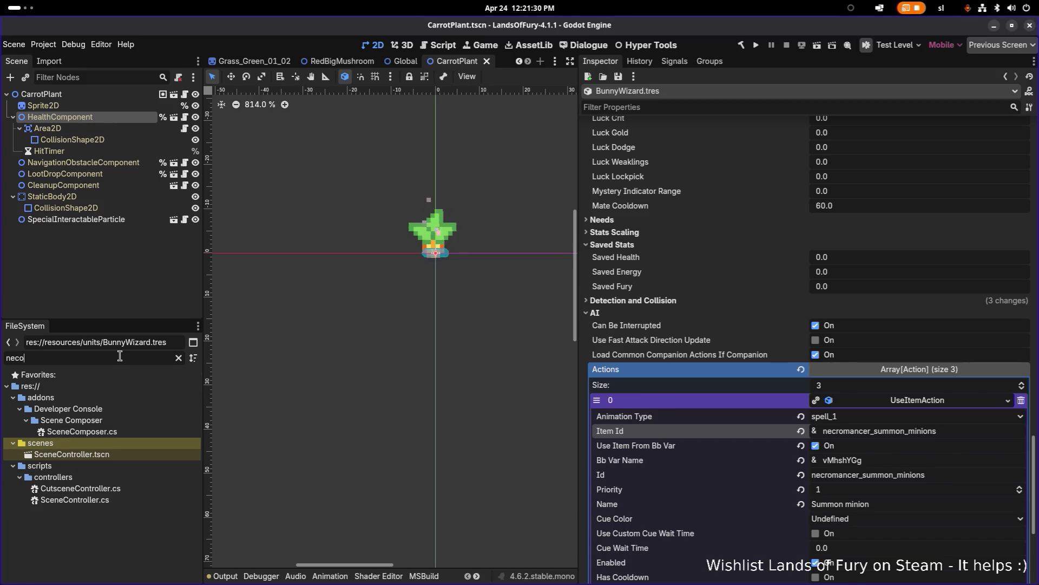
{"action": "key", "text": "BackSpace"}
{"action": "type", "text": "romance"}
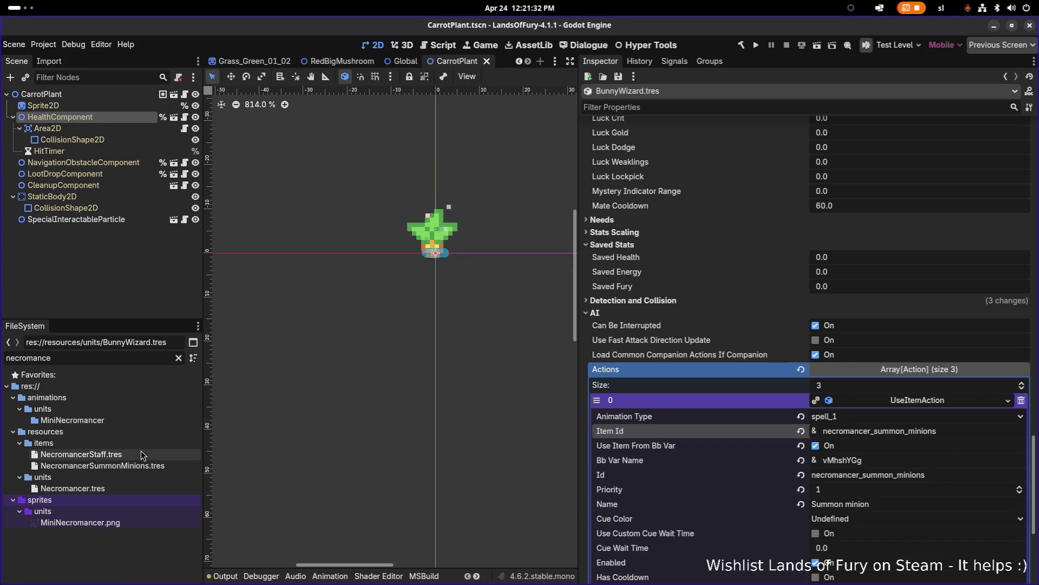
Duplicate NecromancerSummonMinions.tres as BunnyWizardSummonMinions.tres
{"action": "left_click", "coordinate": [140, 463]}
{"action": "key", "text": "ctrl+d"}
{"action": "key", "text": "Right"}
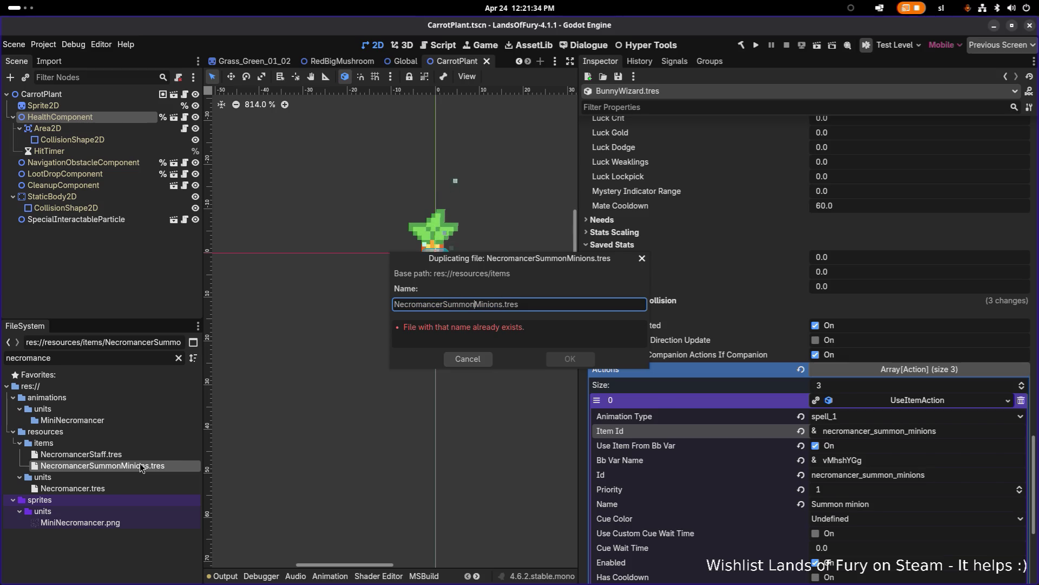
{"action": "key", "text": "shift+Home"}
{"action": "type", "text": "nnyWiza"}
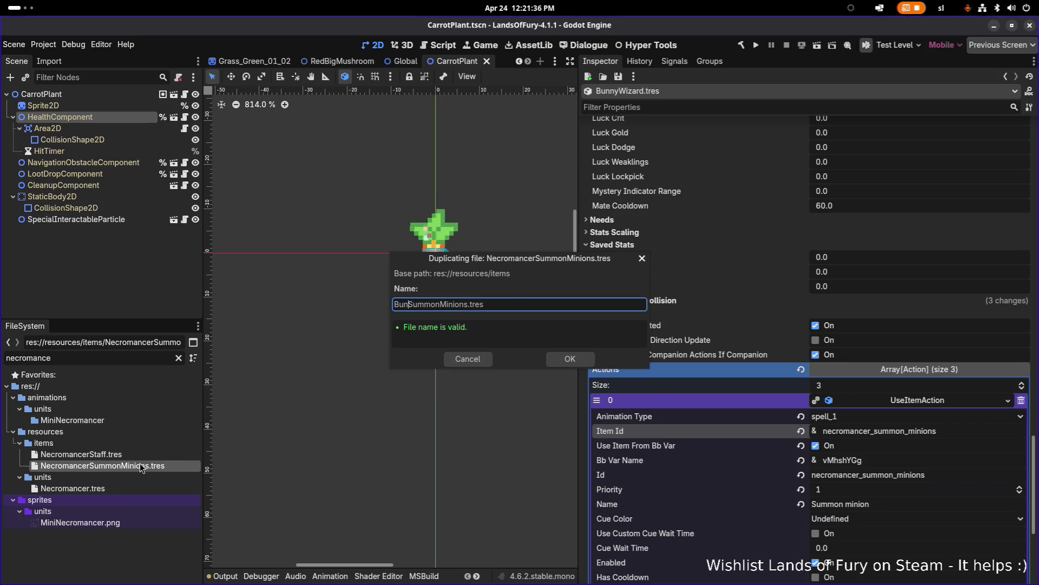
{"action": "type", "text": "rd"}
{"action": "key", "text": "Return"}
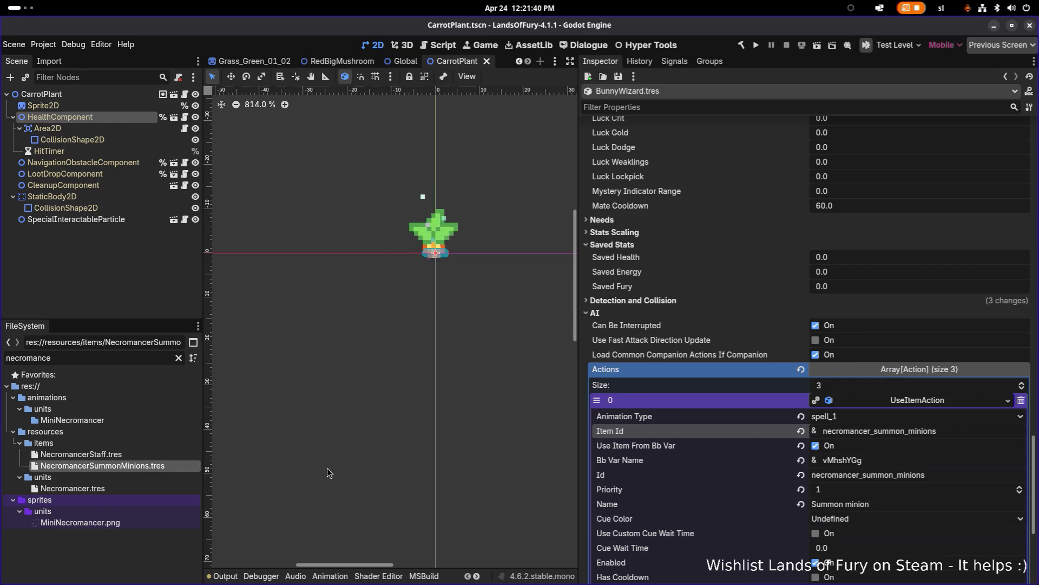
{"action": "scroll", "coordinate": [951, 428], "scroll_direction": "down", "scroll_amount": 5}
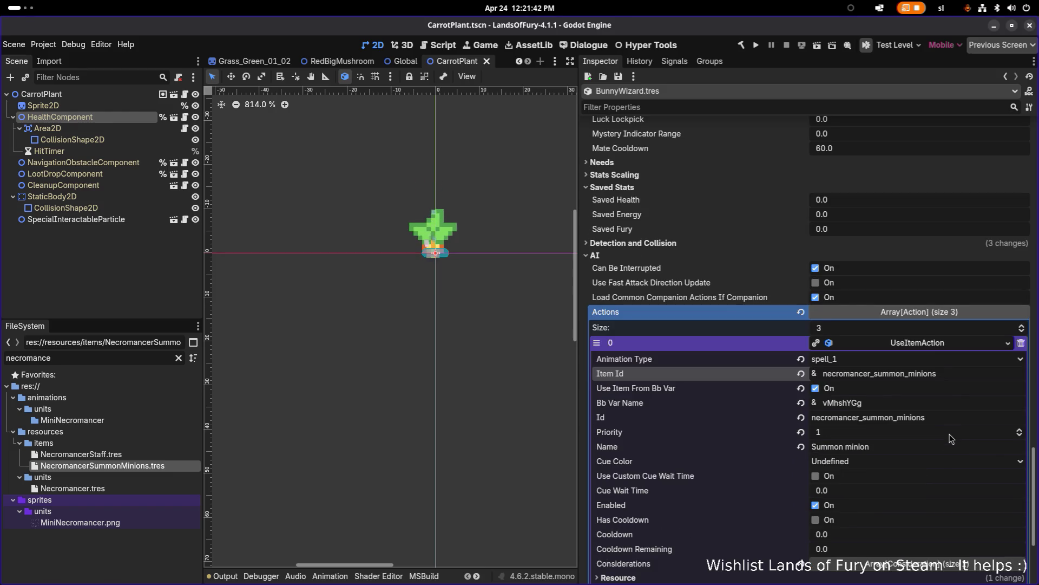
Set the summon action consideration's Item Id to bunny_wizard_summon_minions, keeping use-from-blackboard on
{"action": "left_click", "coordinate": [942, 400]}
{"action": "left_click", "coordinate": [941, 421]}
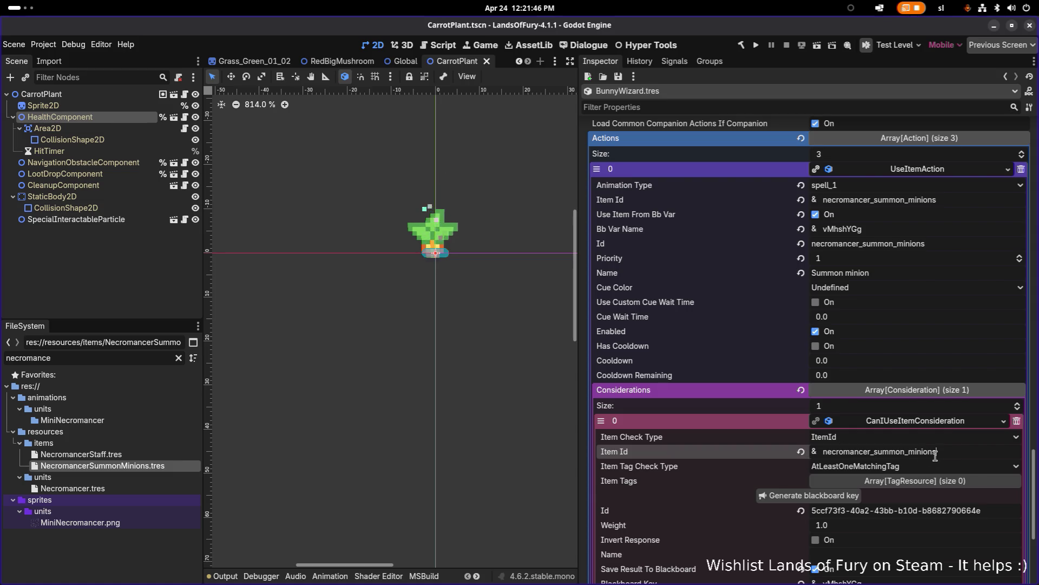
{"action": "key", "text": "ctrl+a"}
{"action": "type", "text": "bun"}
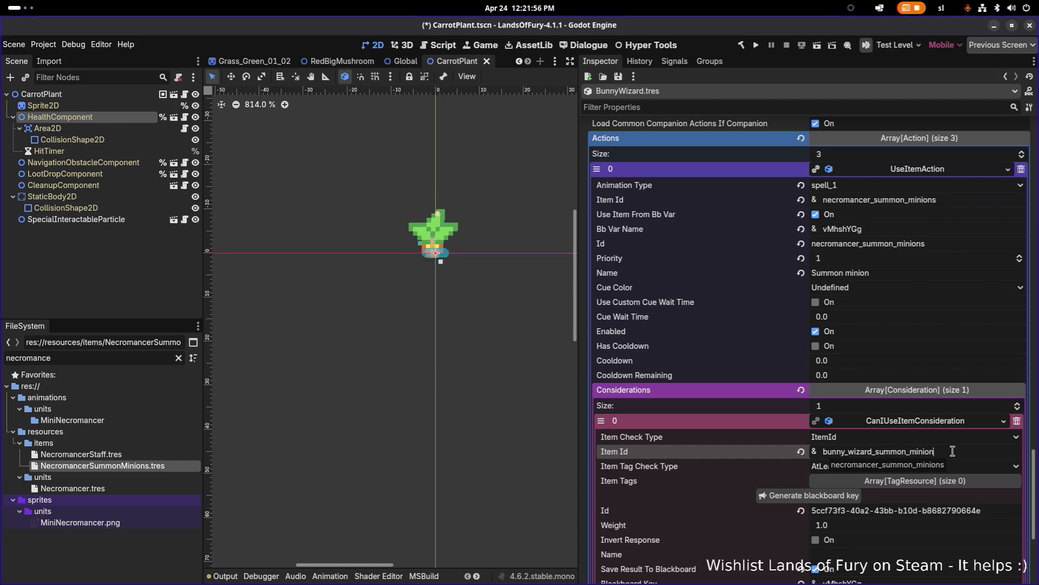
{"action": "key", "text": "Return"}
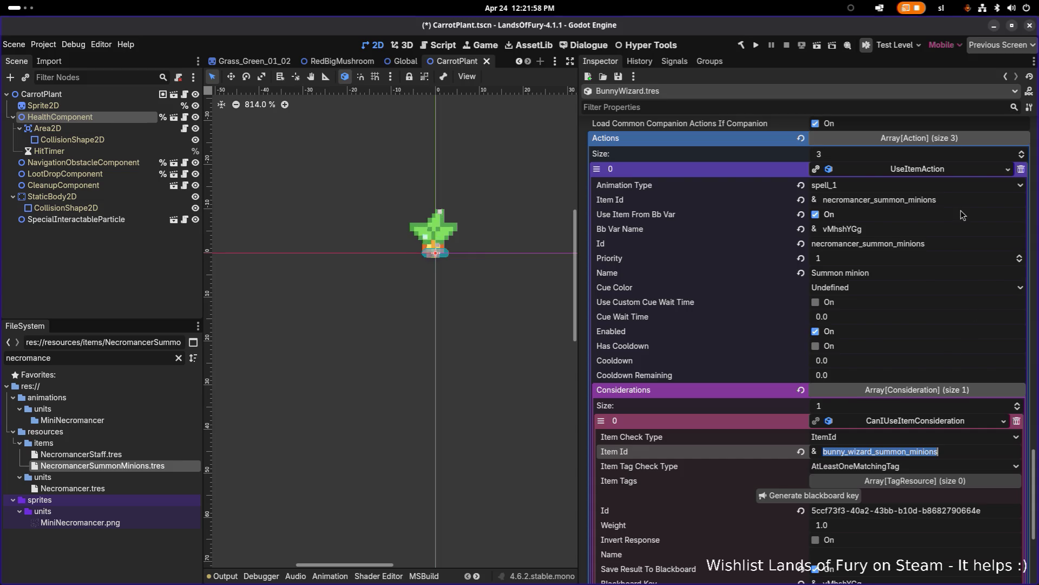
{"action": "left_click", "coordinate": [961, 215]}
{"action": "left_click", "coordinate": [878, 215]}
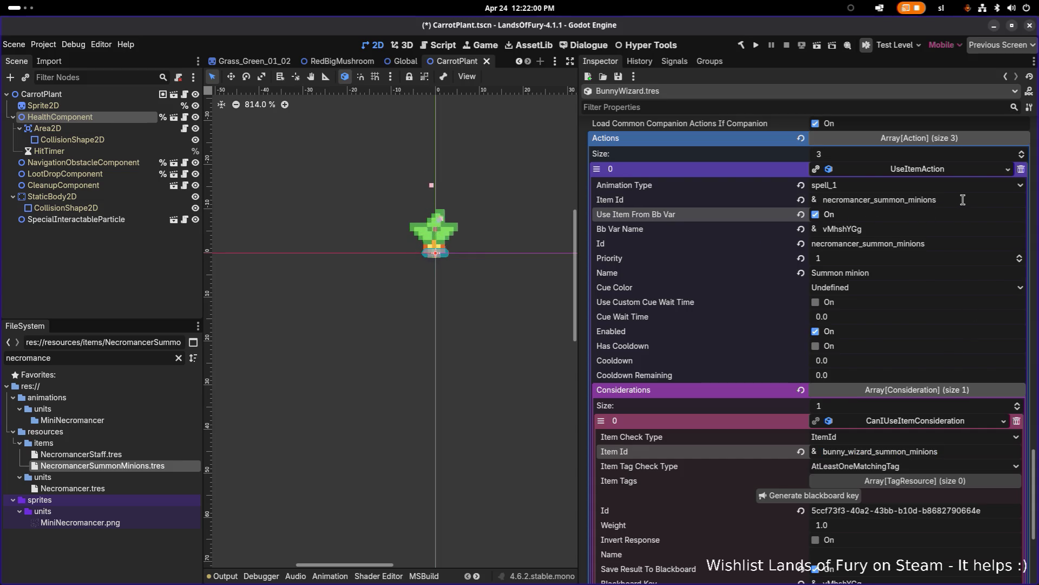
Paste bunny_wizard_summon_minions into the summon action's Item Id and Id, then save
{"action": "left_click", "coordinate": [960, 204]}
{"action": "type", "text": "bunny_wizard_summon_minions"}
{"action": "left_click", "coordinate": [936, 244]}
{"action": "type", "text": "bunny_wizard_summon_minions"}
{"action": "key", "text": "Return"}
{"action": "key", "text": "ctrl+s"}
{"action": "scroll", "coordinate": [911, 290], "scroll_direction": "down", "scroll_amount": 5}
{"action": "scroll", "coordinate": [923, 264], "scroll_direction": "up", "scroll_amount": 3}
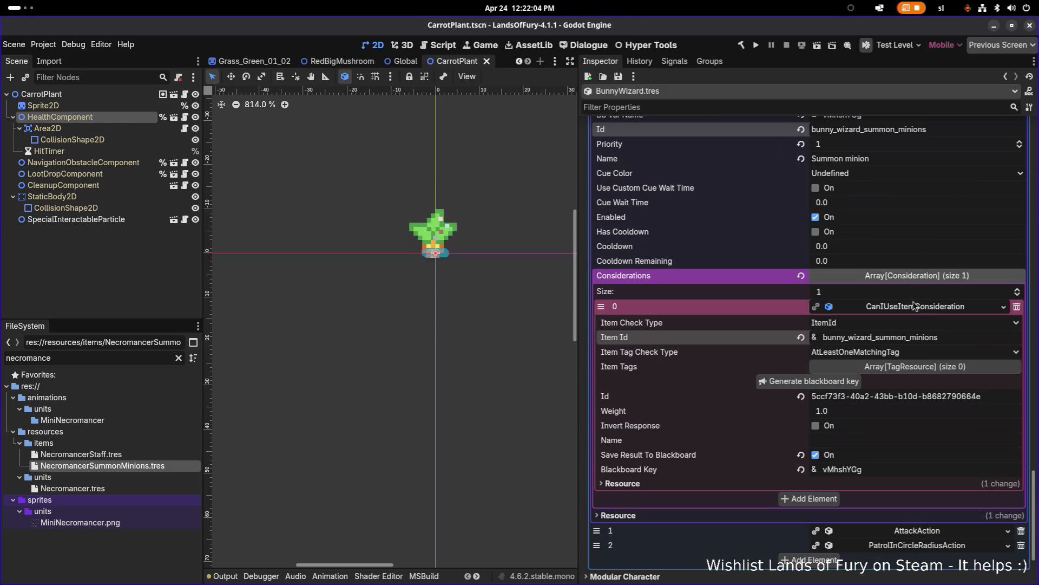
{"action": "scroll", "coordinate": [915, 313], "scroll_direction": "up", "scroll_amount": 5}
{"action": "scroll", "coordinate": [915, 313], "scroll_direction": "up", "scroll_amount": 20}
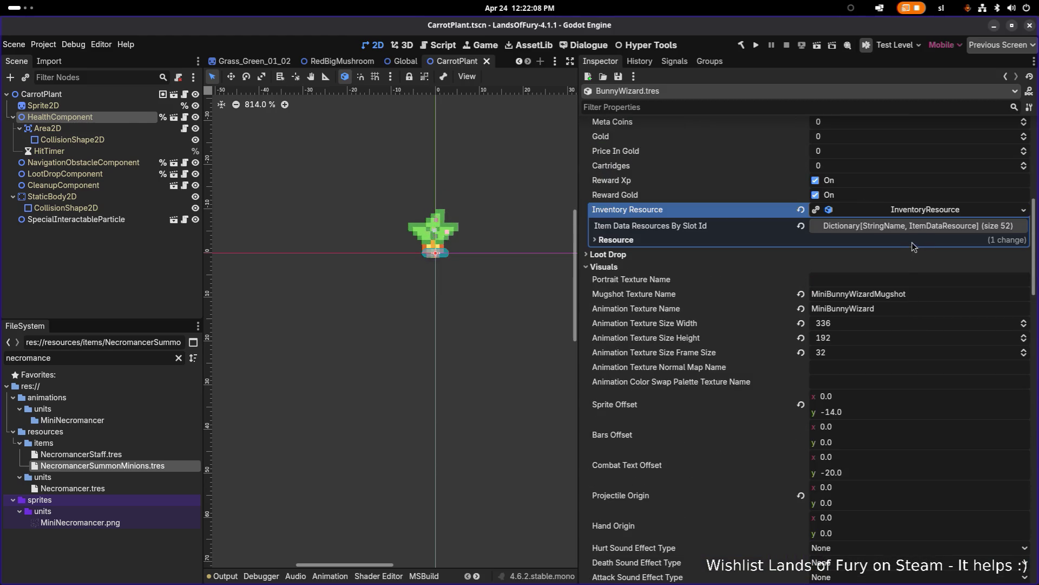
Quick Load BunnyWizardSummonMinions.tres into the inventory's item_2 slot and save
{"action": "left_click", "coordinate": [927, 224]}
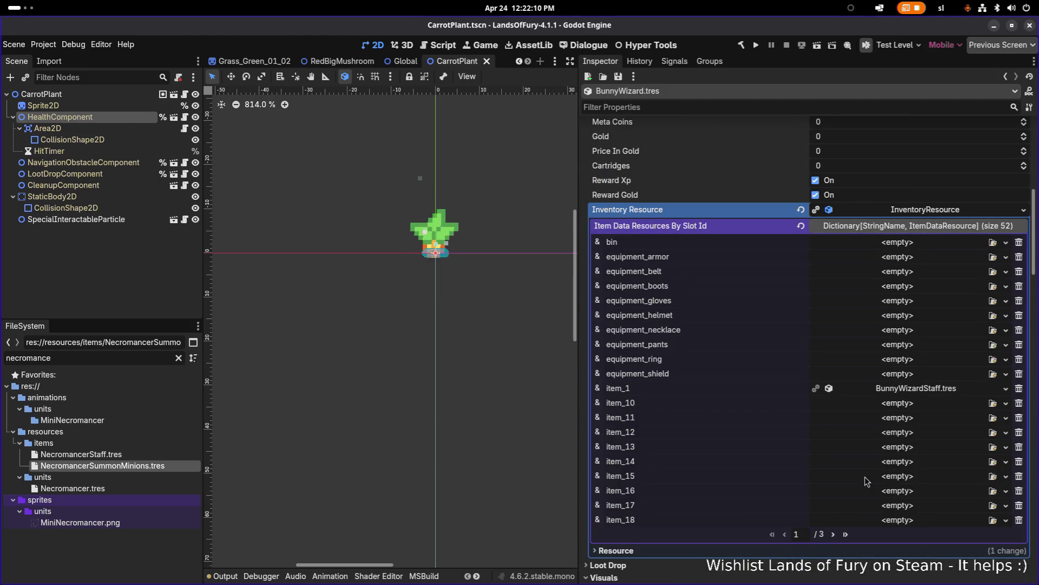
{"action": "left_click", "coordinate": [833, 534]}
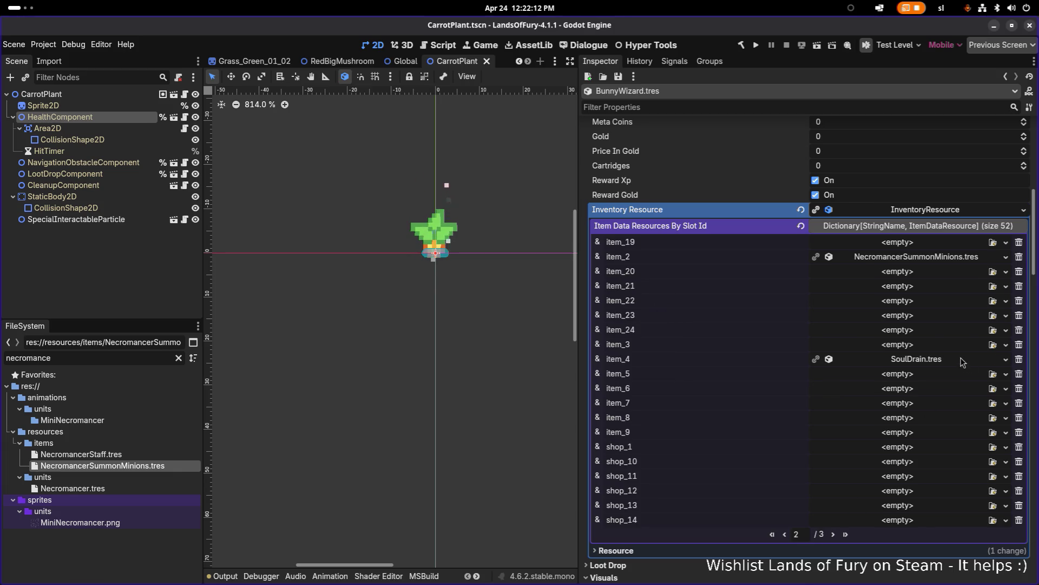
{"action": "left_click", "coordinate": [1005, 257]}
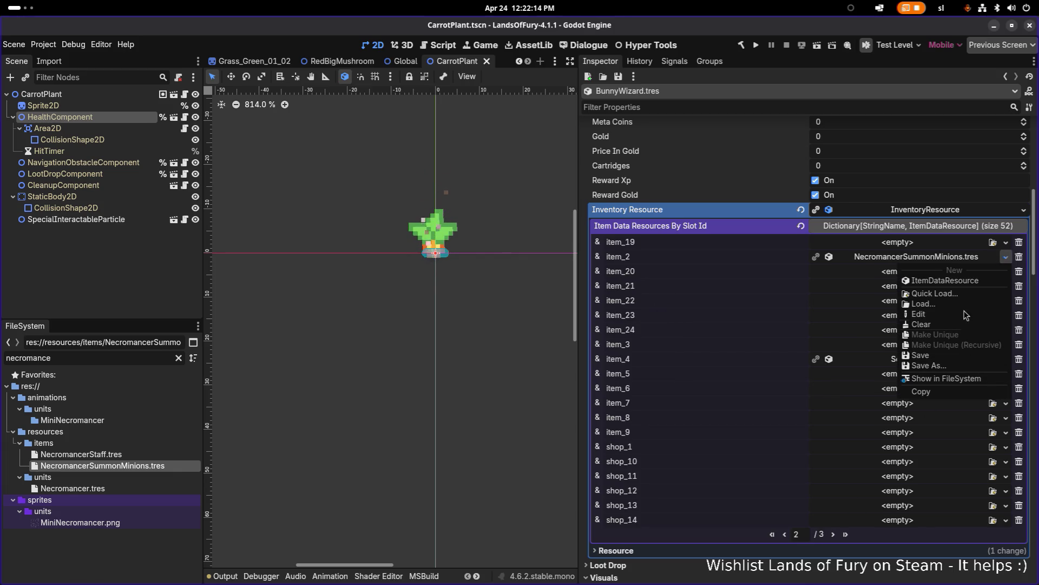
{"action": "left_click", "coordinate": [969, 292]}
{"action": "type", "text": "bunny"}
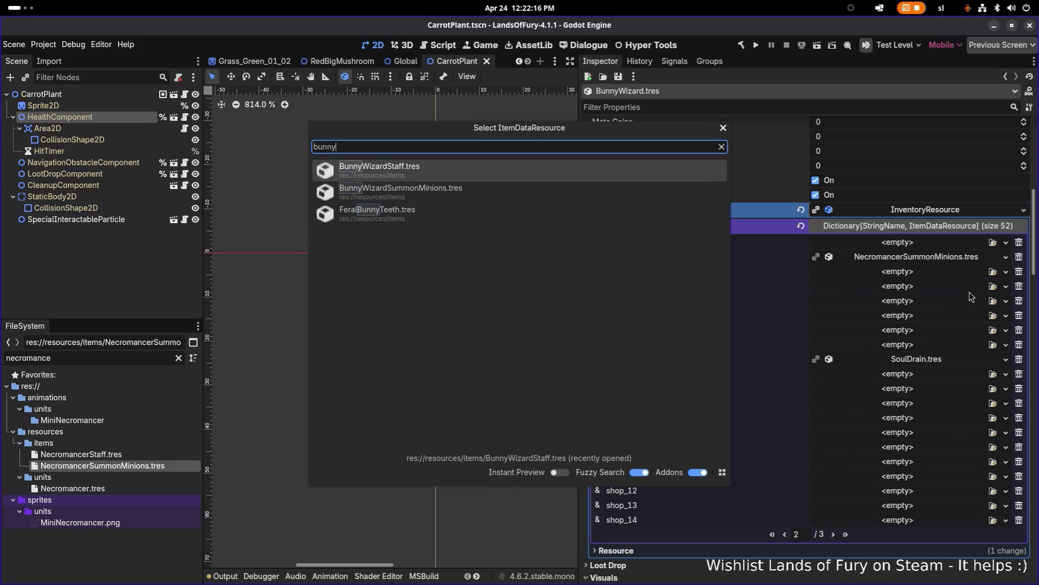
{"action": "key", "text": "Down"}
{"action": "key", "text": "Return"}
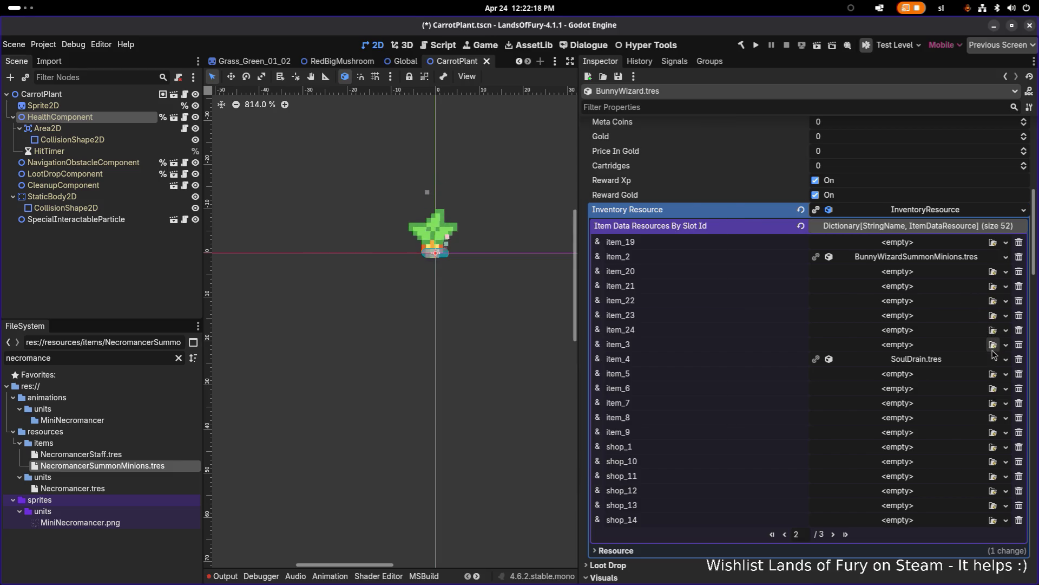
{"action": "key", "text": "ctrl+s"}
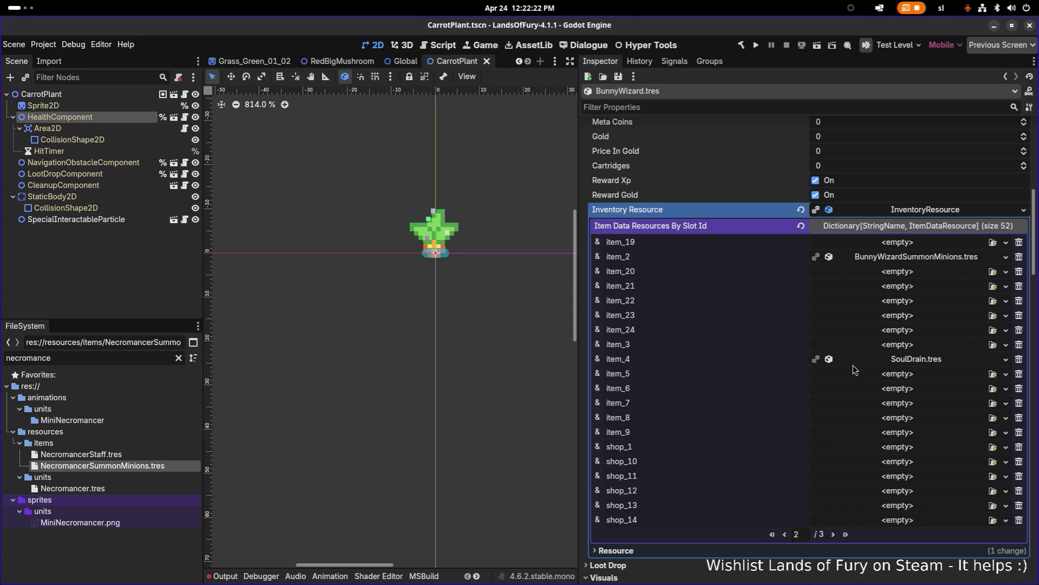
{"action": "left_click", "coordinate": [132, 457]}
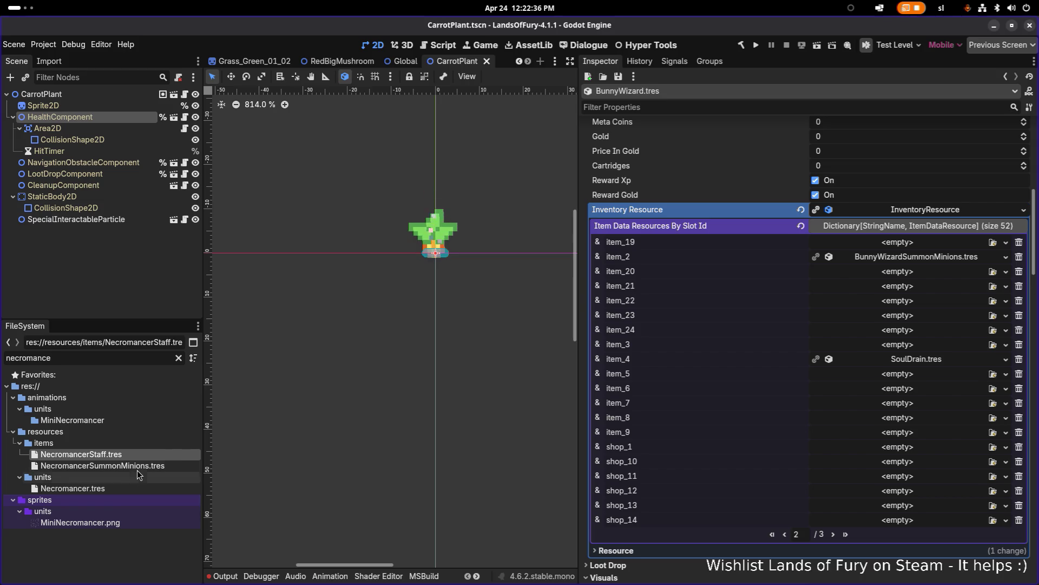
Select NecromancerSummonMinions.tres to show its properties in the Inspector
{"action": "left_click", "coordinate": [137, 467]}
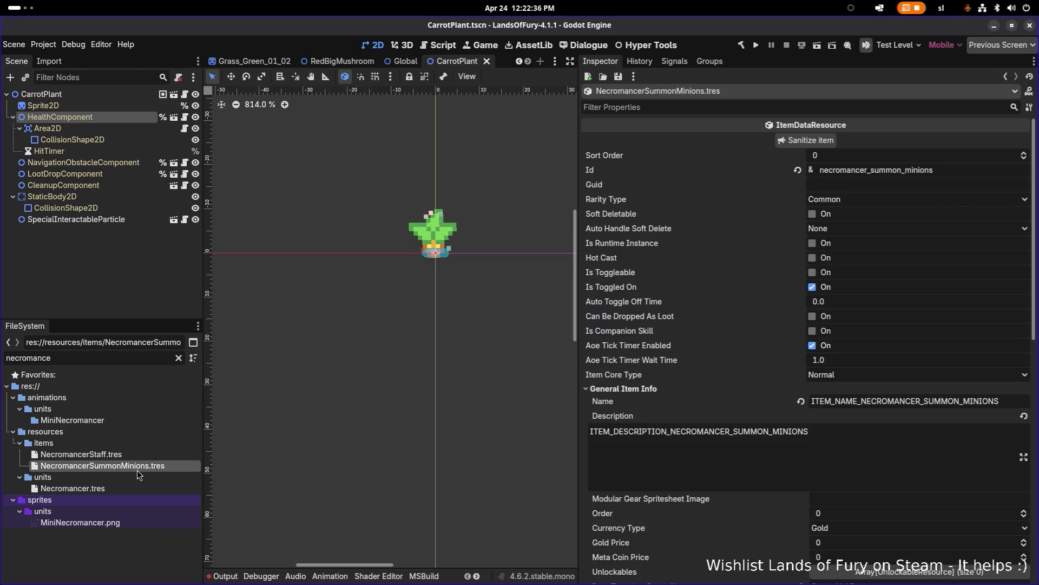
Set the Id to bunny_wizard_summon_minions and the Name key to ITEM_NAME_BUNNY_WIZARD_SUMMON_MINIONS
{"action": "left_click", "coordinate": [957, 174]}
{"action": "type", "text": "bunny_wizard_summon_minions"}
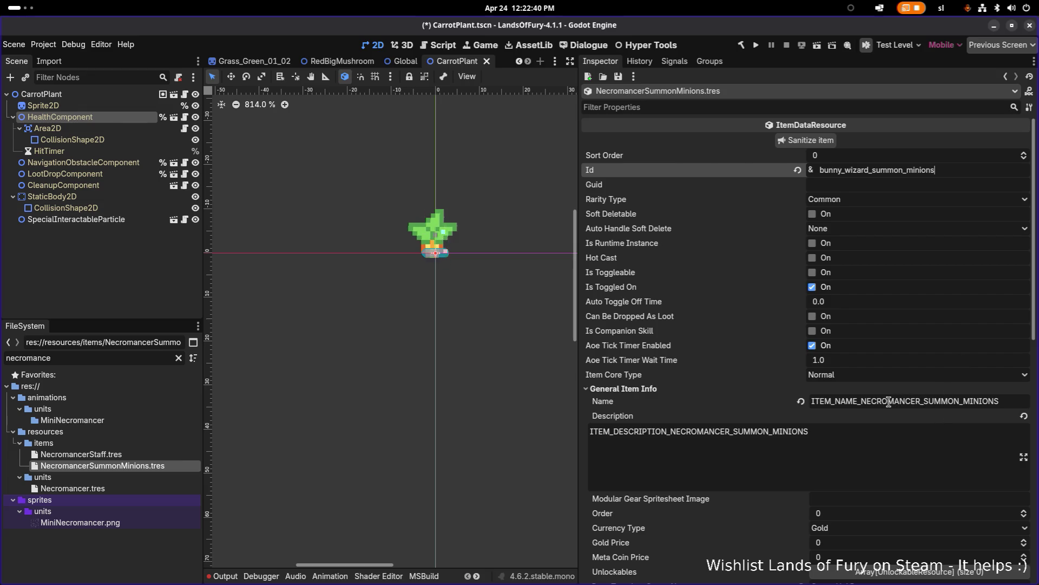
{"action": "left_click", "coordinate": [868, 401]}
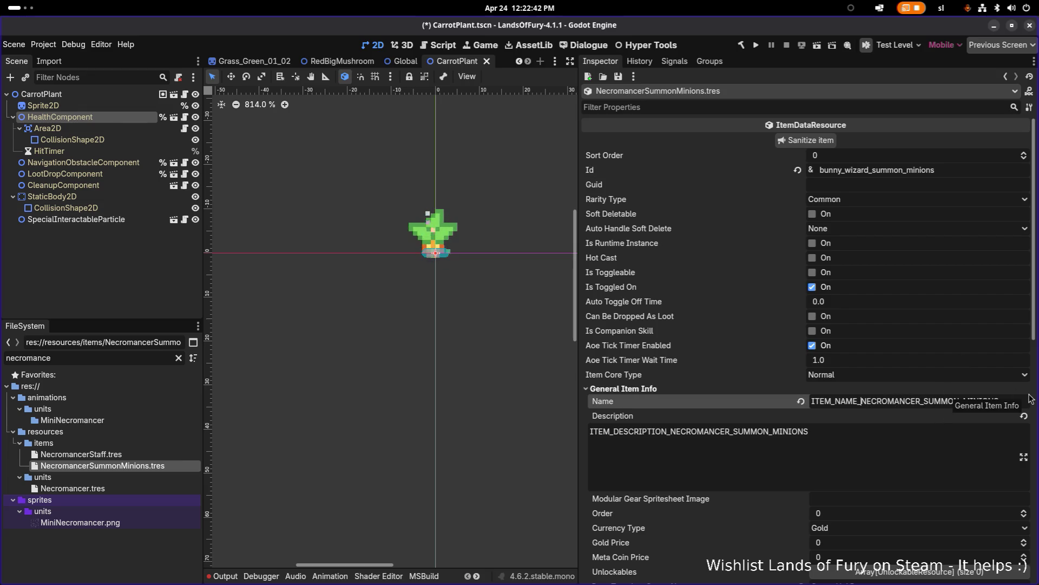
{"action": "key", "text": "shift+Right"}
{"action": "key", "text": "shift+Right"}
{"action": "key", "text": "shift+Right"}
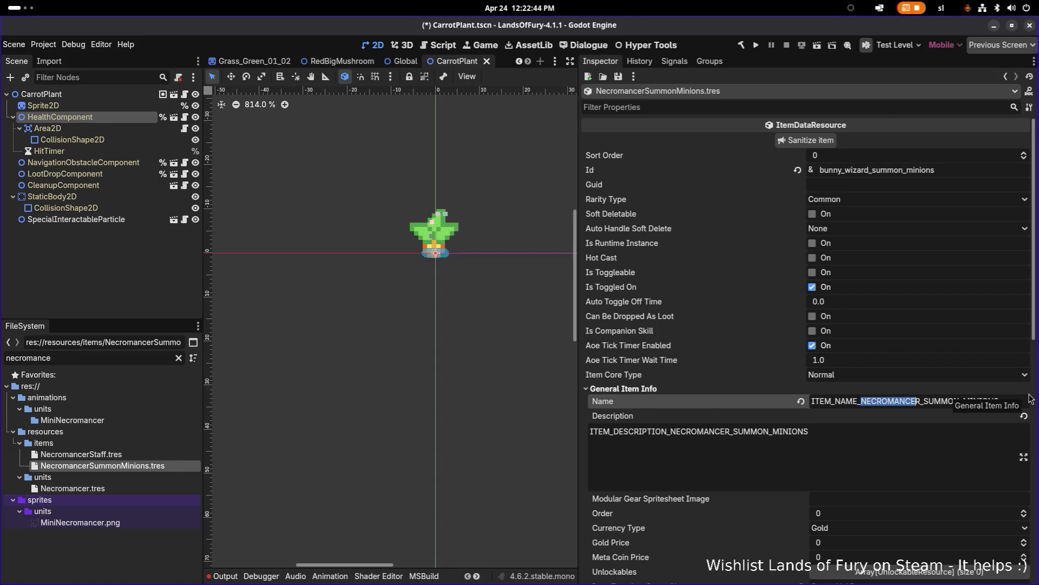
{"action": "type", "text": "BUNNY"}
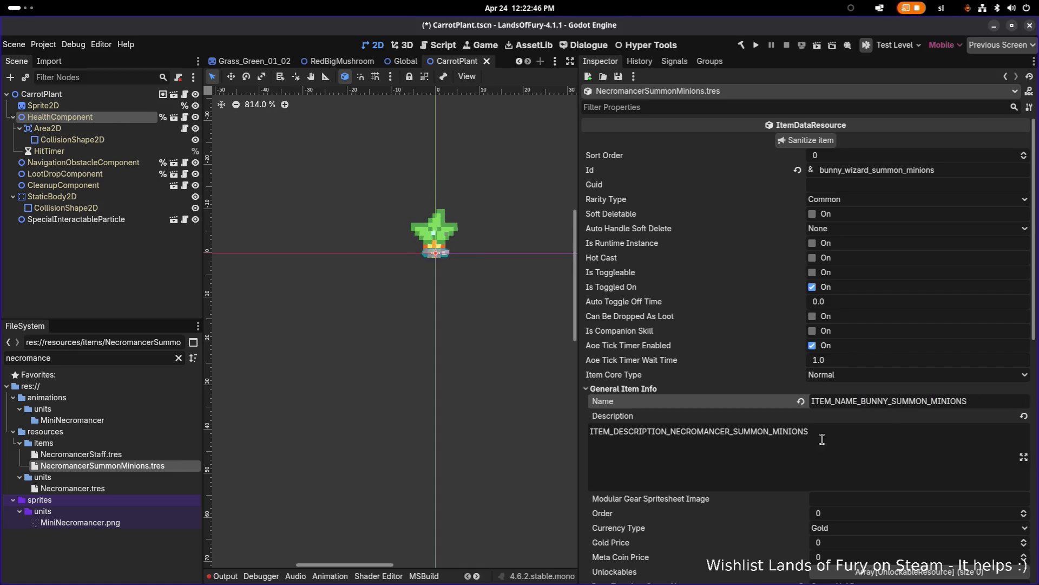
{"action": "left_click", "coordinate": [821, 436]}
{"action": "left_click", "coordinate": [889, 401]}
{"action": "type", "text": "_WIZAR"}
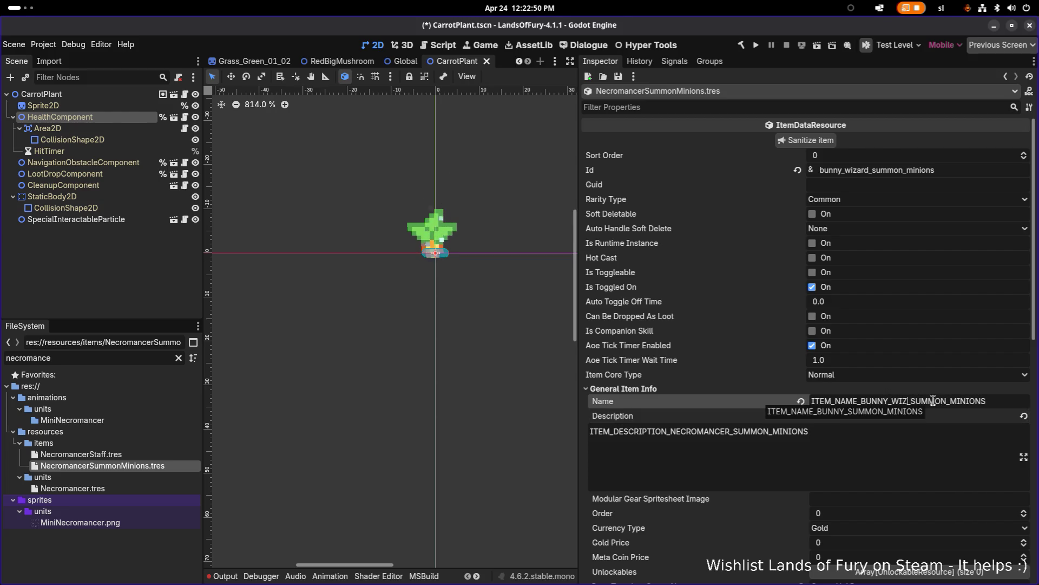
{"action": "type", "text": "D"}
{"action": "key", "text": "shift+Left"}
{"action": "key", "text": "shift+Left"}
{"action": "key", "text": "shift+Left"}
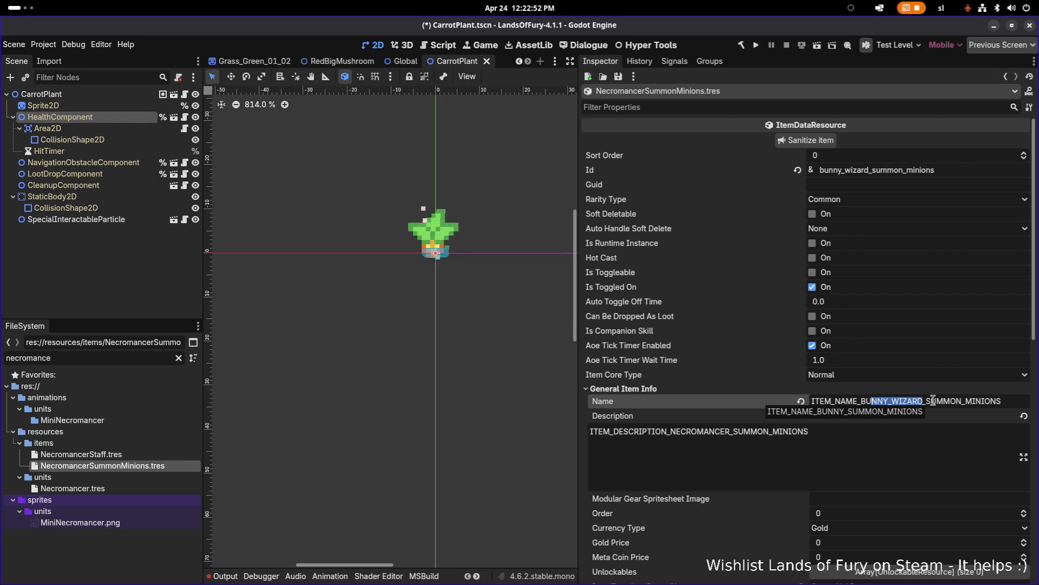
Change the Description key to ITEM_DESCRIPTION_BUNNY_WIZARD_SUMMON_MINIONS and save the scene
{"action": "left_click", "coordinate": [727, 432]}
{"action": "key", "text": "shift+Left"}
{"action": "key", "text": "shift+Left"}
{"action": "key", "text": "shift+Left"}
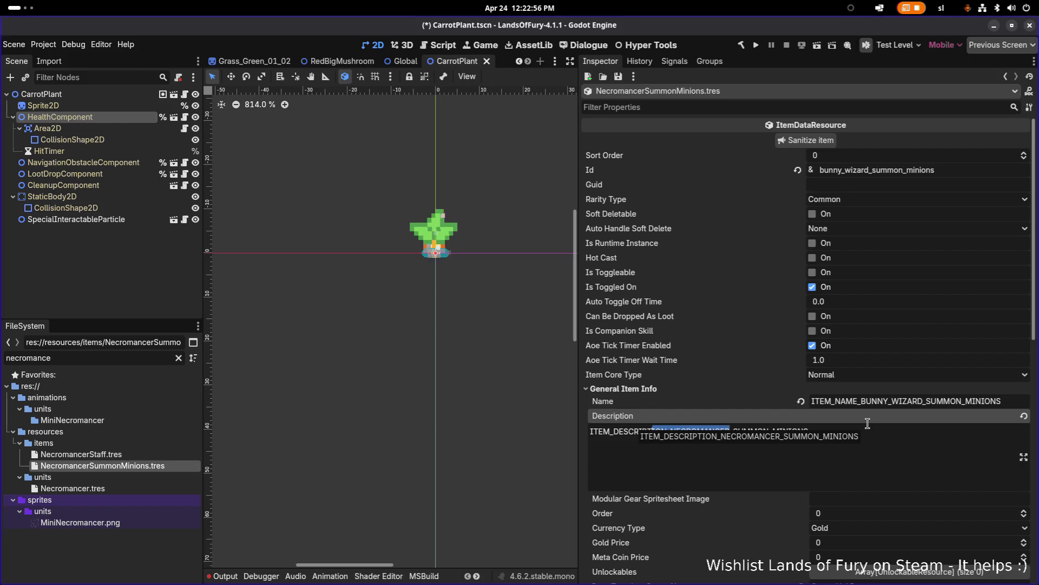
{"action": "type", "text": "BUNNY_WIZARD"}
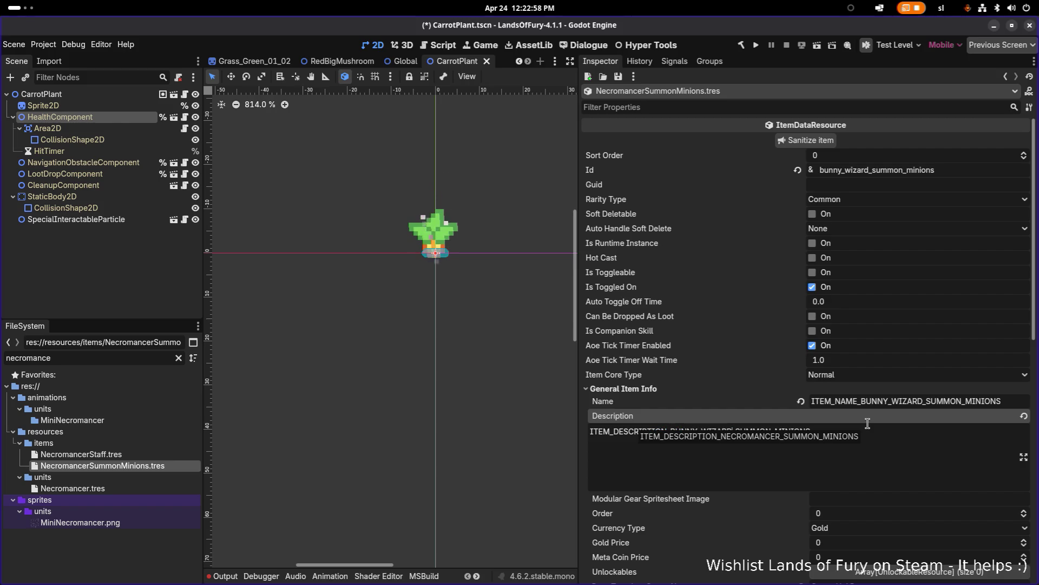
{"action": "left_click", "coordinate": [911, 456]}
{"action": "key", "text": "ctrl+s"}
{"action": "scroll", "coordinate": [911, 456], "scroll_direction": "down", "scroll_amount": 5}
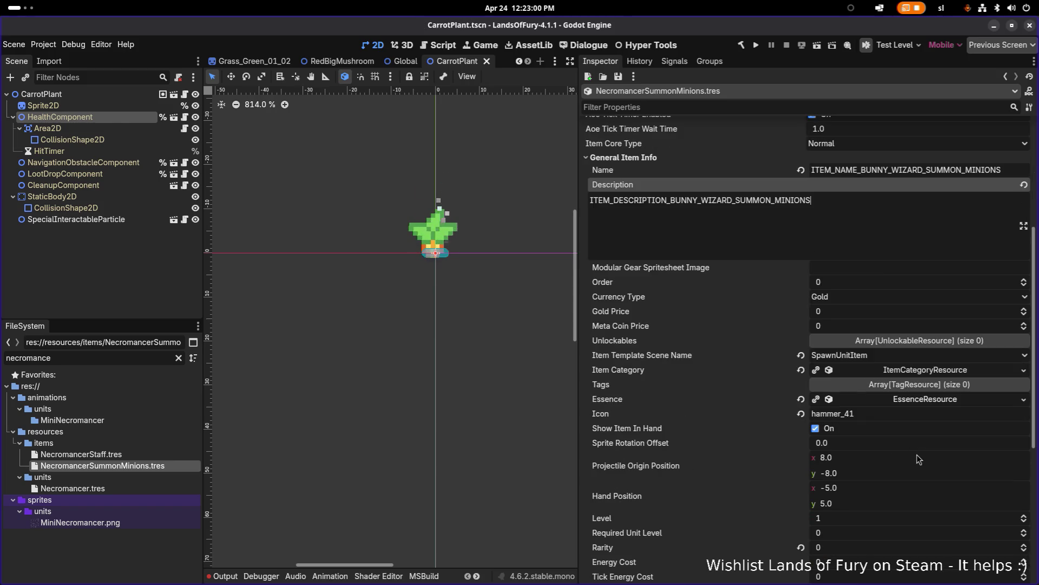
Make the SpawnUnitItemEffectResource unique recursively, keeping WeightedListResource and ChanceTrackerResource included
{"action": "scroll", "coordinate": [947, 415], "scroll_direction": "down", "scroll_amount": 3}
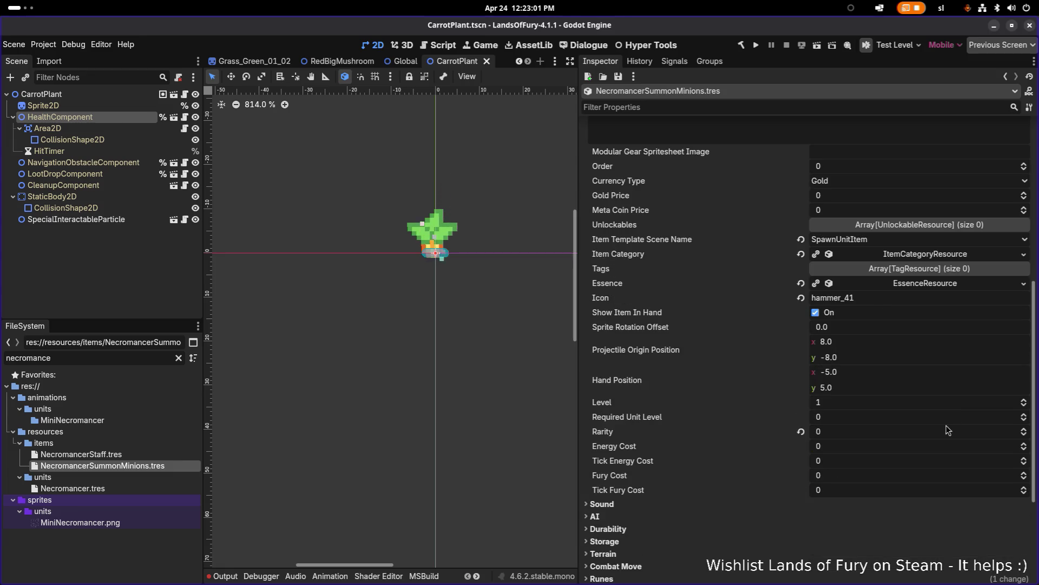
{"action": "left_click", "coordinate": [992, 238]}
{"action": "scroll", "coordinate": [994, 242], "scroll_direction": "down", "scroll_amount": 5}
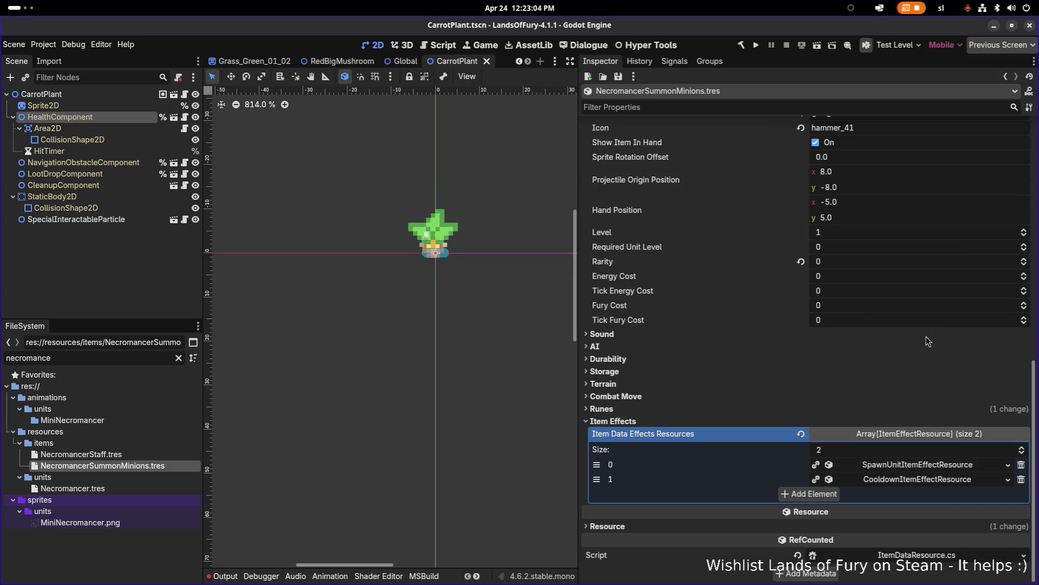
{"action": "right_click", "coordinate": [924, 466]}
{"action": "left_click", "coordinate": [952, 543]}
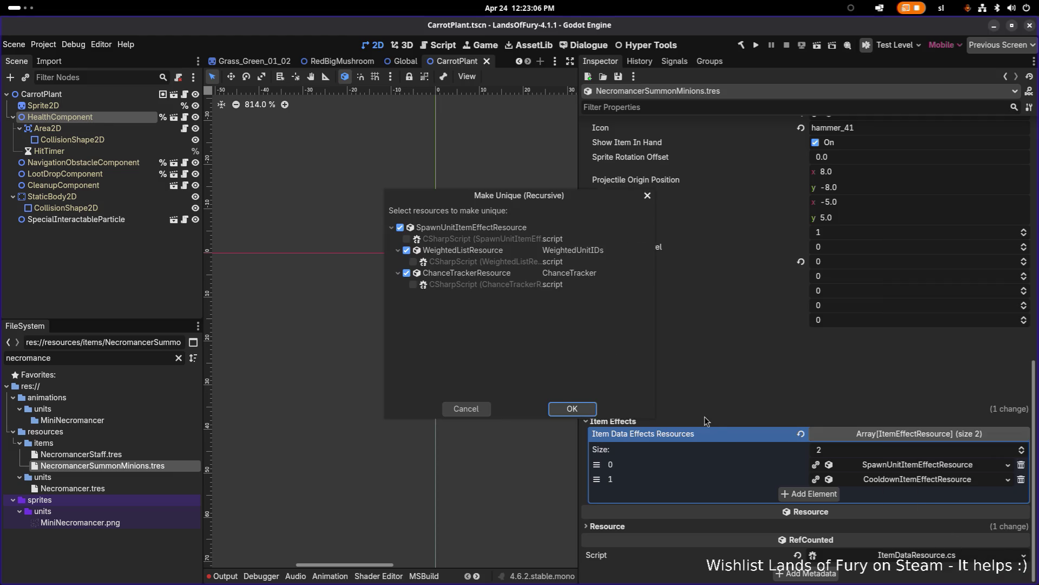
{"action": "left_click", "coordinate": [468, 251]}
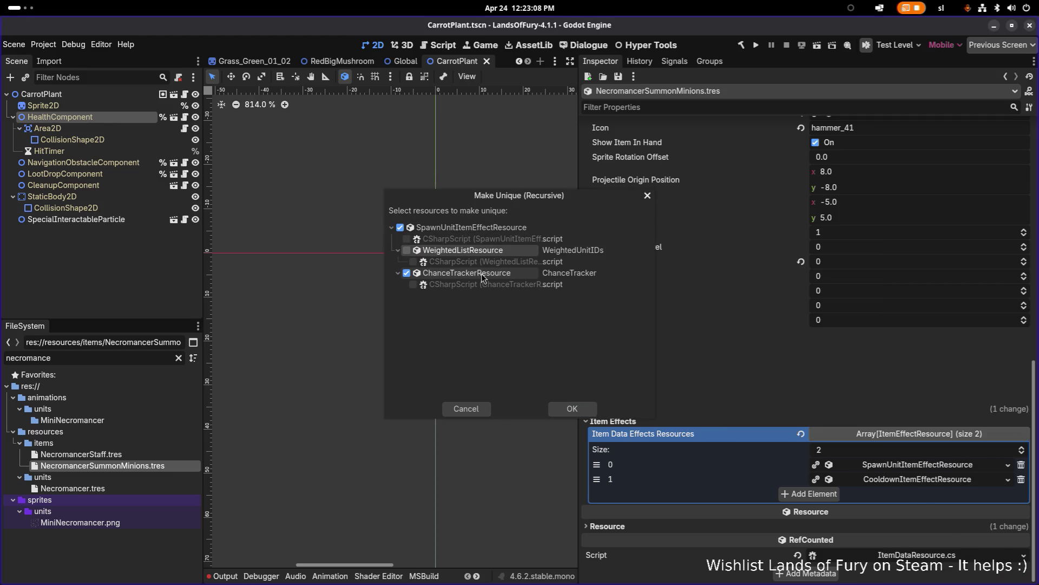
{"action": "left_click", "coordinate": [487, 250]}
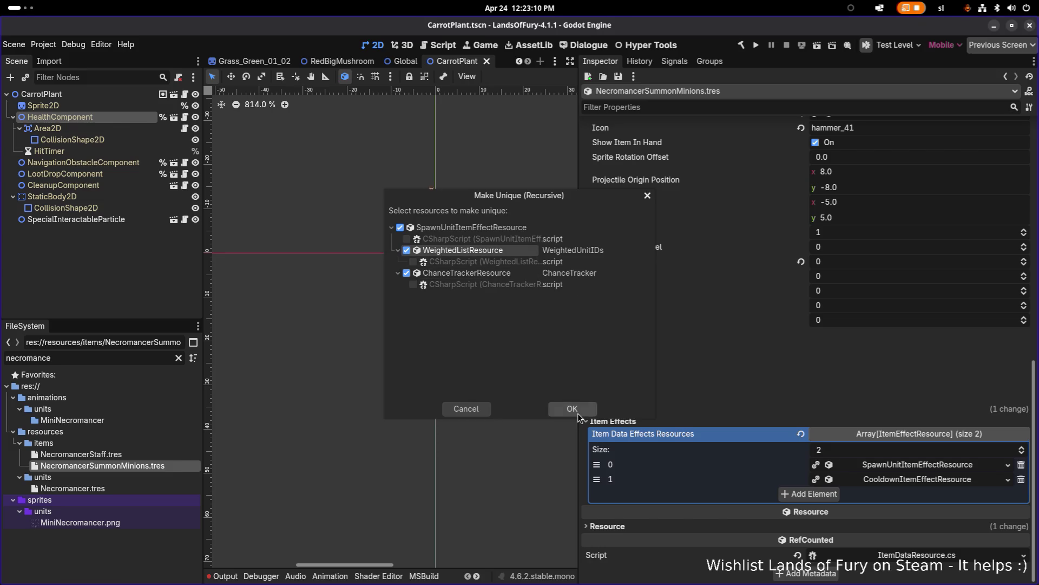
{"action": "left_click", "coordinate": [572, 409]}
{"action": "left_click", "coordinate": [915, 479]}
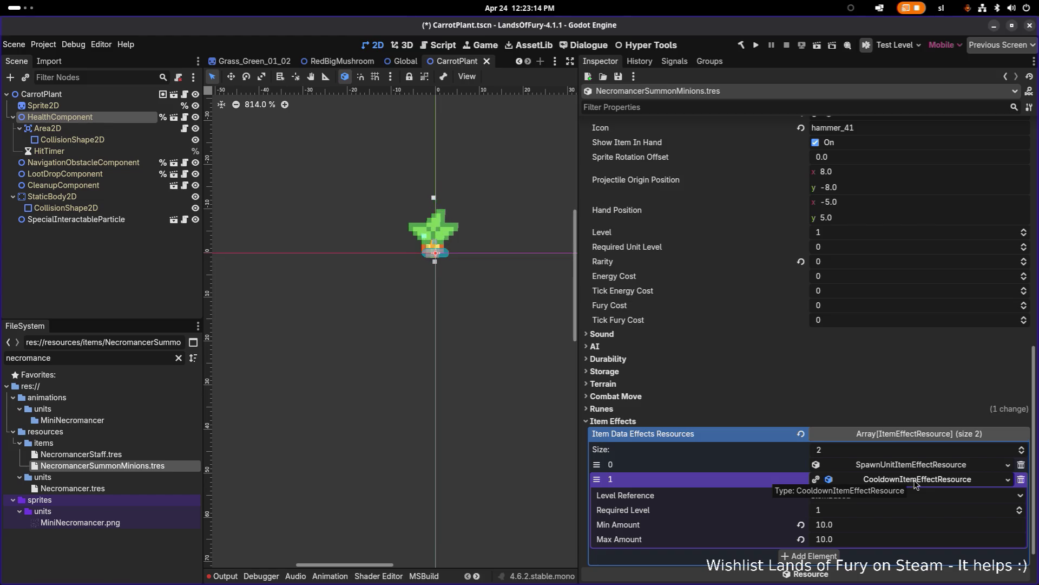
Make the cooldown effect in Item Effects element 1 unique recursively
{"action": "right_click", "coordinate": [915, 483]}
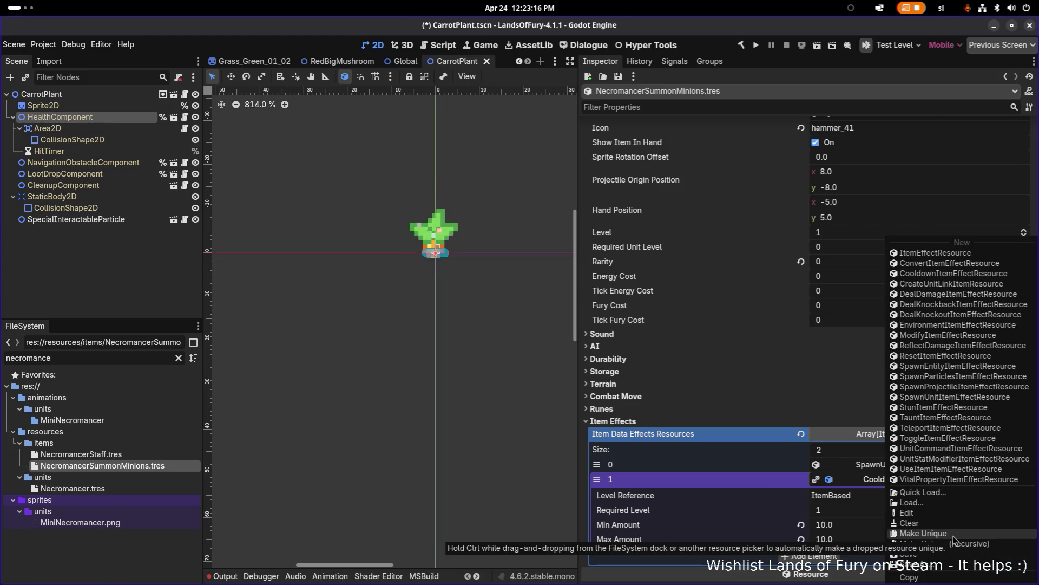
{"action": "left_click", "coordinate": [954, 536]}
{"action": "right_click", "coordinate": [898, 479]}
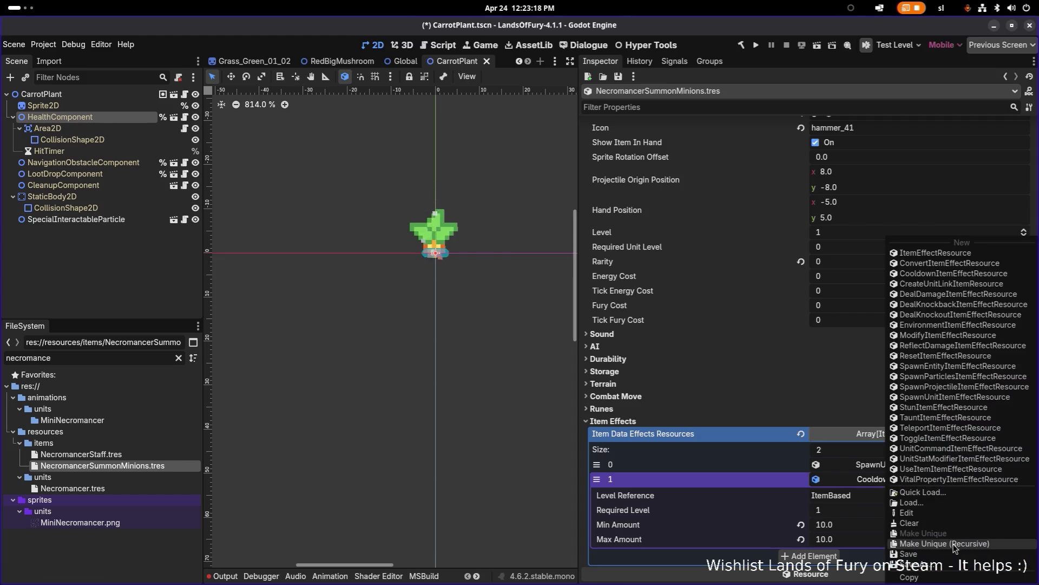
{"action": "left_click", "coordinate": [953, 544]}
{"action": "left_click", "coordinate": [571, 409]}
Raise the spawn effect's Max Active Units from 3 to 5
{"action": "left_click", "coordinate": [866, 467]}
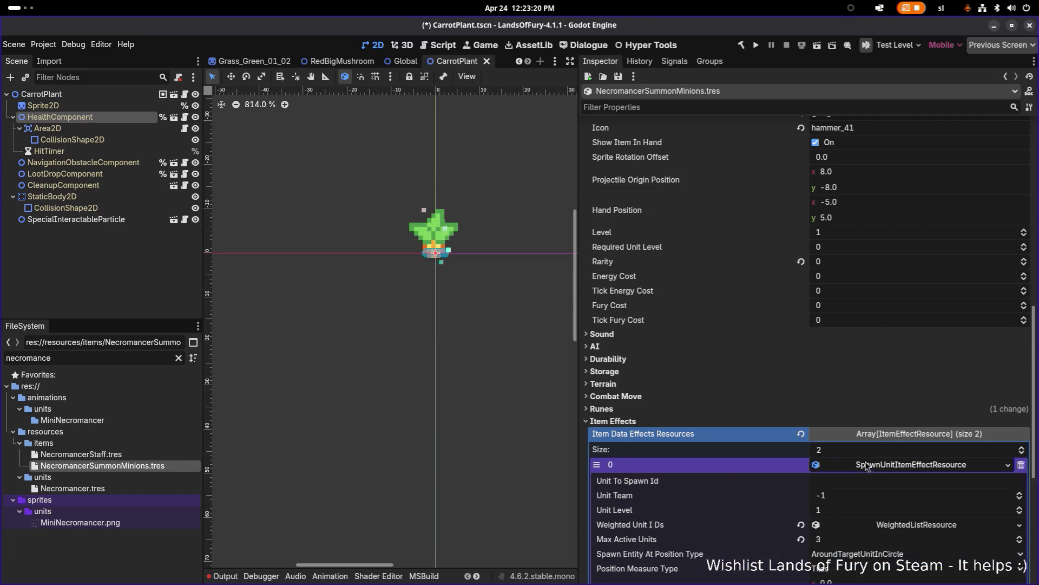
{"action": "scroll", "coordinate": [867, 467], "scroll_direction": "down", "scroll_amount": 3}
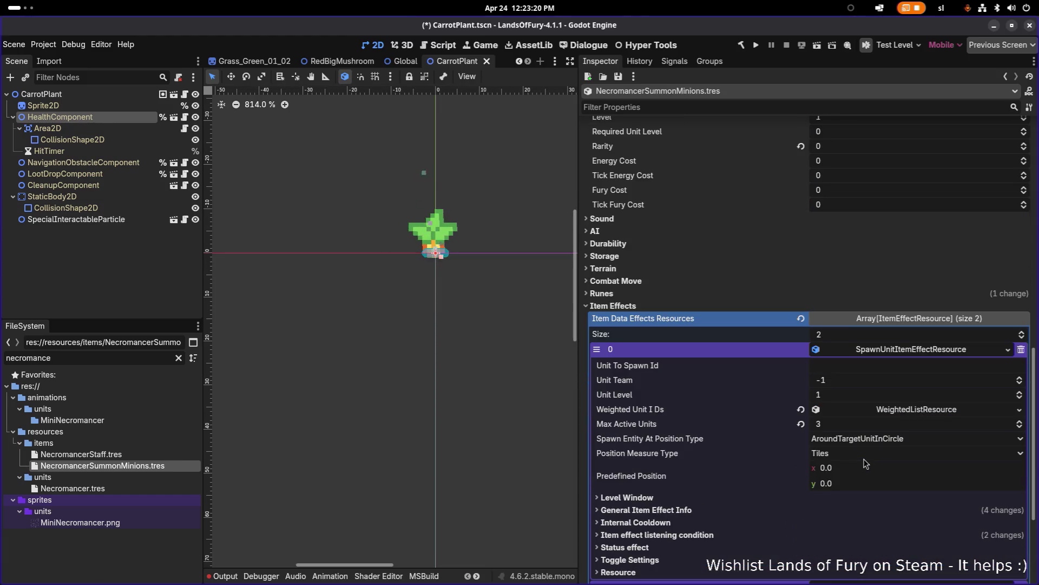
{"action": "left_click", "coordinate": [849, 425]}
{"action": "type", "text": "5"}
{"action": "key", "text": "Return"}
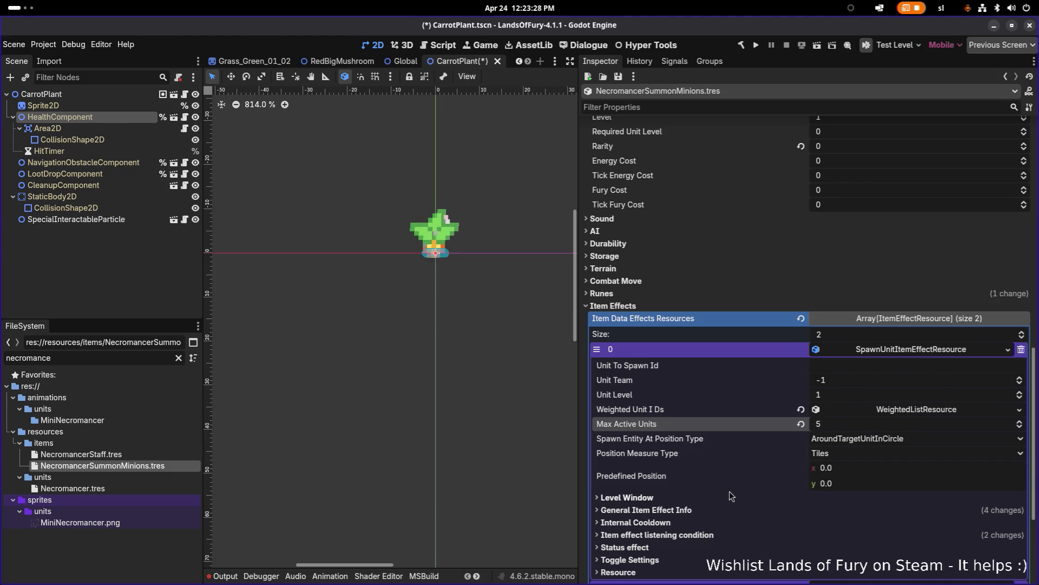
{"action": "left_click", "coordinate": [706, 498]}
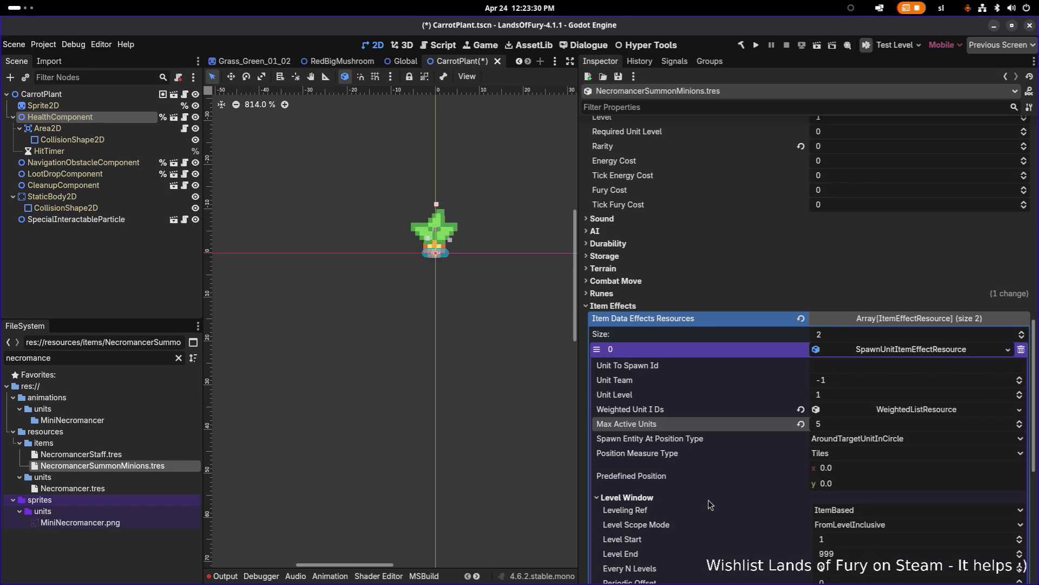
{"action": "scroll", "coordinate": [779, 488], "scroll_direction": "down", "scroll_amount": 2}
{"action": "left_click", "coordinate": [654, 385]}
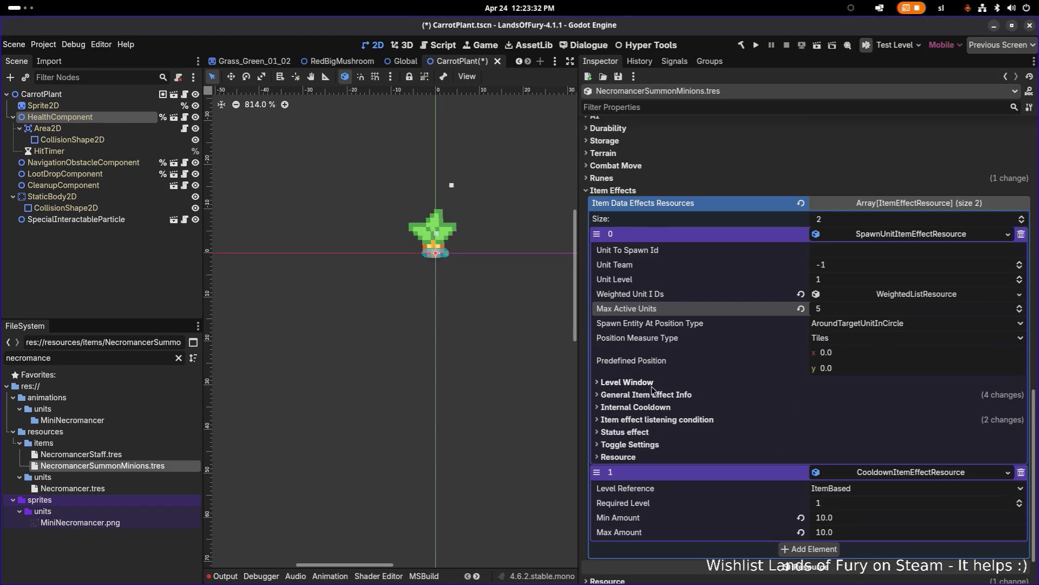
Set Min Amount and Max Amount in General Item Effect Info to 3.0 and save
{"action": "left_click", "coordinate": [680, 395]}
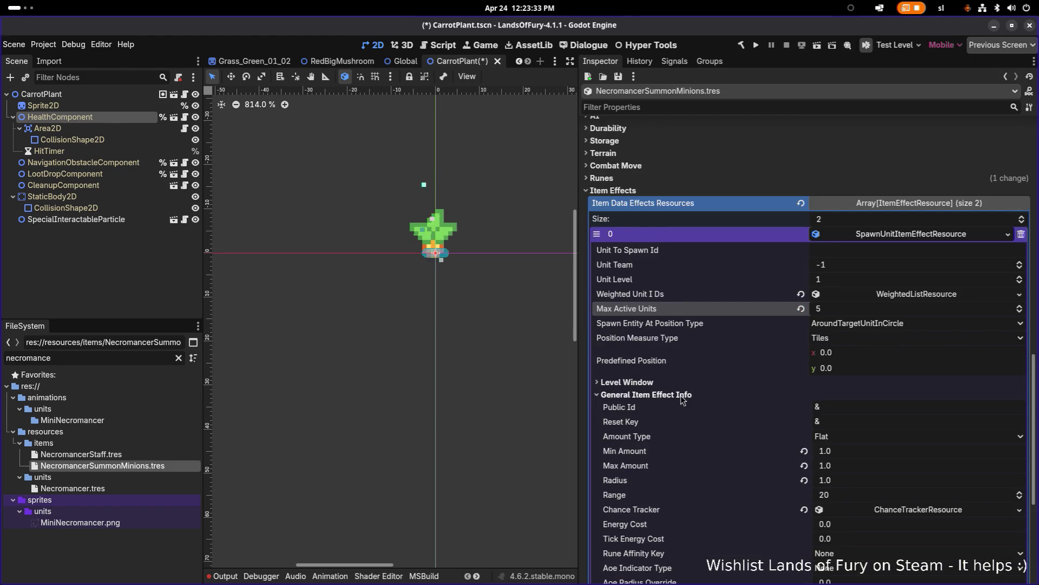
{"action": "left_click", "coordinate": [869, 451]}
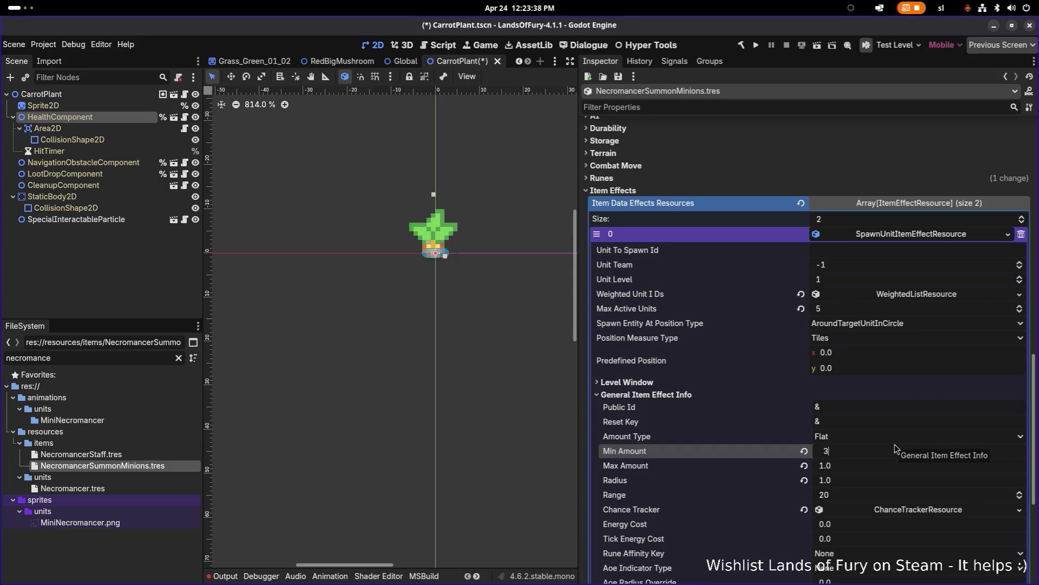
{"action": "key", "text": "Tab"}
{"action": "type", "text": "3"}
{"action": "key", "text": "ctrl+s"}
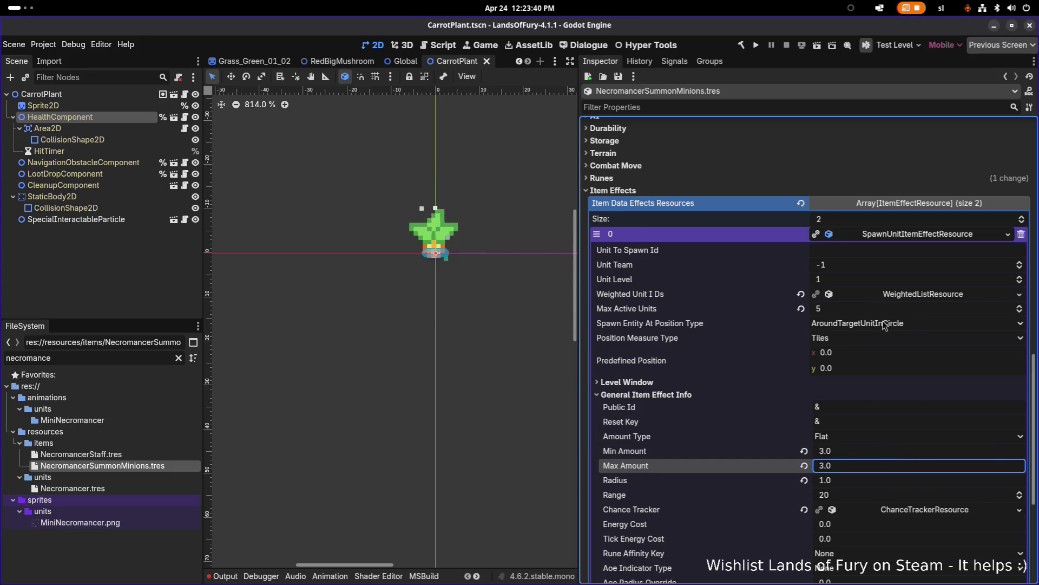
{"action": "left_click", "coordinate": [936, 297]}
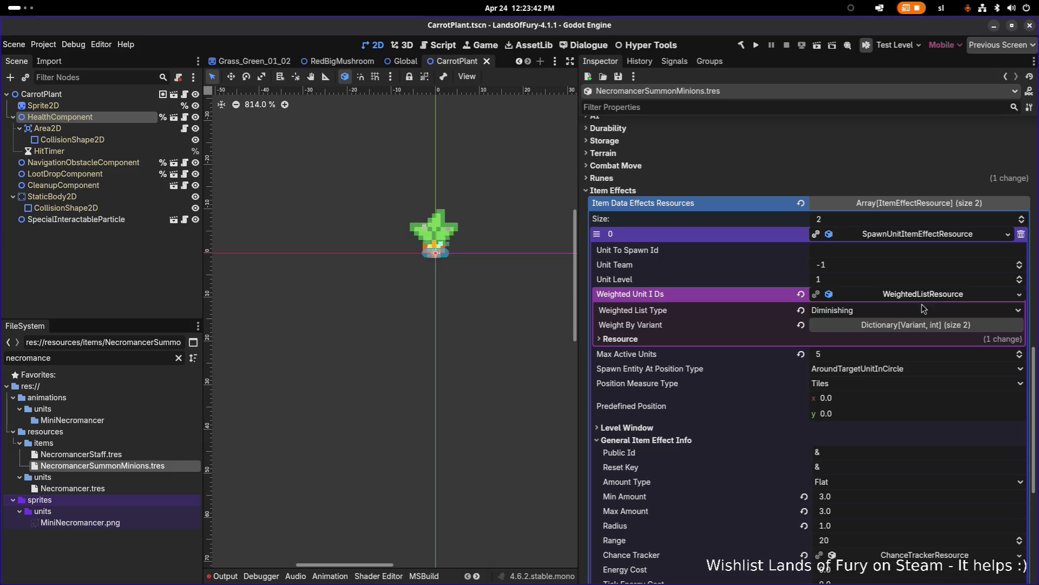
Add a String key feral_bunny with weight 1 to Weight By Variant
{"action": "left_click", "coordinate": [920, 324]}
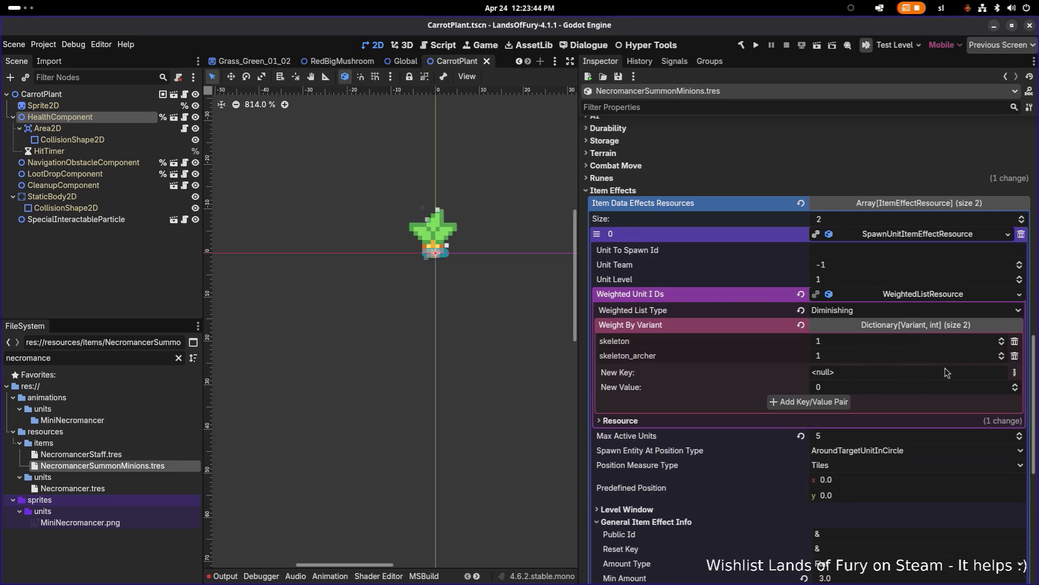
{"action": "left_click", "coordinate": [1014, 372]}
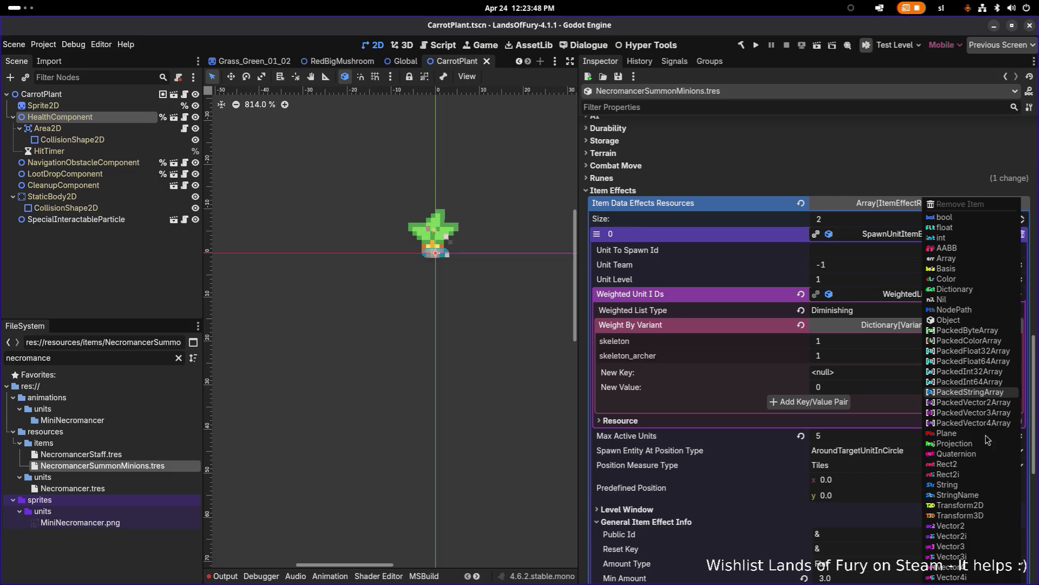
{"action": "left_click", "coordinate": [984, 483]}
{"action": "type", "text": "feral_bunny"}
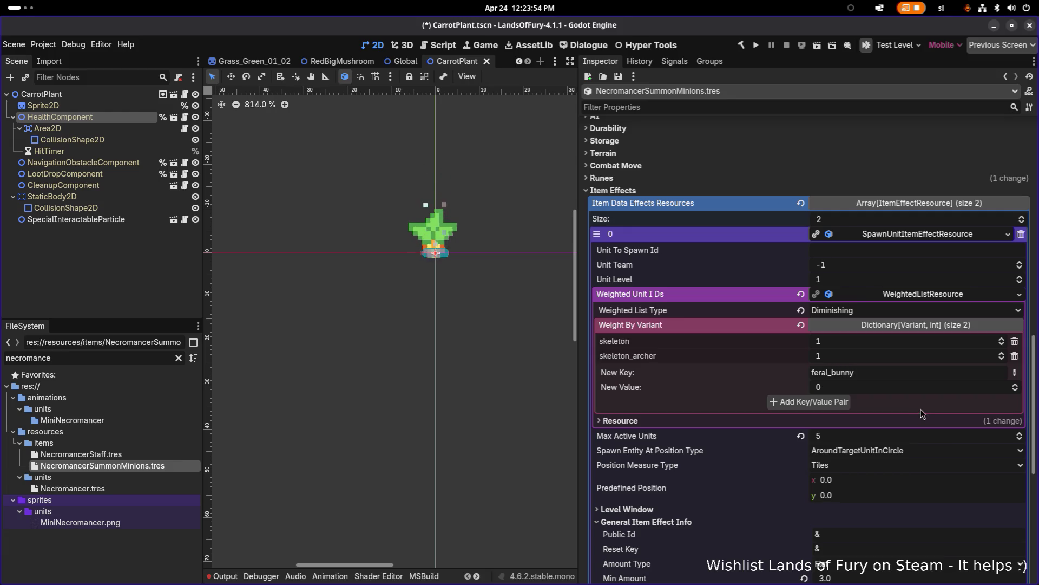
{"action": "left_click", "coordinate": [859, 390]}
{"action": "type", "text": "1"}
{"action": "left_click", "coordinate": [844, 403]}
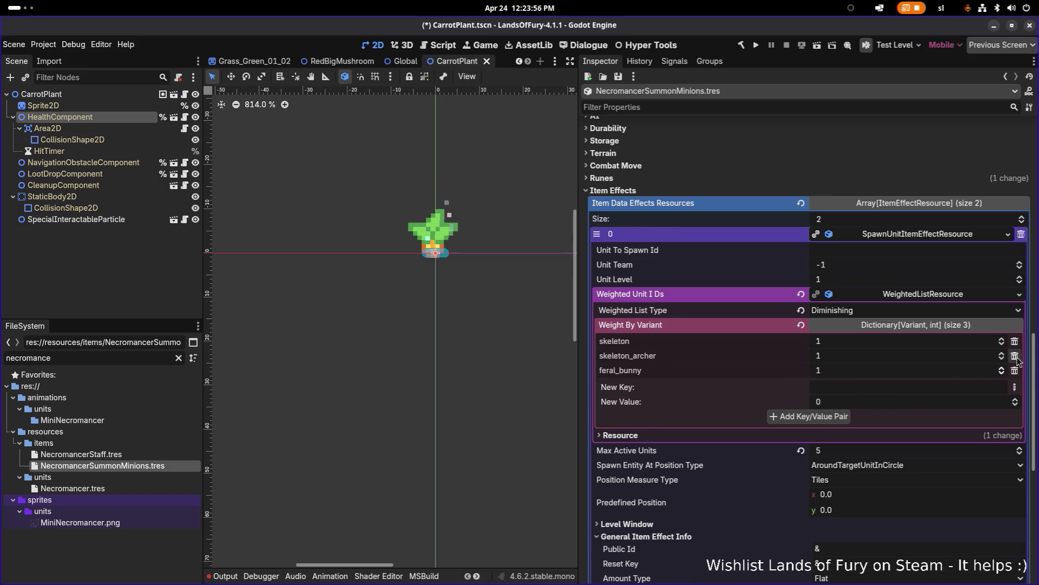